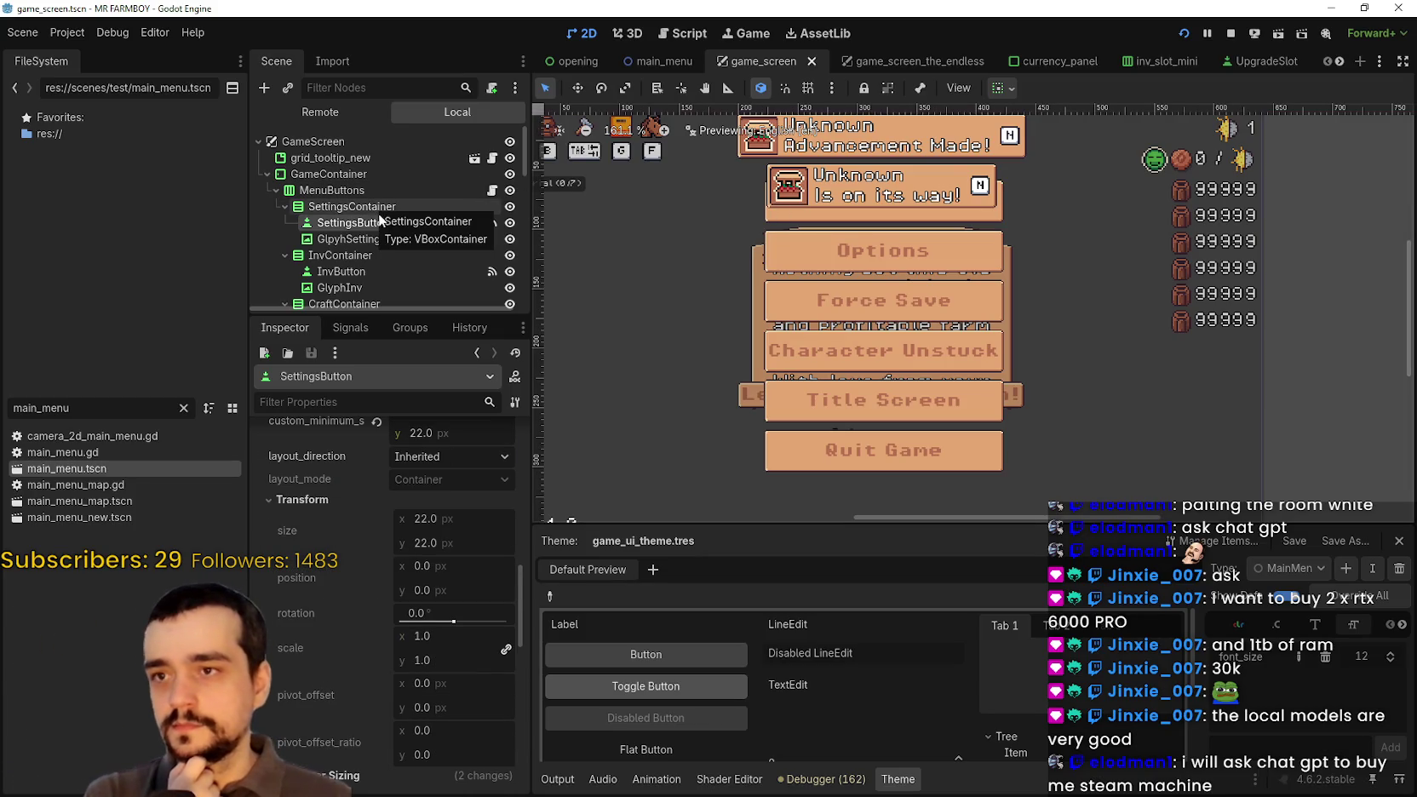
# - Find the SettingsMenu node in the Scene tree and open settingsMenu.tscn in its own tab
pyautogui.press('Down')
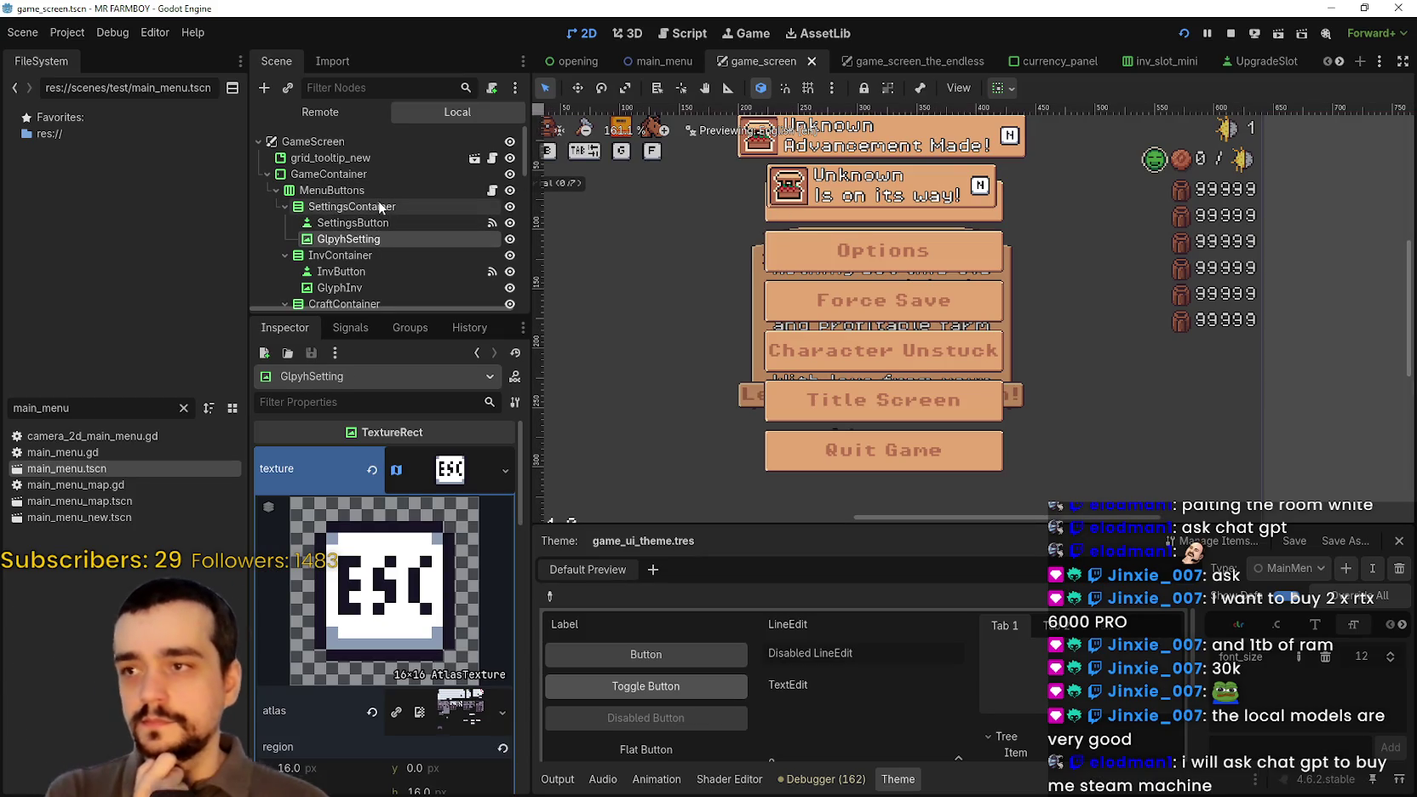
pyautogui.scroll(-3, 426, 213)
pyautogui.scroll(3, 375, 202)
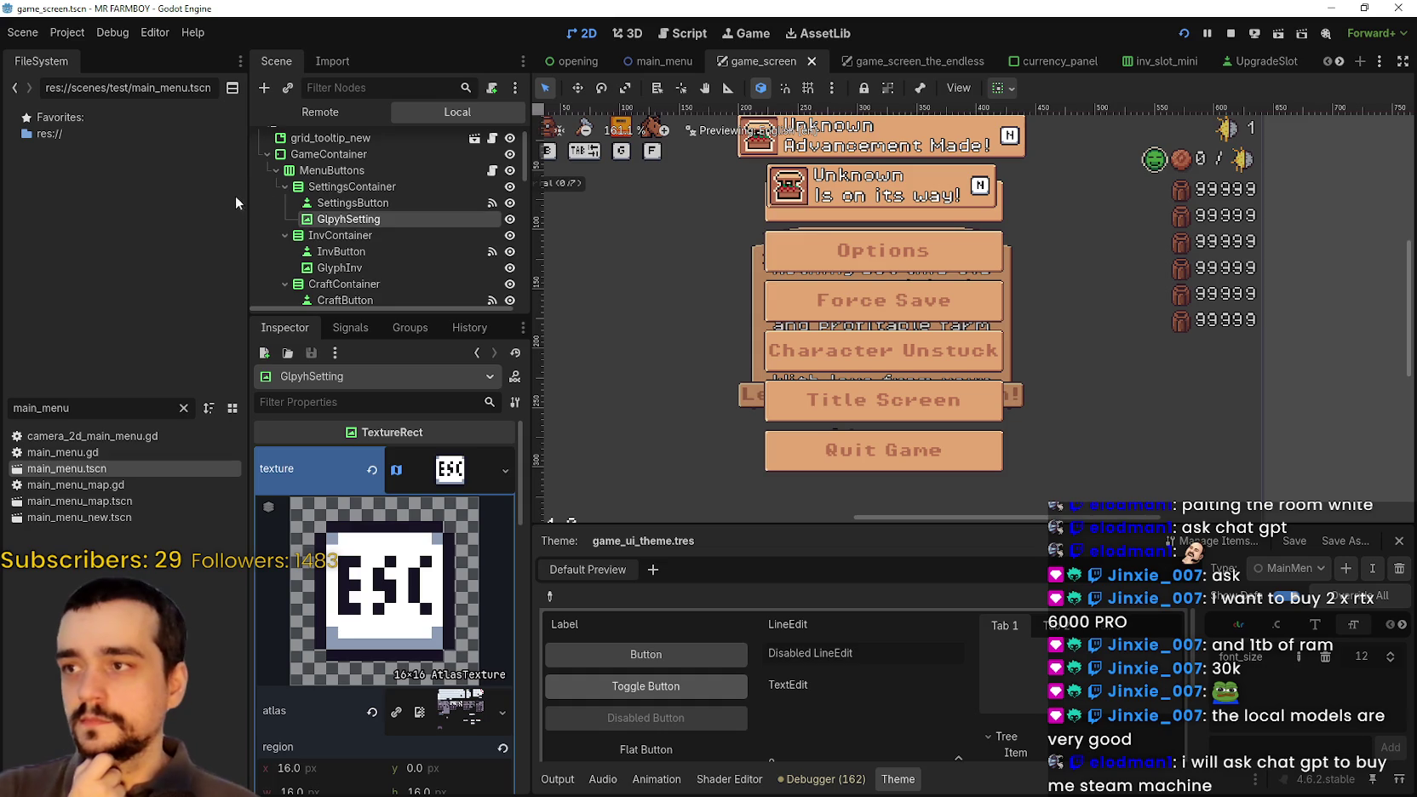
pyautogui.click(276, 188)
pyautogui.scroll(-5, 355, 274)
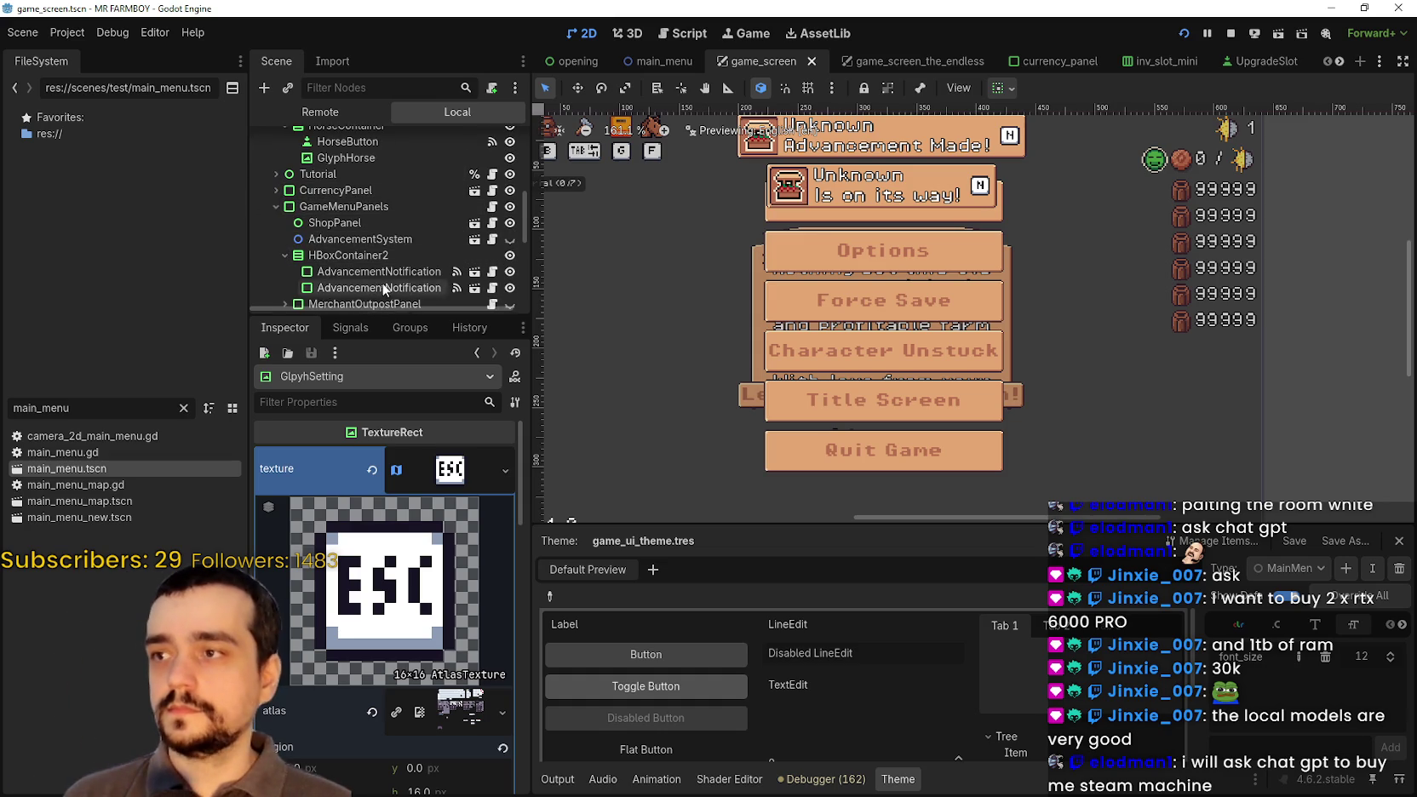
pyautogui.scroll(-2, 392, 270)
pyautogui.scroll(-5, 401, 252)
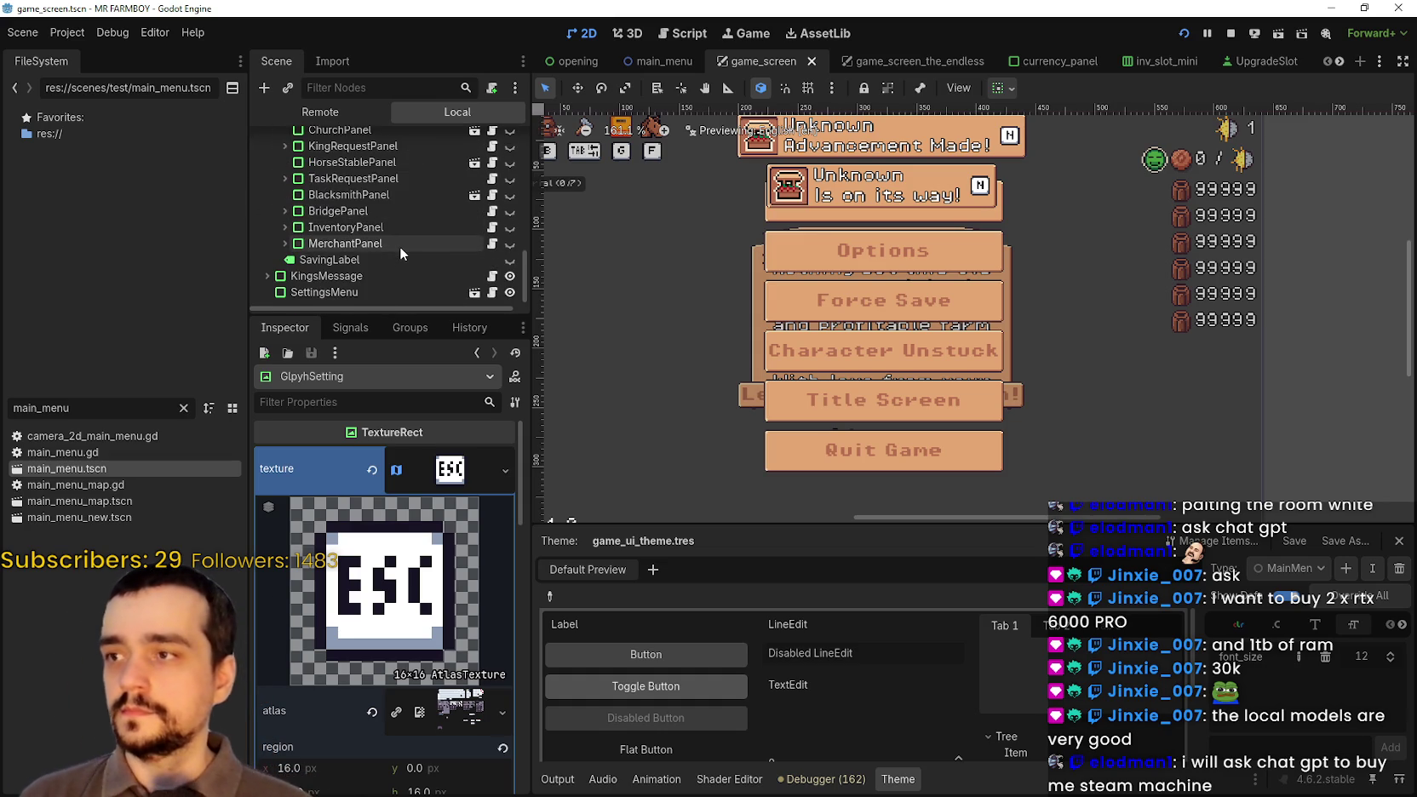
pyautogui.click(363, 281)
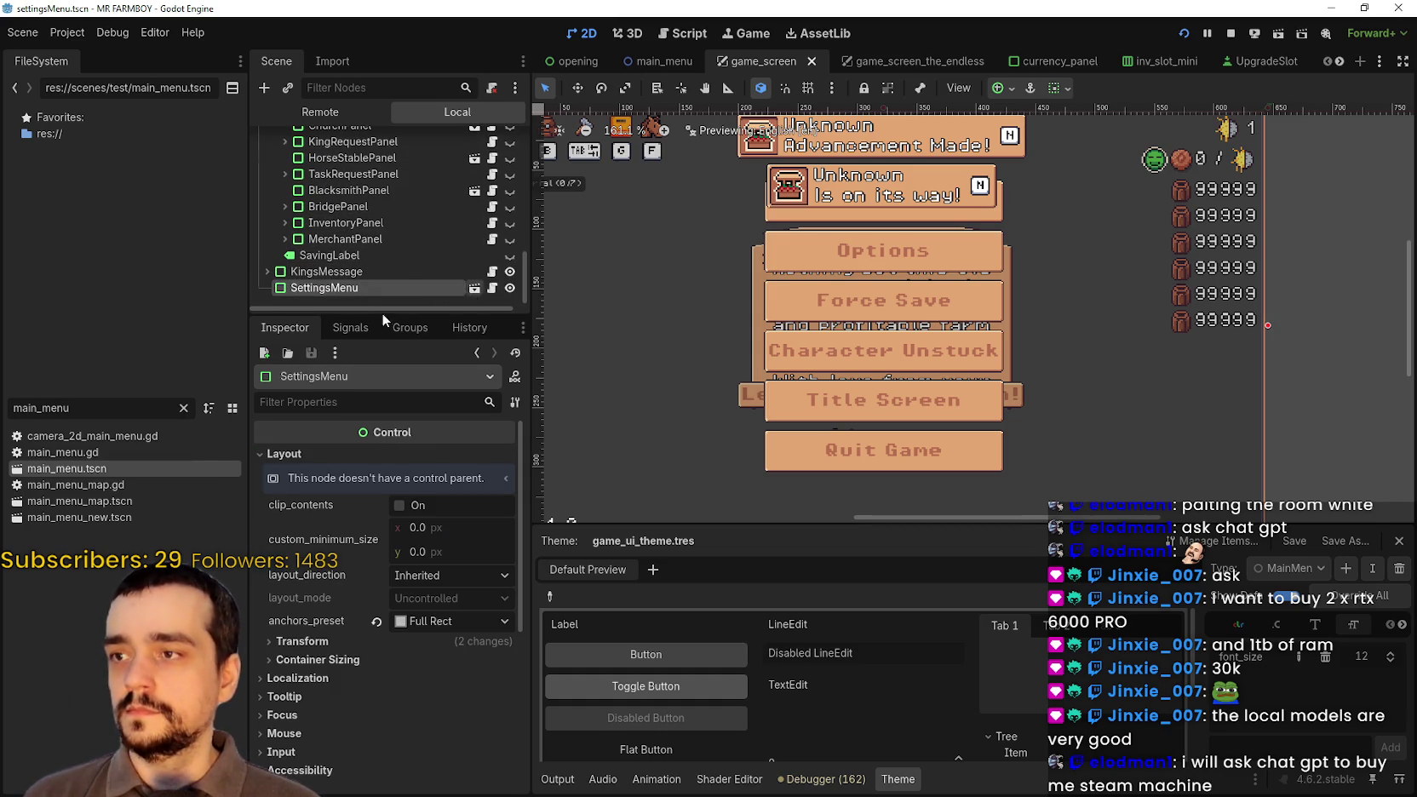
pyautogui.click(371, 206)
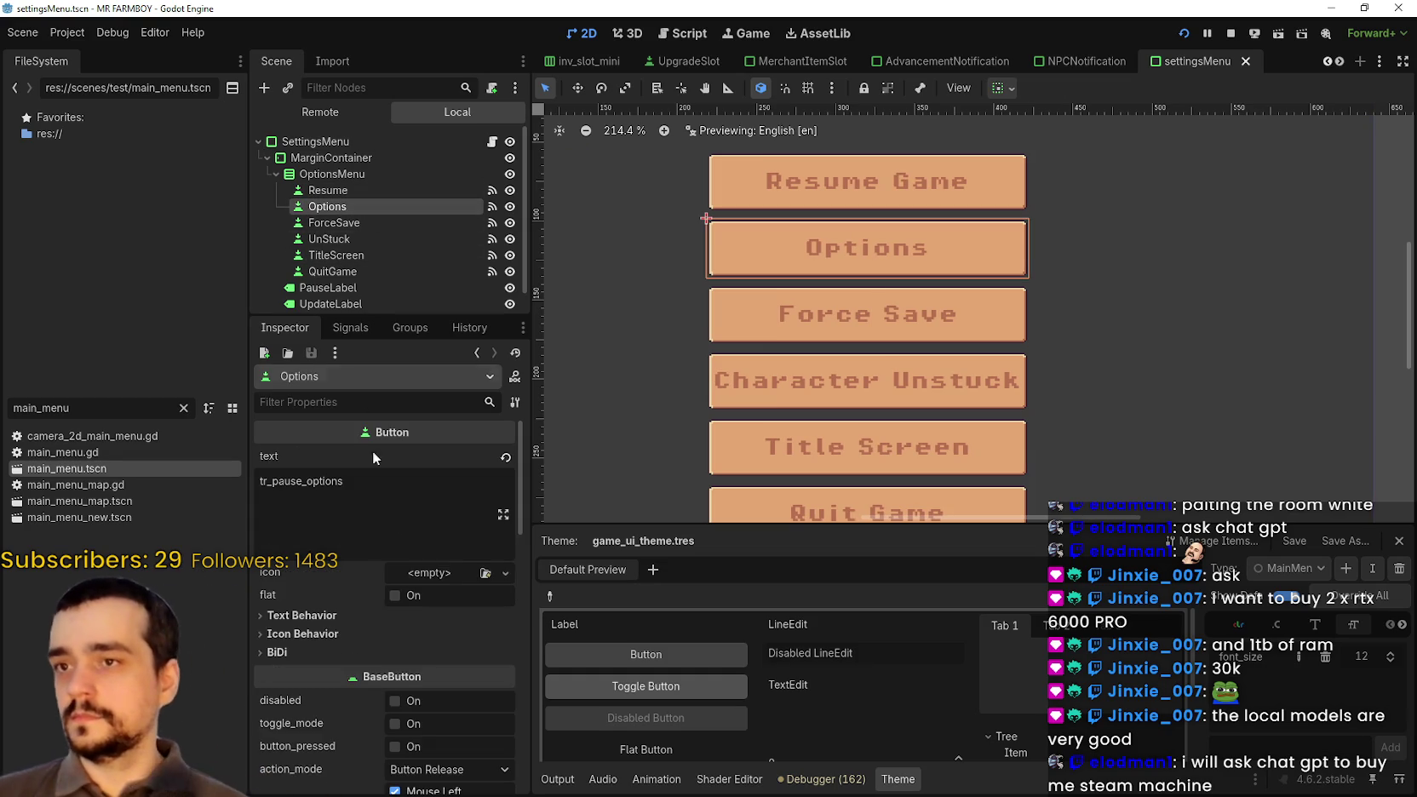
# - Scroll through the node tree of the scene being edited
pyautogui.scroll(-10, 305, 755)
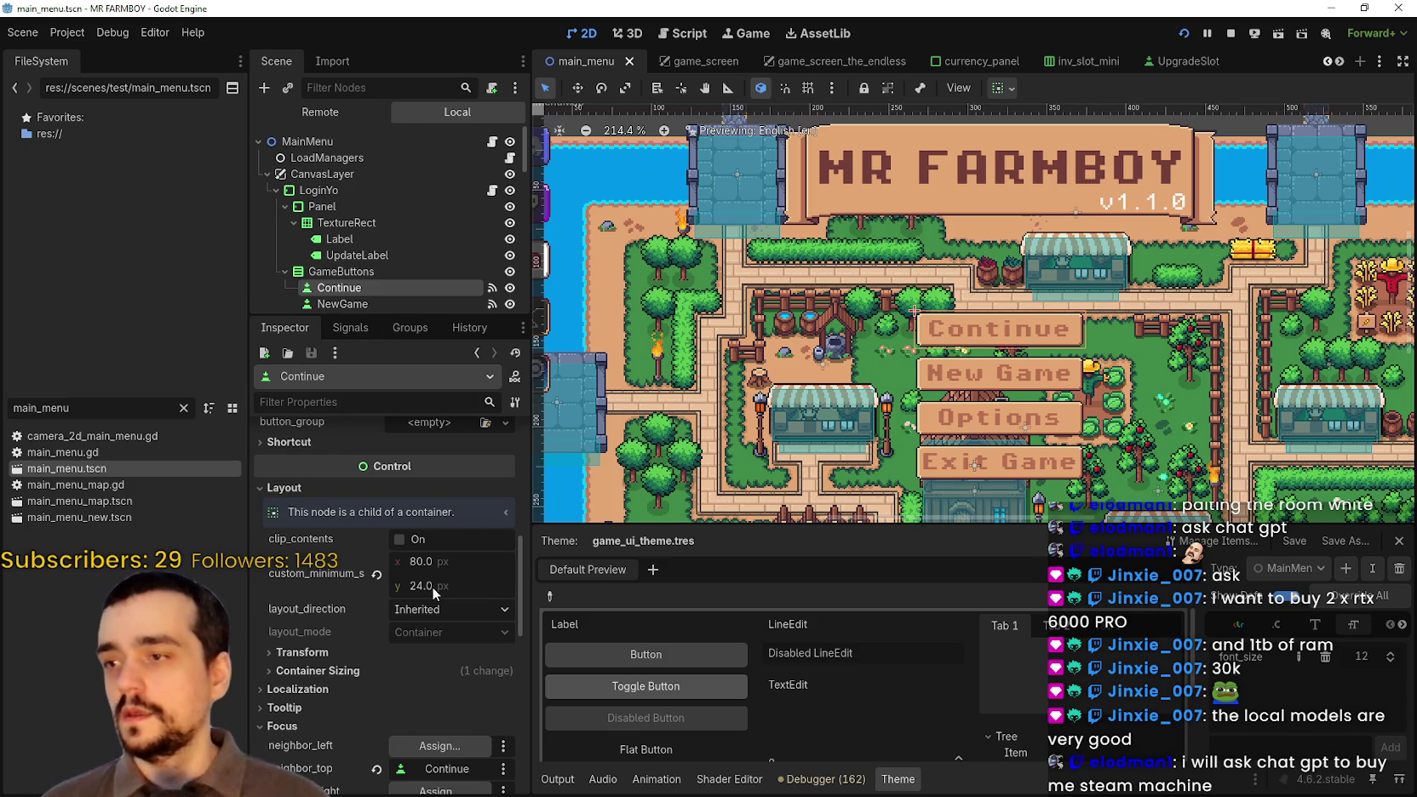
# - Give the Continue button a 38 px minimum height and save the scene
pyautogui.click(453, 585)
pyautogui.write('3')
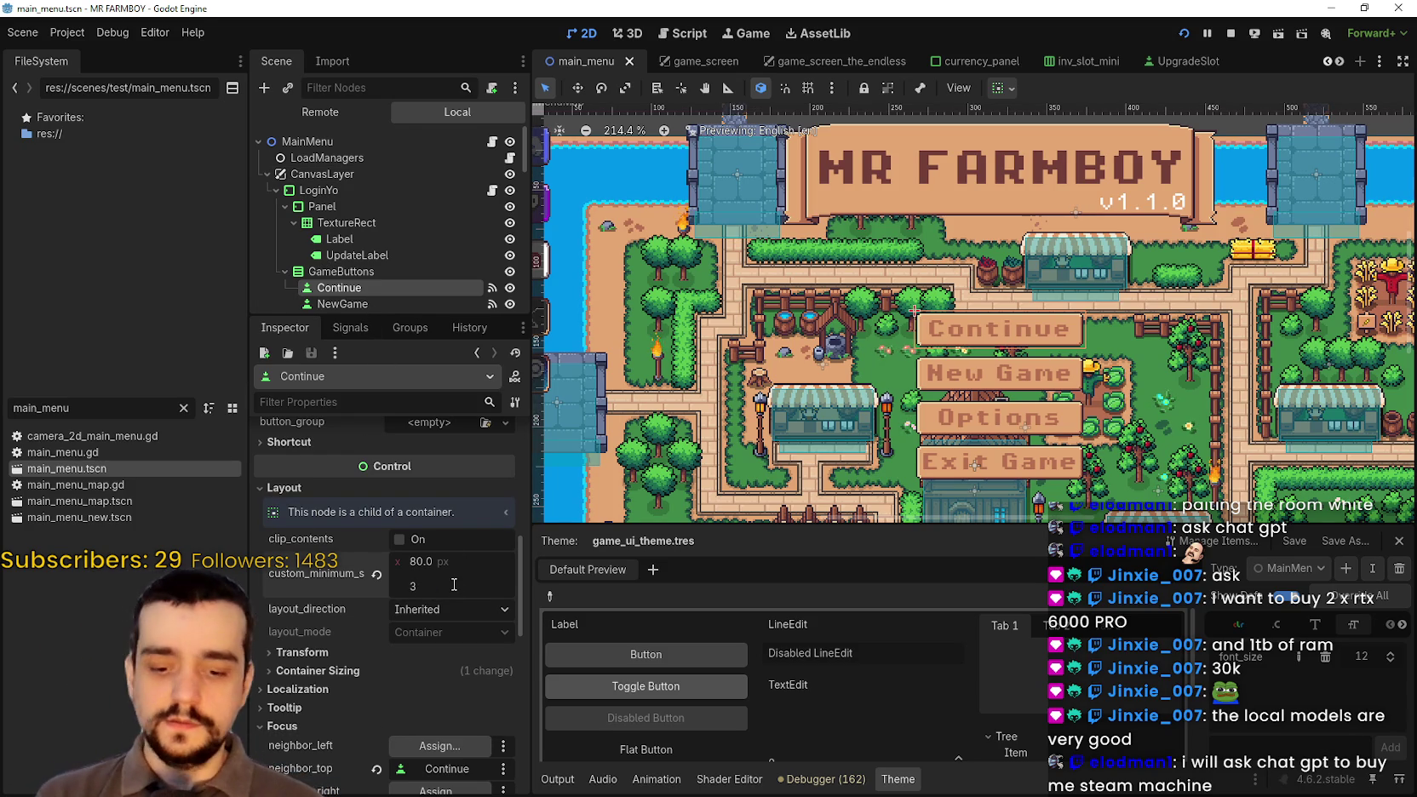
pyautogui.write('8')
pyautogui.press('Return')
pyautogui.scroll(-1, 1100, 362)
pyautogui.hotkey('ctrl', 's')
# - Set the NewGame button's minimum height to 38 px
pyautogui.scroll(-3, 379, 255)
pyautogui.click(380, 239)
pyautogui.scroll(-5, 435, 598)
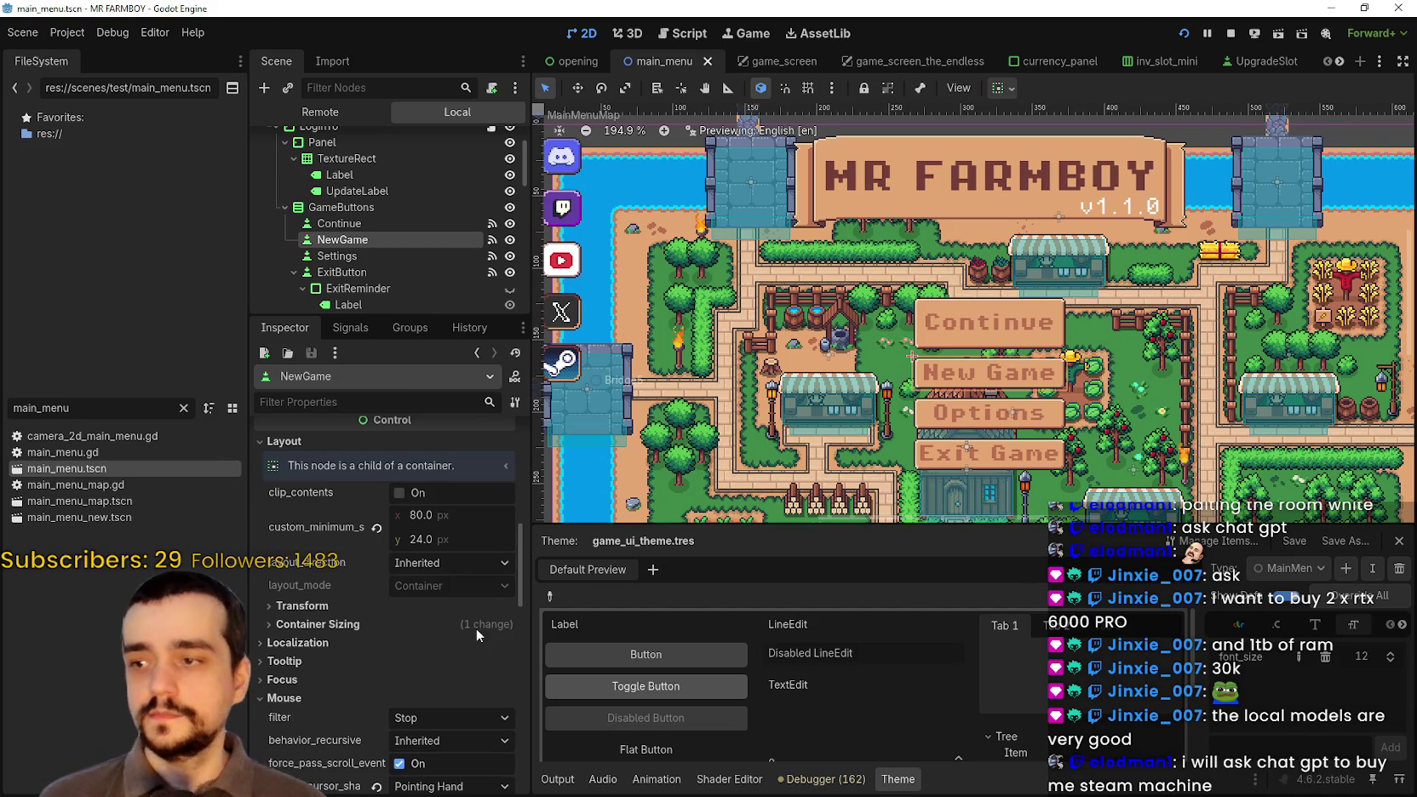
pyautogui.click(452, 543)
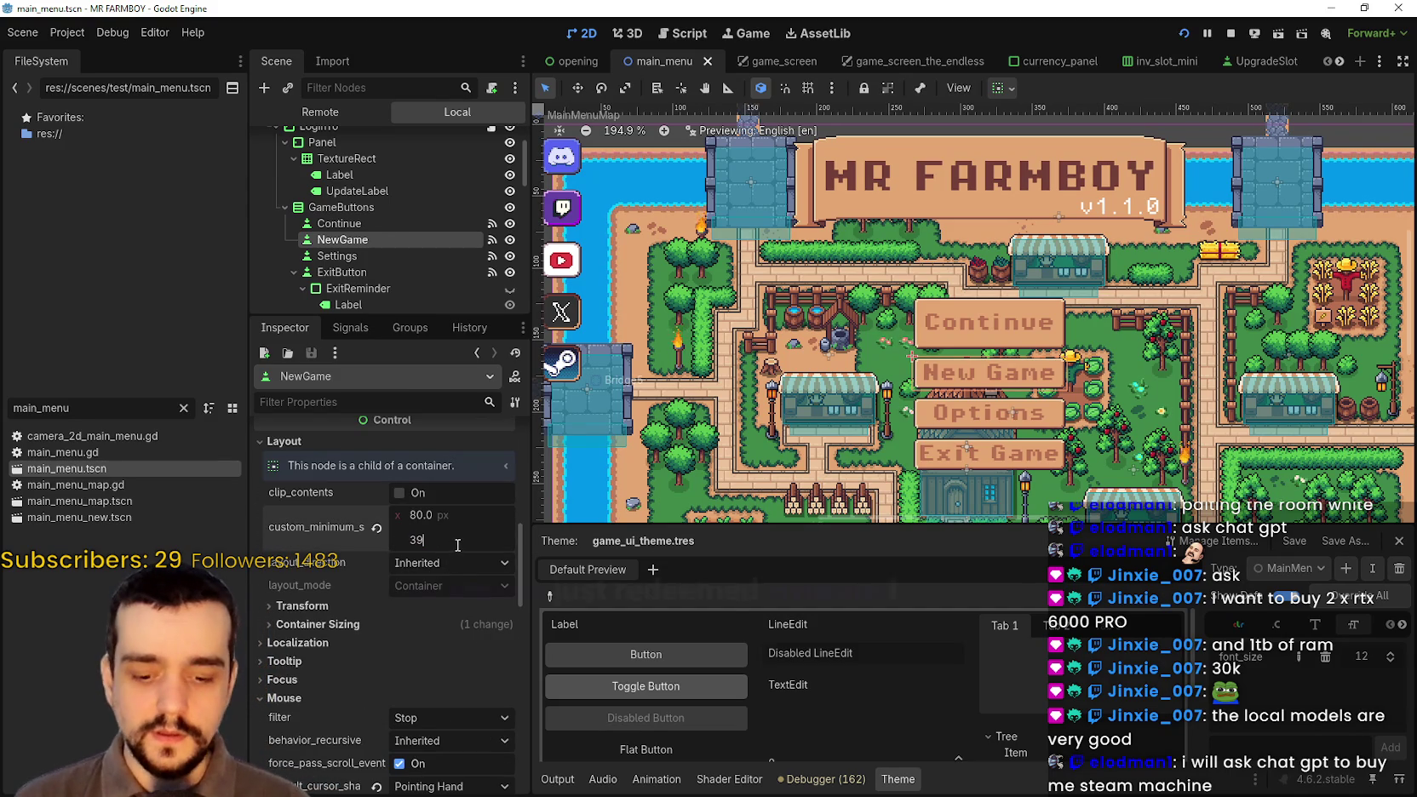
pyautogui.press('BackSpace')
pyautogui.write('8')
pyautogui.press('Return')
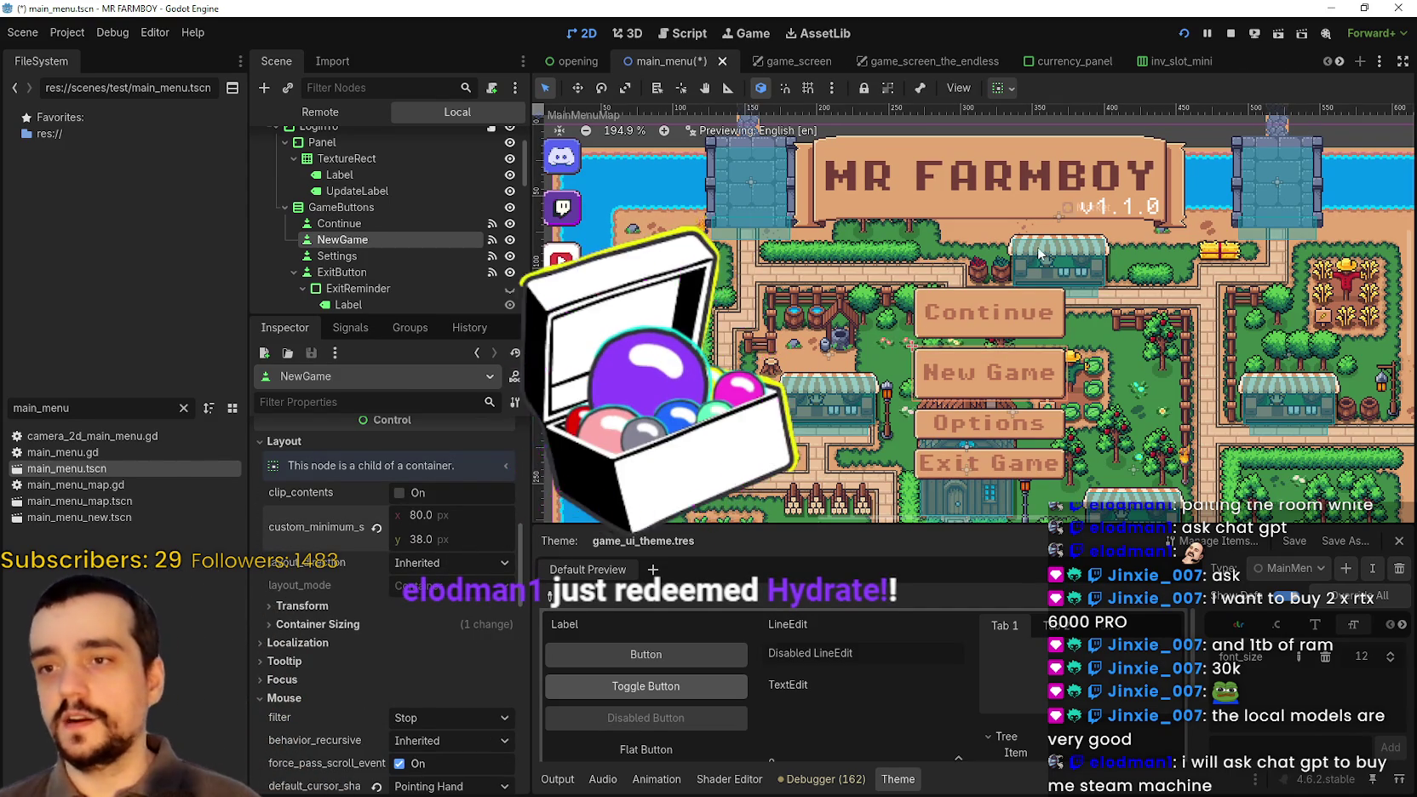
# - Set the Settings button's minimum height to 38 px
pyautogui.scroll(5, 1042, 252)
pyautogui.scroll(-4, 1042, 252)
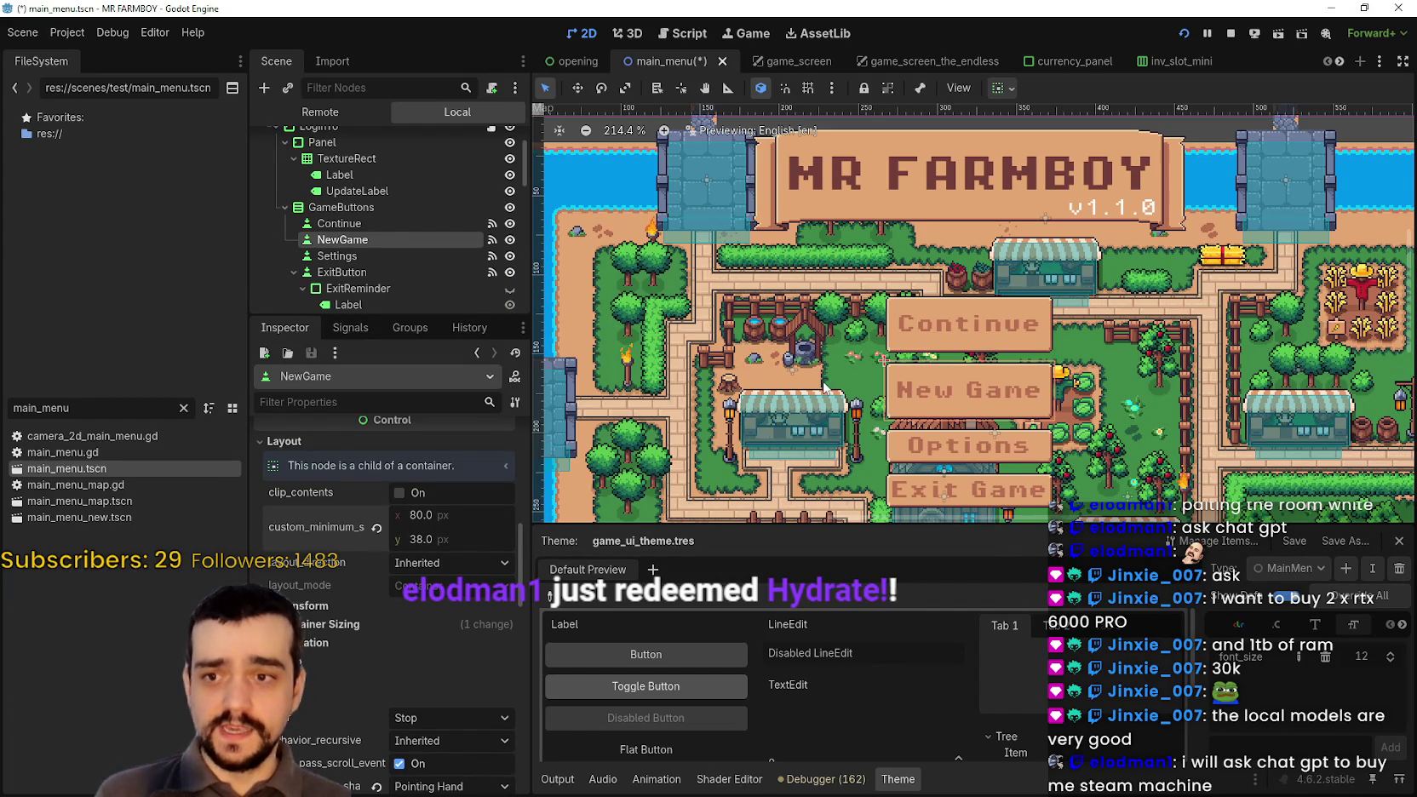
pyautogui.scroll(-2, 836, 399)
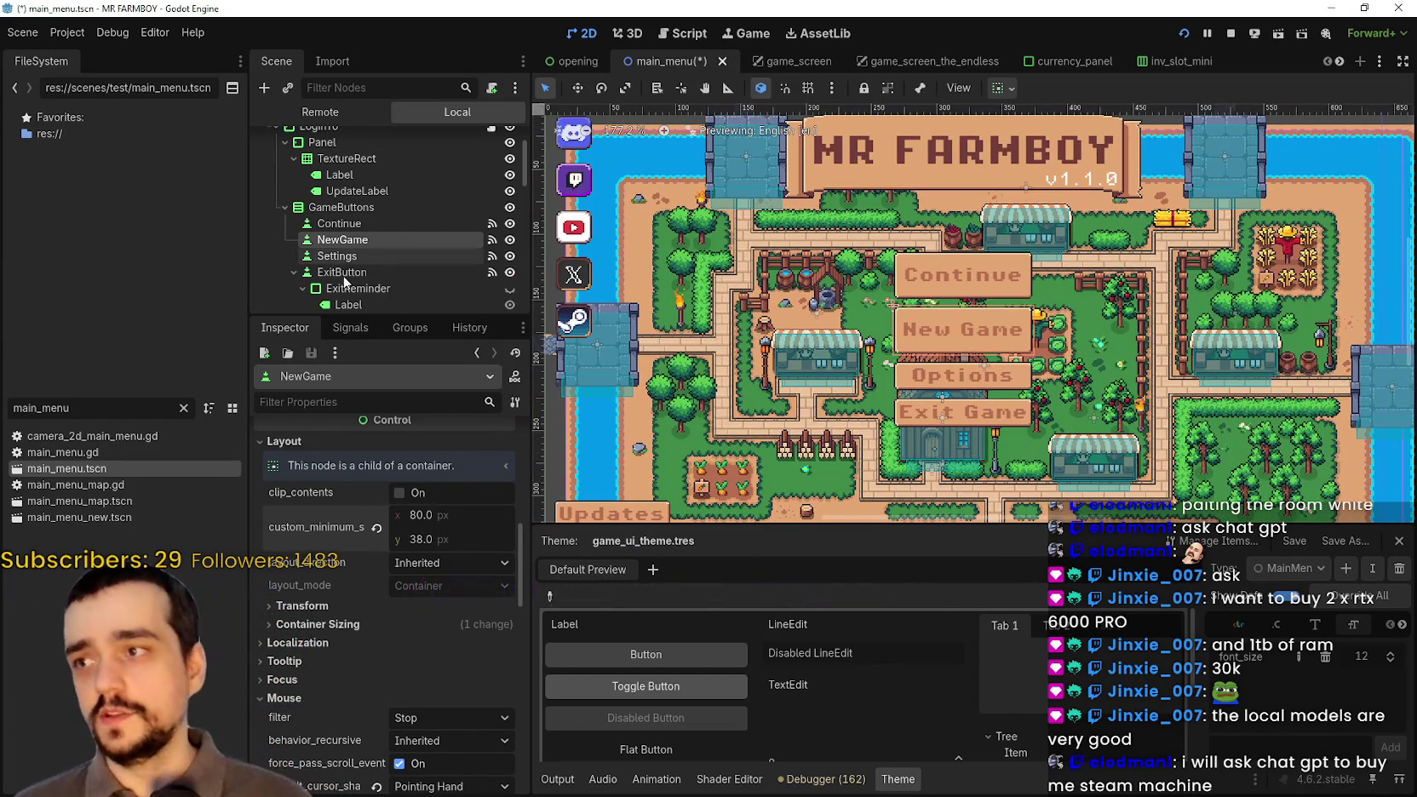
pyautogui.click(337, 255)
pyautogui.scroll(3, 374, 514)
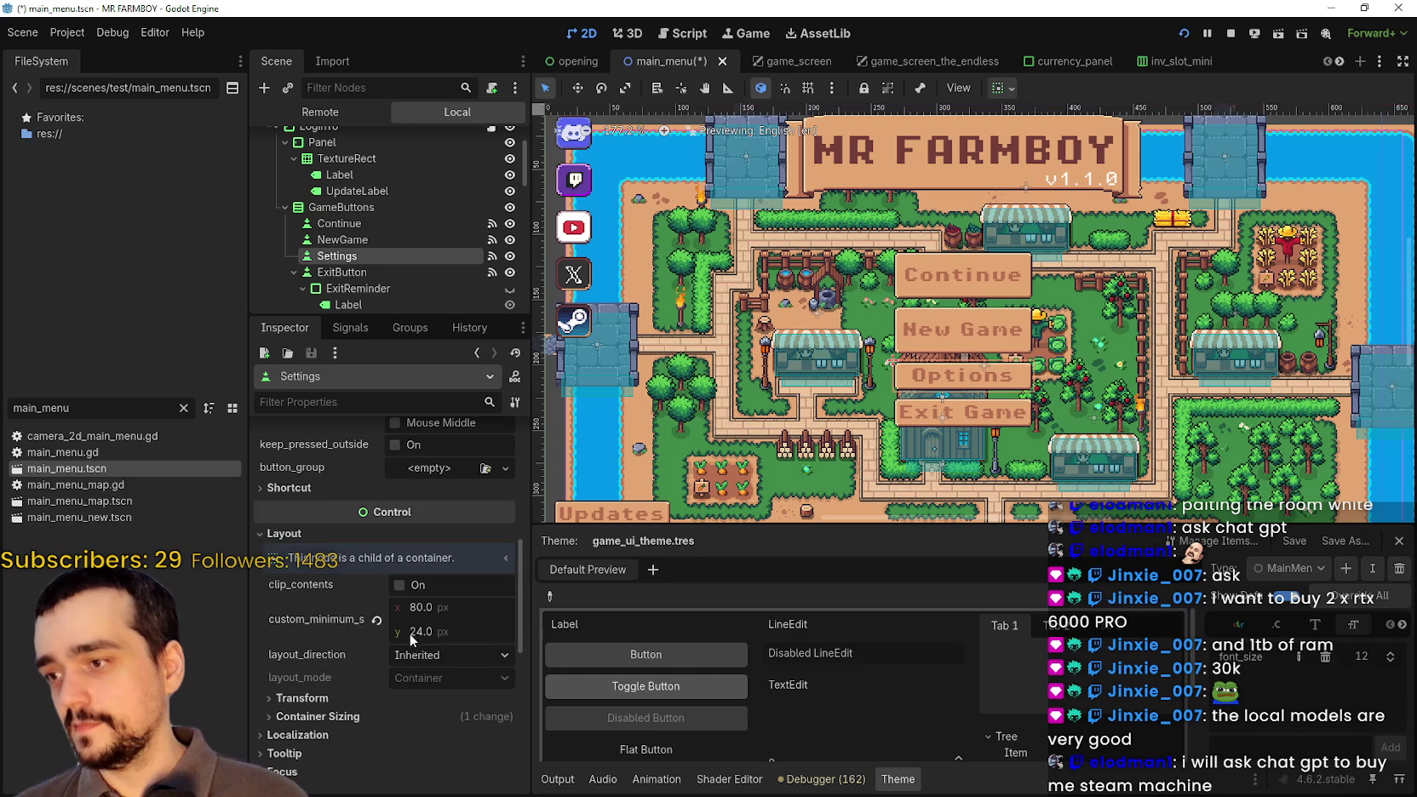
pyautogui.write('8')
pyautogui.press('Return')
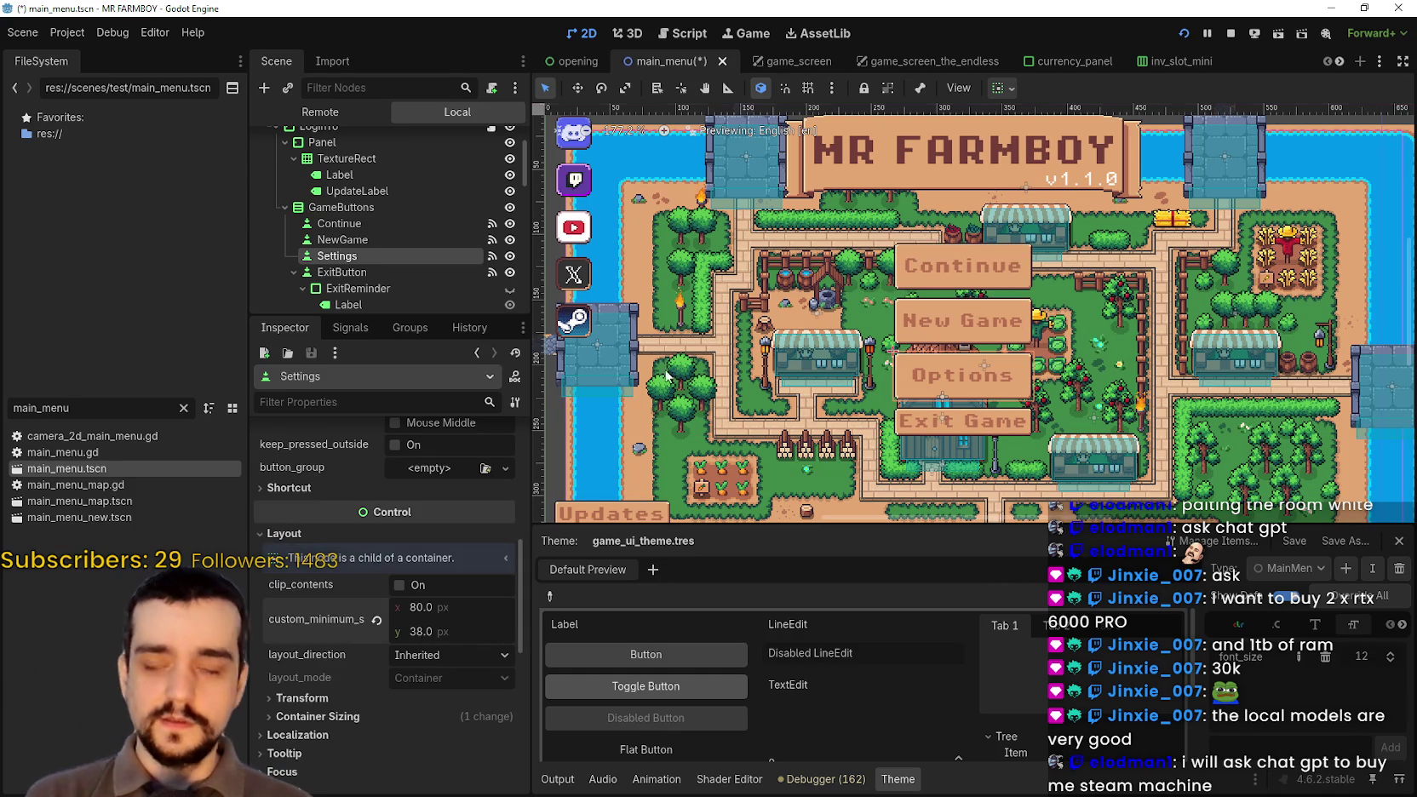
# - Set the ExitButton's minimum height to 38 px and save main_menu.tscn
pyautogui.click(294, 271)
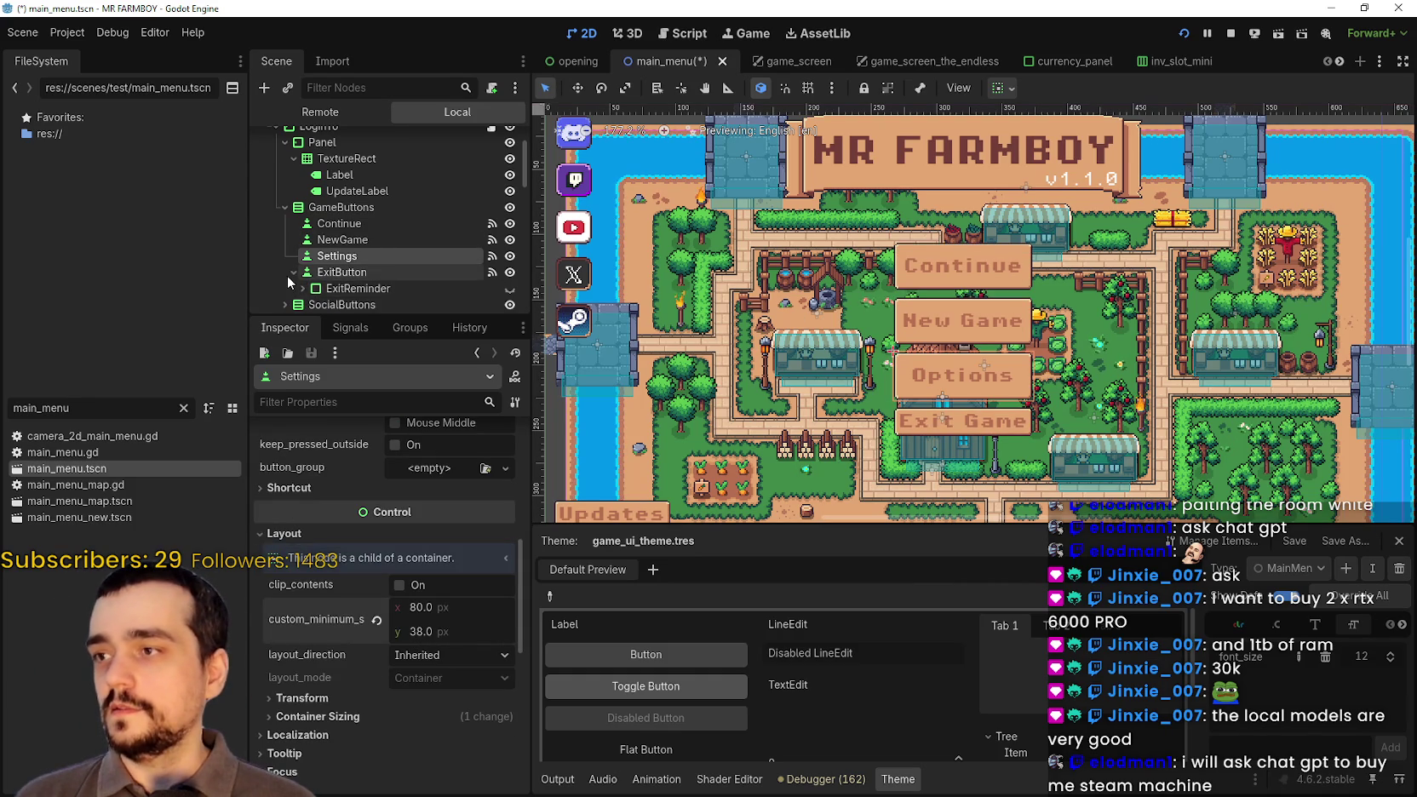
pyautogui.click(332, 275)
pyautogui.scroll(2, 388, 659)
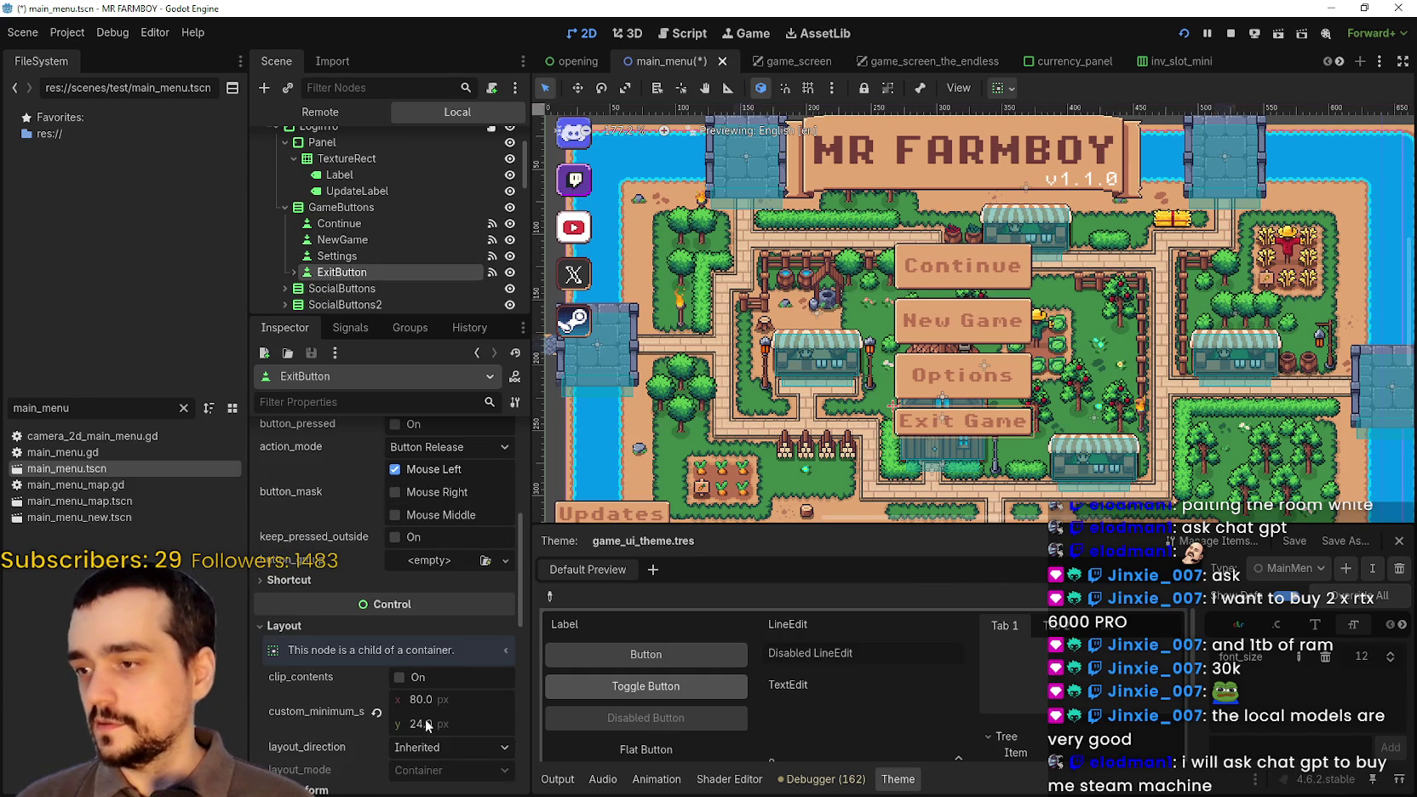
pyautogui.click(427, 723)
pyautogui.write('3')
pyautogui.press('Return')
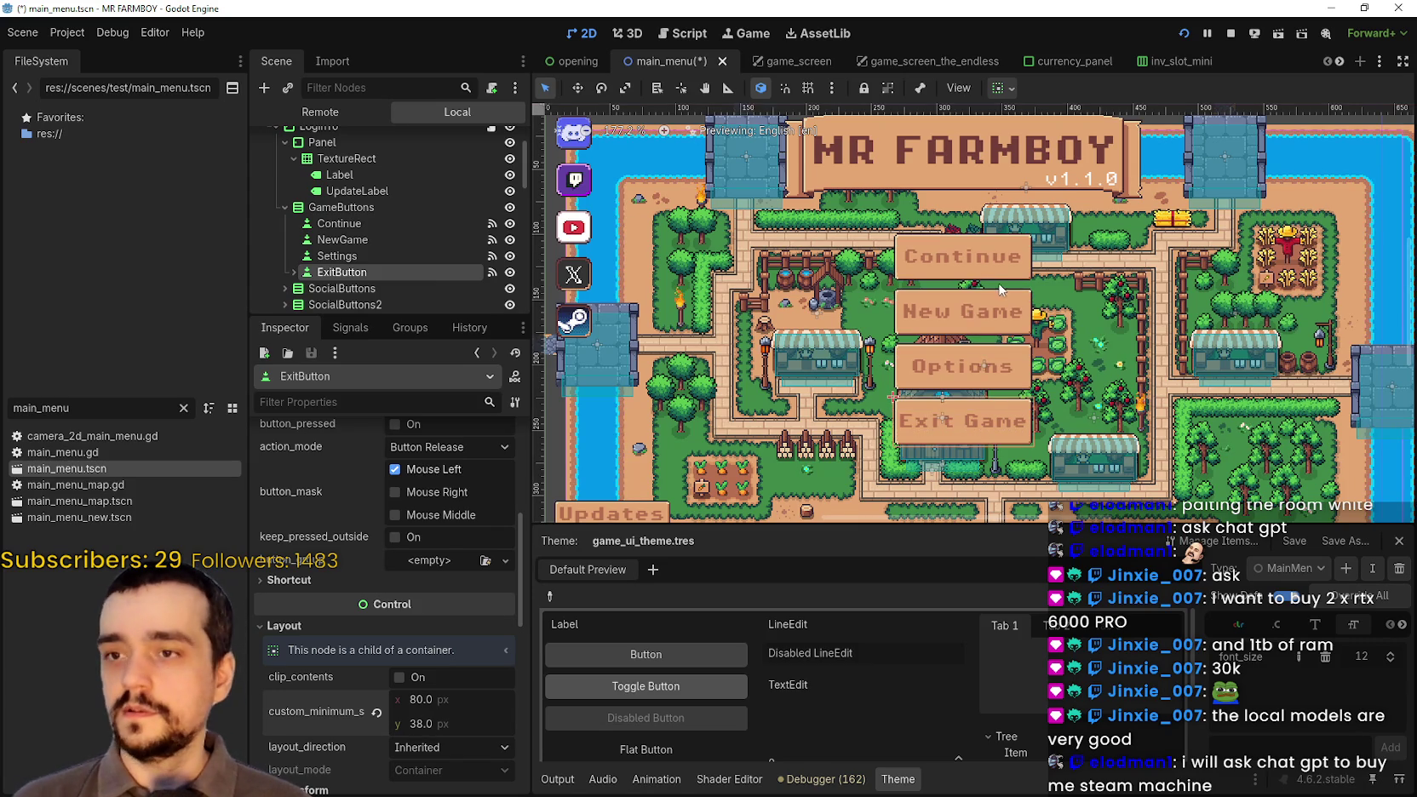
pyautogui.scroll(-5, 1001, 290)
pyautogui.hotkey('ctrl', 's')
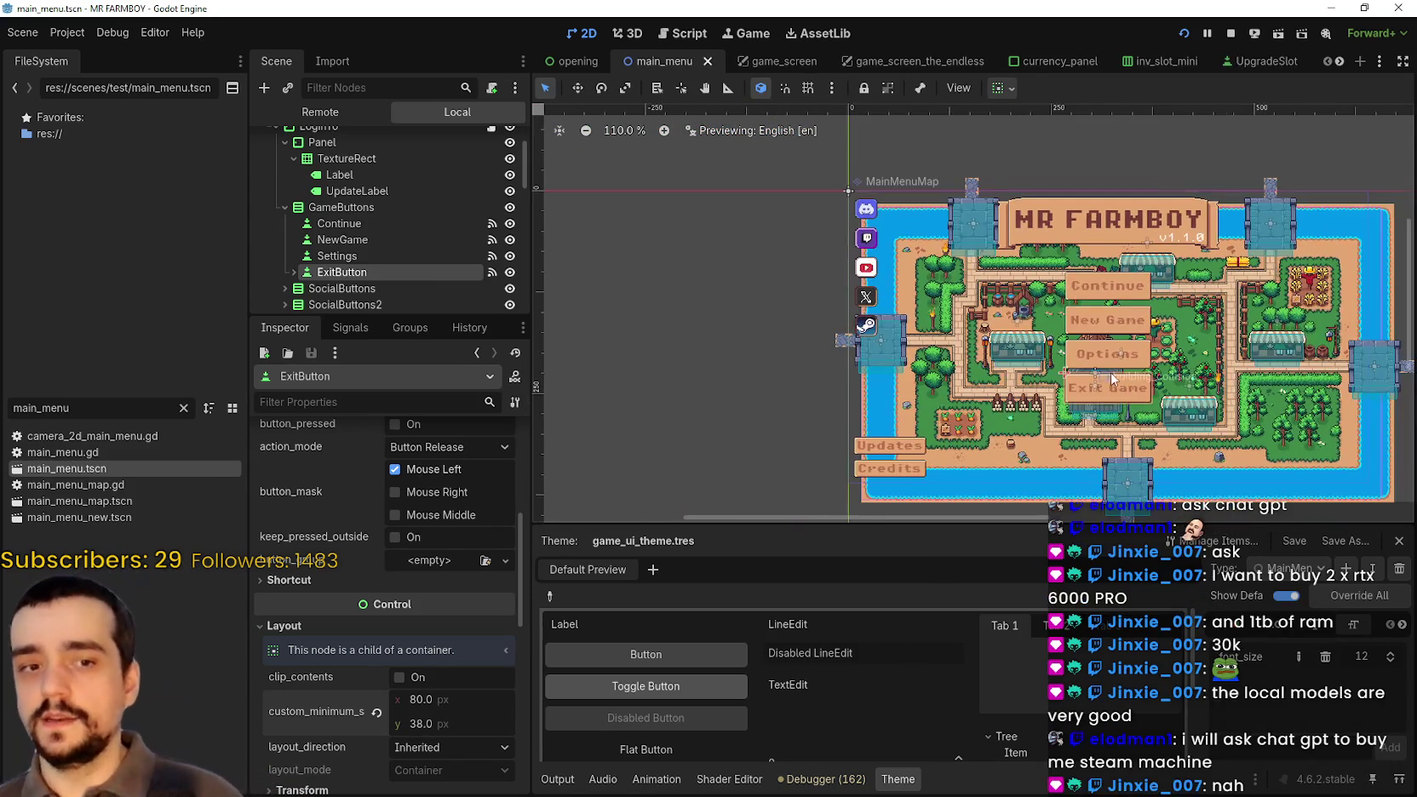
pyautogui.scroll(-1, 1111, 379)
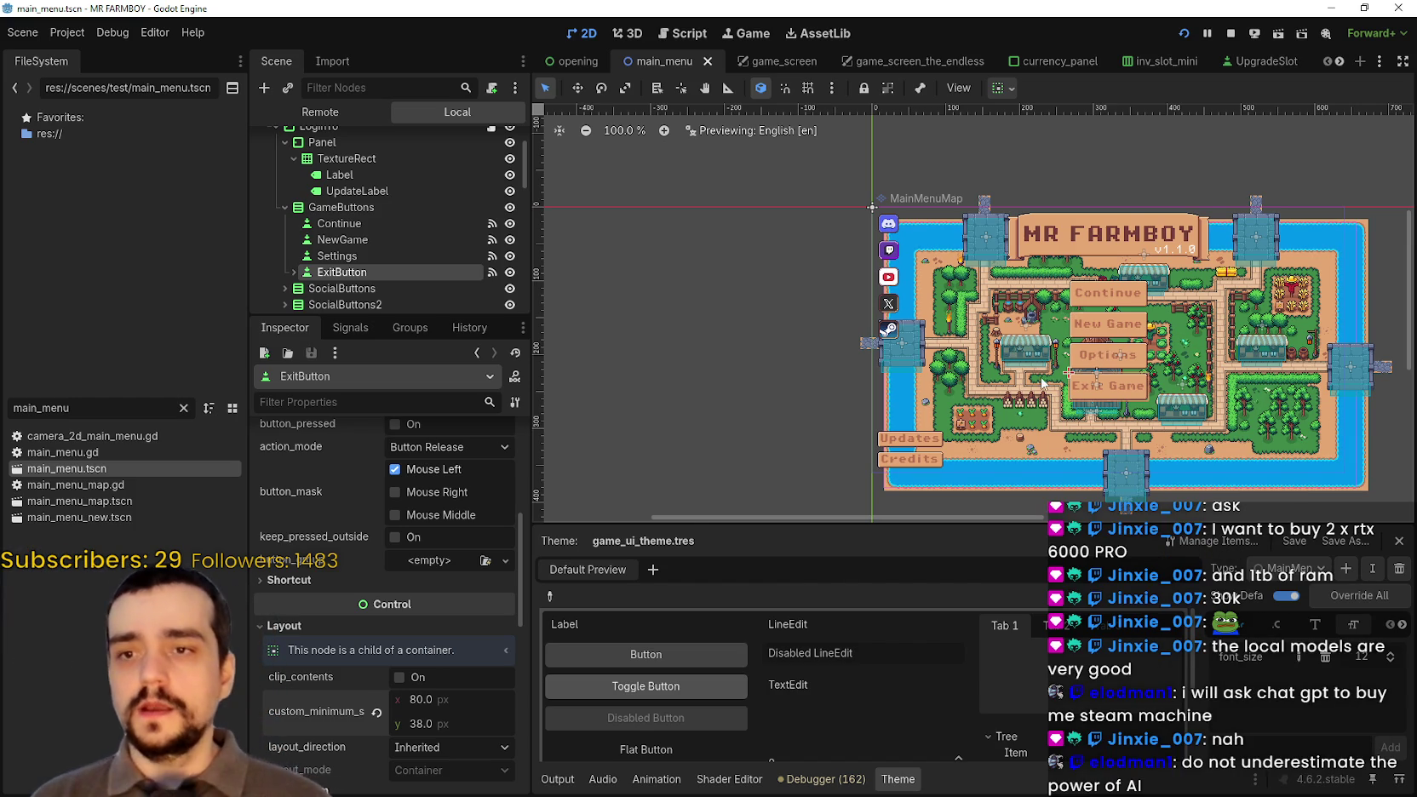
pyautogui.scroll(3, 900, 480)
pyautogui.scroll(-2, 469, 251)
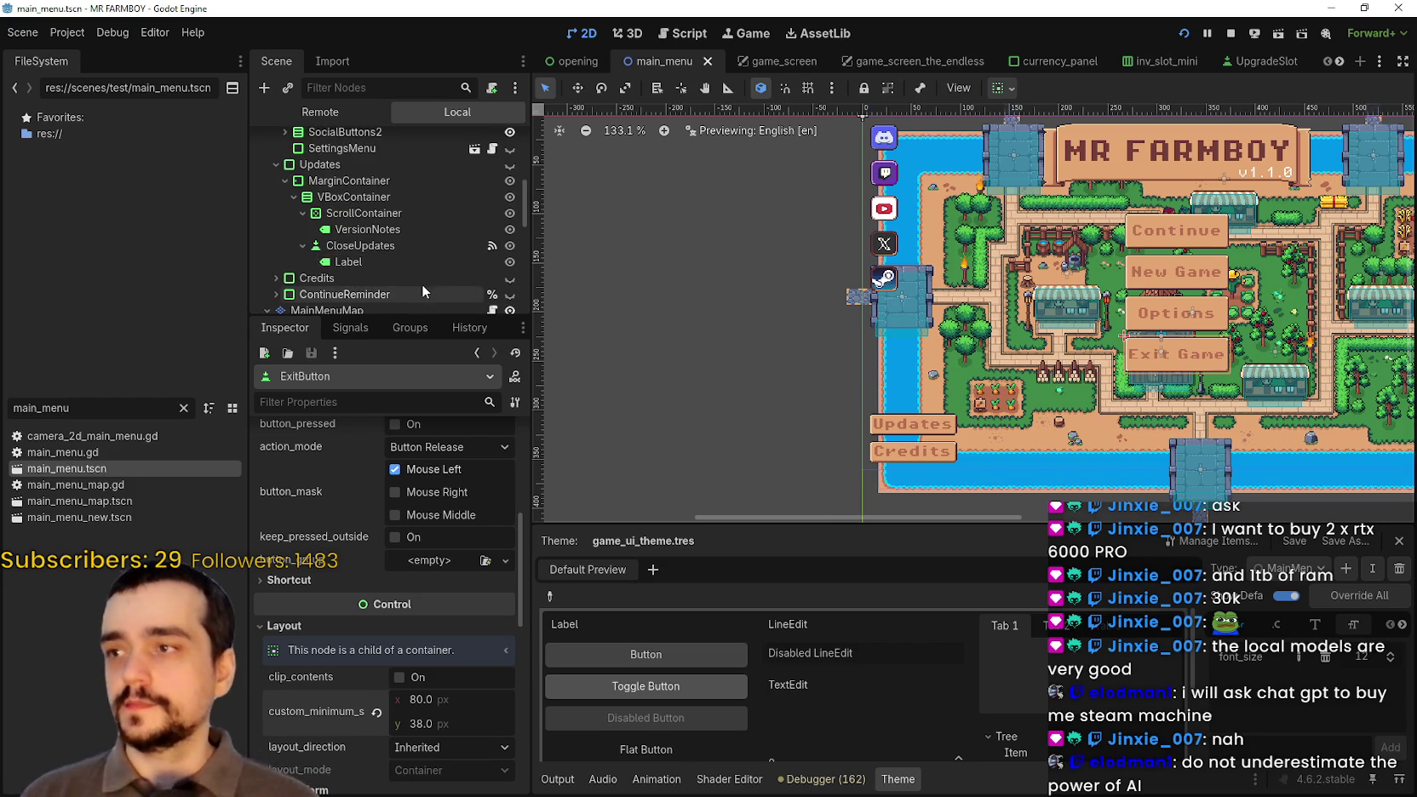
pyautogui.click(397, 229)
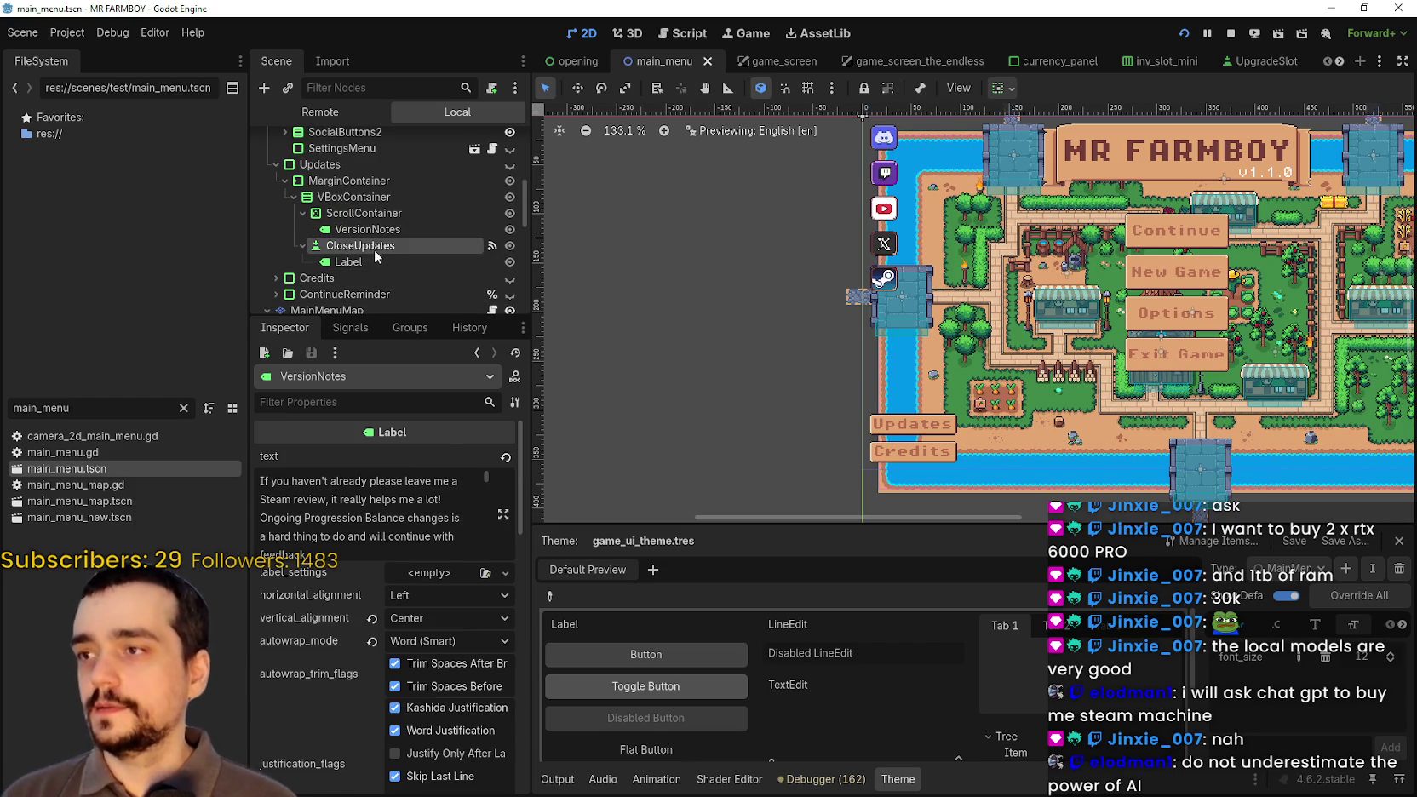
pyautogui.click(374, 246)
pyautogui.scroll(-1, 367, 256)
pyautogui.click(322, 236)
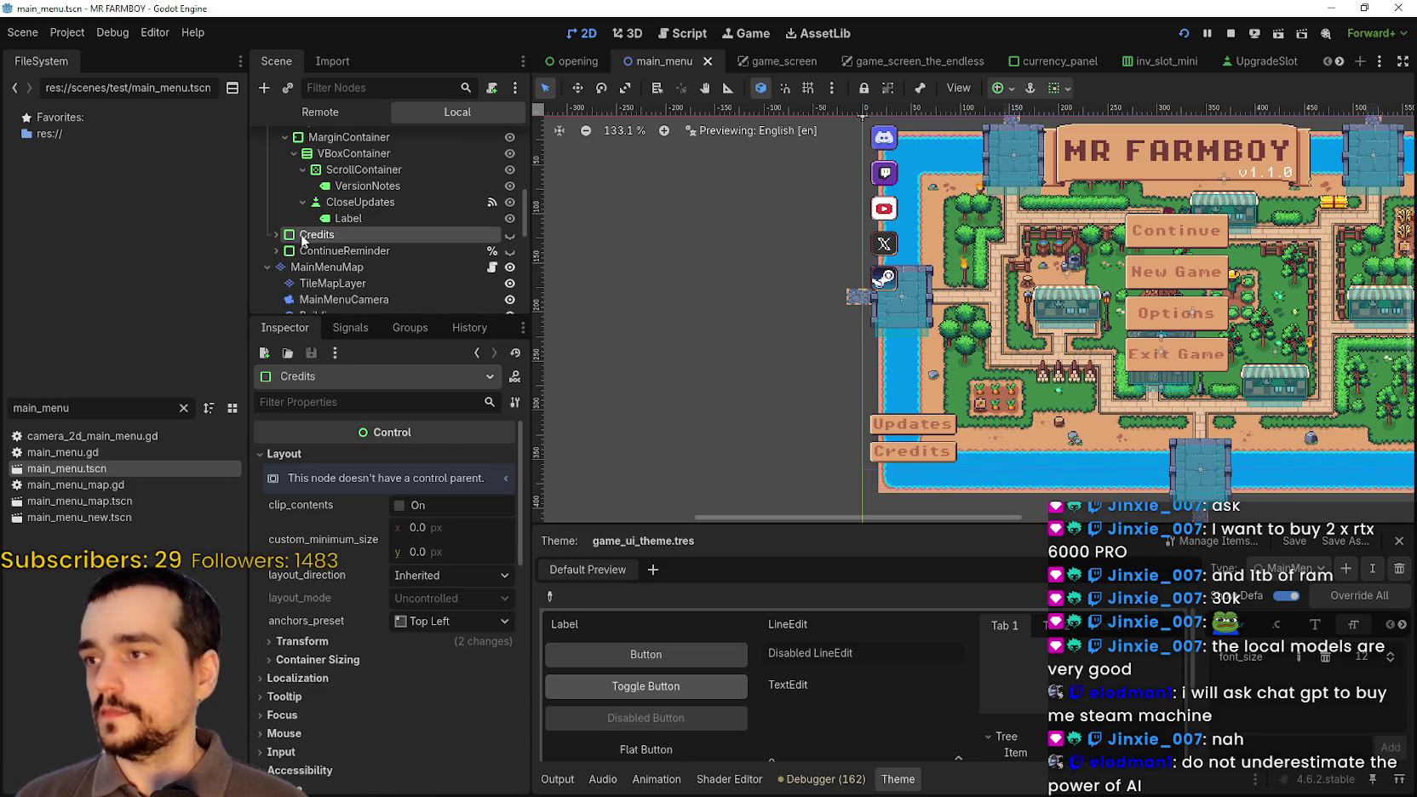
pyautogui.scroll(1, 357, 287)
pyautogui.scroll(2, 357, 283)
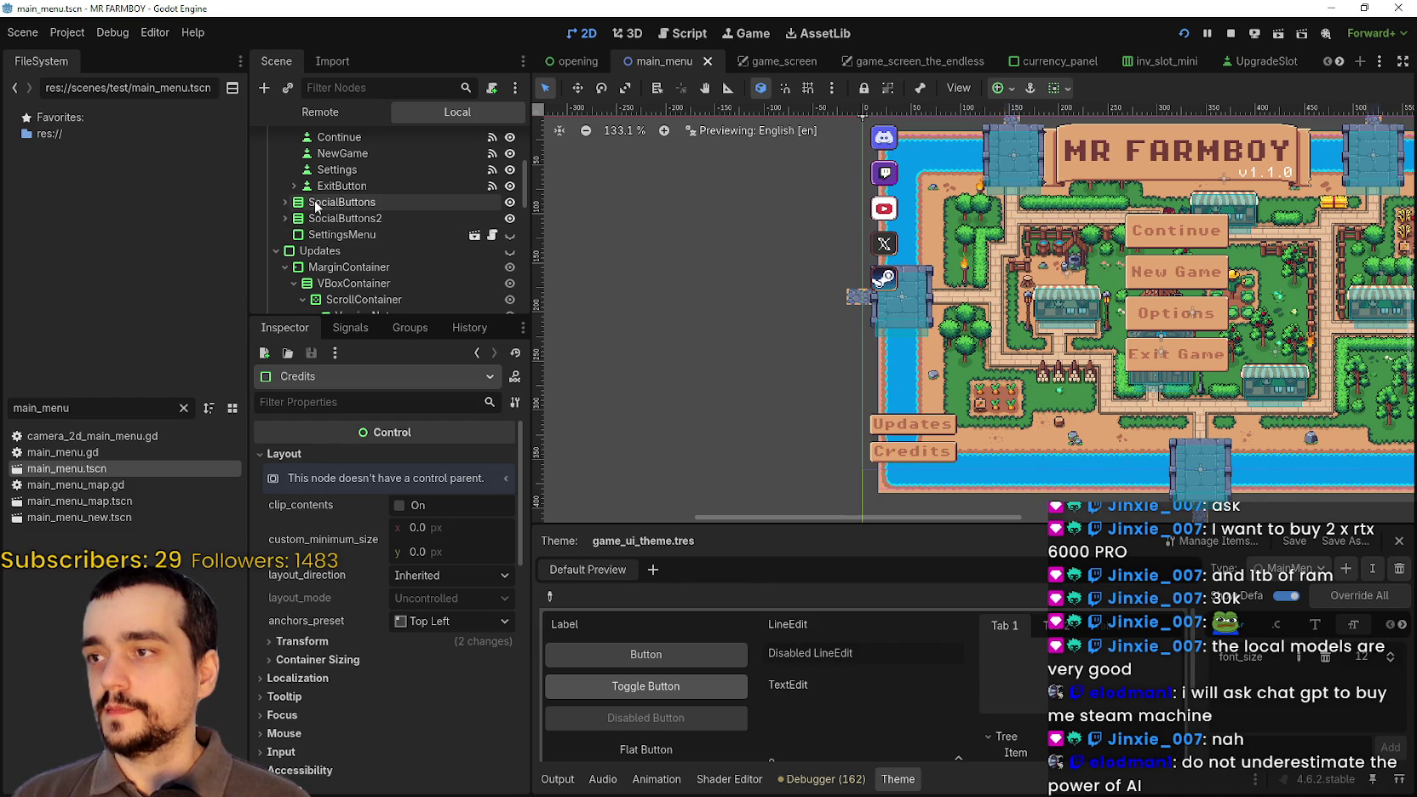
pyautogui.scroll(-1, 294, 255)
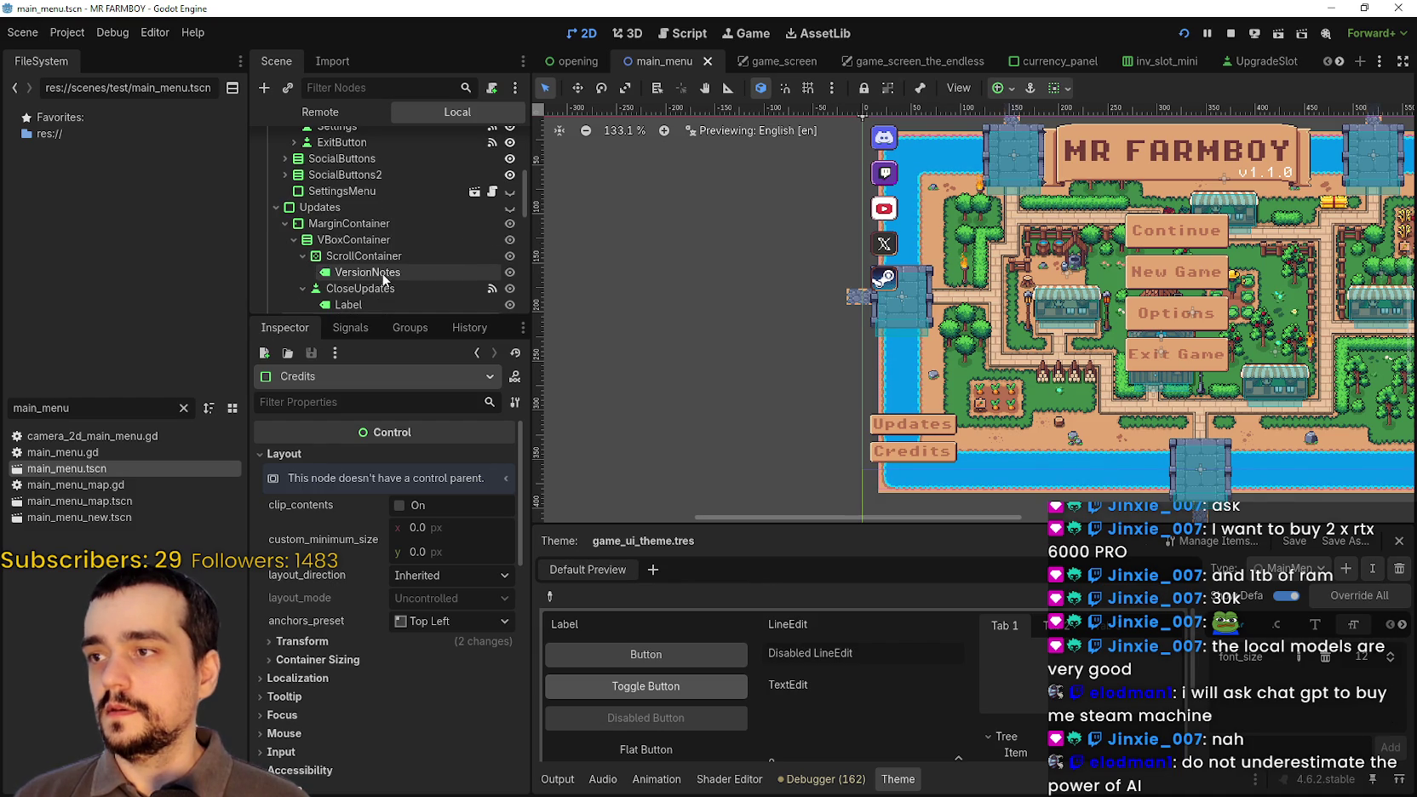
pyautogui.click(302, 257)
pyautogui.scroll(-2, 304, 223)
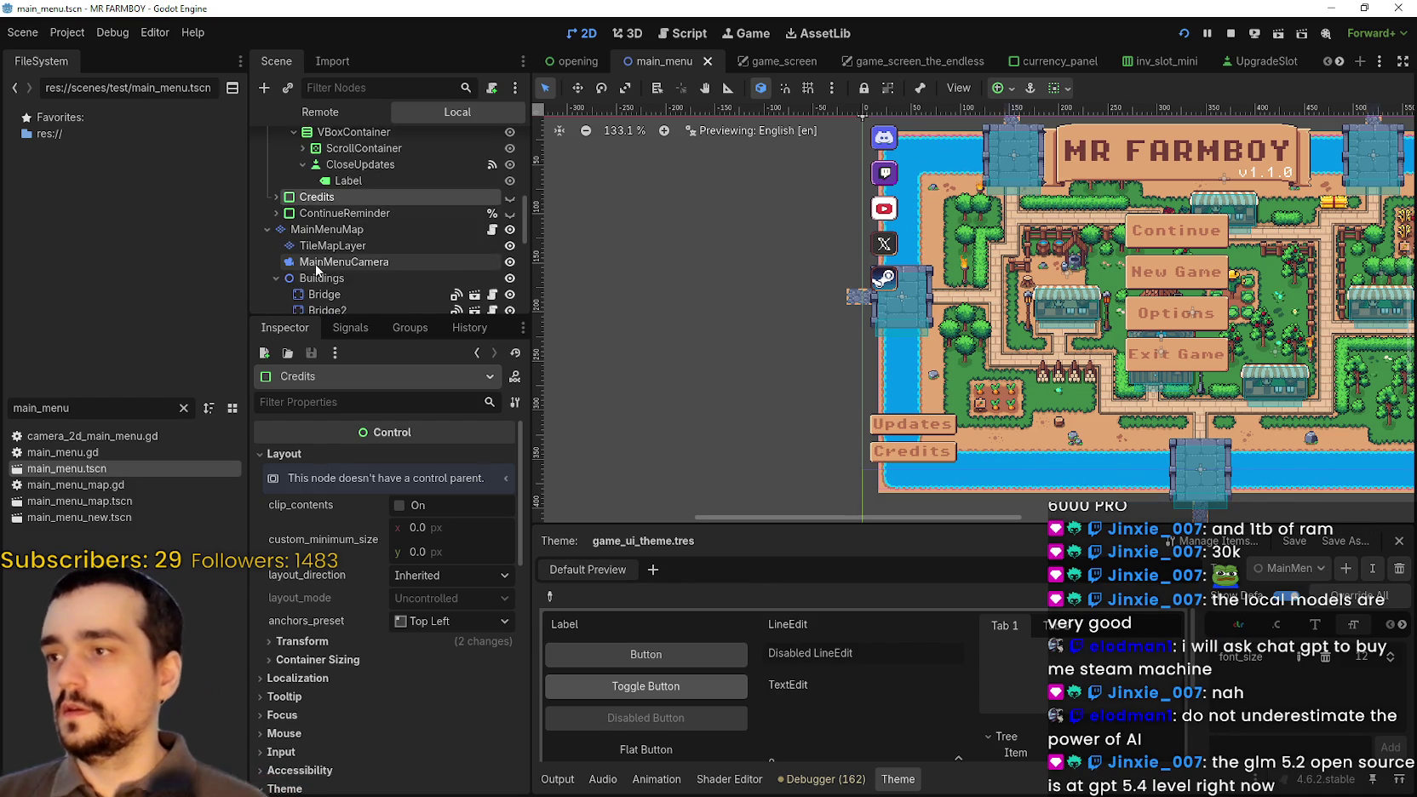
pyautogui.scroll(4, 305, 217)
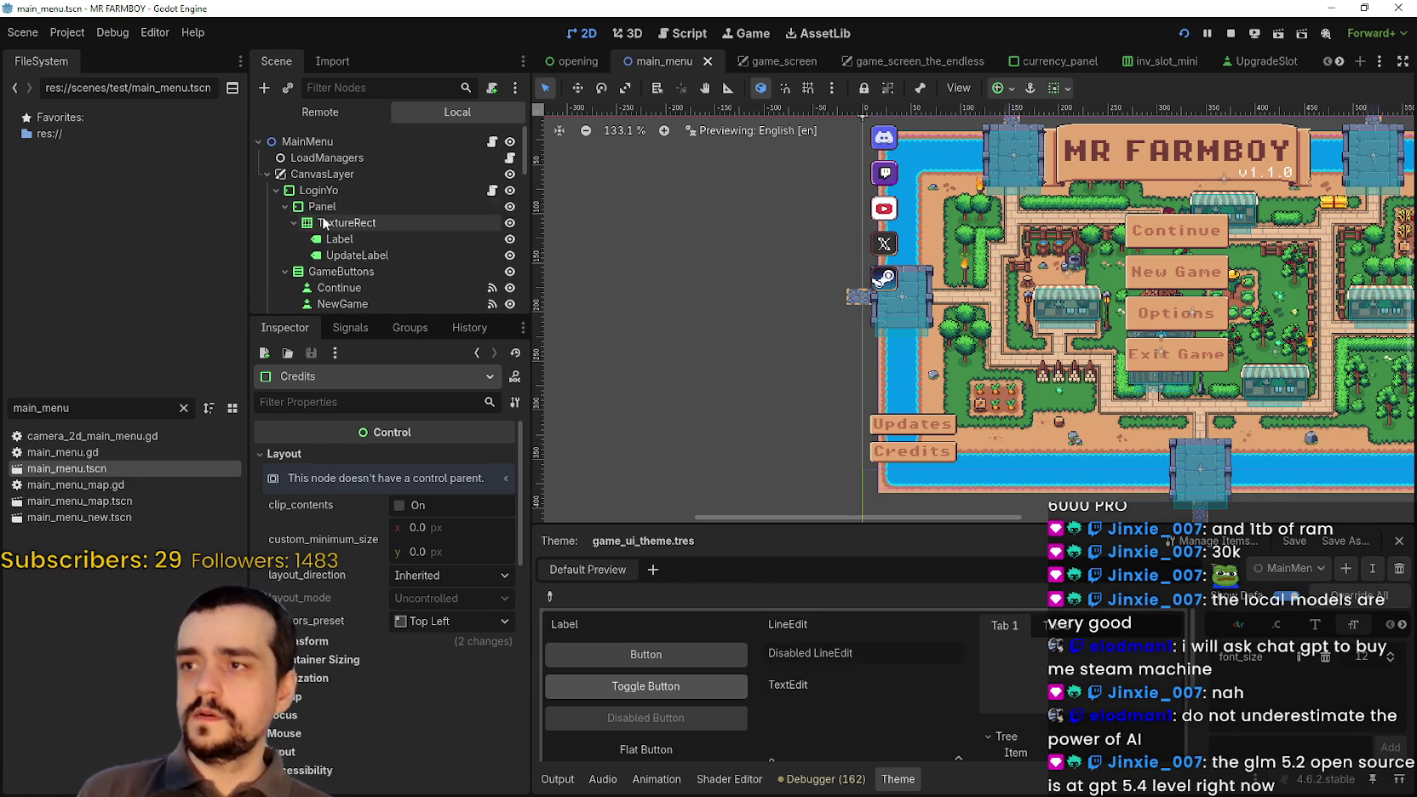
pyautogui.scroll(-8, 310, 225)
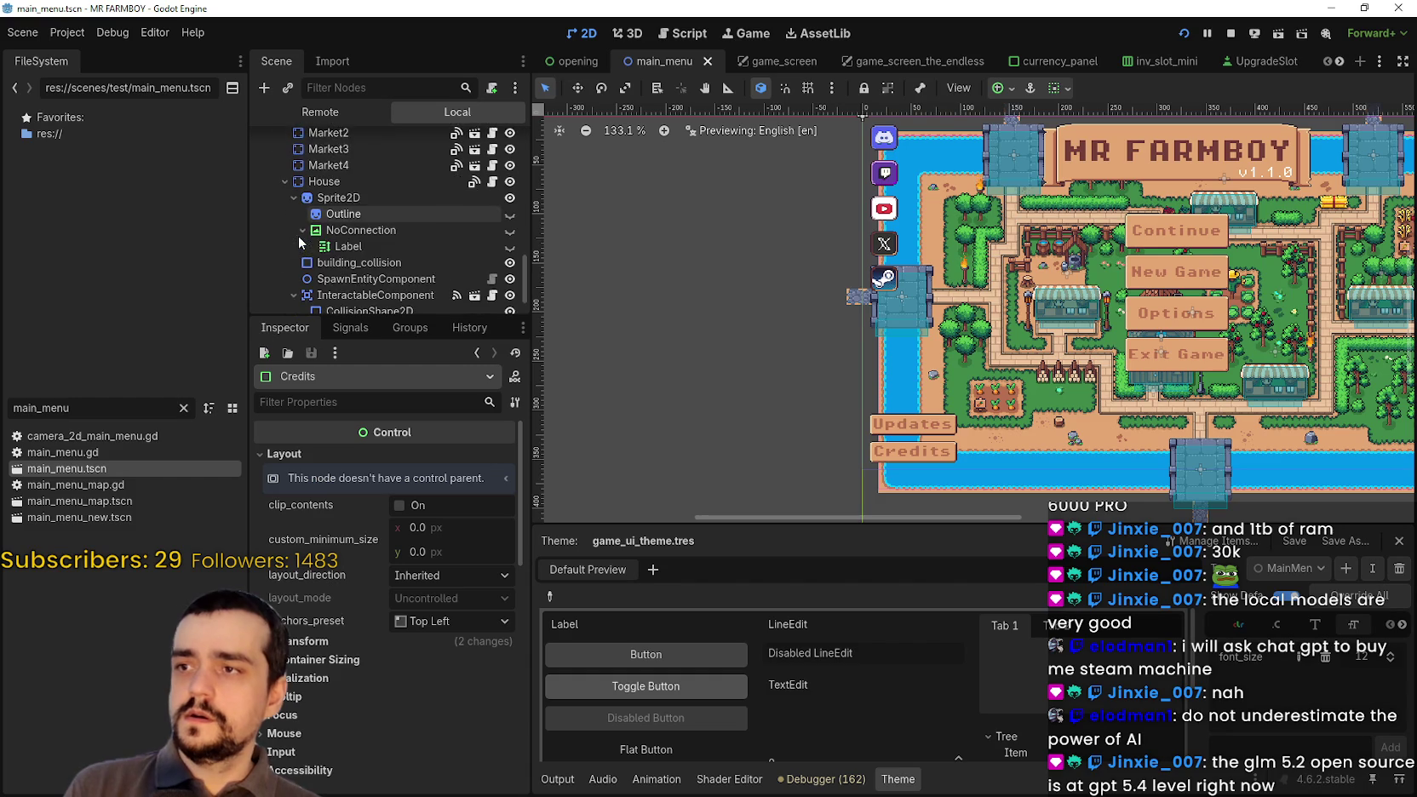
pyautogui.scroll(5, 406, 252)
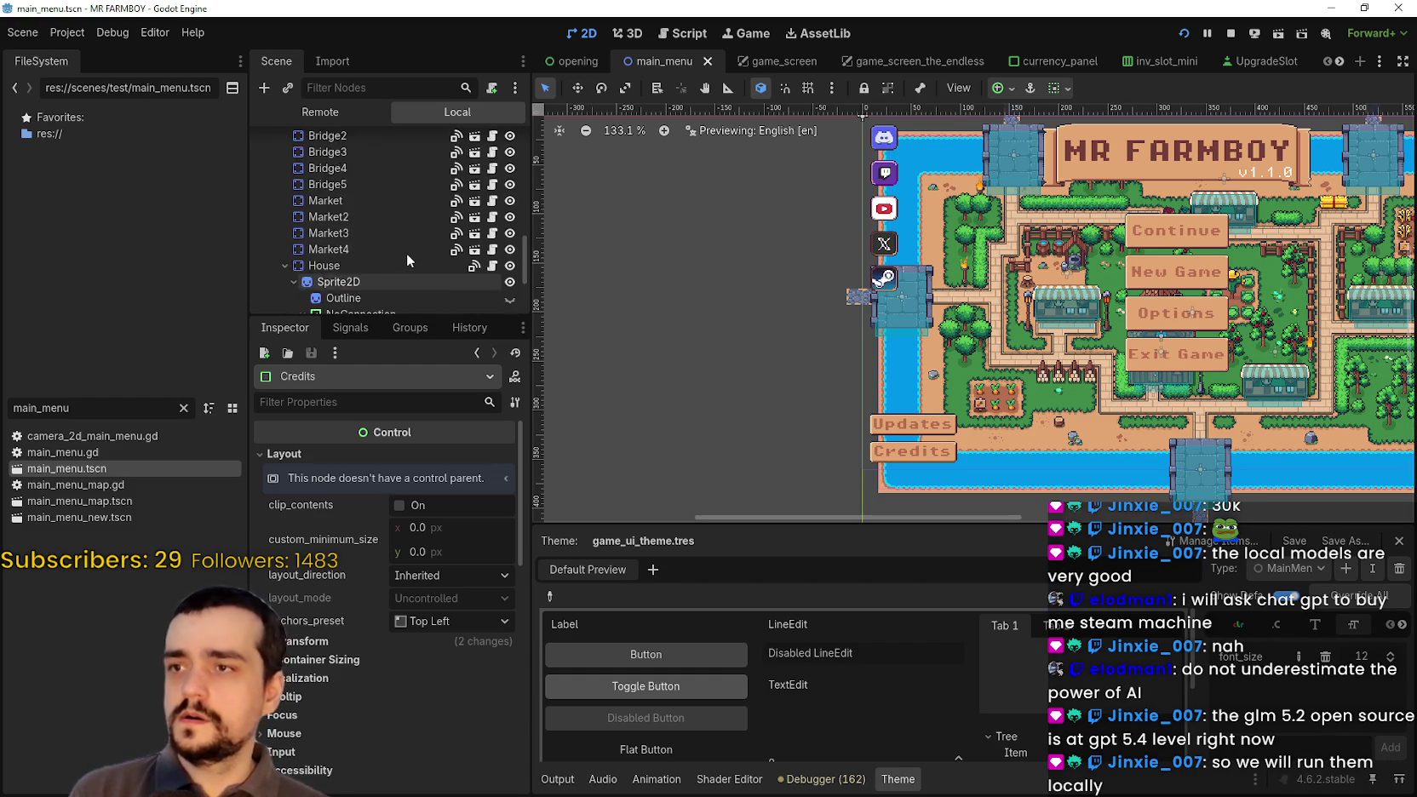
pyautogui.scroll(1, 404, 258)
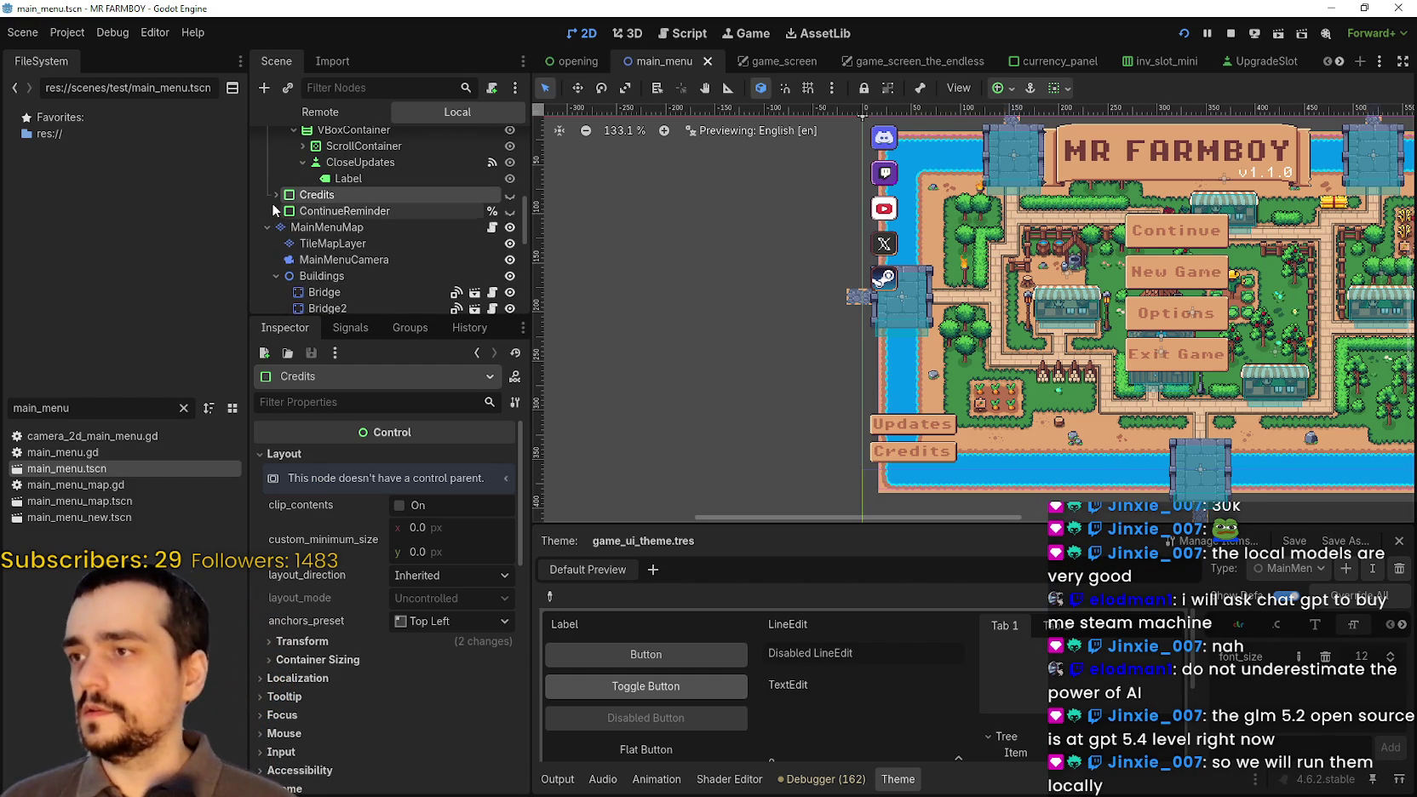
pyautogui.scroll(4, 290, 221)
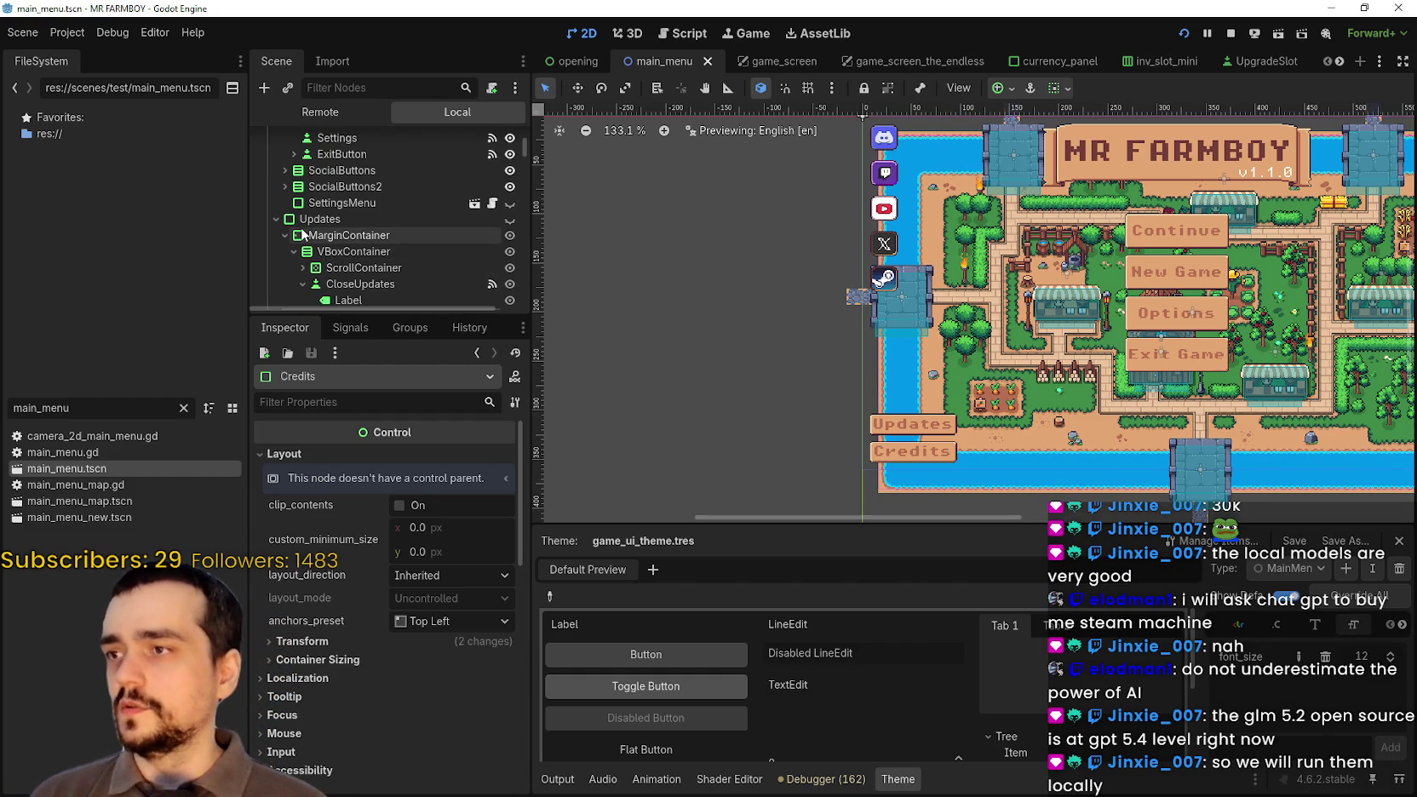
pyautogui.scroll(-2, 362, 263)
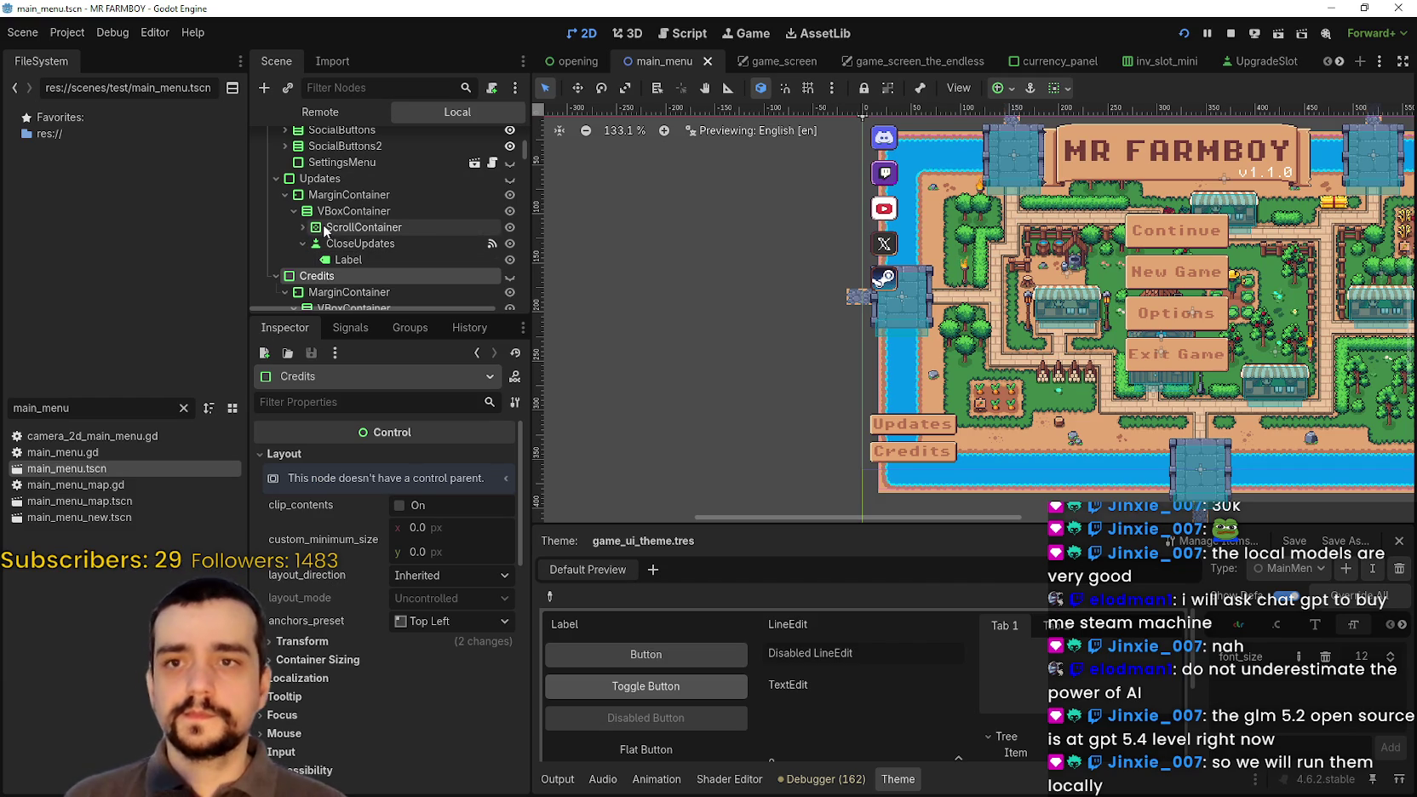
pyautogui.scroll(3, 335, 211)
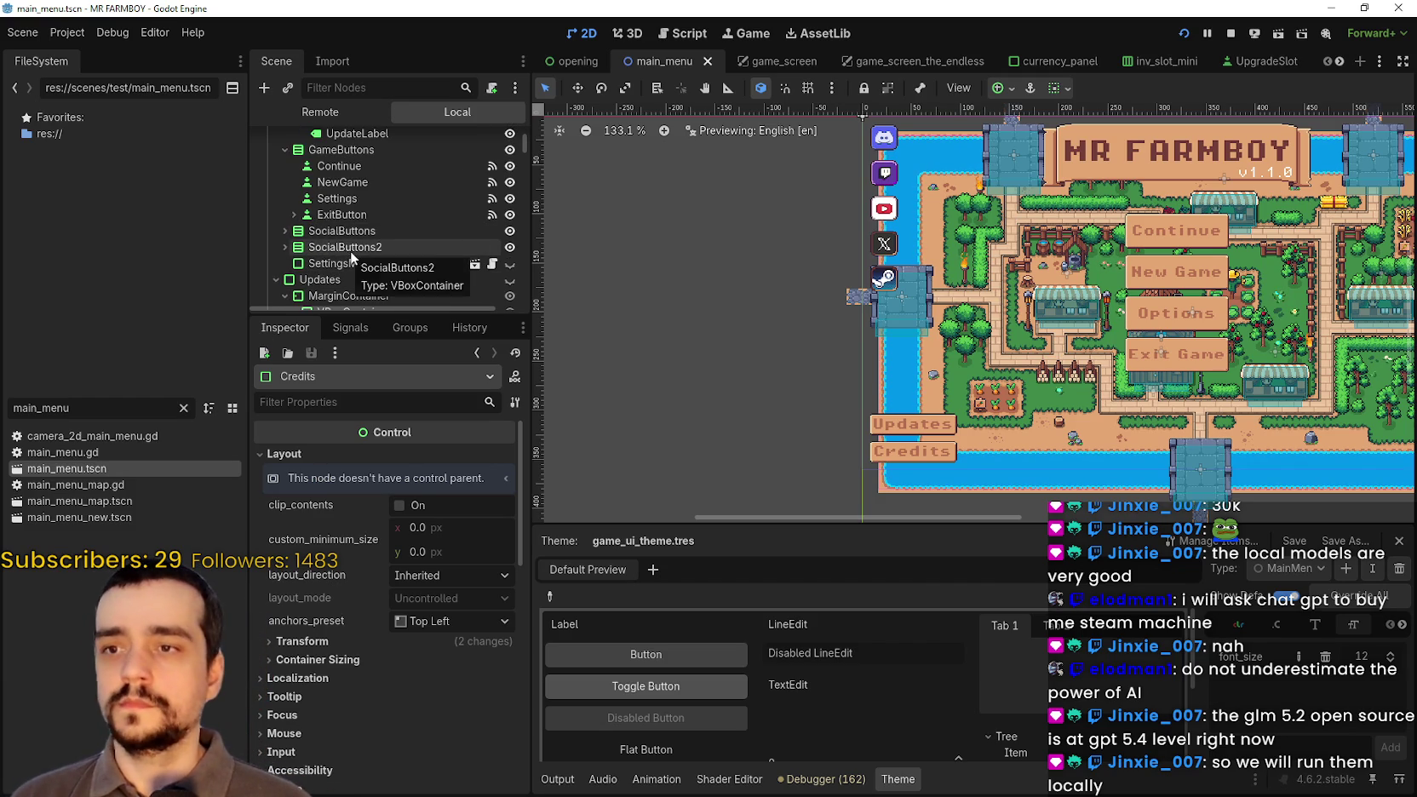
pyautogui.scroll(2, 351, 250)
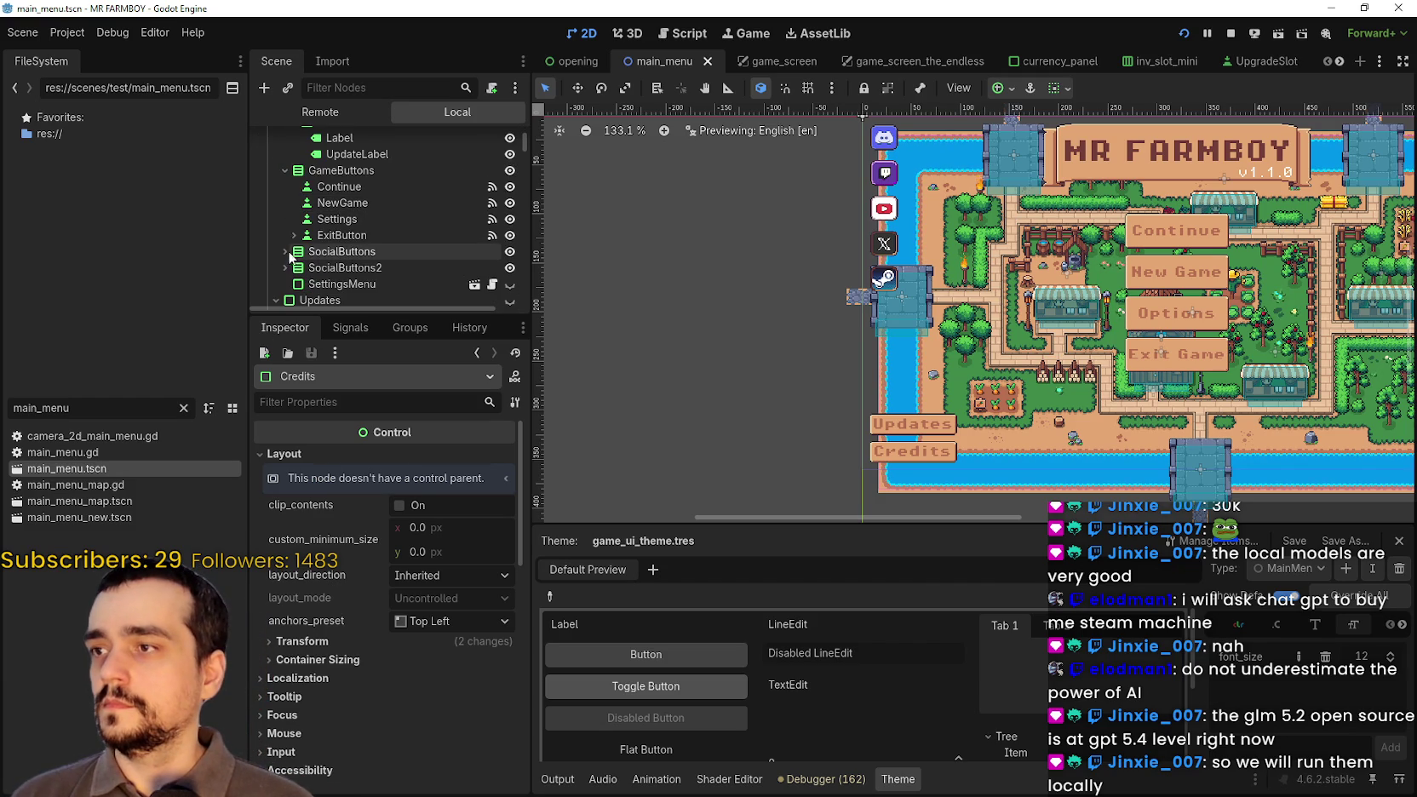
pyautogui.click(284, 267)
# - Give the Updates button under SocialButtons a 38 px minimum height
pyautogui.scroll(-2, 277, 256)
pyautogui.click(283, 227)
pyautogui.click(283, 212)
pyautogui.click(309, 227)
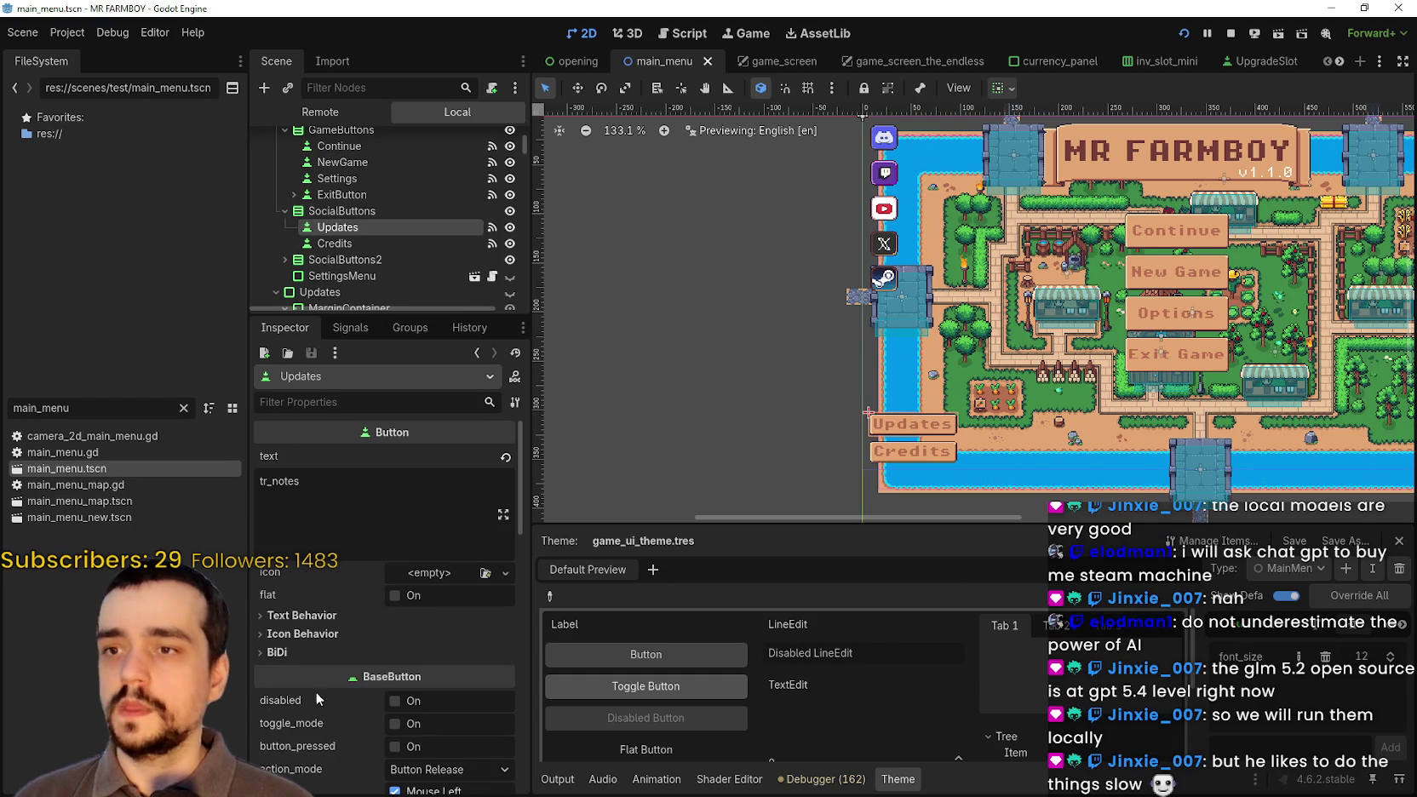
pyautogui.scroll(-10, 328, 632)
pyautogui.click(438, 492)
pyautogui.write('38')
pyautogui.press('Return')
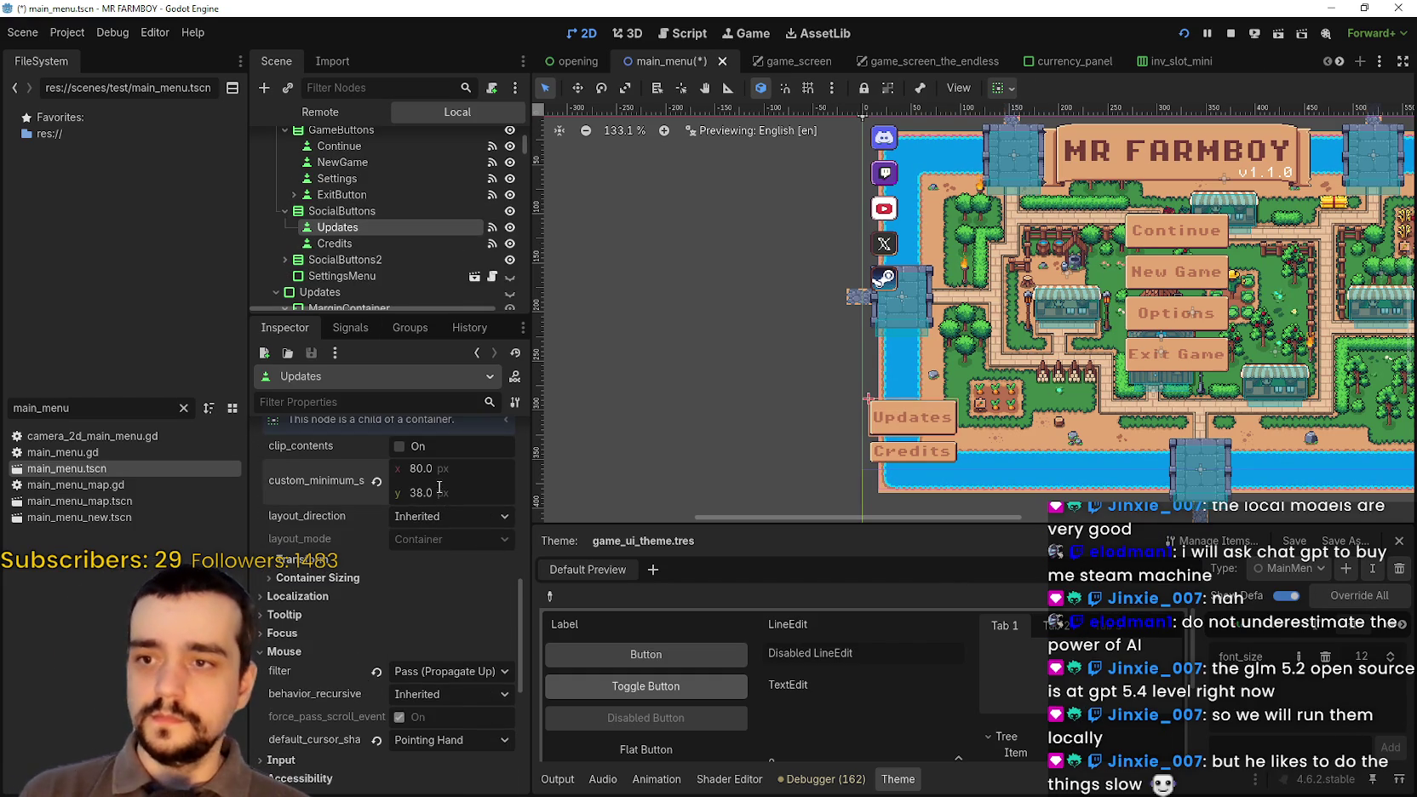
# - Give the Credits button a 38 px minimum height as well
pyautogui.click(353, 244)
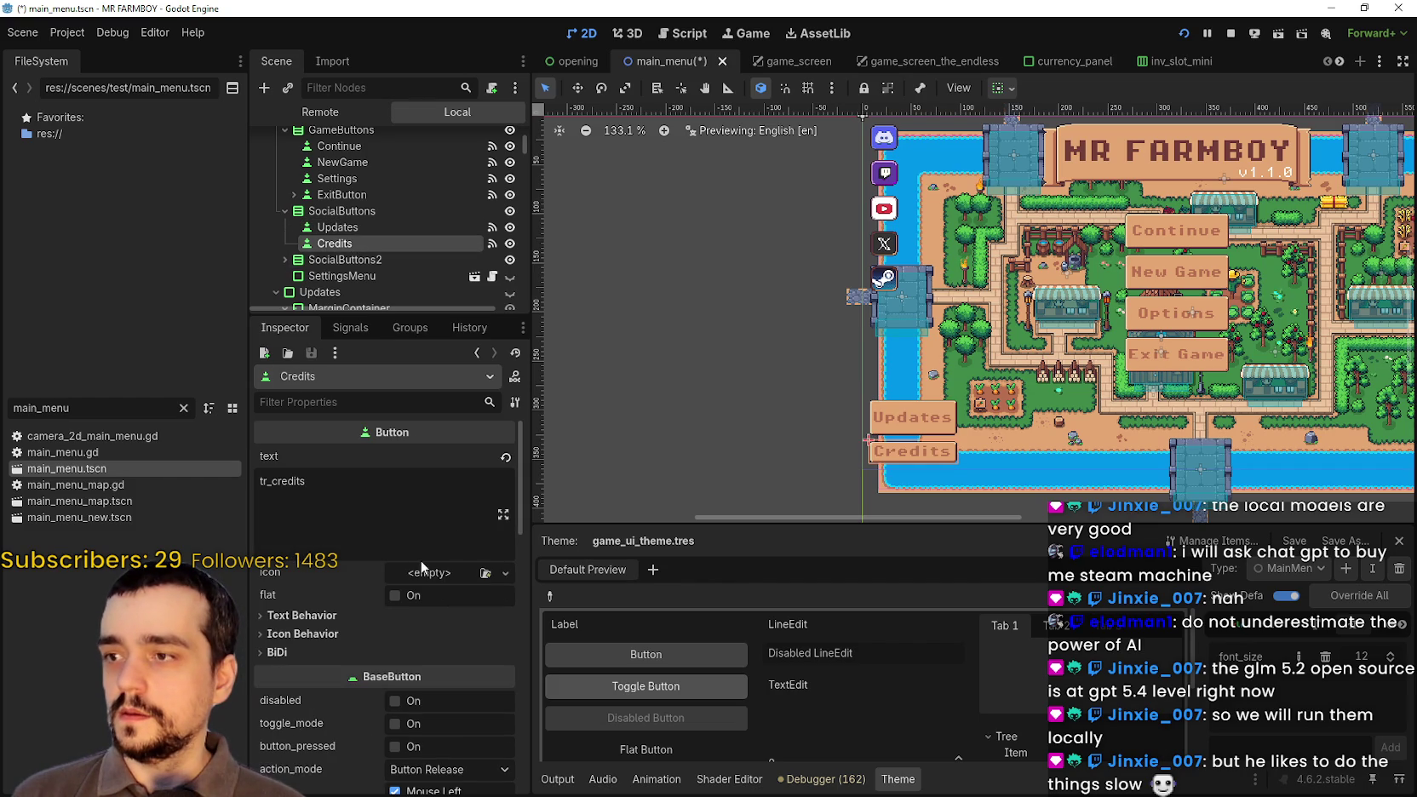
pyautogui.scroll(-5, 431, 562)
pyautogui.click(444, 539)
pyautogui.press('Return')
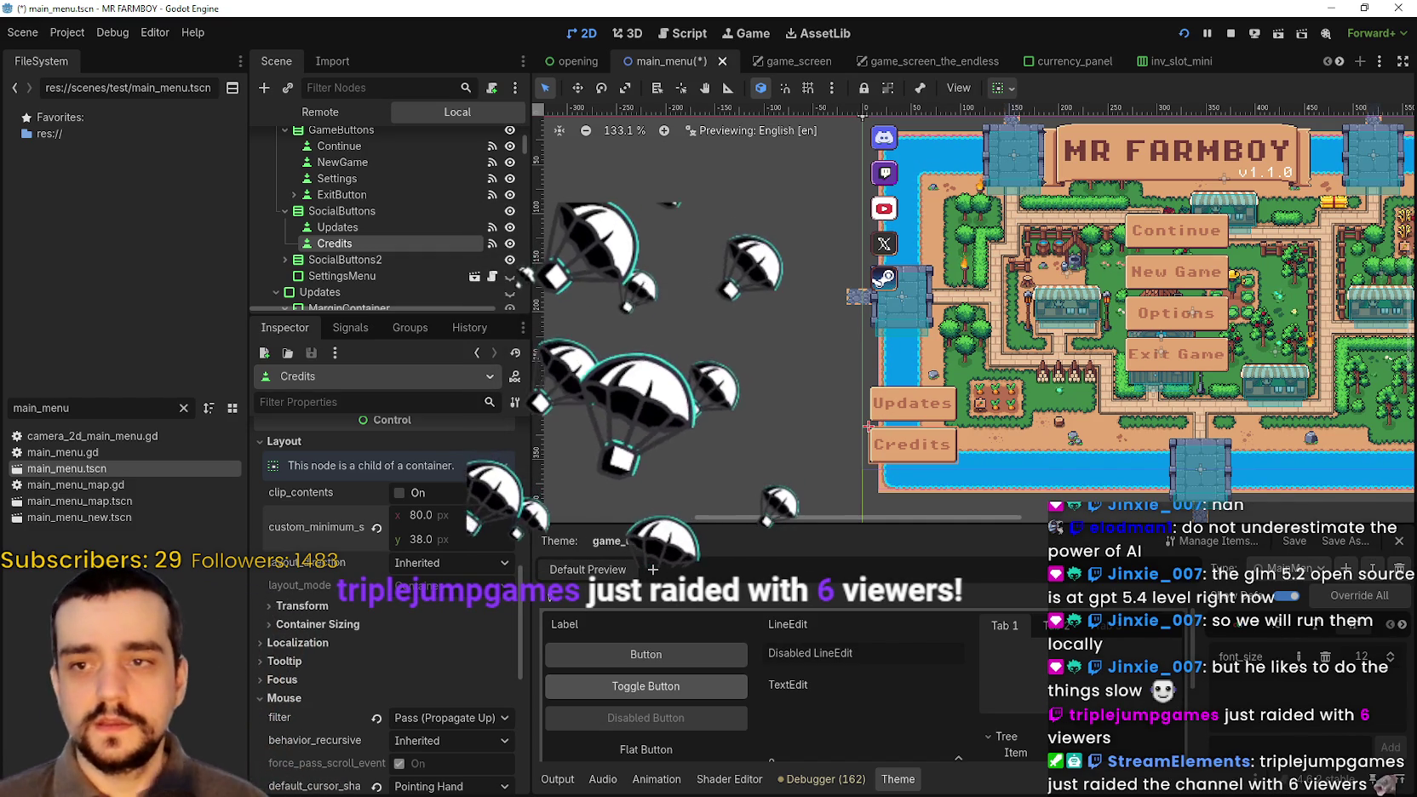
# - Zoom out the 2D view and save main_menu.tscn
pyautogui.scroll(-2, 902, 349)
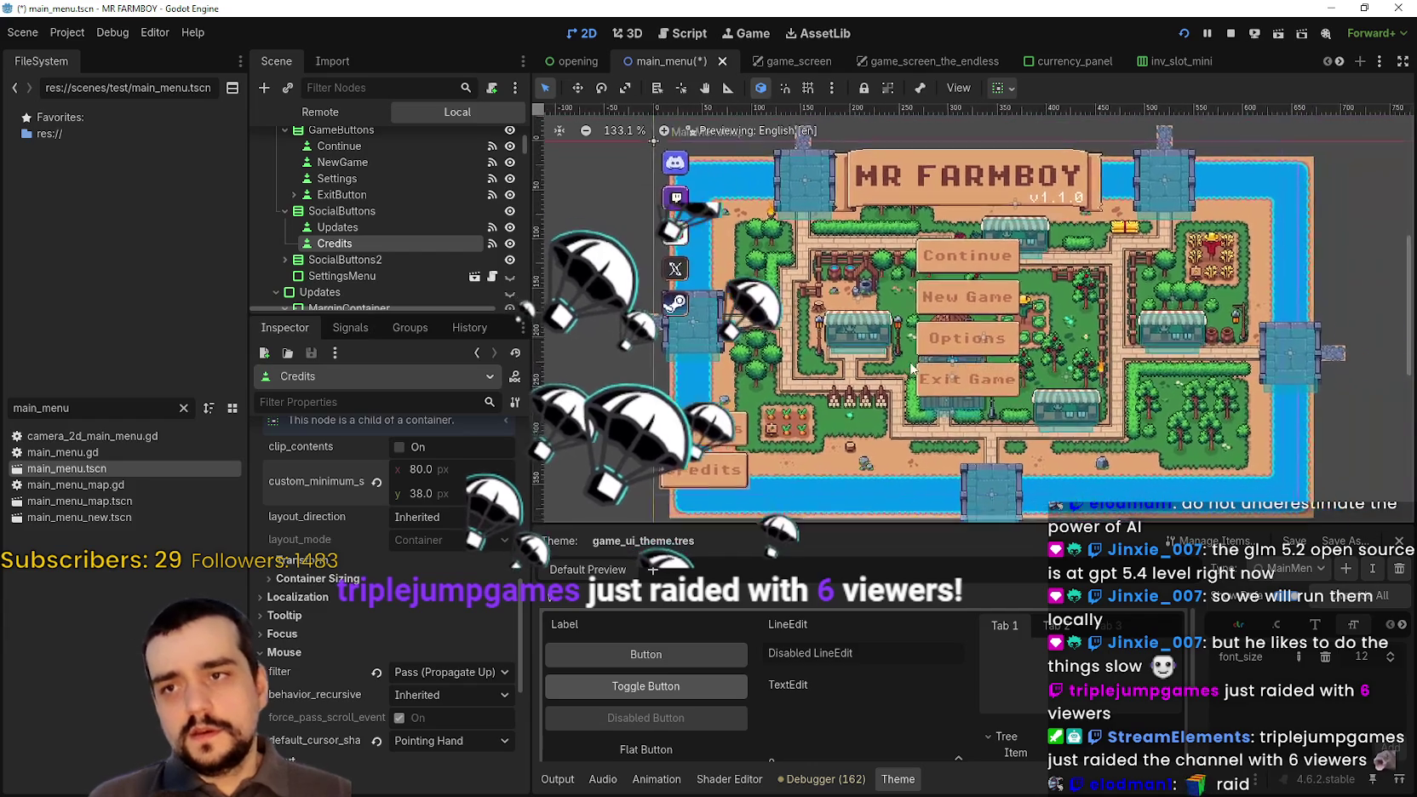
pyautogui.hotkey('ctrl', 's')
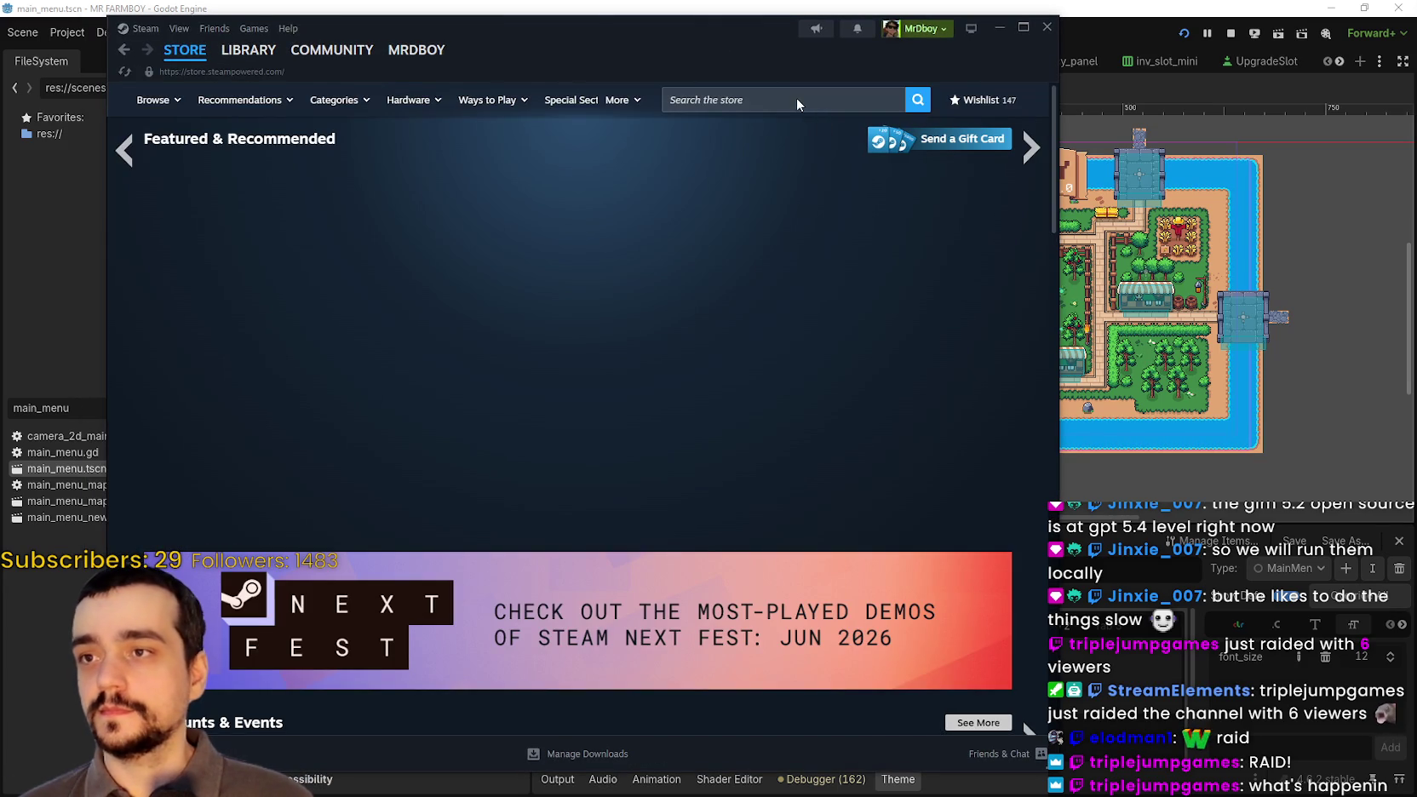
# - Search Steam for 'Atomcraft', open its store page and copy the page URL
pyautogui.click(797, 99)
pyautogui.write('Atom')
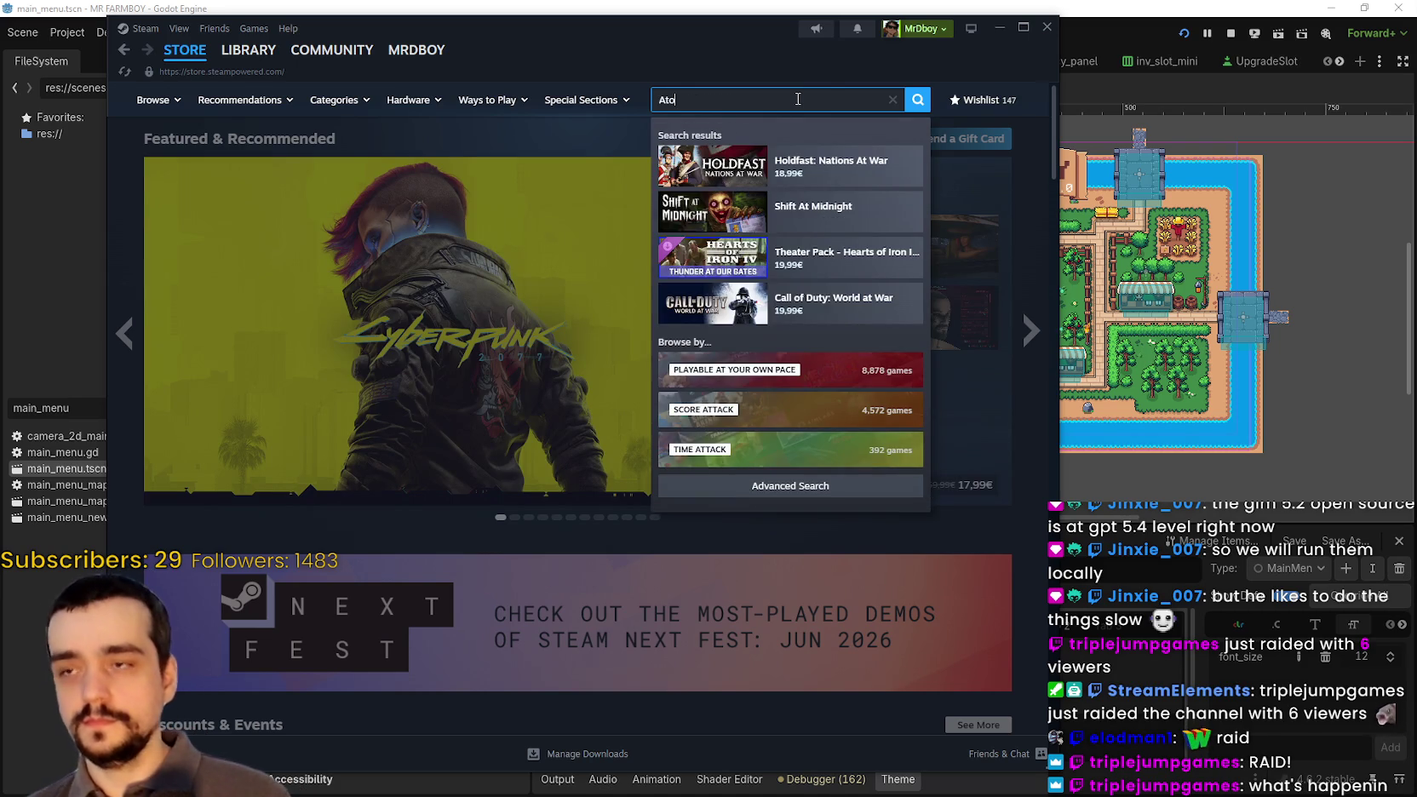
pyautogui.press('BackSpace')
pyautogui.write('craft')
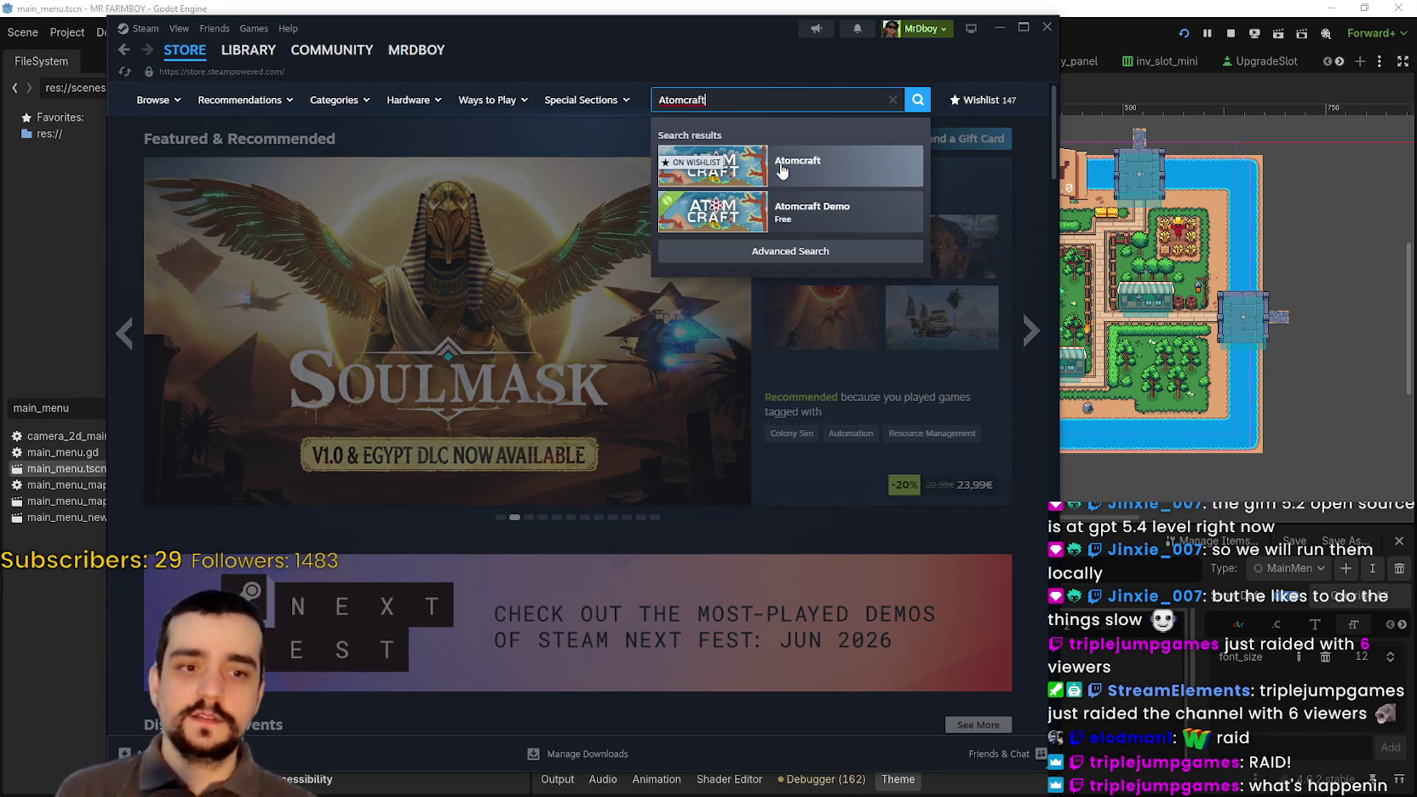
pyautogui.click(779, 172)
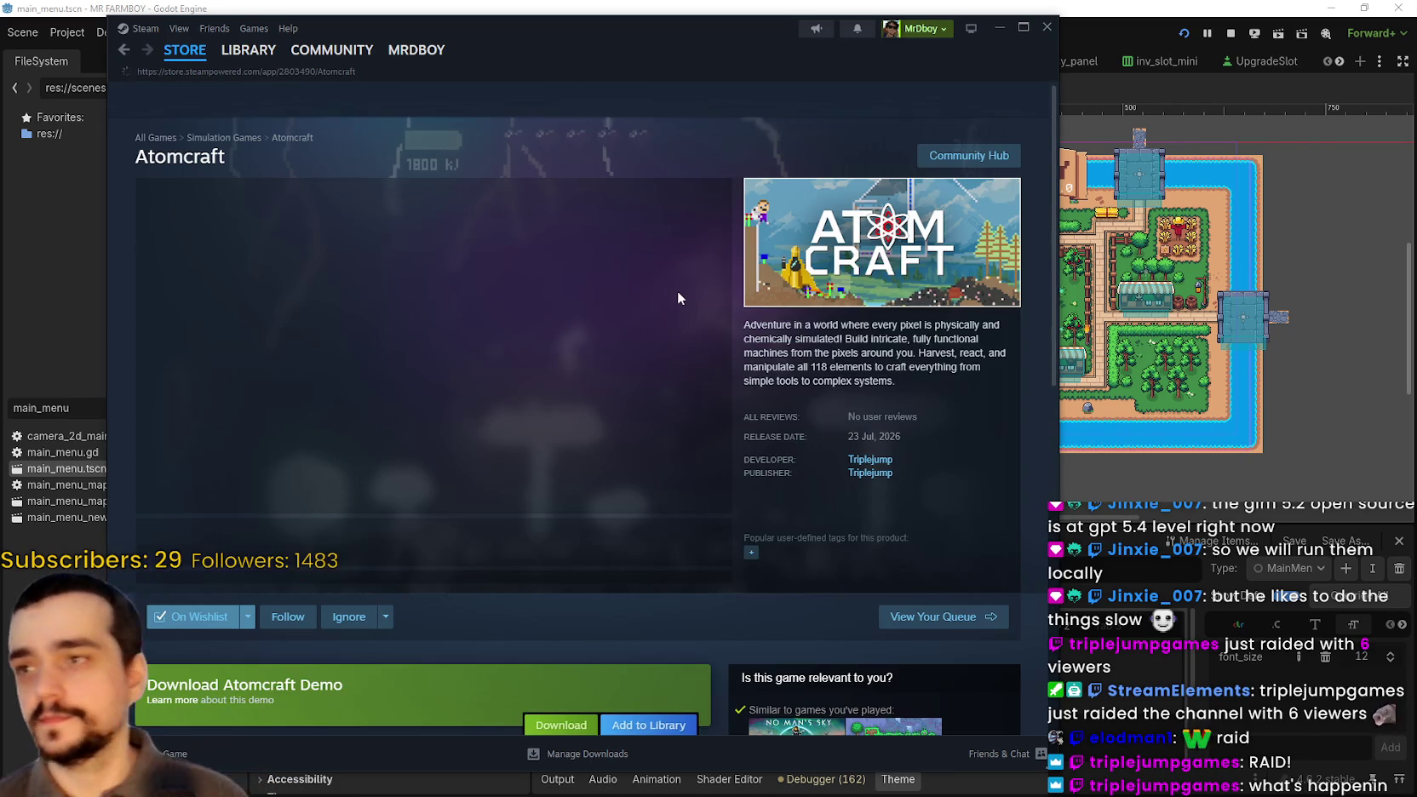
pyautogui.click(295, 542)
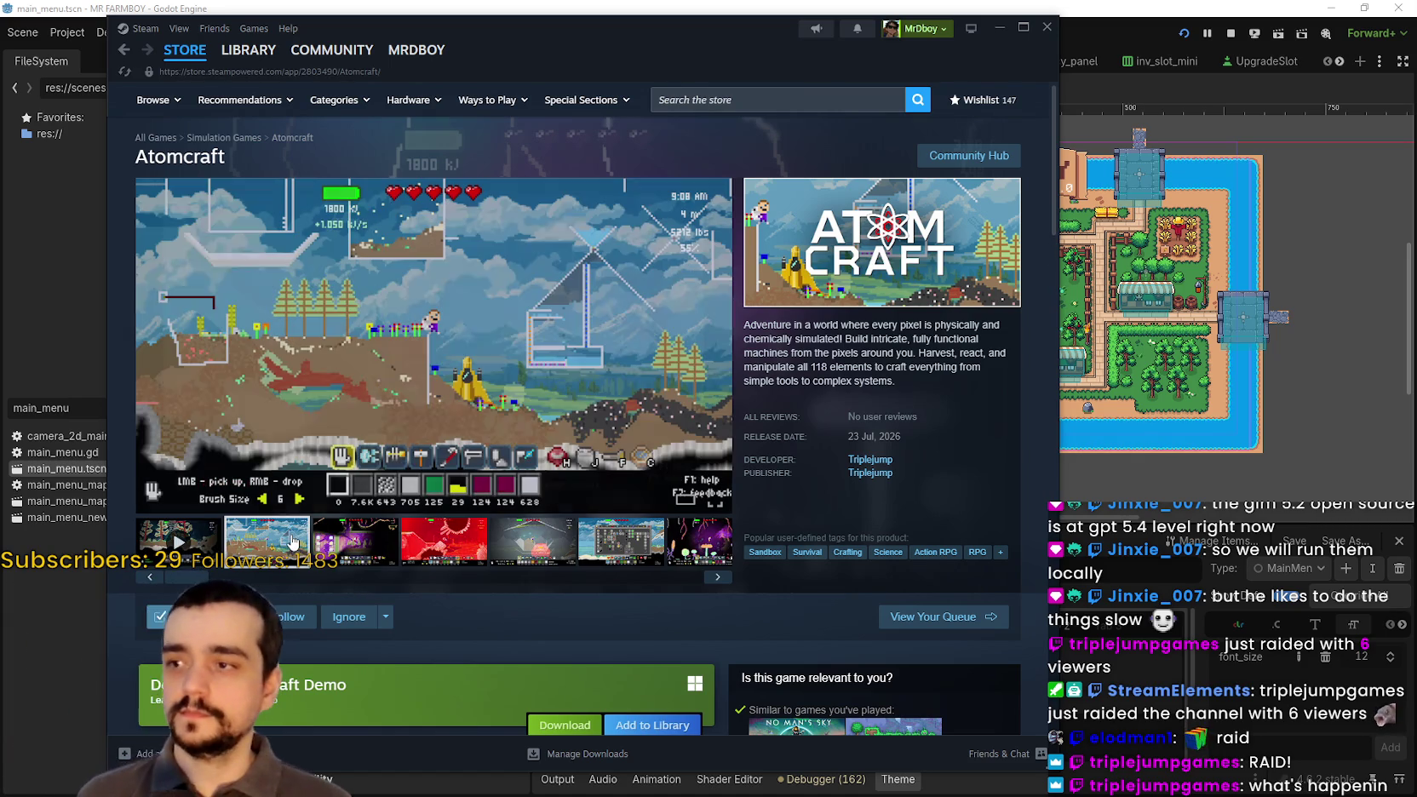
pyautogui.rightClick(972, 359)
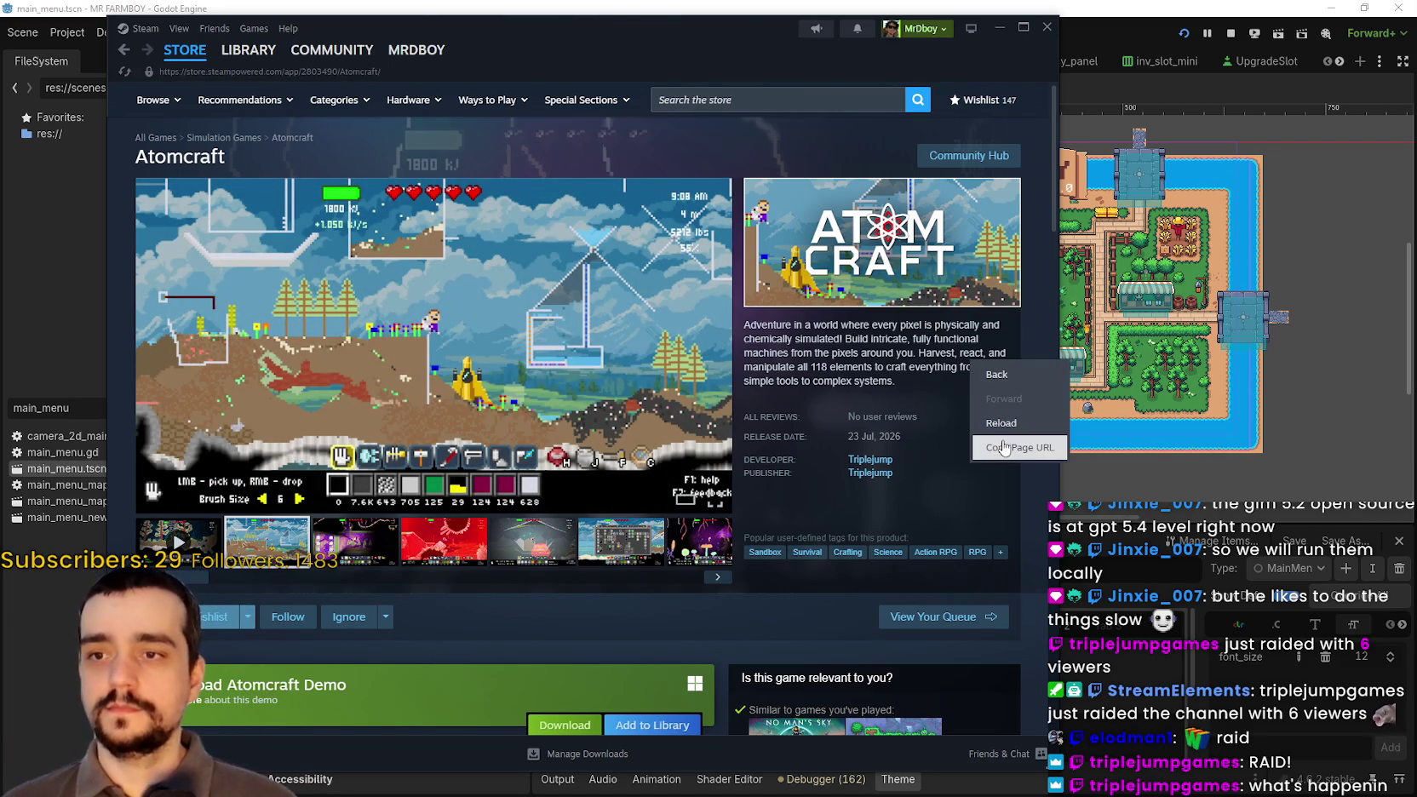
pyautogui.click(1005, 448)
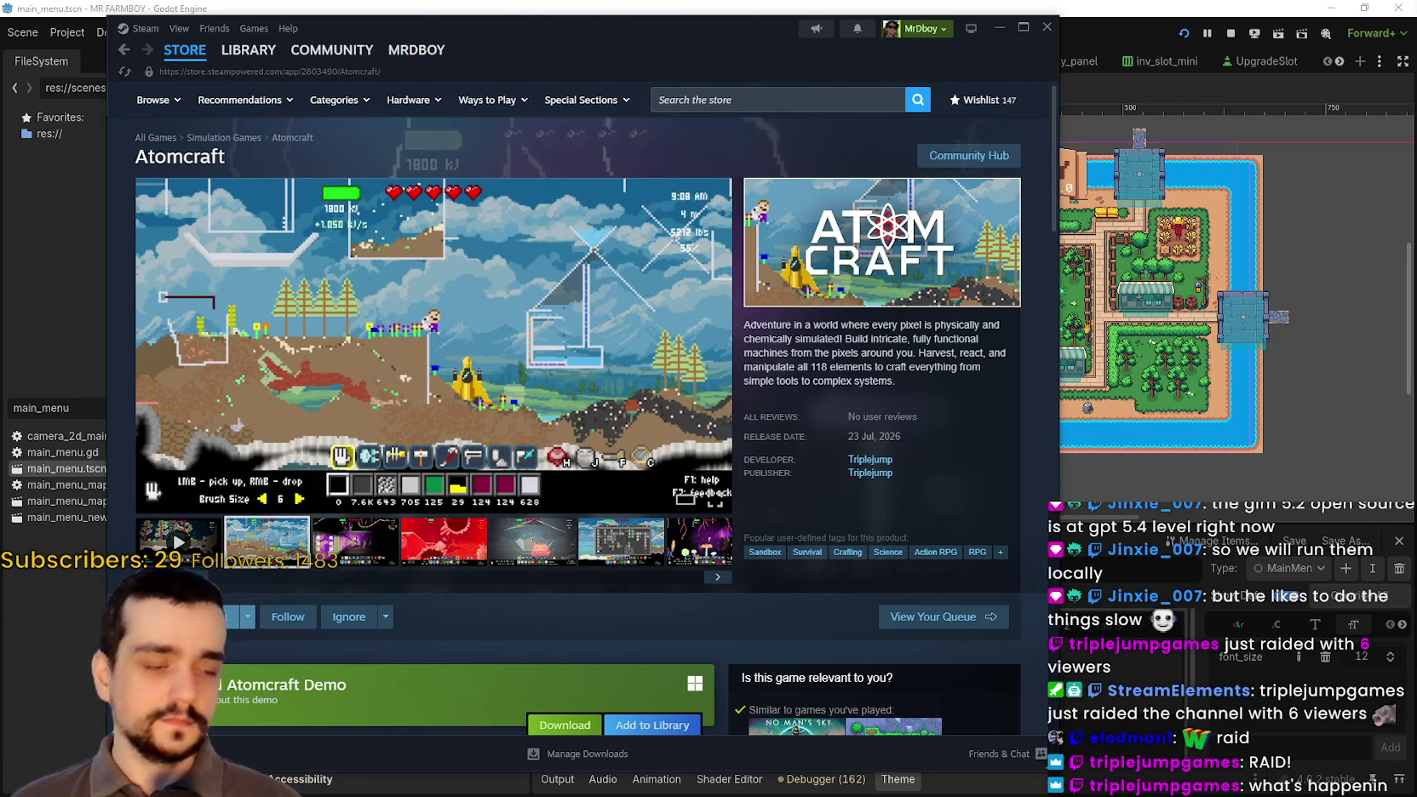
# - Scroll through the Atomcraft store page, then bring YouTube Music to the front
pyautogui.scroll(-5, 549, 480)
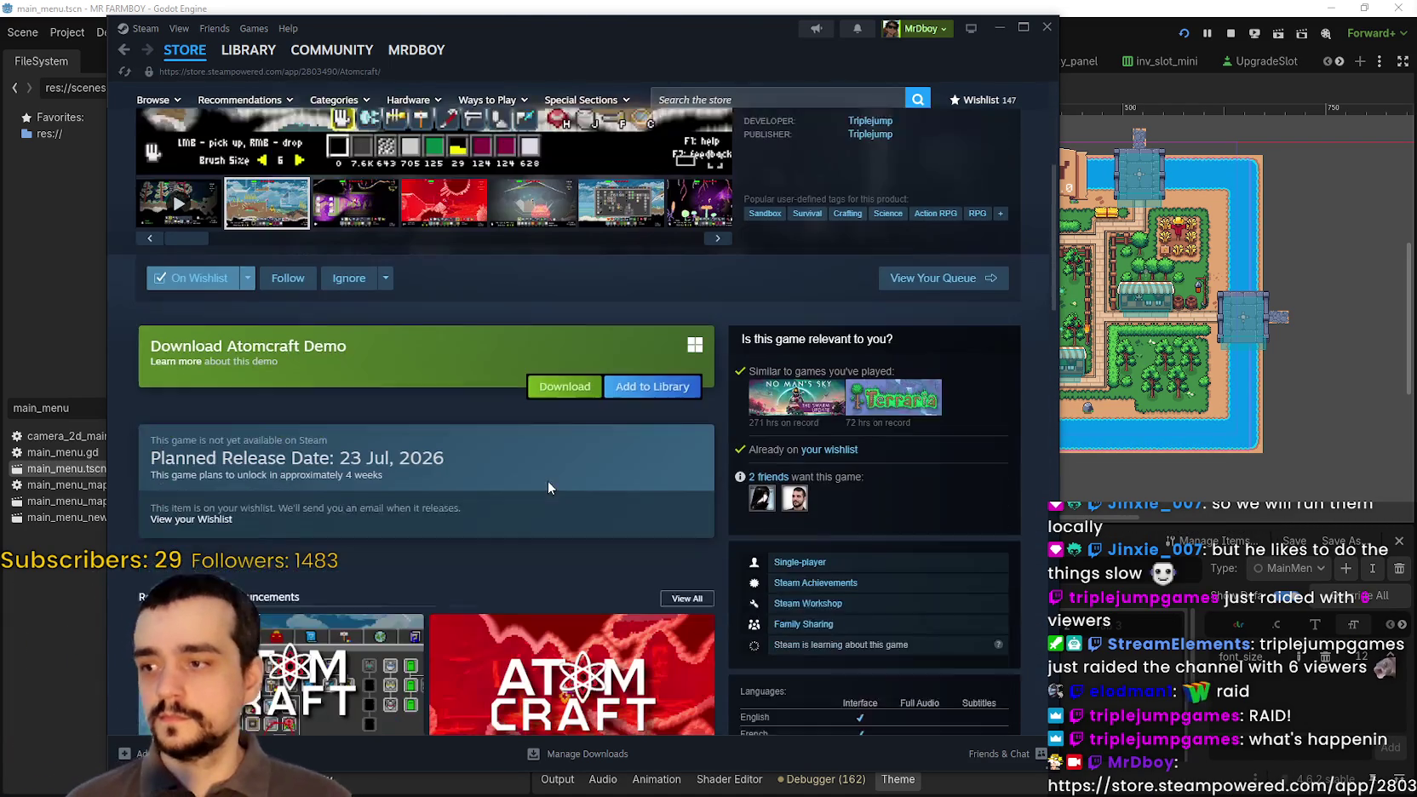
pyautogui.scroll(5, 507, 520)
pyautogui.scroll(-7, 511, 523)
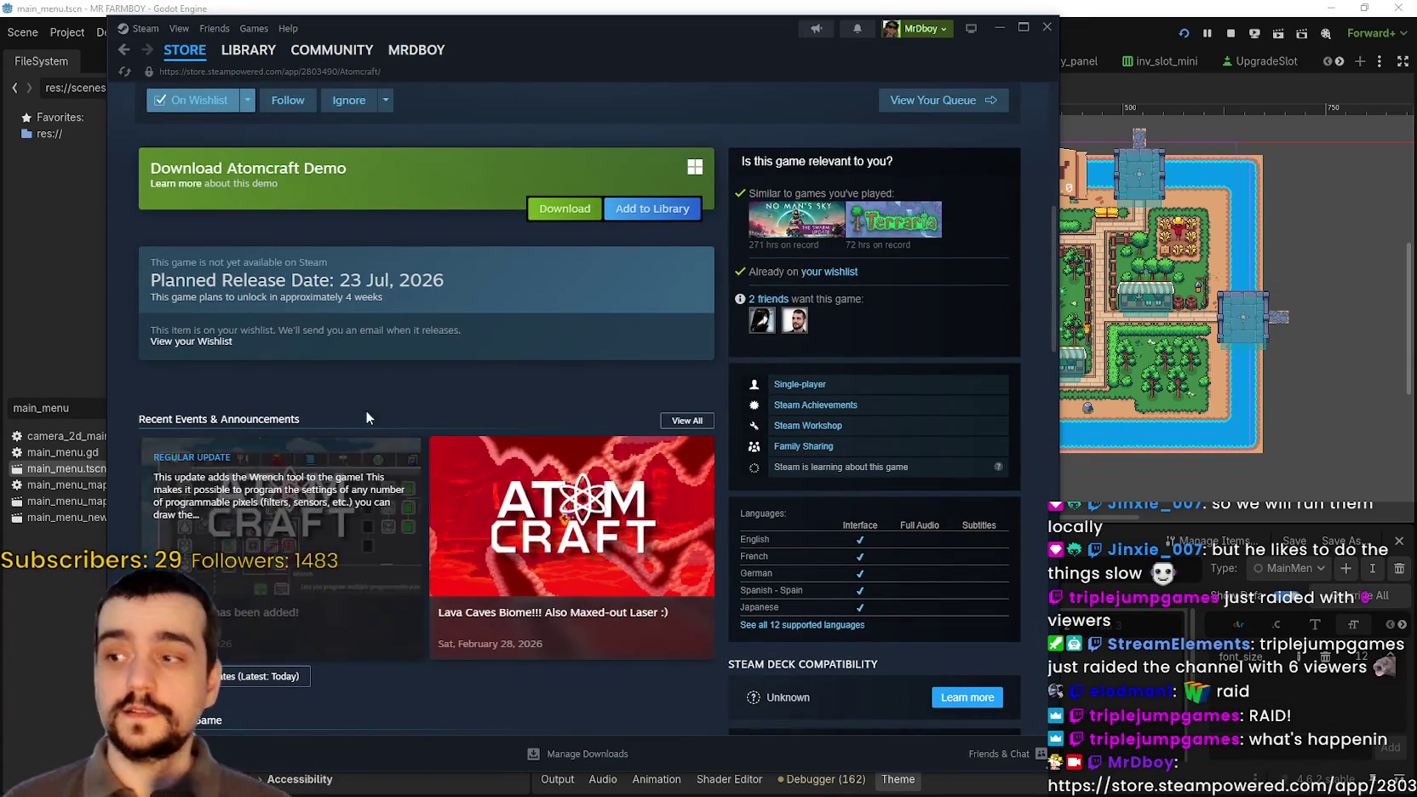
pyautogui.scroll(1, 460, 477)
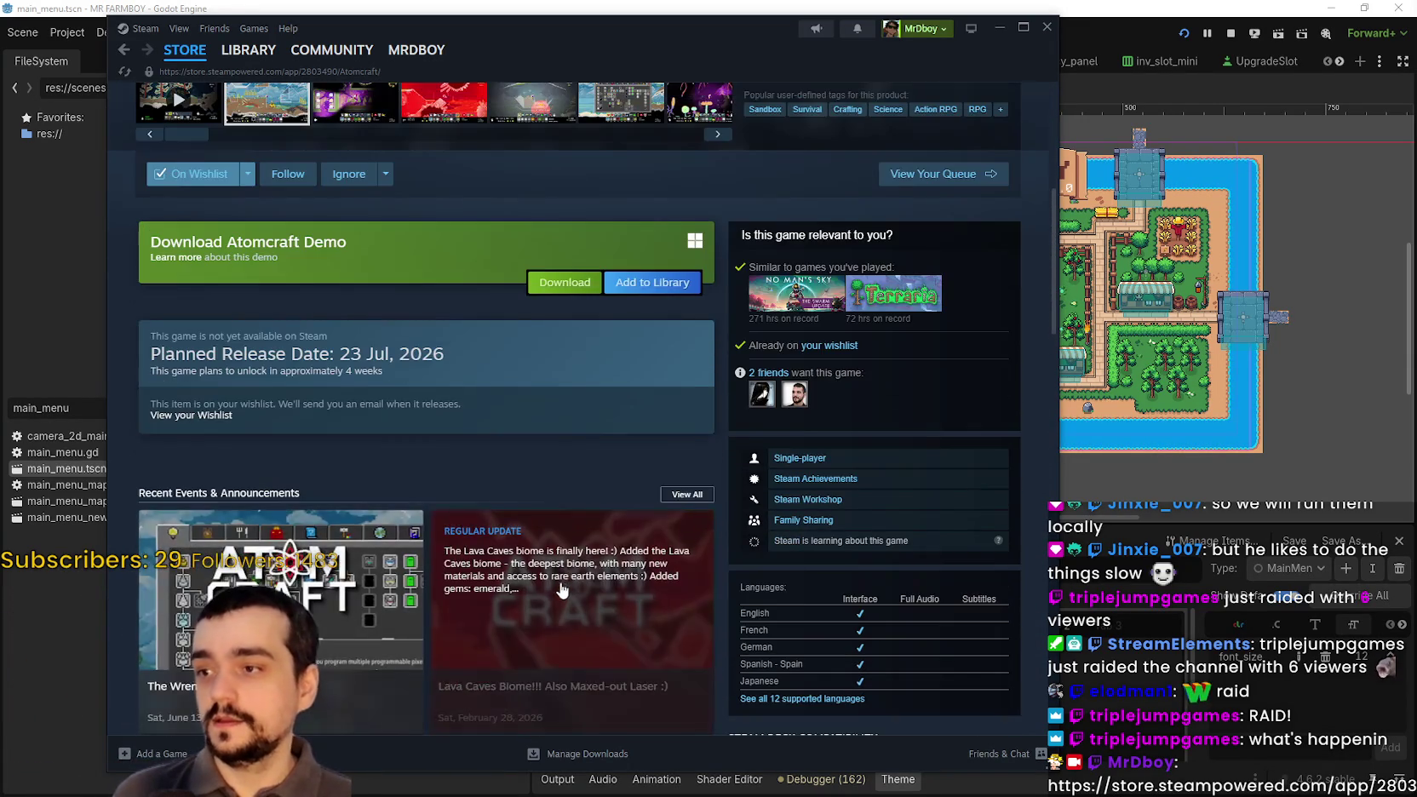
pyautogui.scroll(6, 562, 591)
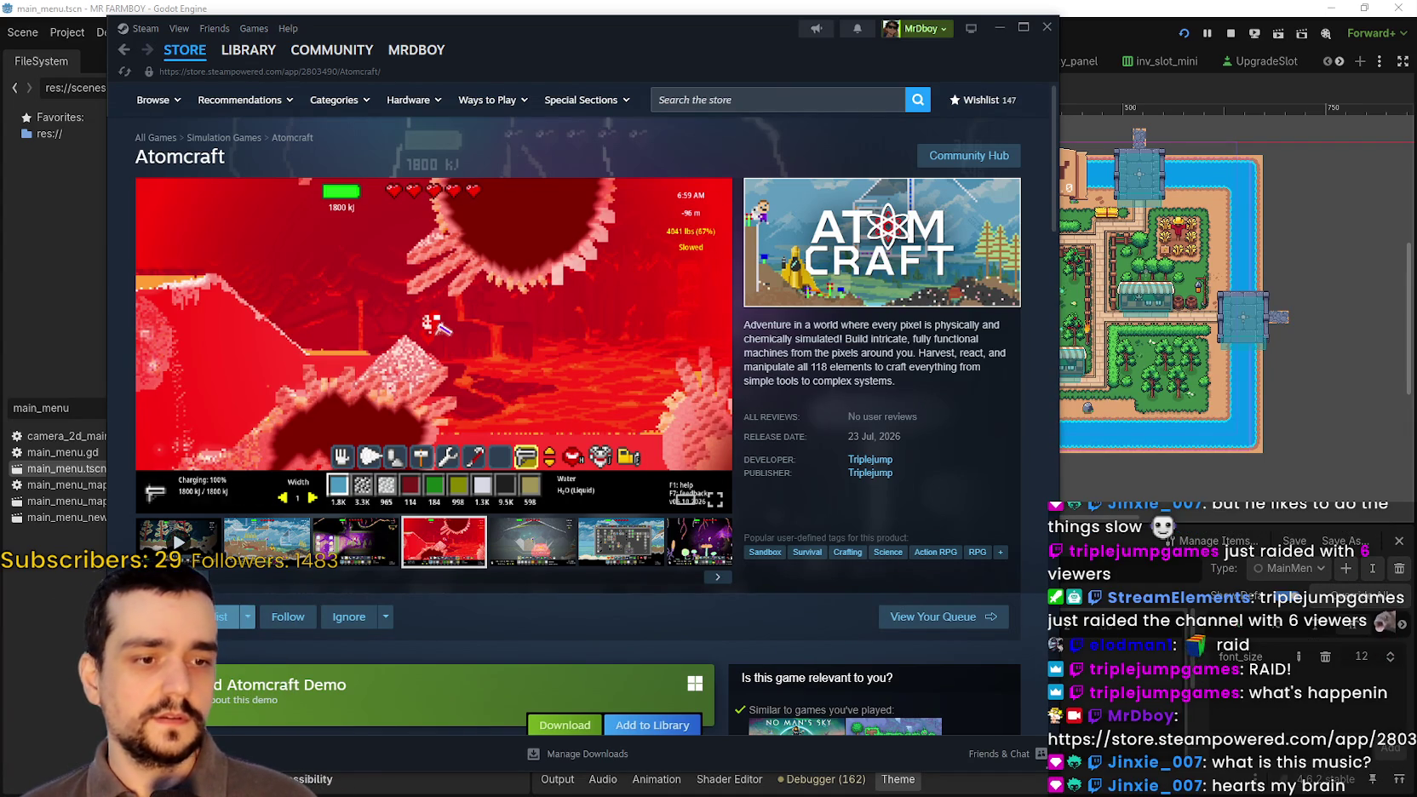
pyautogui.hotkey('alt', 'Tab')
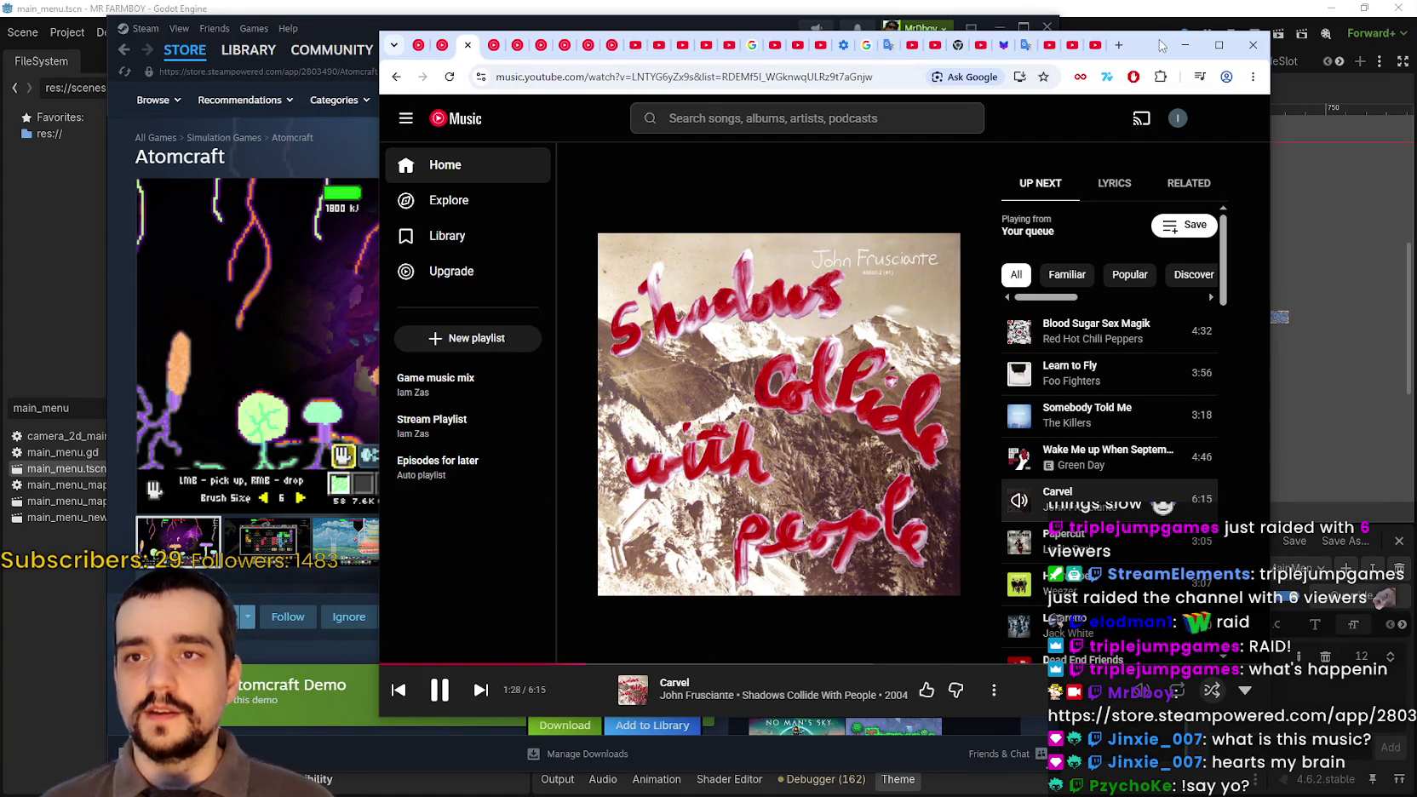
# - Minimise the YouTube Music window to reveal Steam's Atomcraft store page
pyautogui.click(1185, 45)
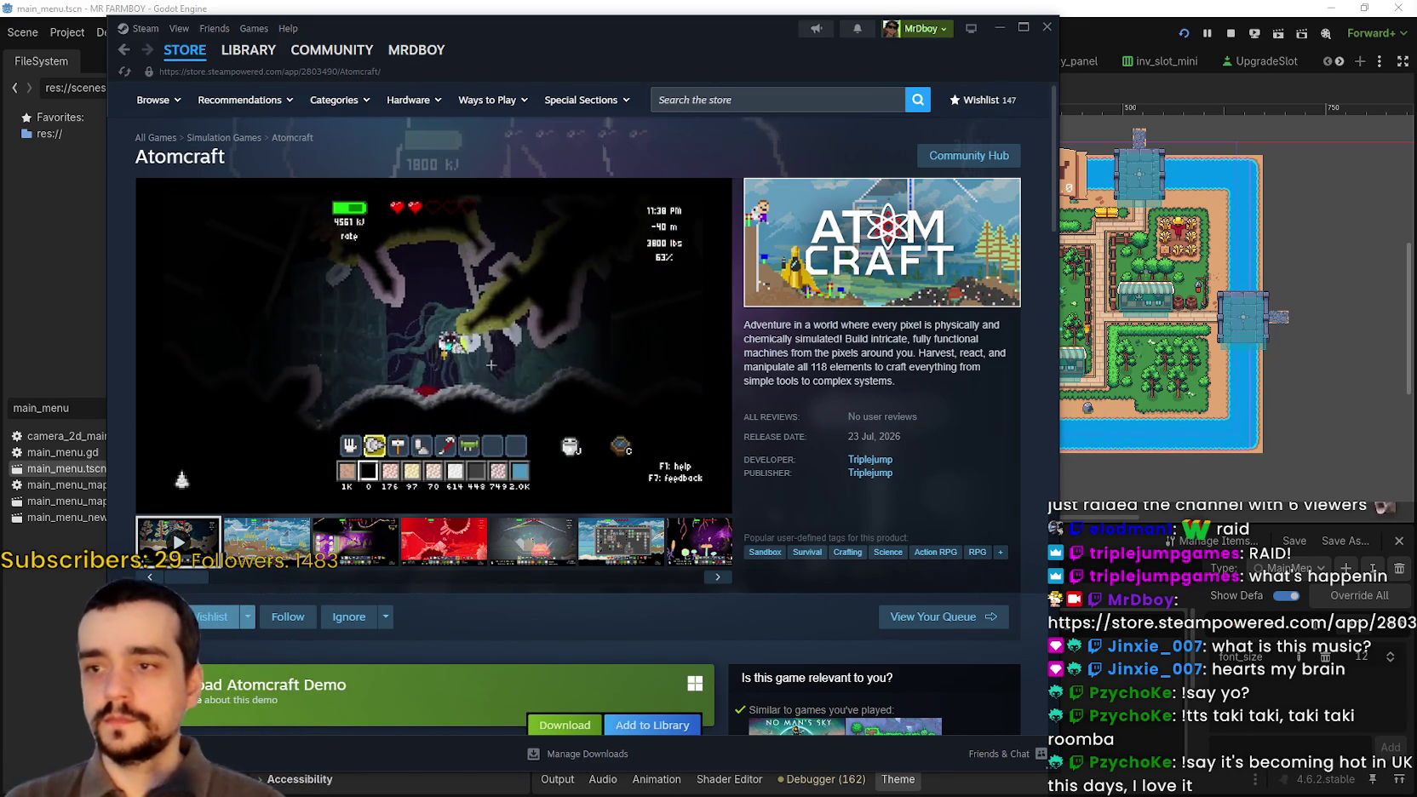
pyautogui.scroll(-1, 310, 551)
# - Read Atomcraft's 'The Wrench has been added!' update post, then close it
pyautogui.scroll(-3, 310, 551)
pyautogui.moveTo(550, 31); pyautogui.dragTo(907, 15)
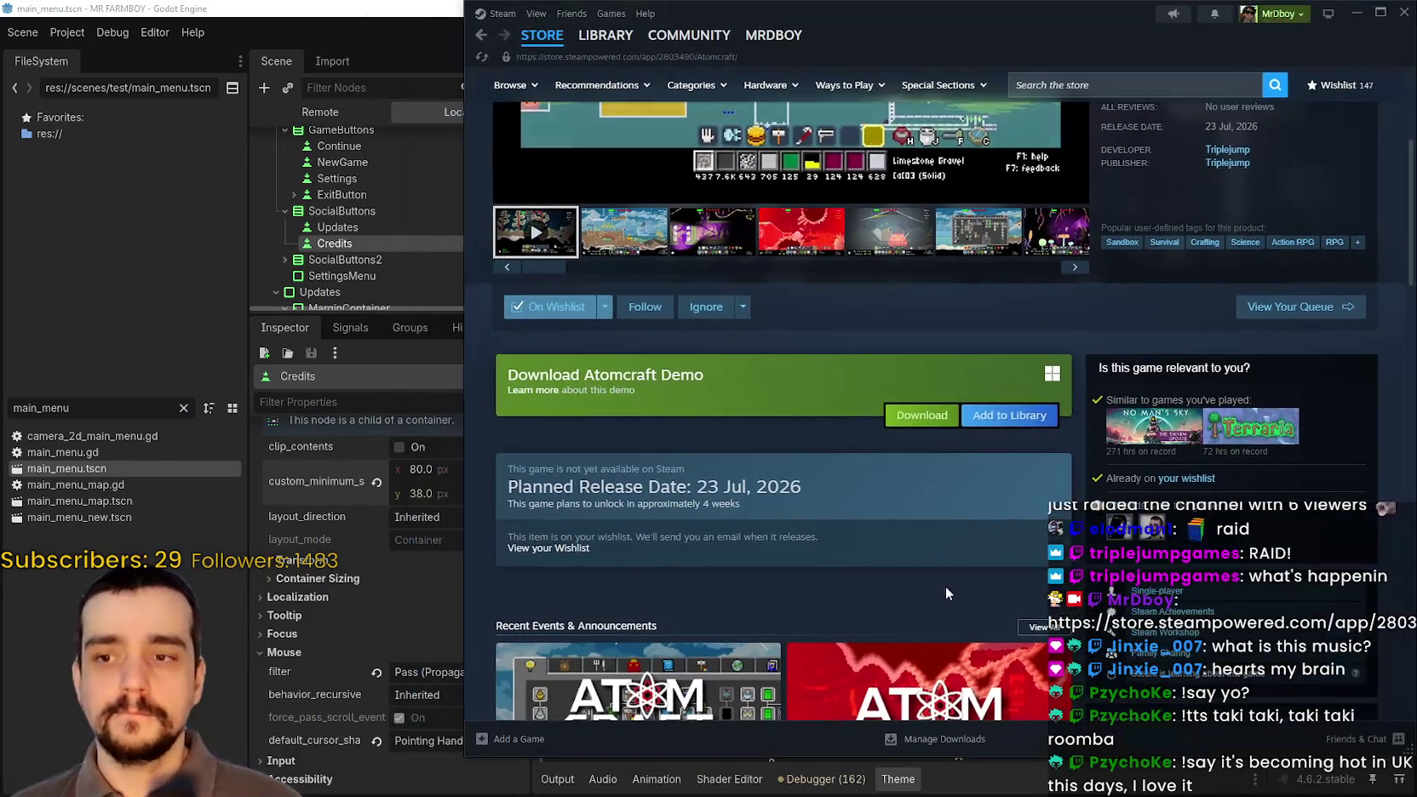
pyautogui.scroll(-4, 859, 486)
pyautogui.click(725, 416)
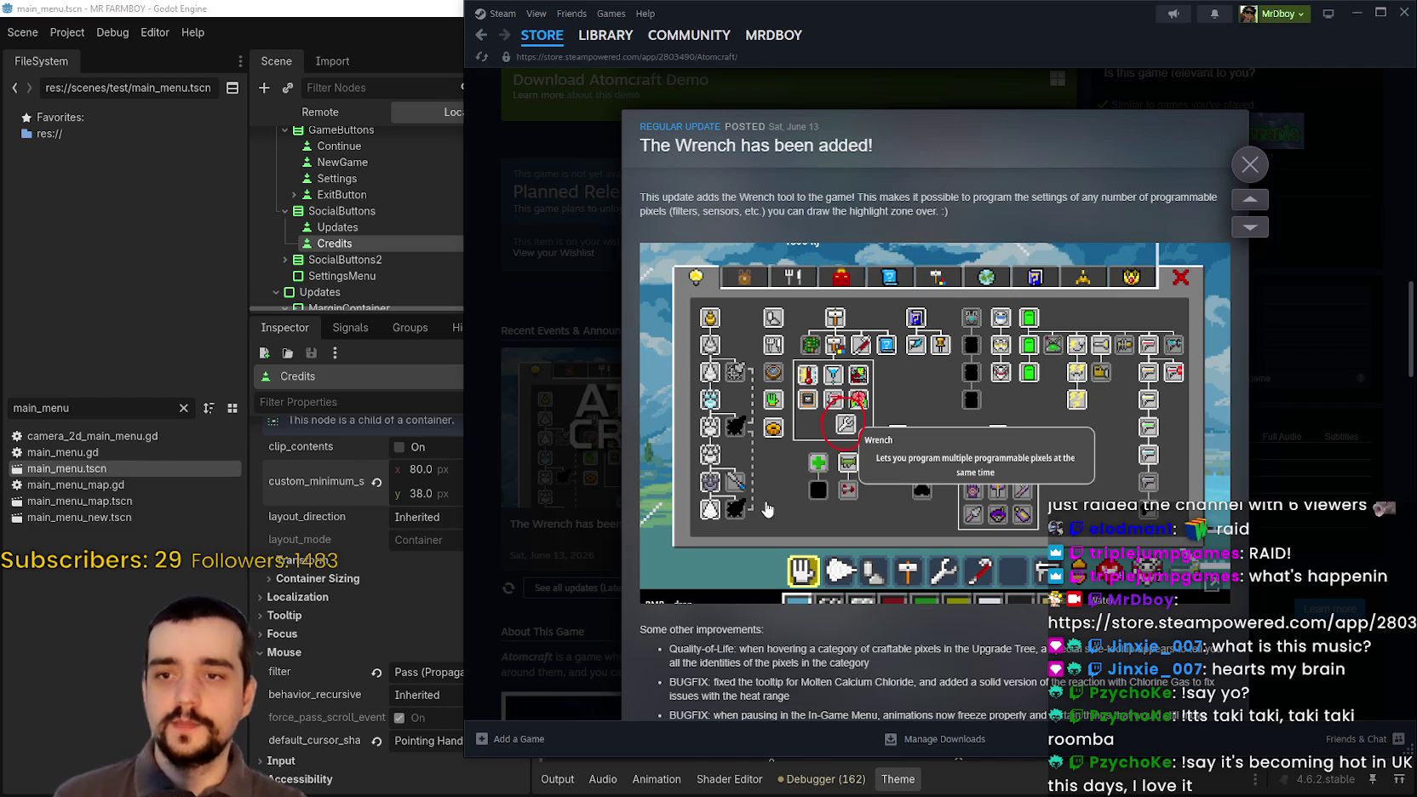
pyautogui.scroll(-6, 855, 460)
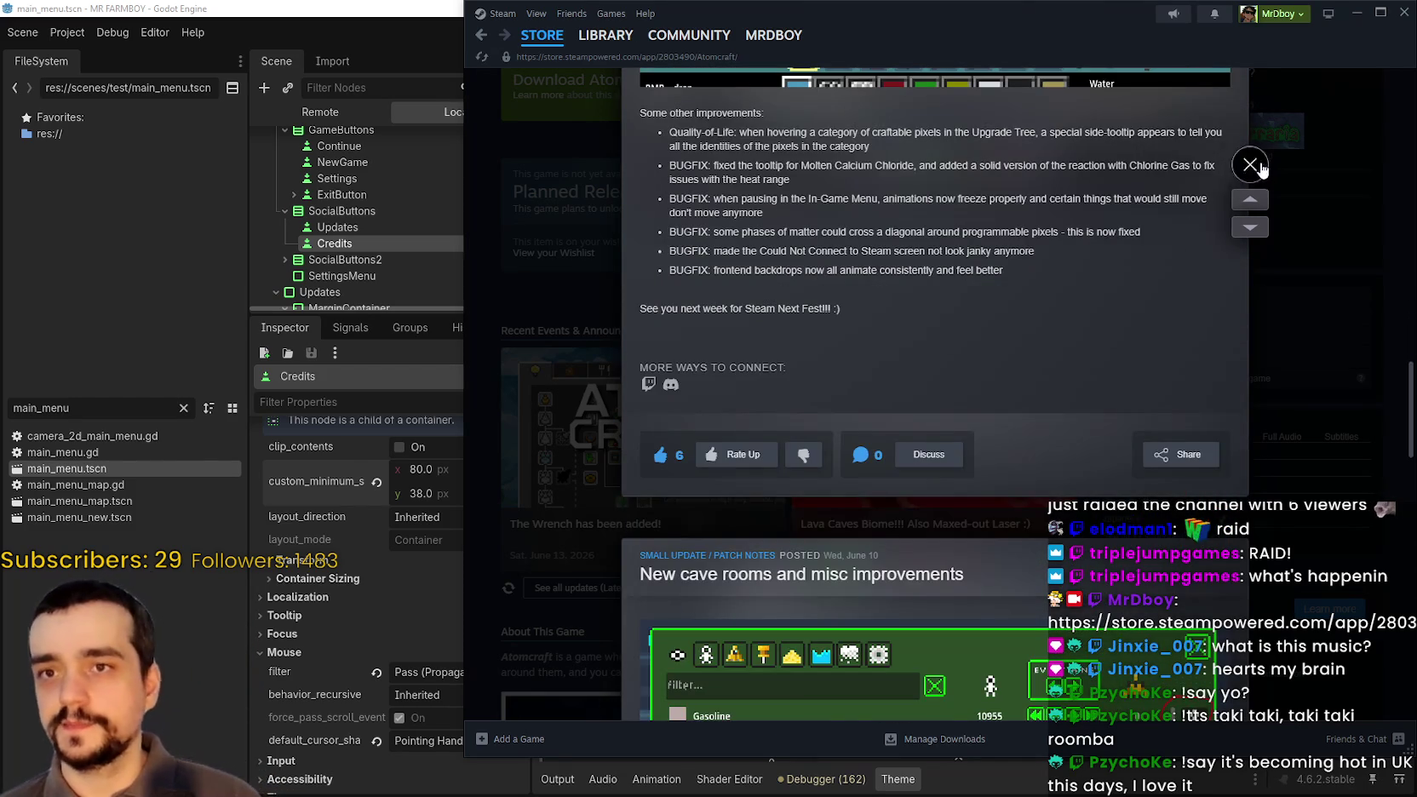
pyautogui.click(1250, 164)
# - Browse the lava and blue-sky screenshots, then open the Atomcraft community hub
pyautogui.scroll(6, 694, 579)
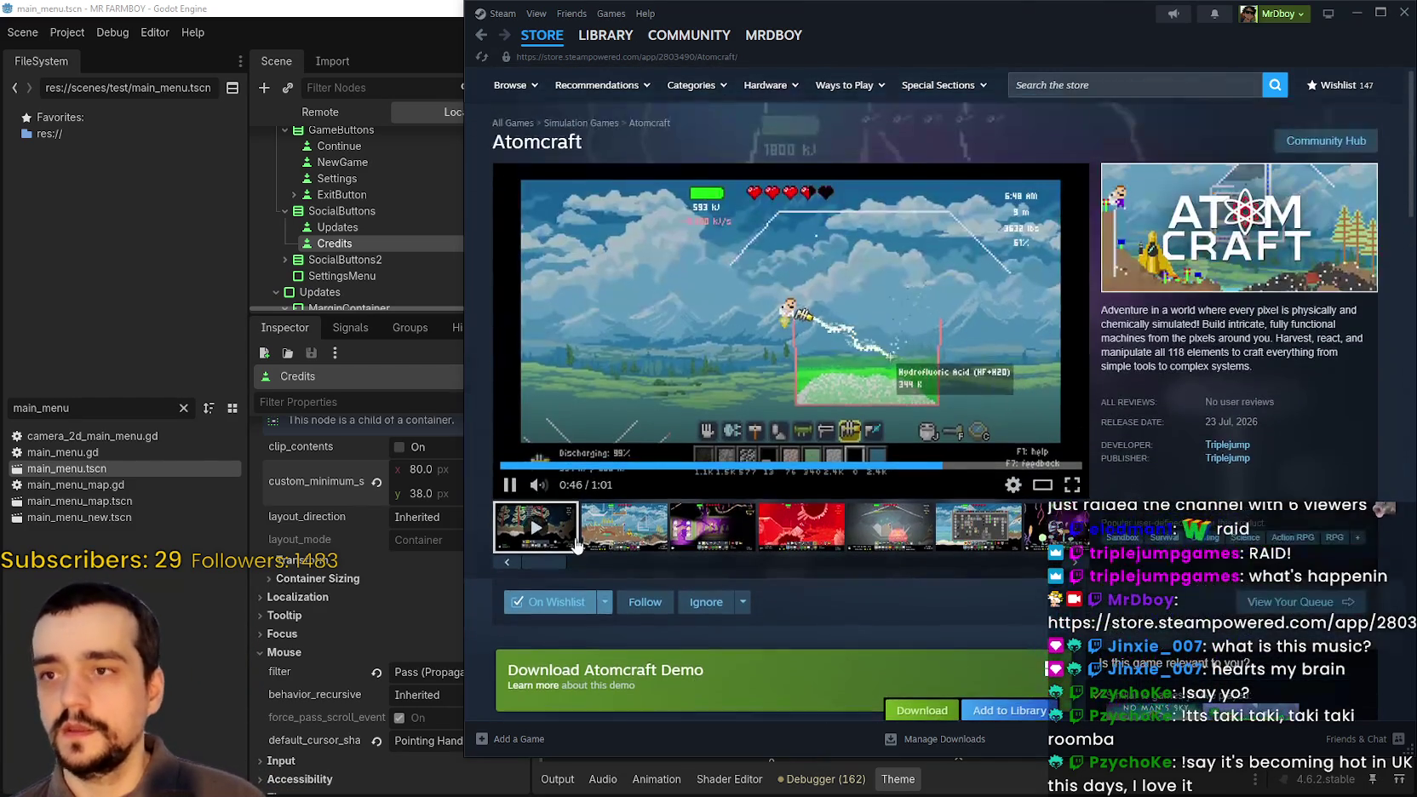
pyautogui.click(694, 538)
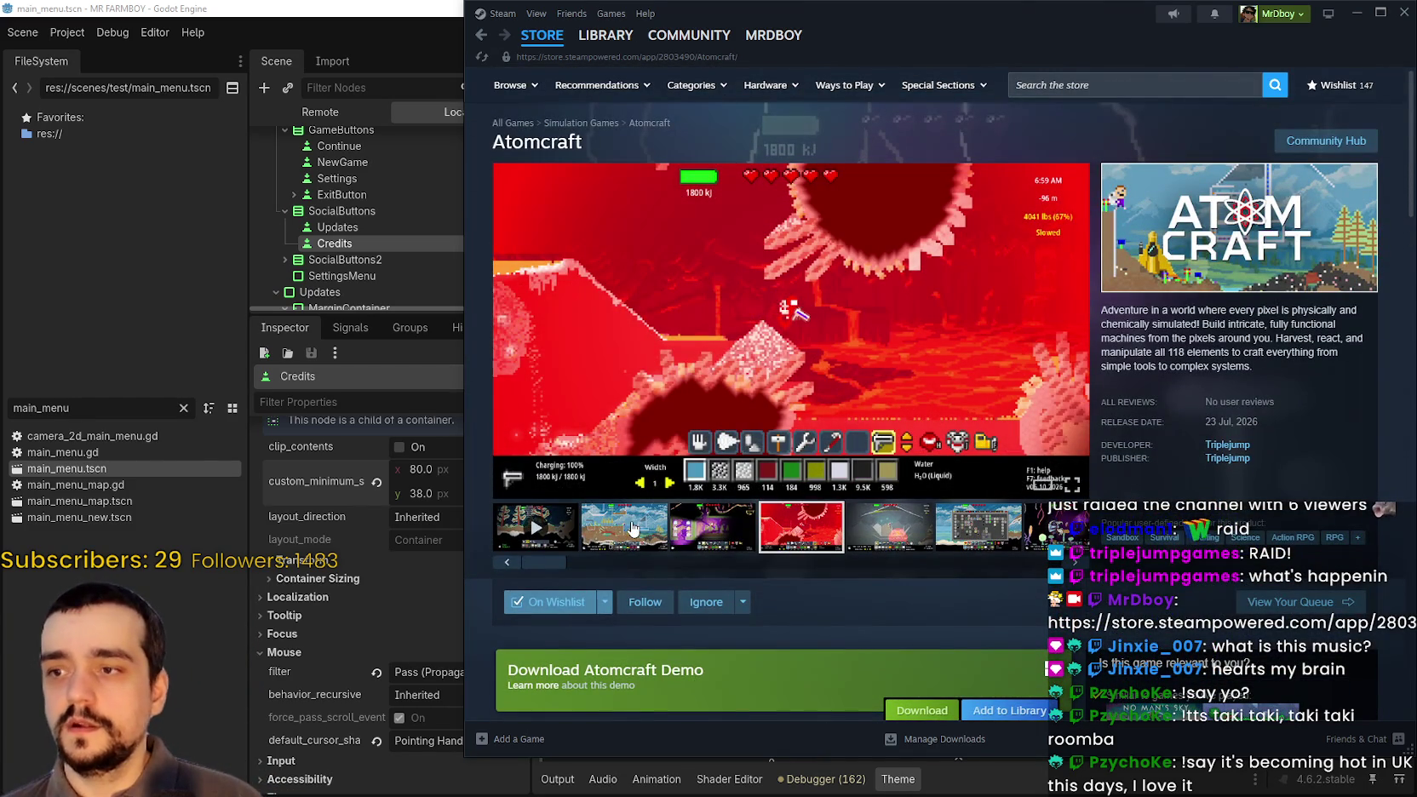
pyautogui.click(632, 529)
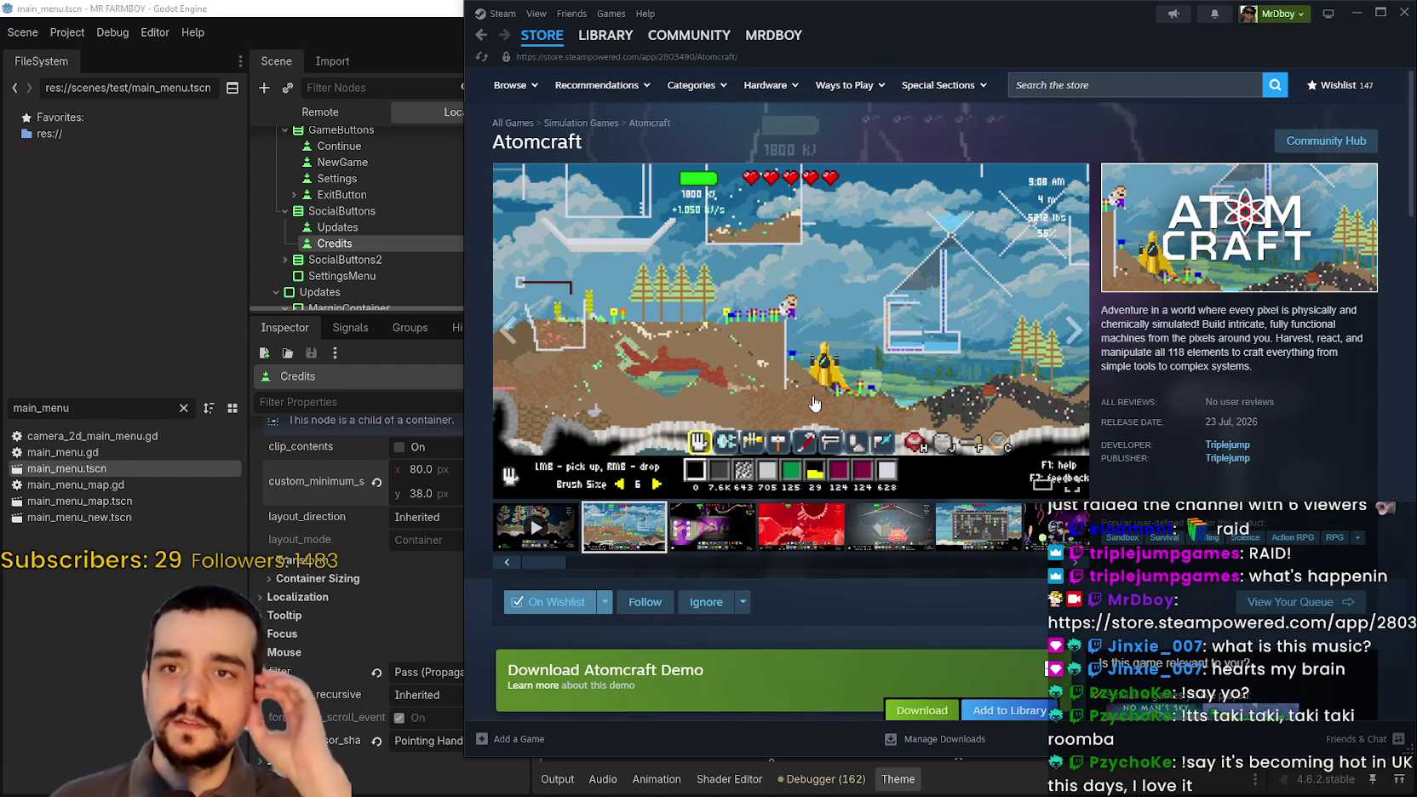
pyautogui.click(1299, 145)
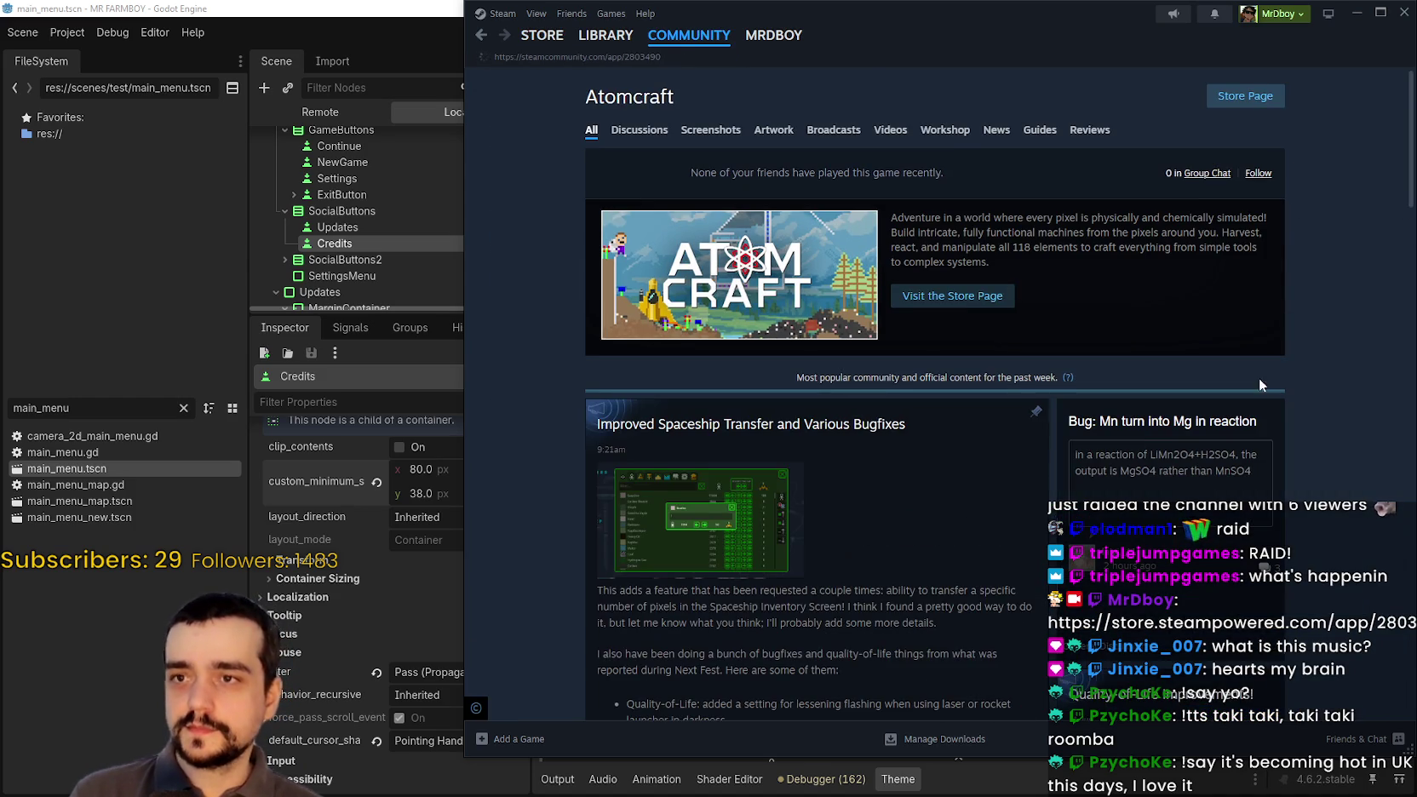
pyautogui.scroll(-3, 928, 502)
pyautogui.scroll(-1, 922, 499)
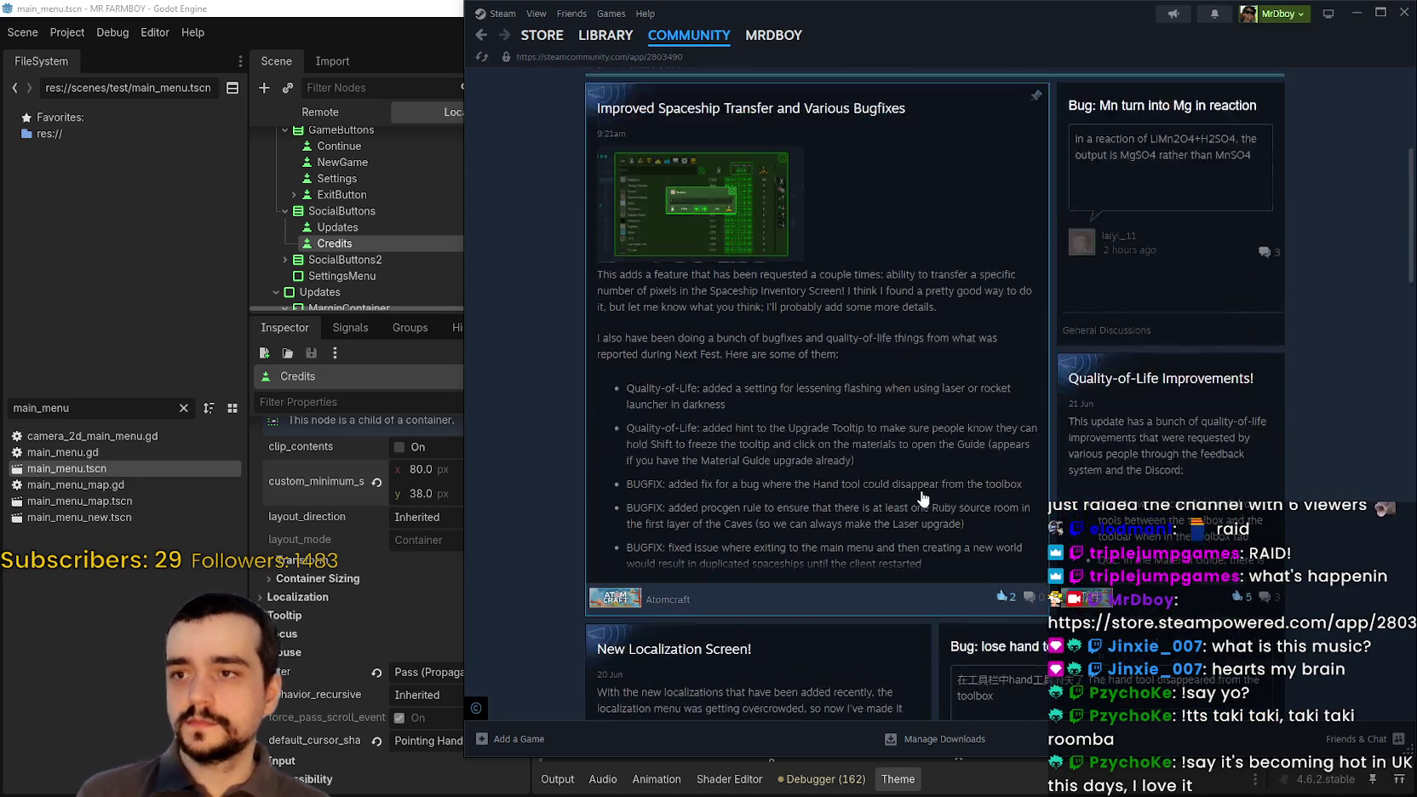
pyautogui.click(944, 449)
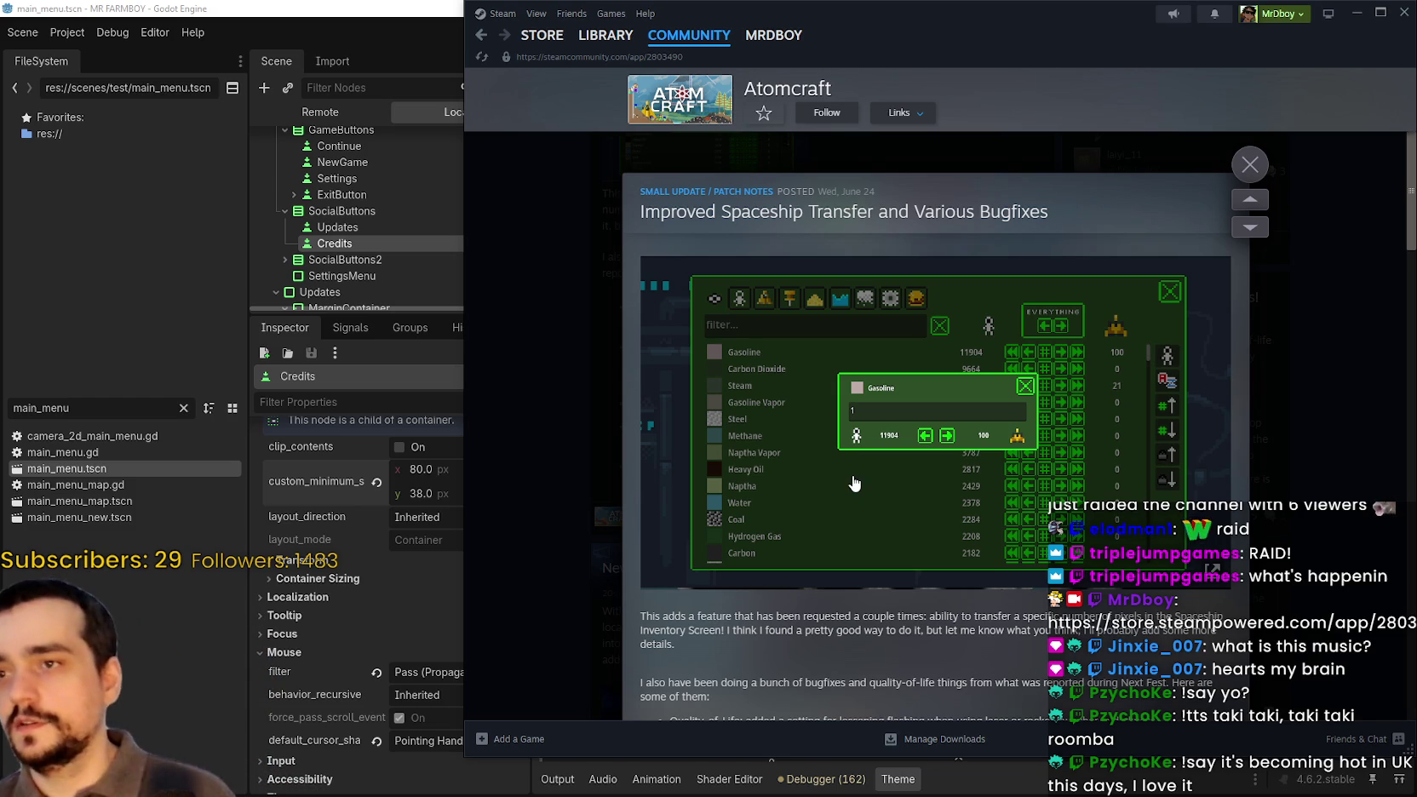
pyautogui.scroll(-6, 848, 490)
pyautogui.scroll(2, 808, 514)
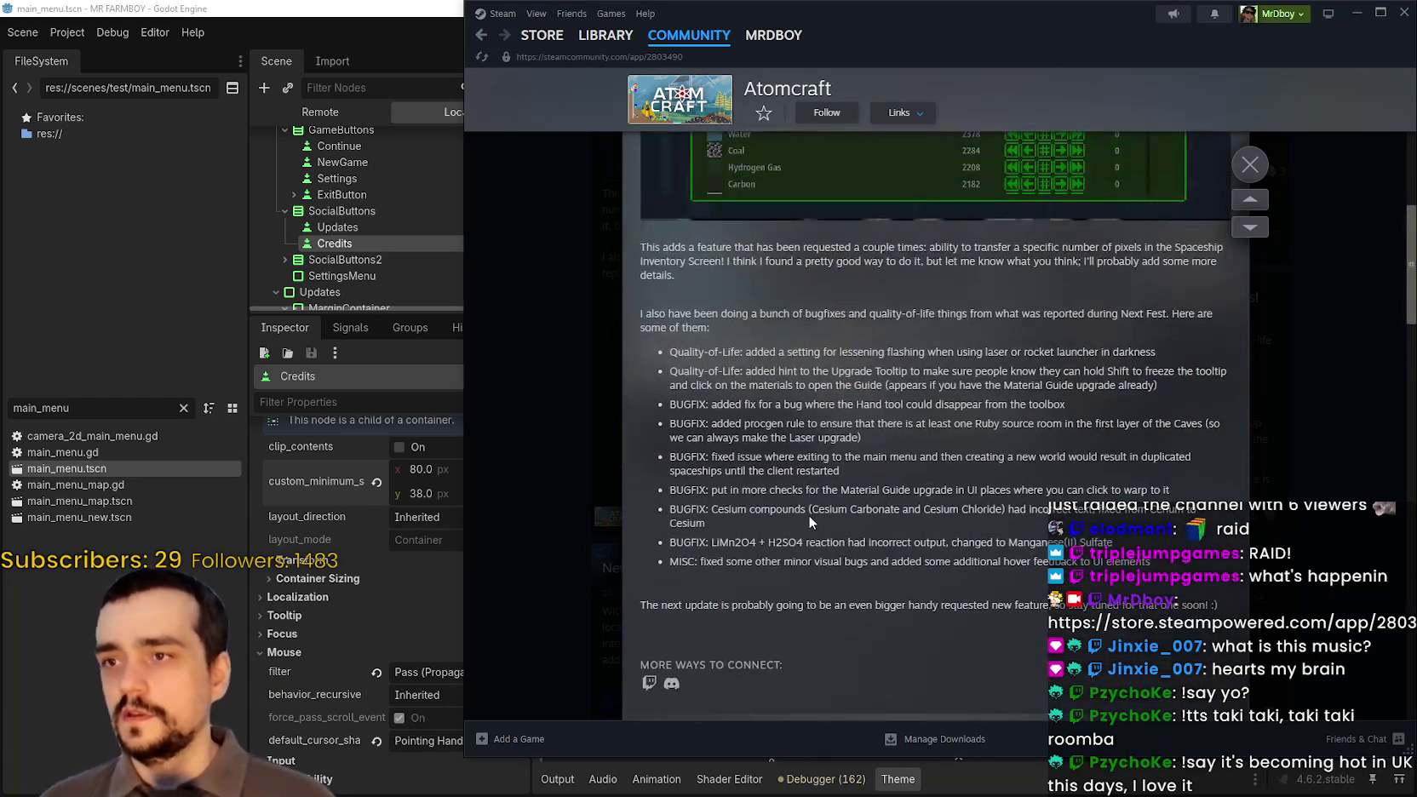
pyautogui.scroll(-2, 1153, 332)
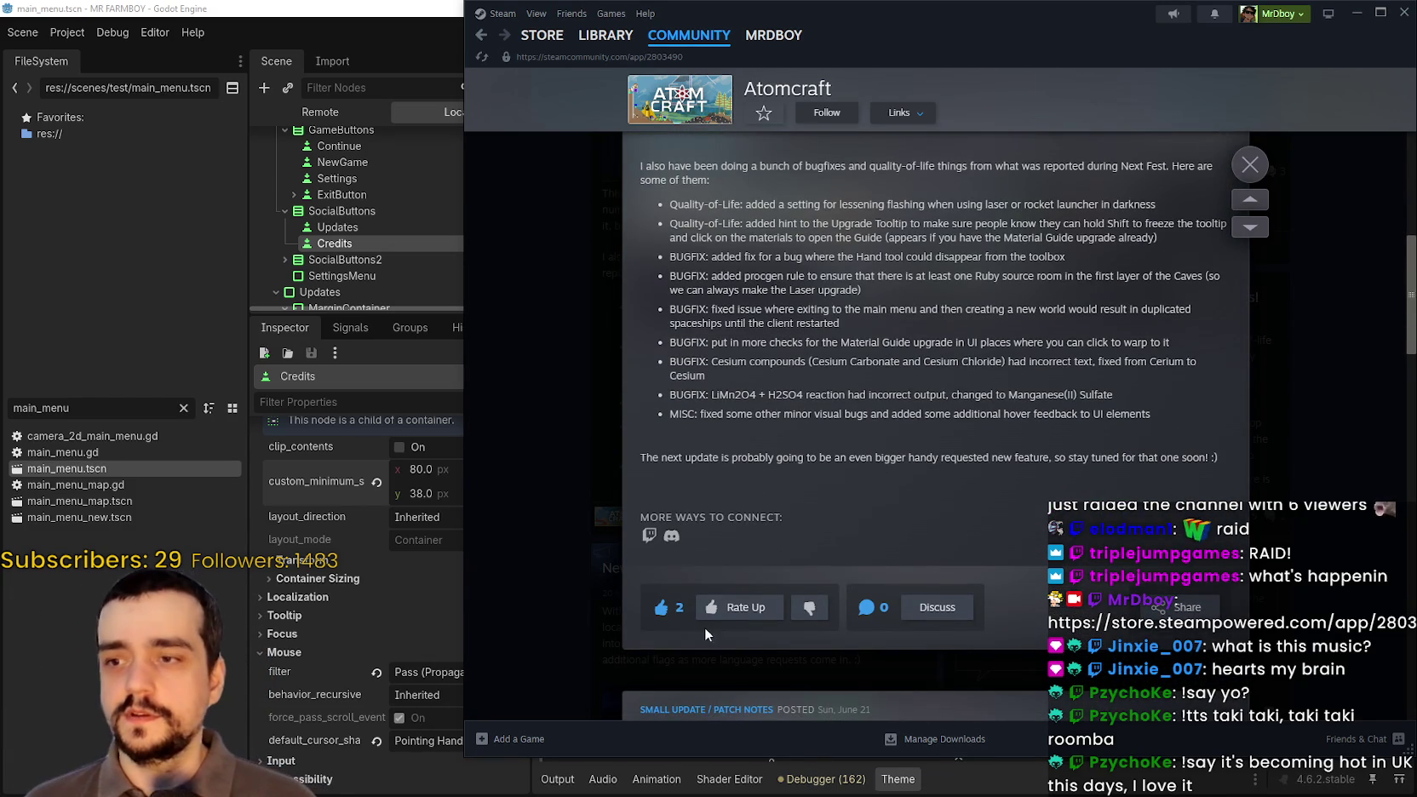
pyautogui.scroll(1, 990, 282)
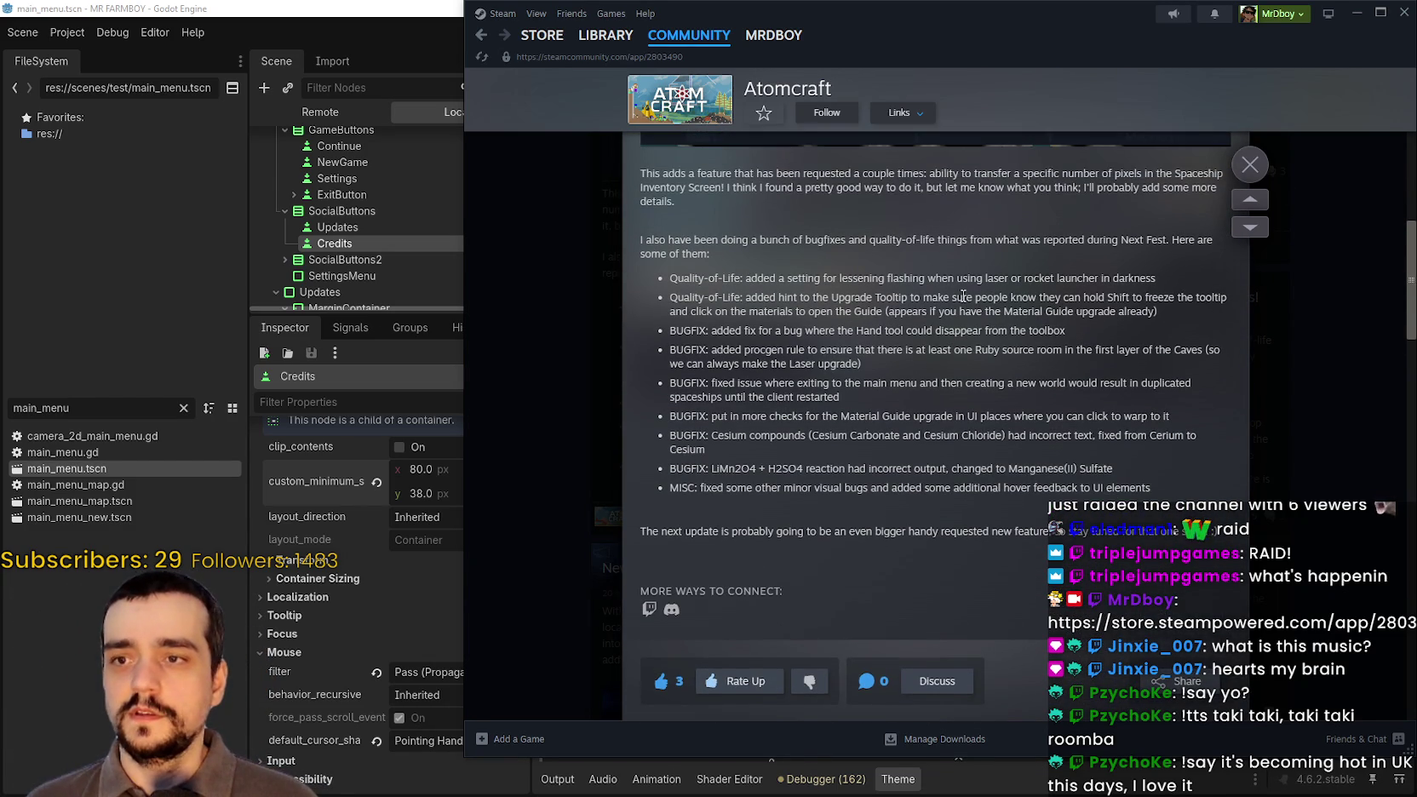
pyautogui.click(1249, 164)
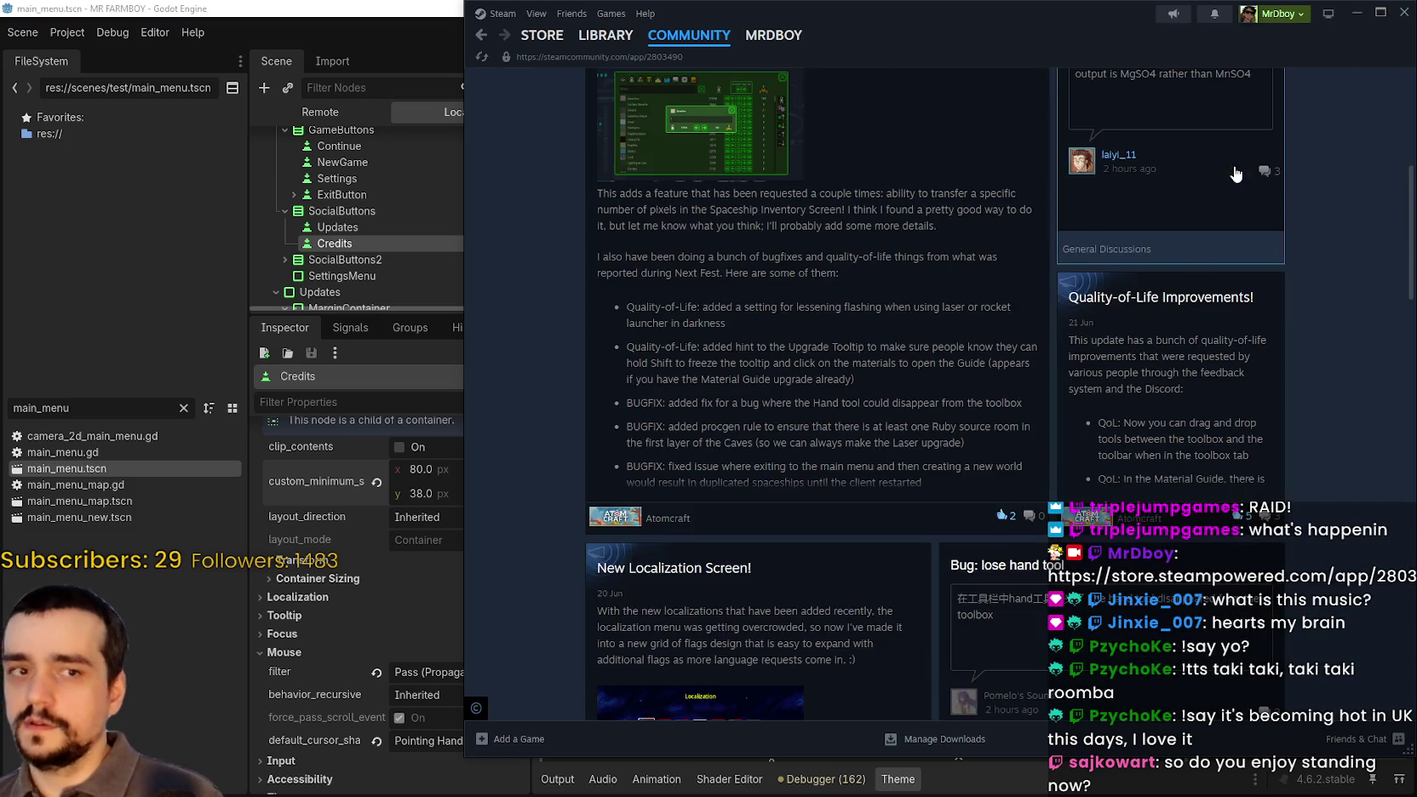
pyautogui.scroll(4, 1126, 381)
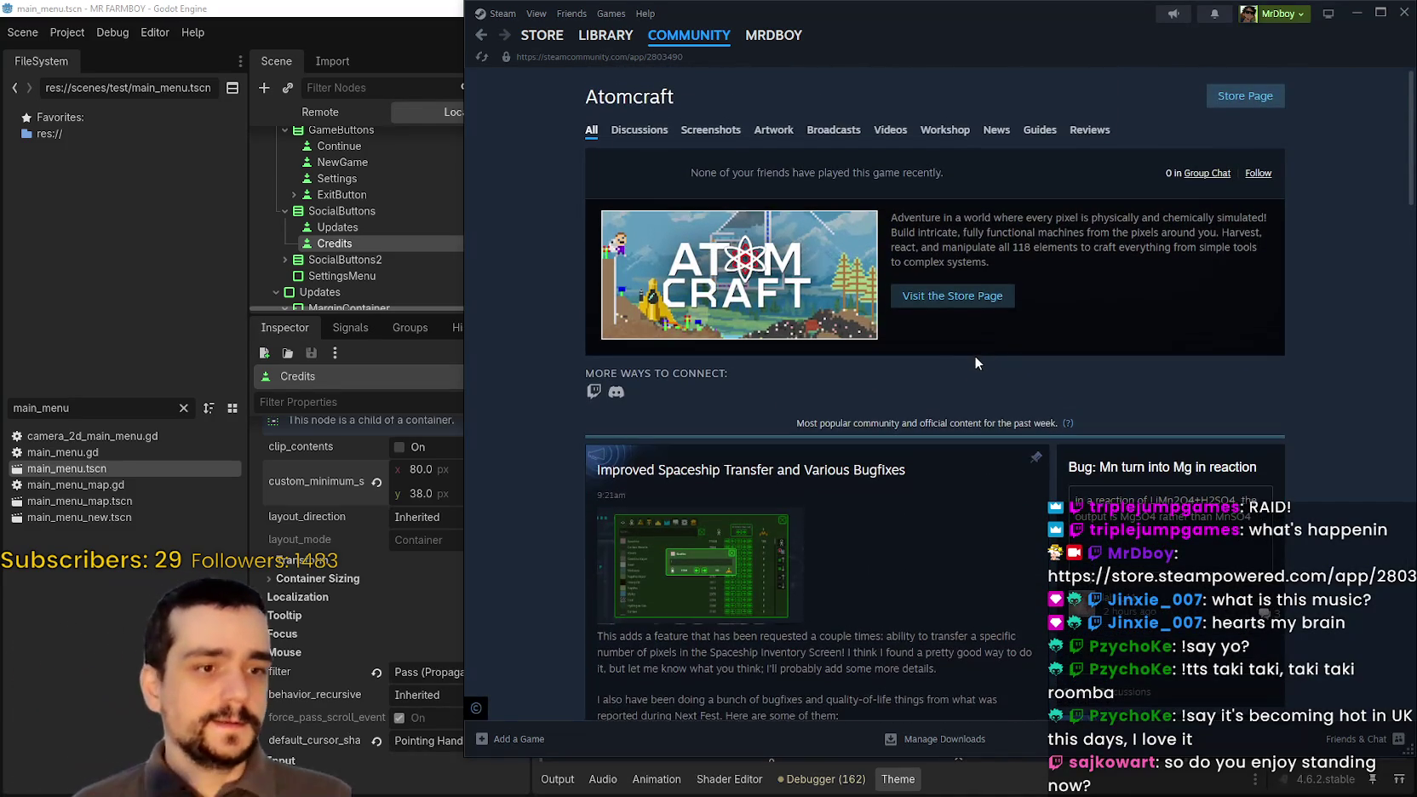
pyautogui.scroll(-1, 997, 355)
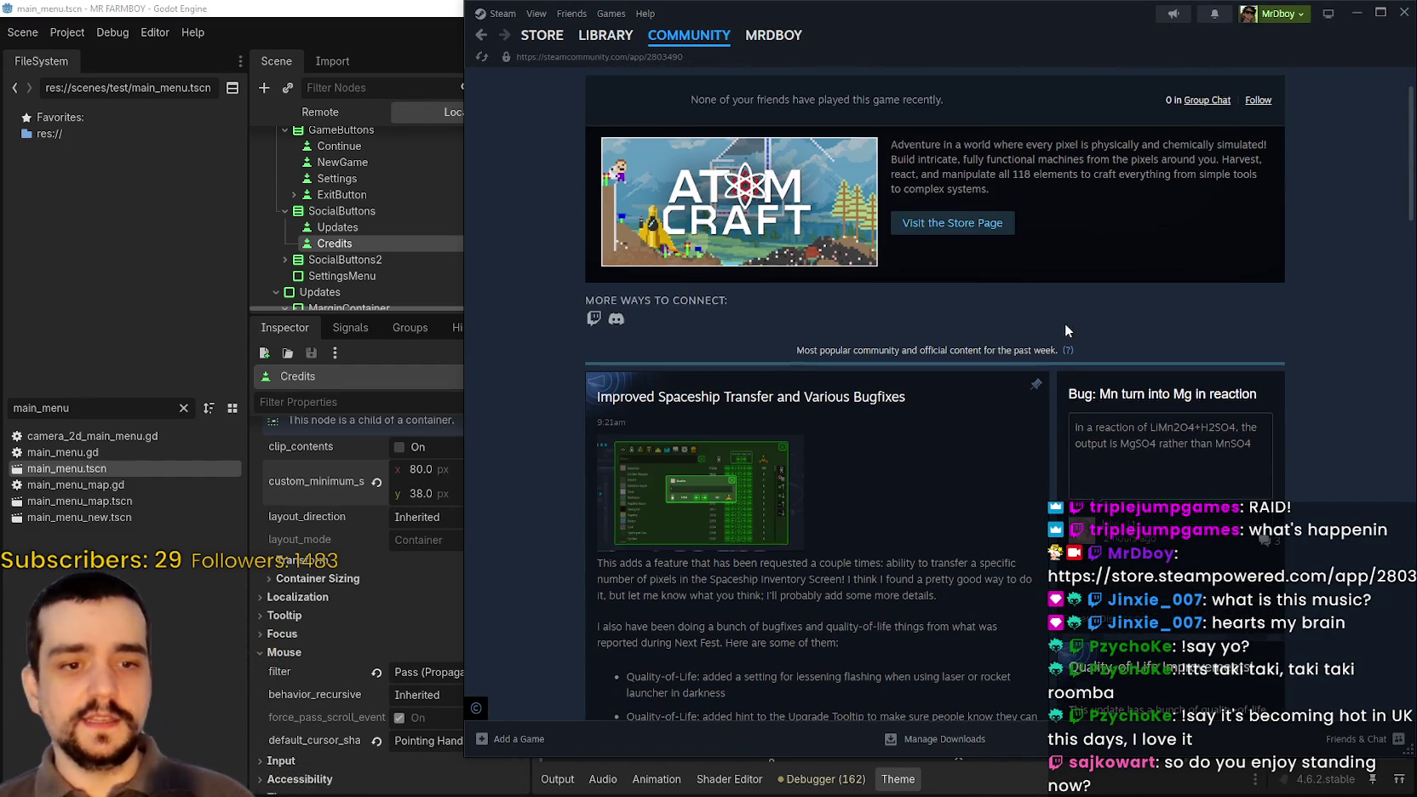
pyautogui.click(551, 40)
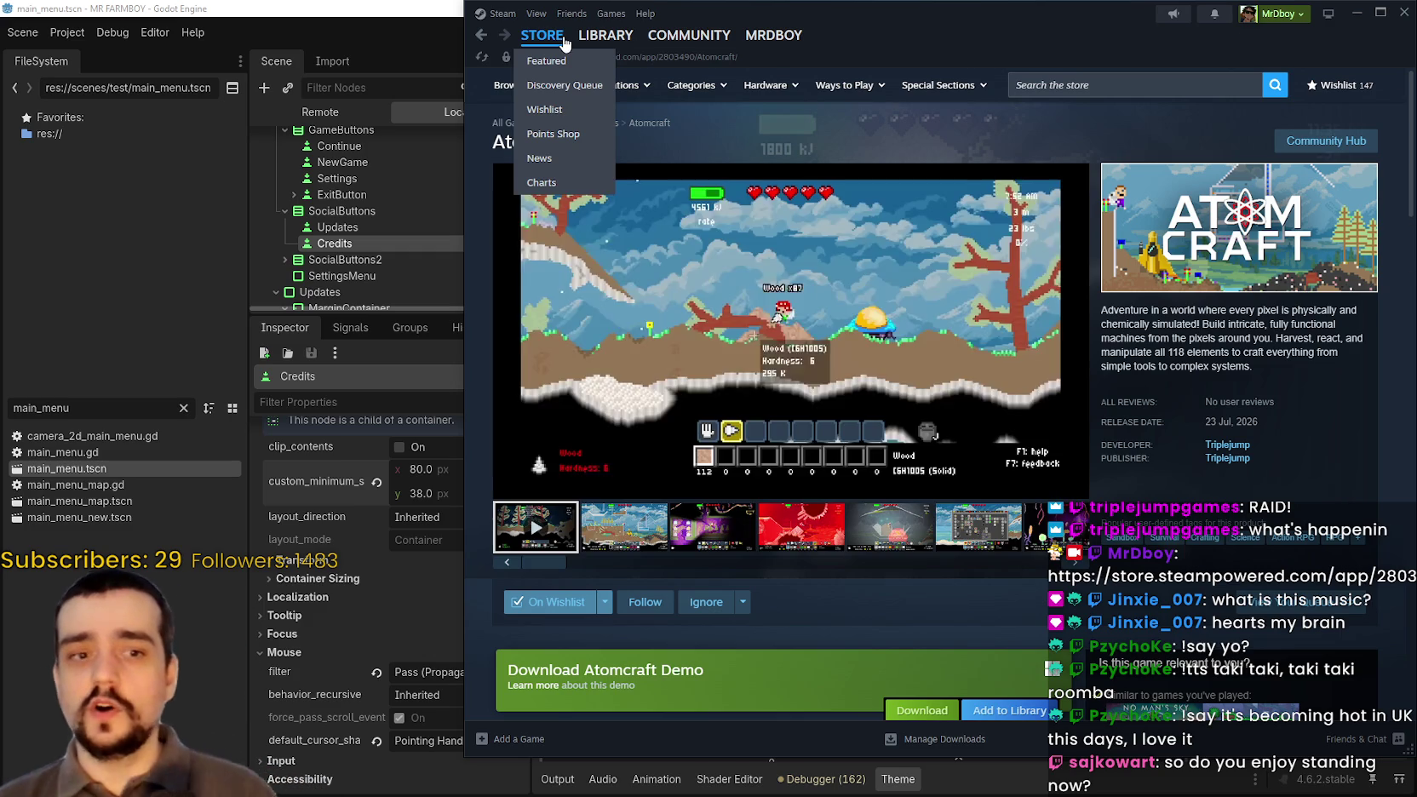
# - Page back and forth through the featured games carousel on the Steam store front
pyautogui.click(563, 44)
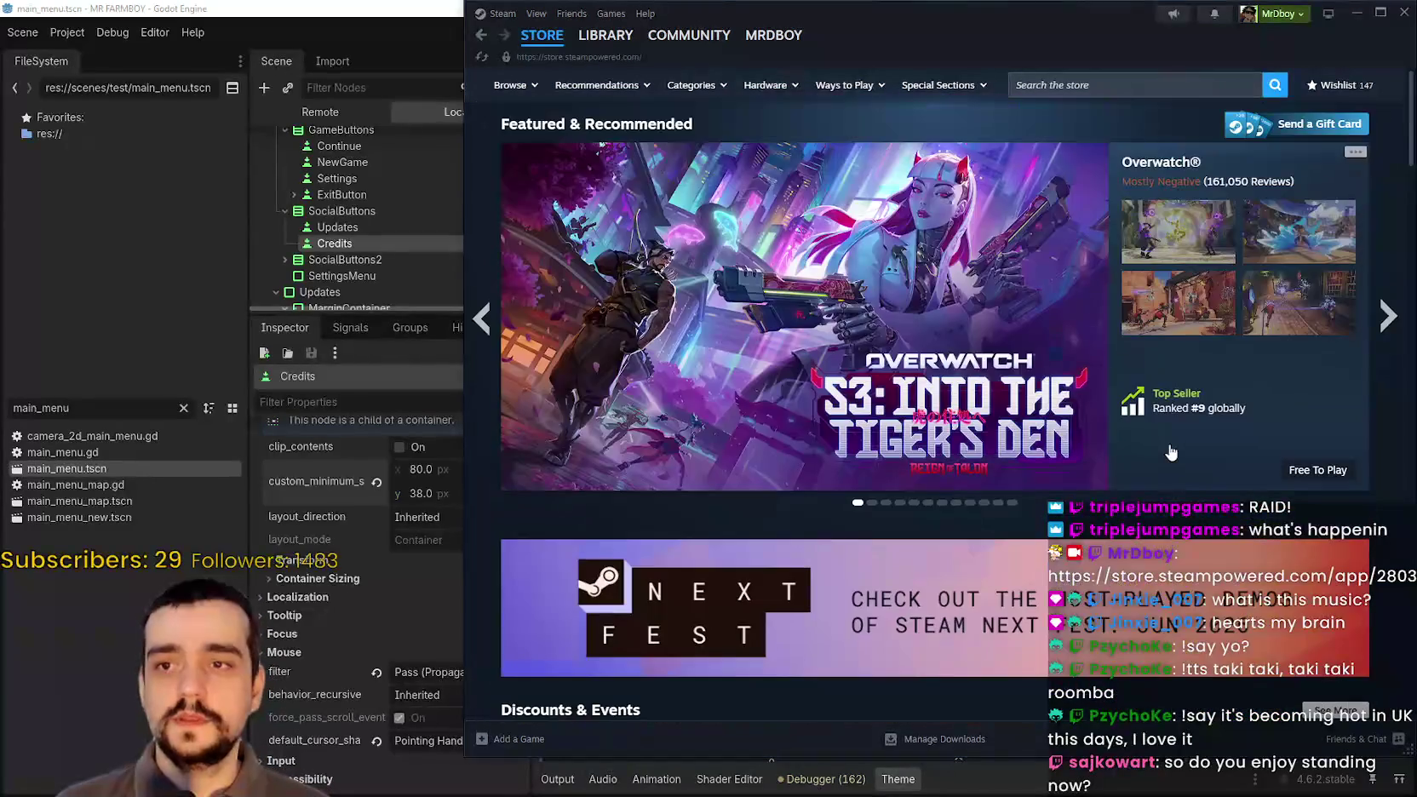
pyautogui.click(1387, 315)
pyautogui.click(1386, 315)
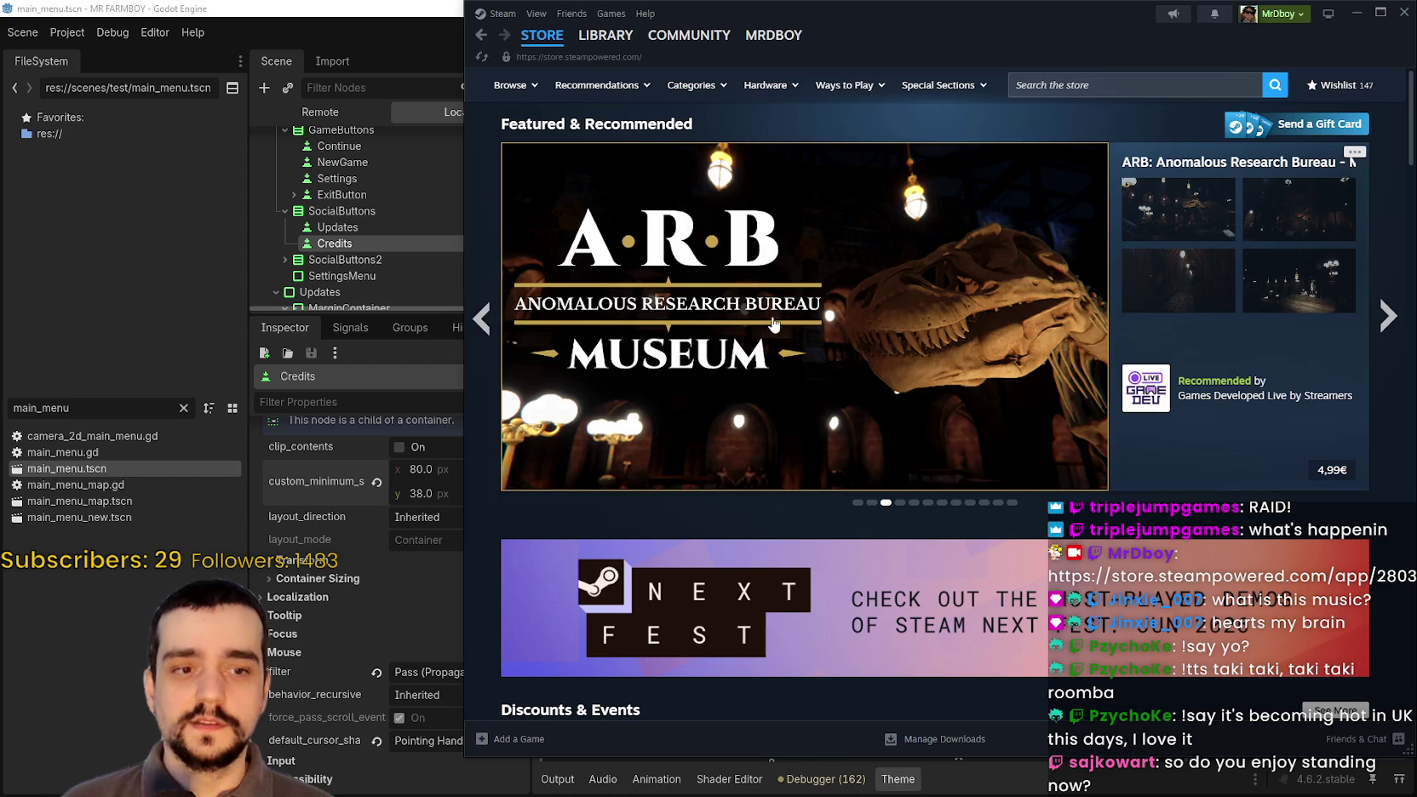
pyautogui.click(483, 337)
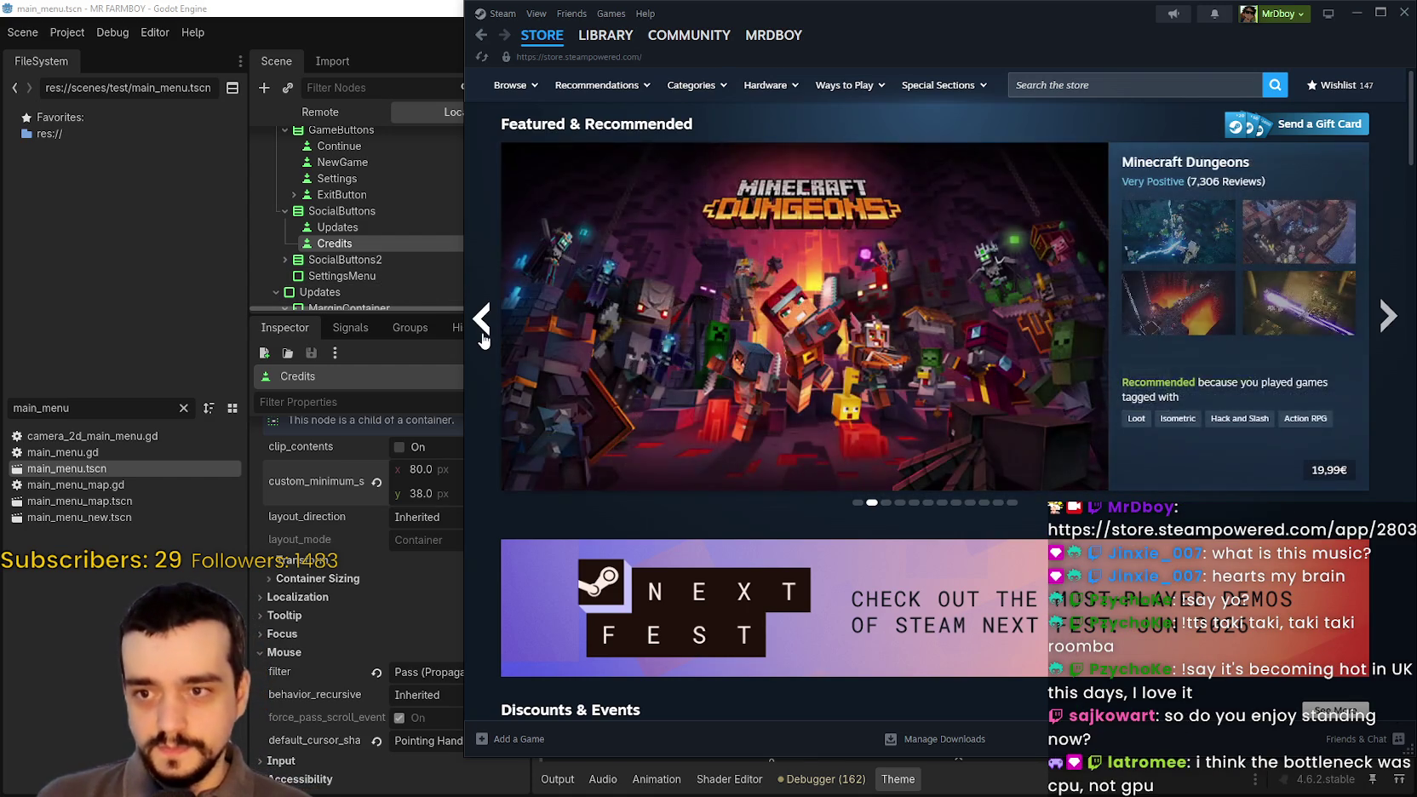
pyautogui.click(482, 336)
pyautogui.click(482, 333)
pyautogui.click(482, 330)
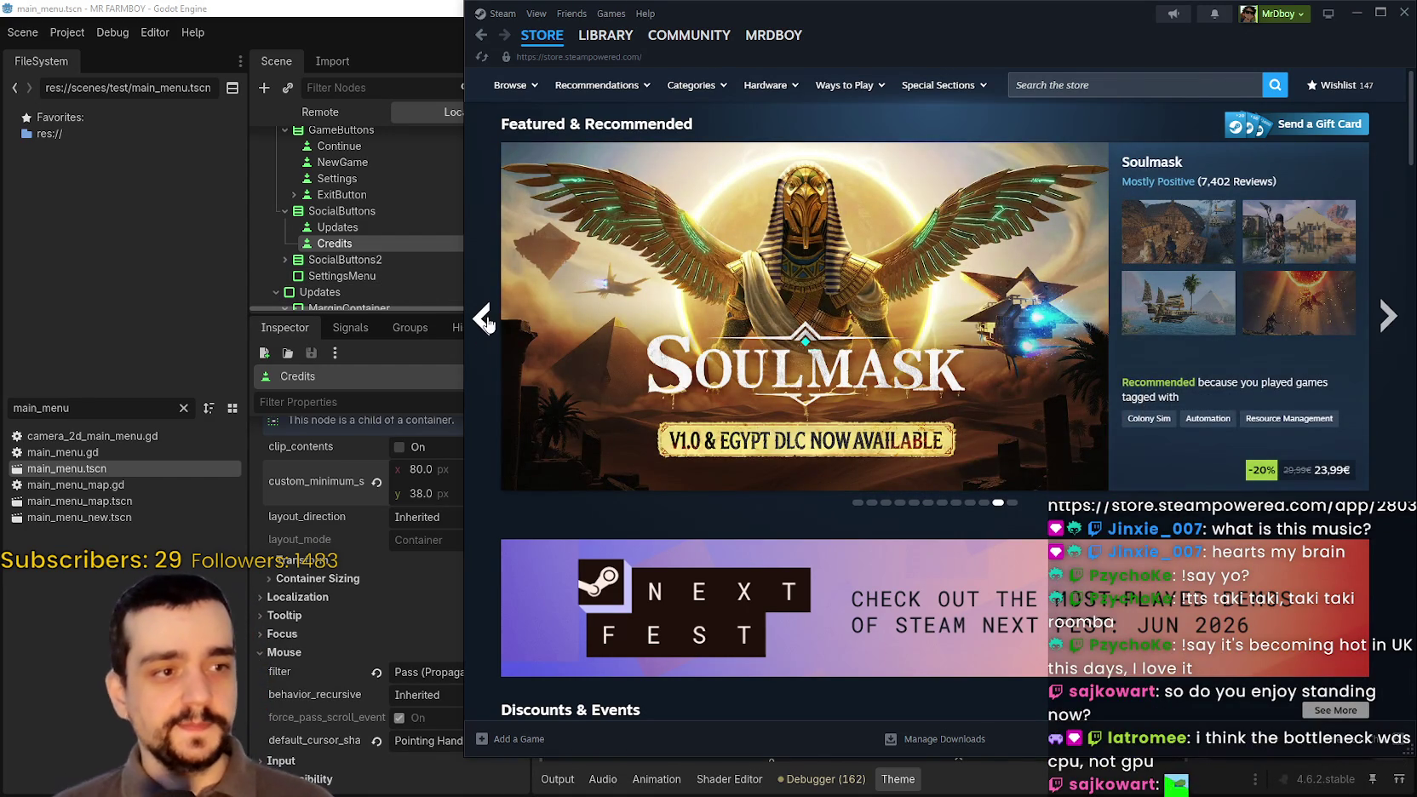
pyautogui.moveTo(640, 268)
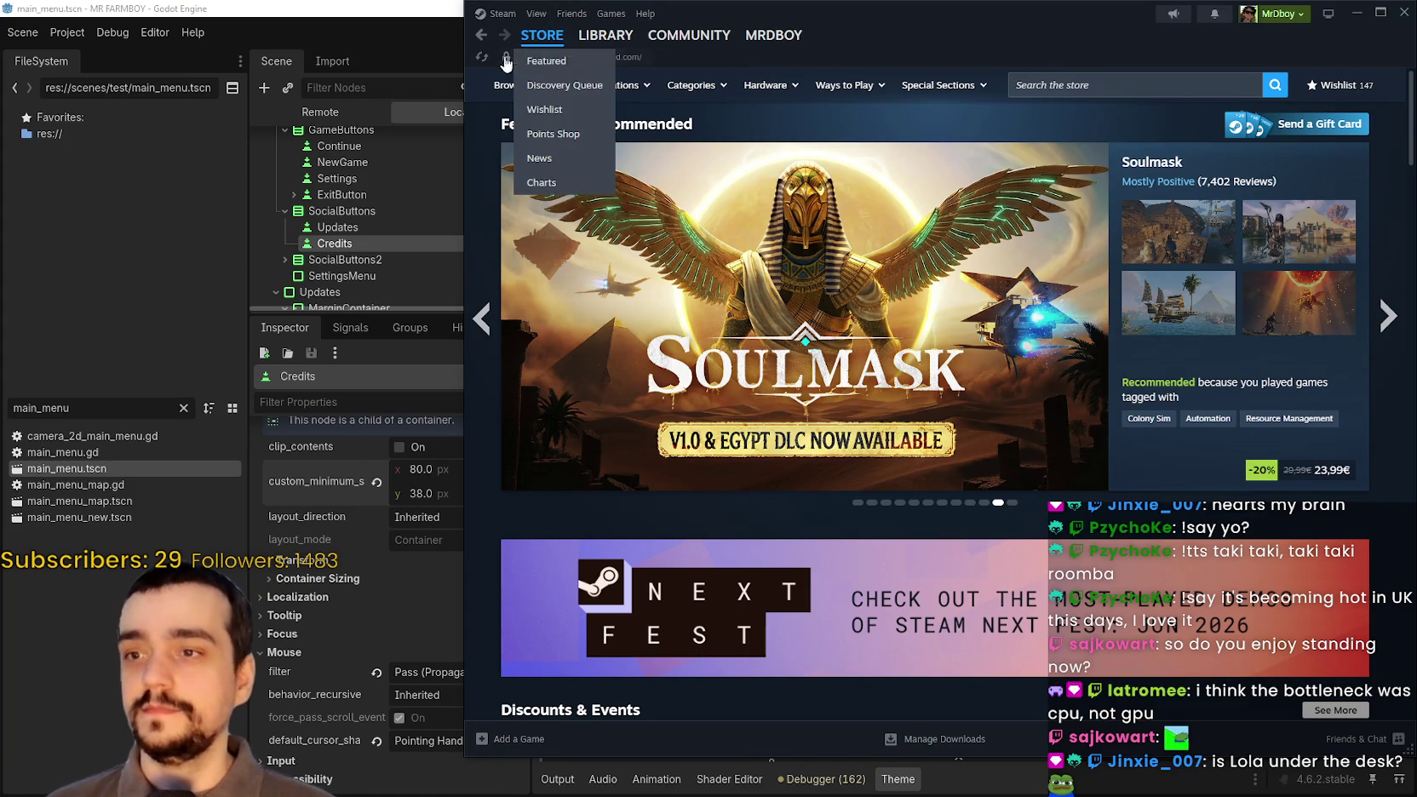
# - Return to Atomcraft, view its second screenshot, shift the window left, then close Steam
pyautogui.click(500, 14)
pyautogui.moveTo(793, 54)
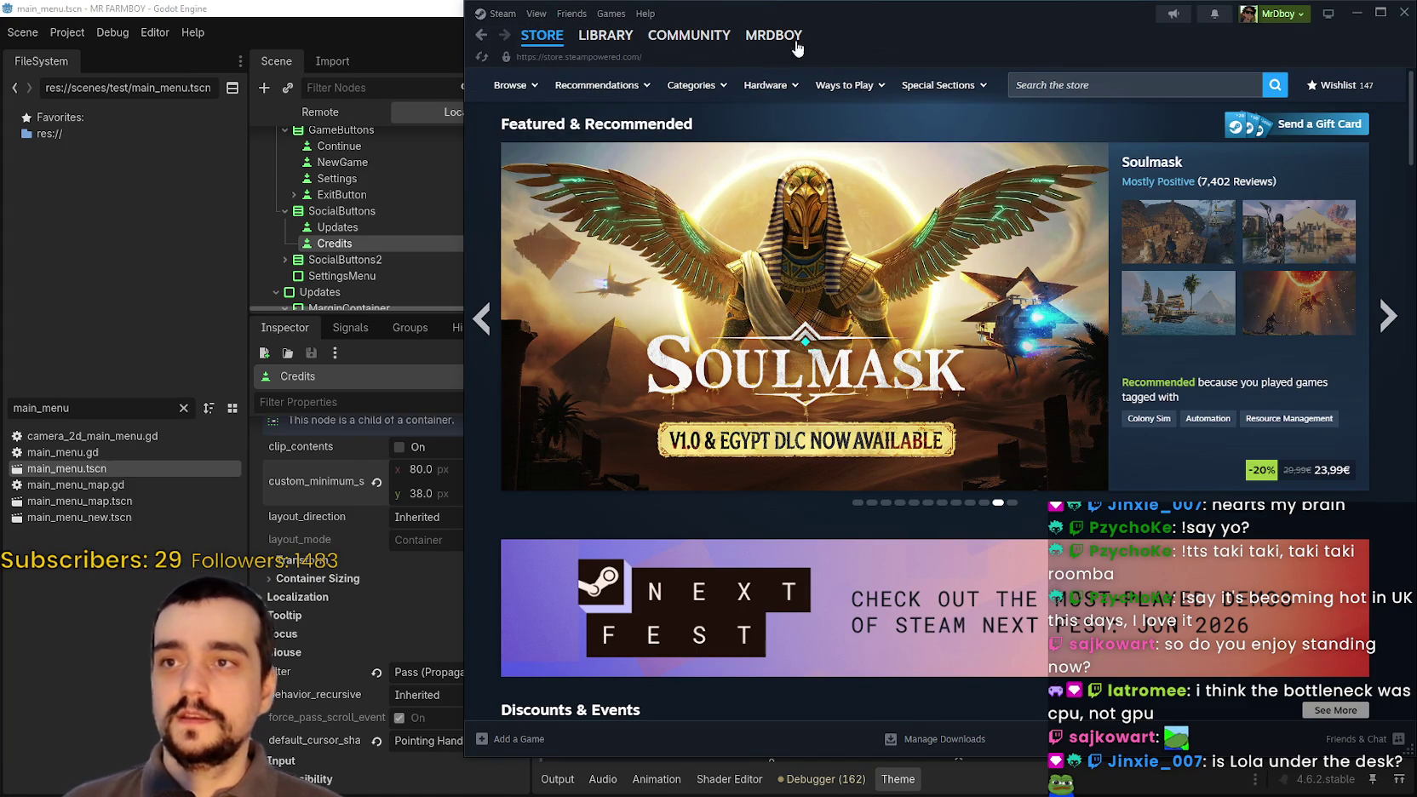
pyautogui.click(482, 36)
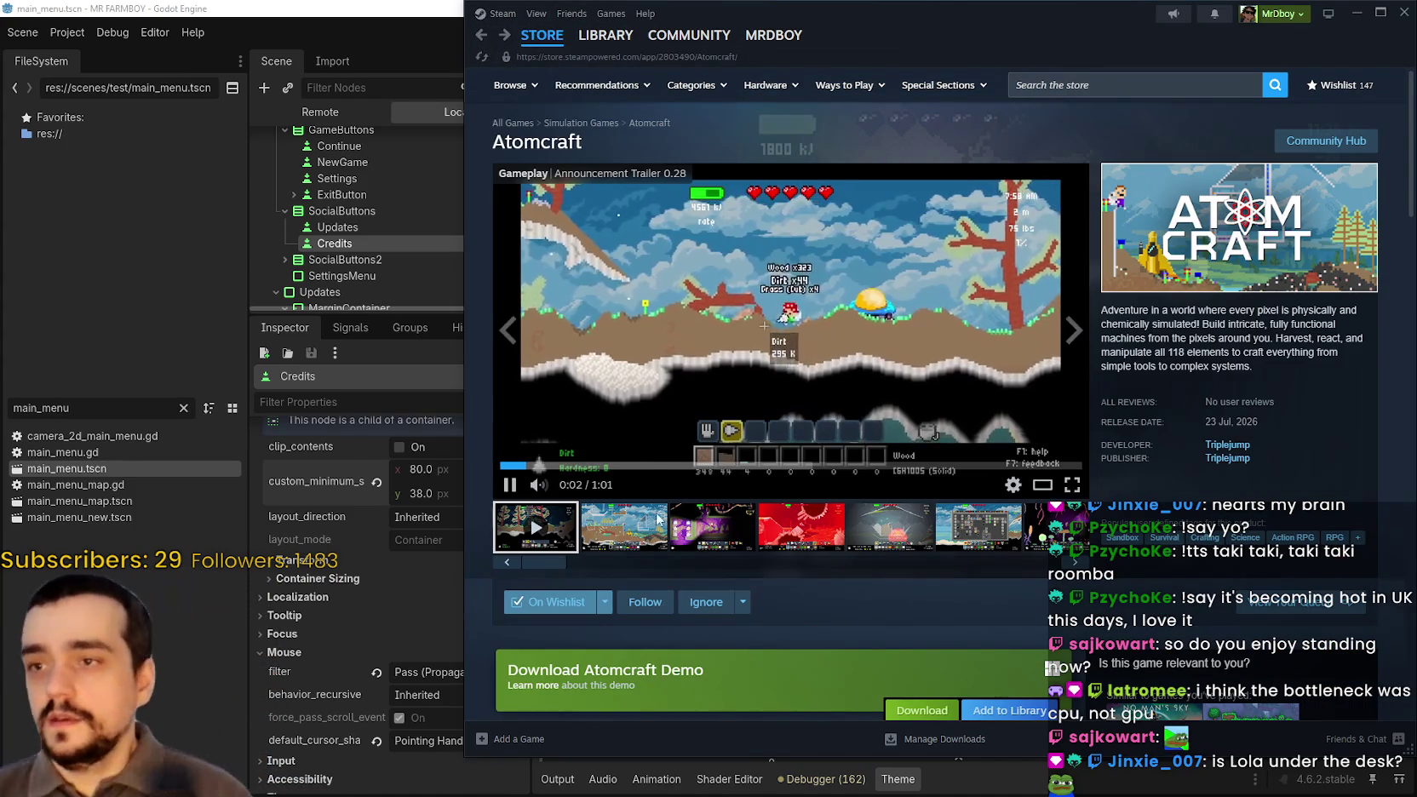
pyautogui.click(626, 540)
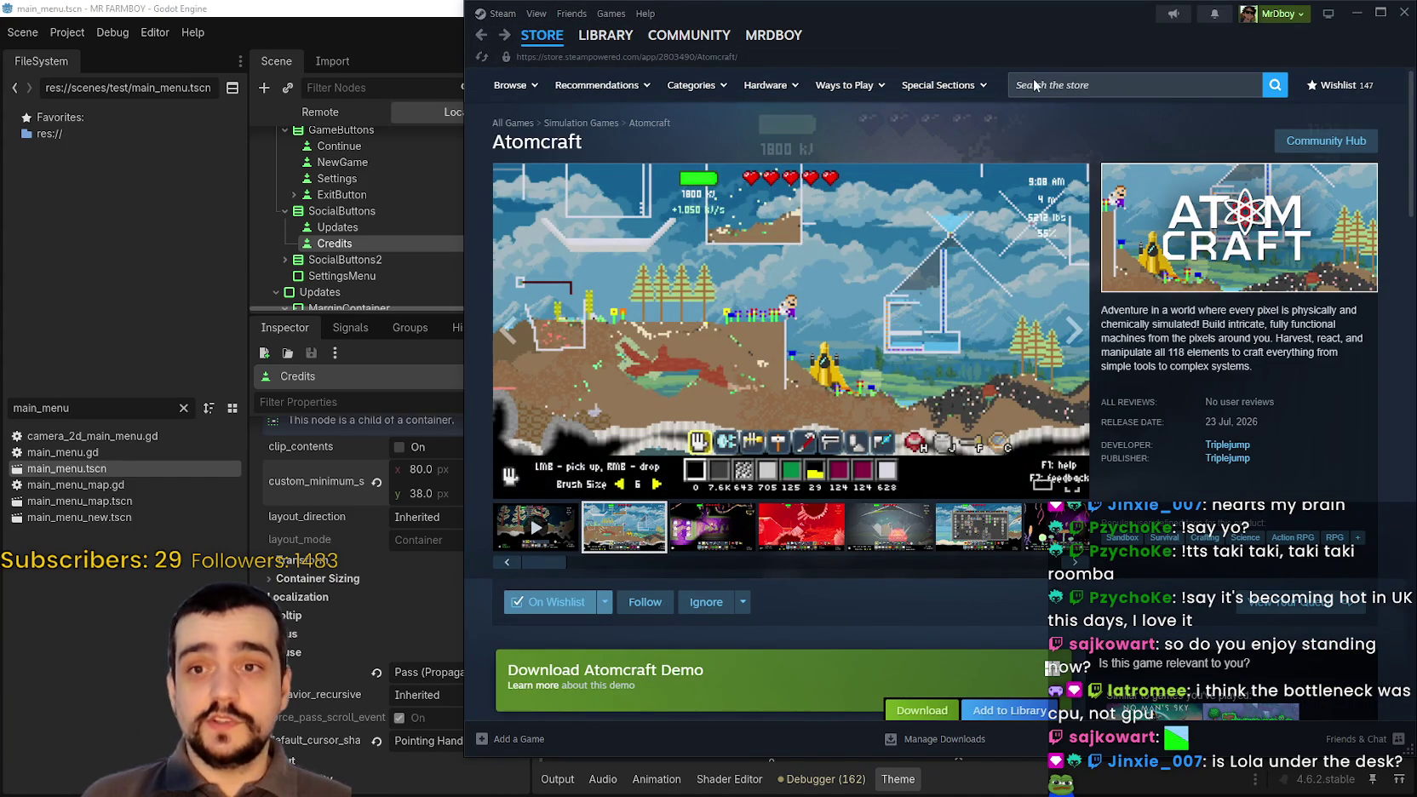
pyautogui.moveTo(1093, 43); pyautogui.dragTo(1053, 58)
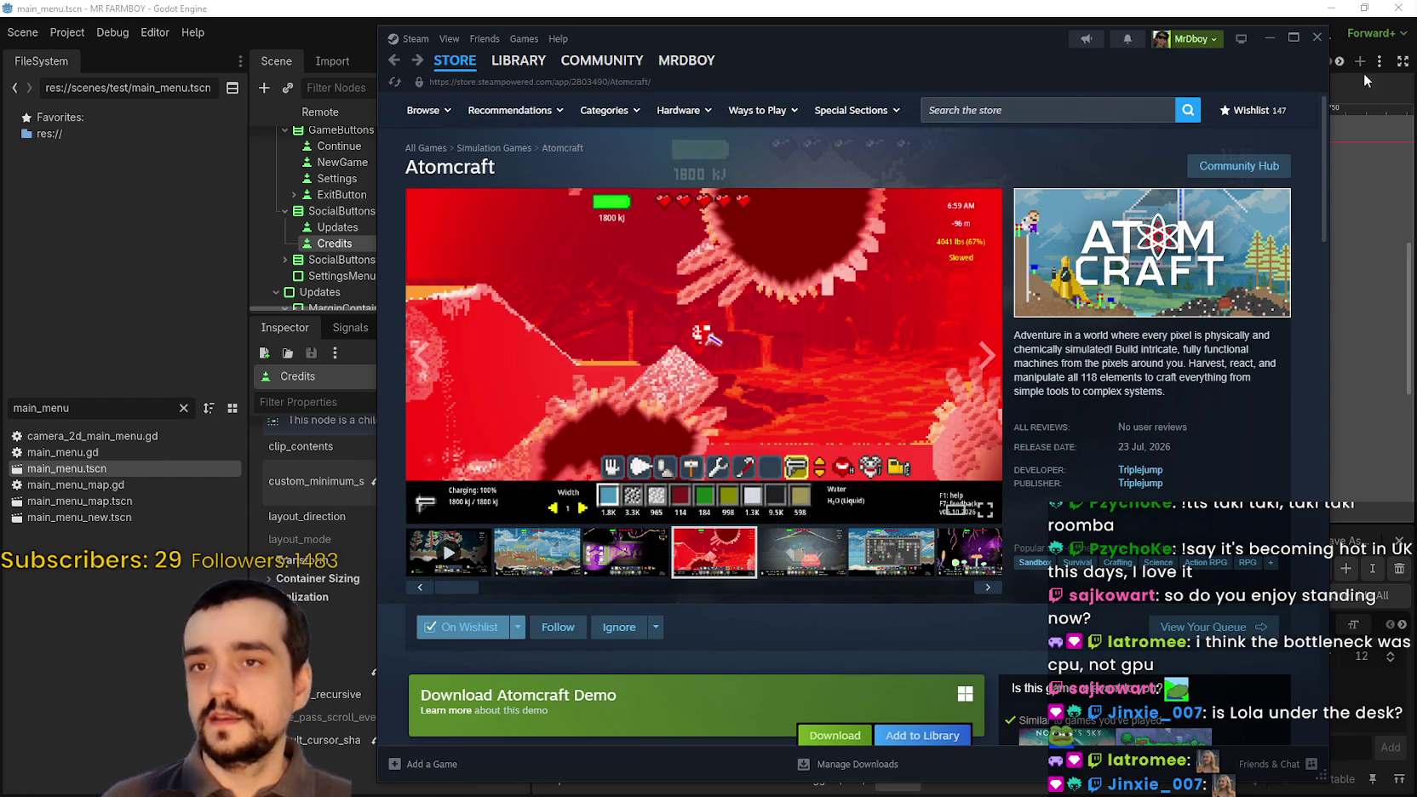
pyautogui.click(1318, 44)
# - Save main_menu.tscn twice, then select the SettingsMenu node in the Scene tree
pyautogui.scroll(3, 944, 331)
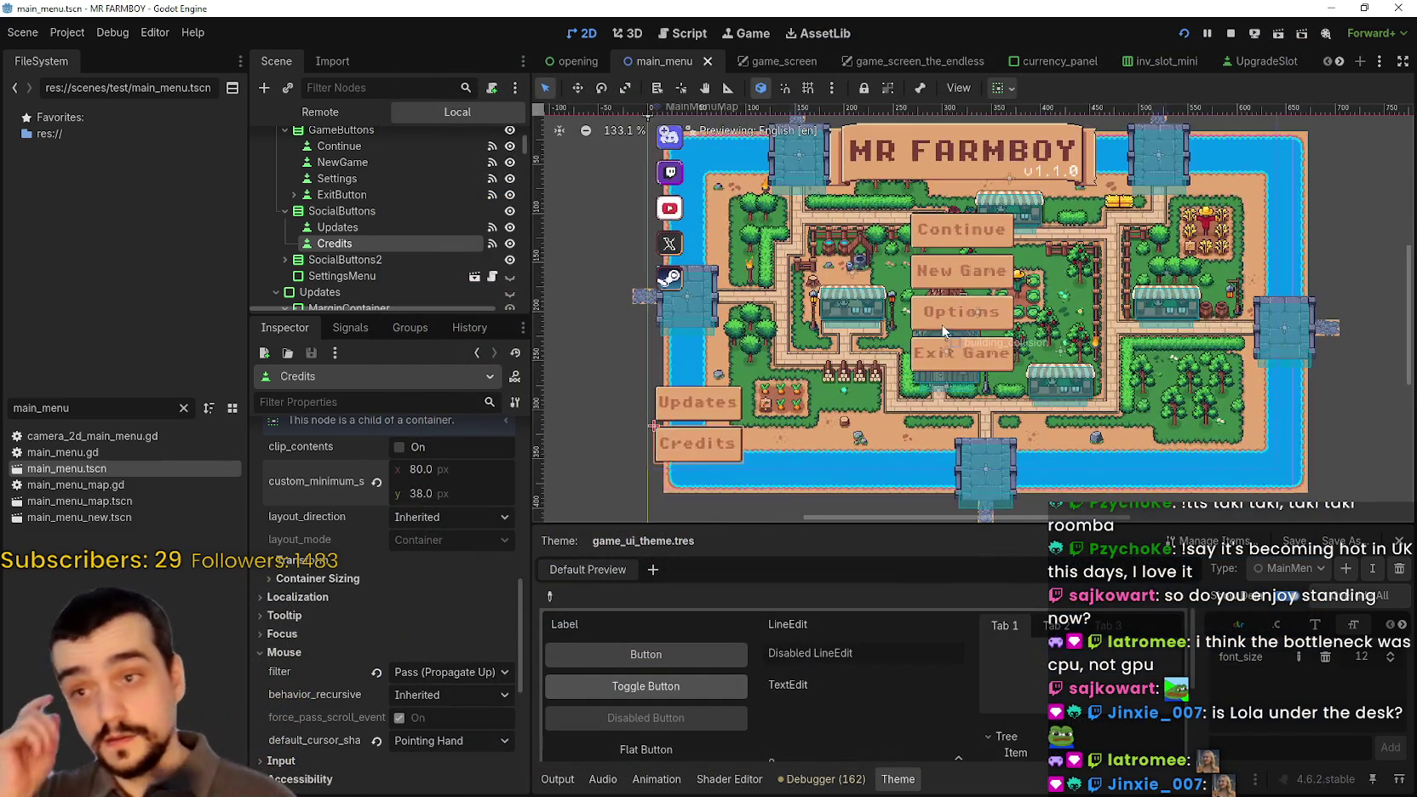
pyautogui.scroll(-2, 937, 329)
pyautogui.hotkey('ctrl', 's')
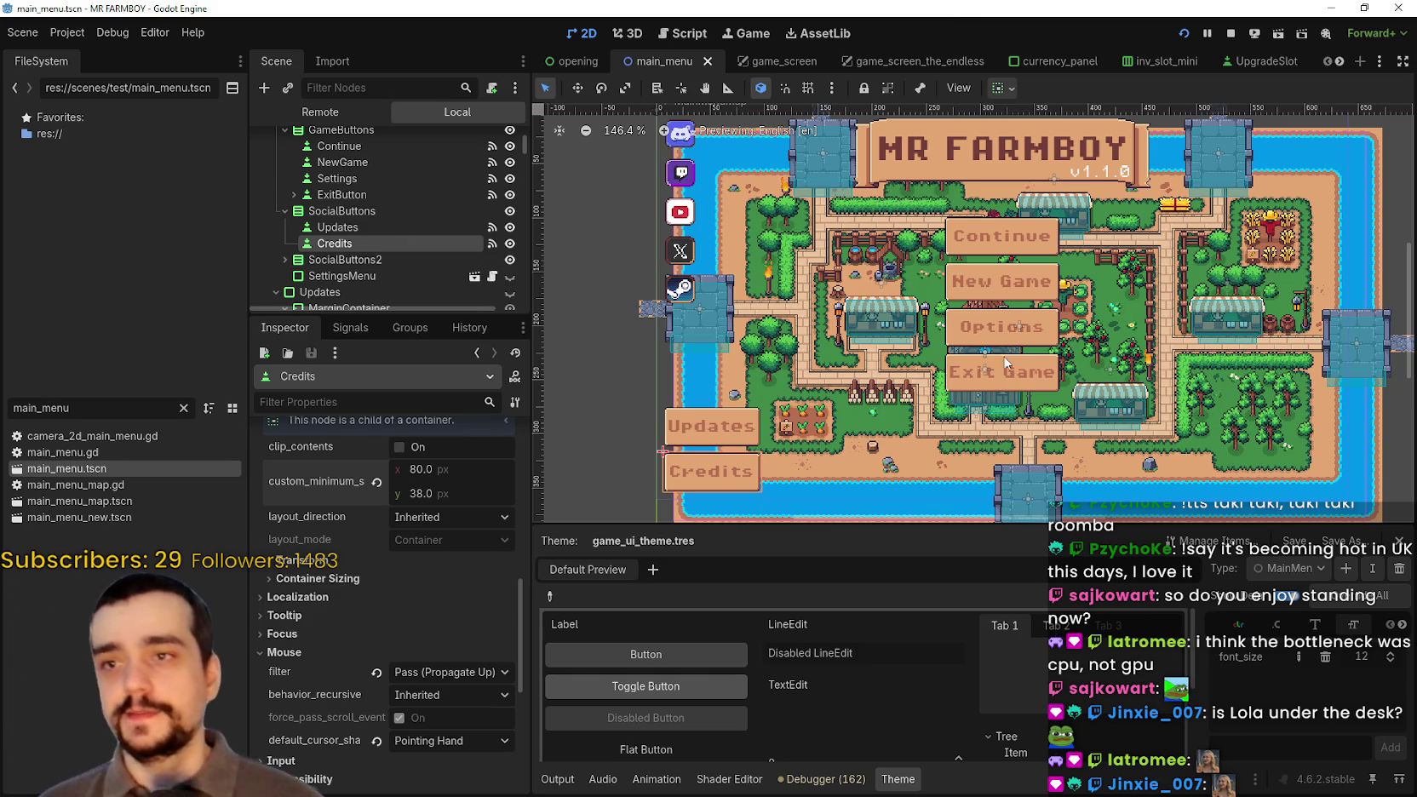
pyautogui.scroll(3, 985, 387)
pyautogui.hotkey('ctrl', 's')
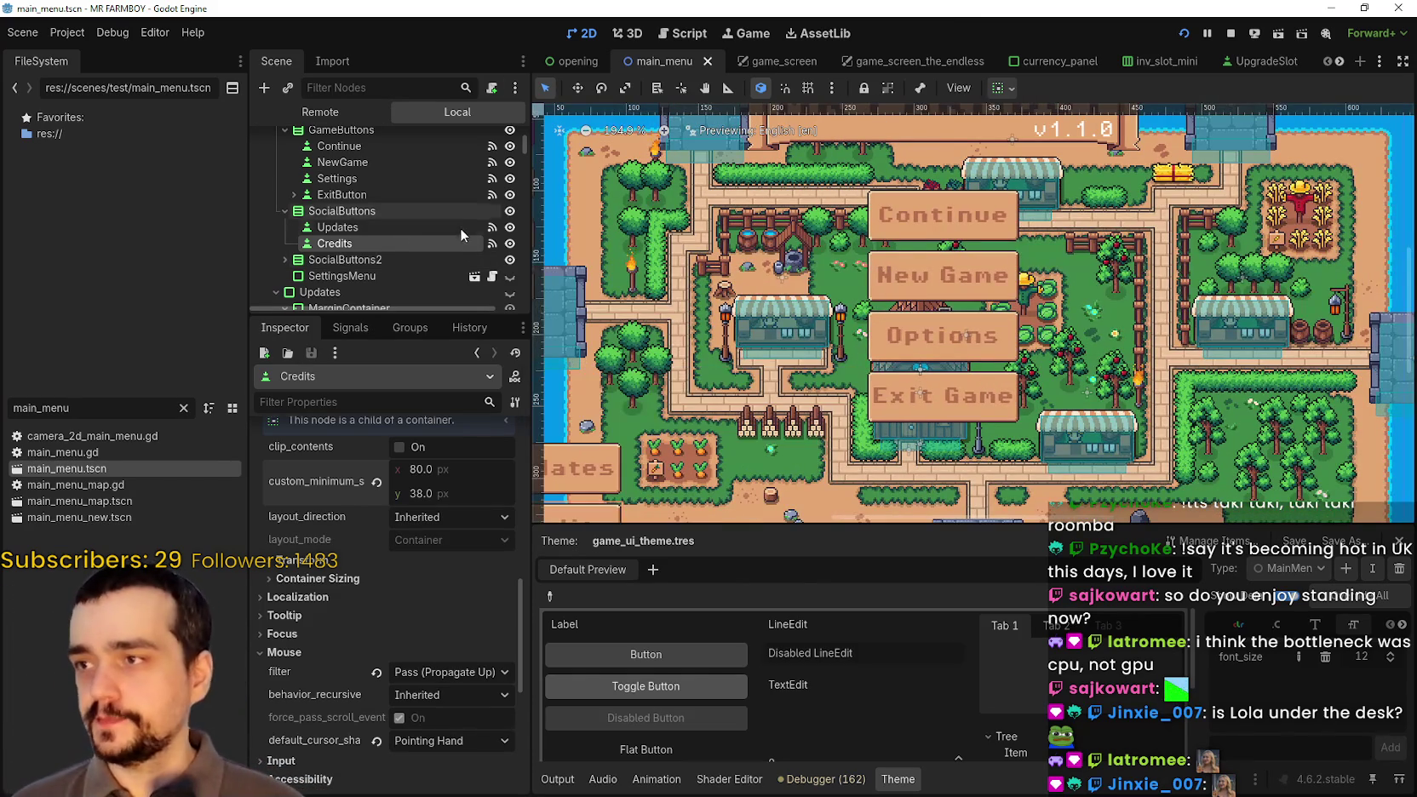
pyautogui.scroll(-3, 488, 288)
pyautogui.click(416, 213)
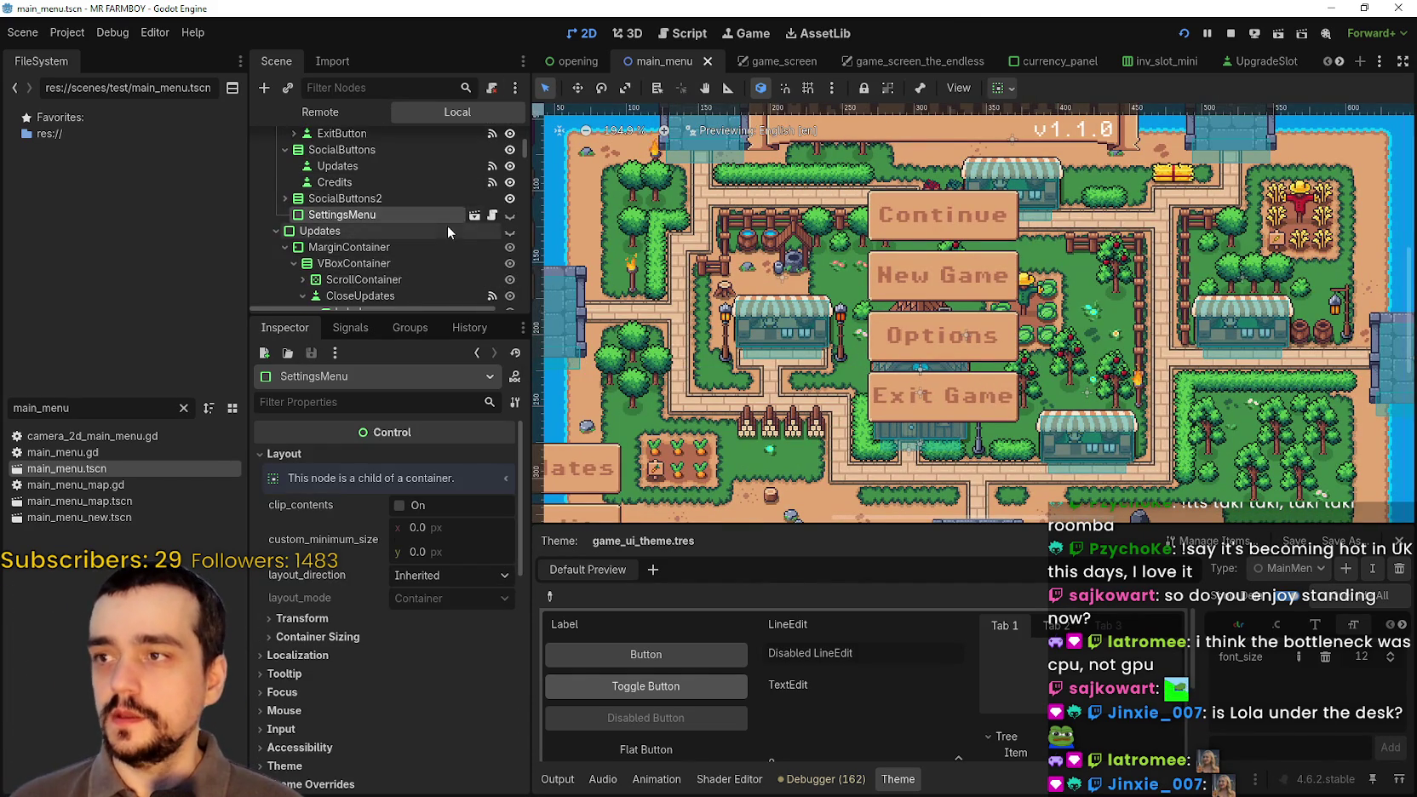
# - Select the Updates node and make its popup visible in the main menu
pyautogui.scroll(-2, 447, 224)
pyautogui.click(308, 191)
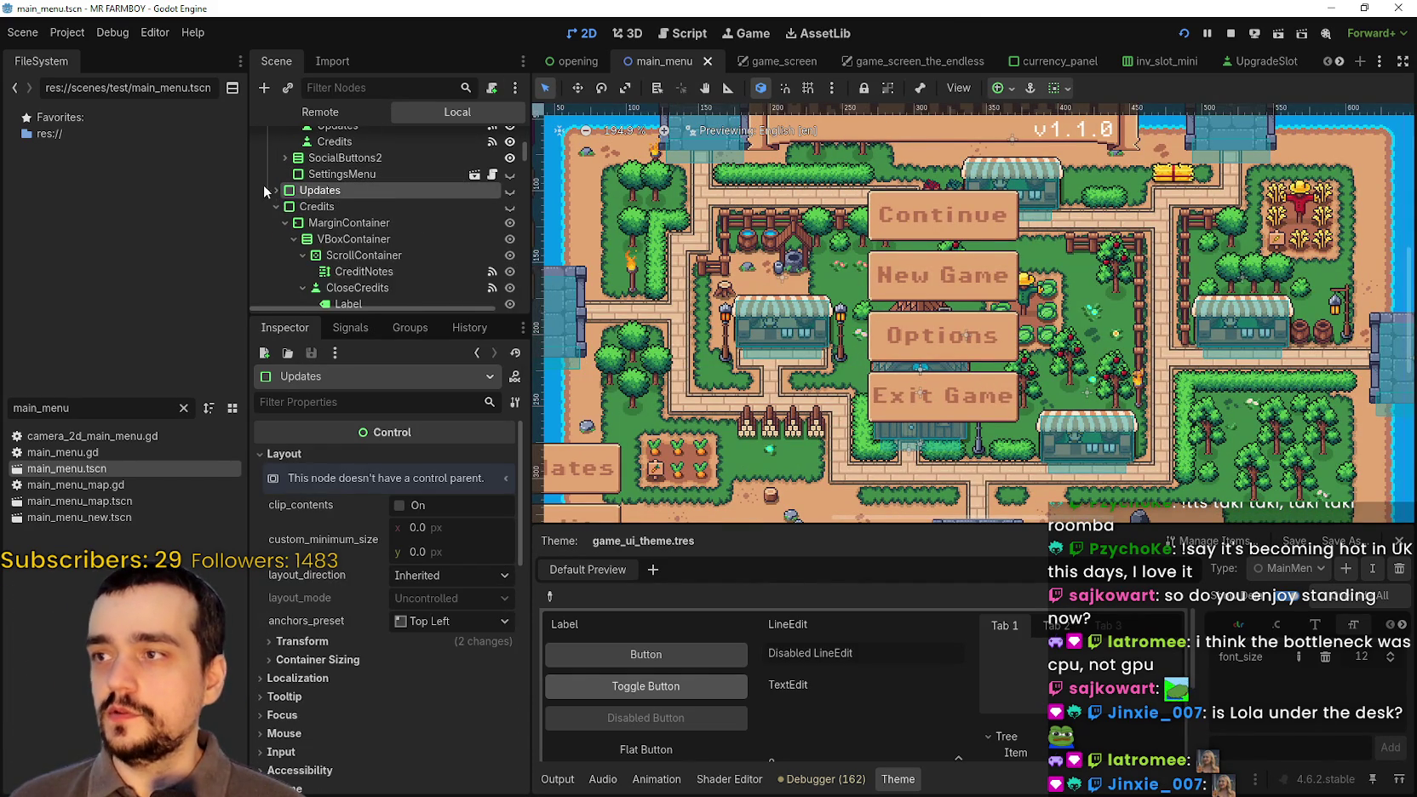
pyautogui.click(510, 191)
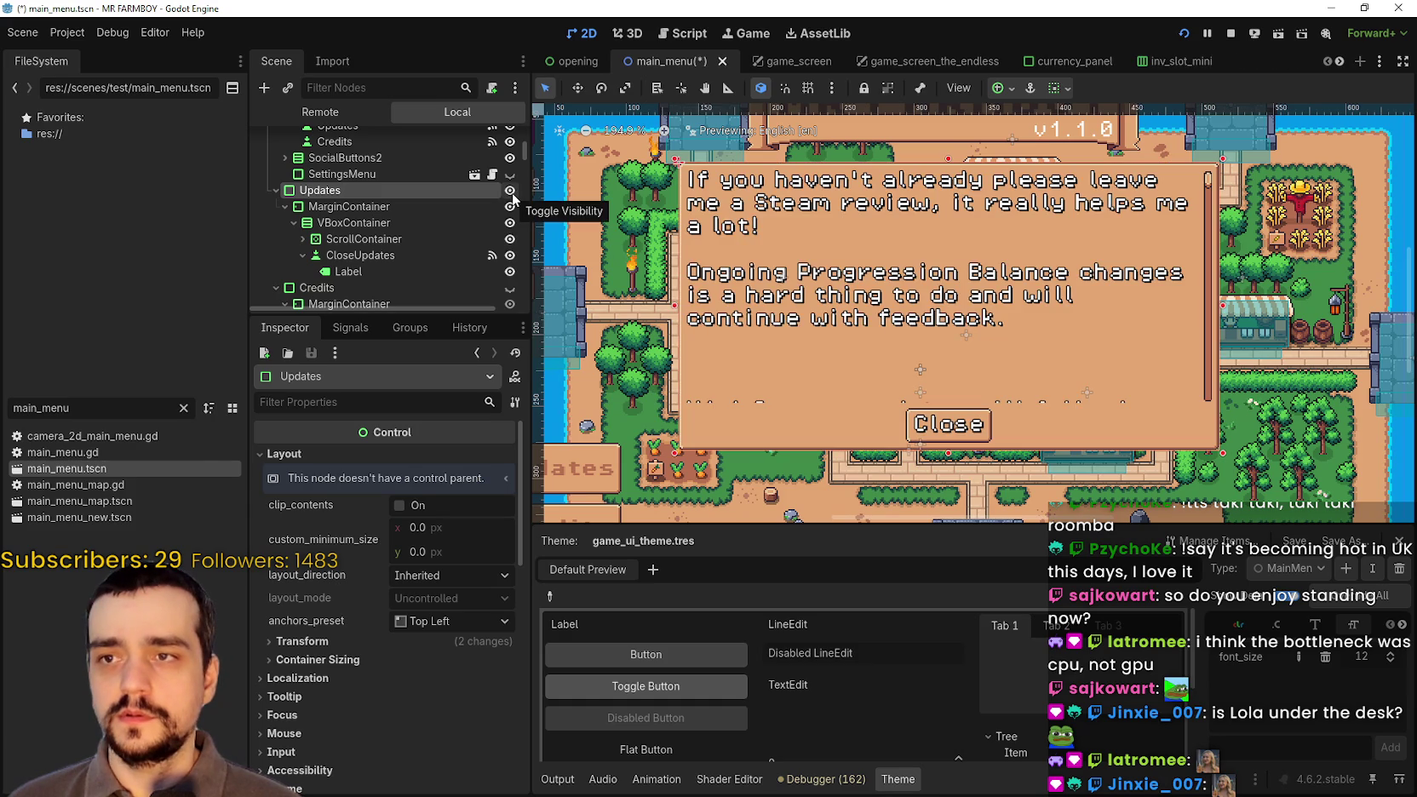
# - Select the VersionNotes label under Updates' ScrollContainer to show it in the Inspector
pyautogui.scroll(-1, 896, 374)
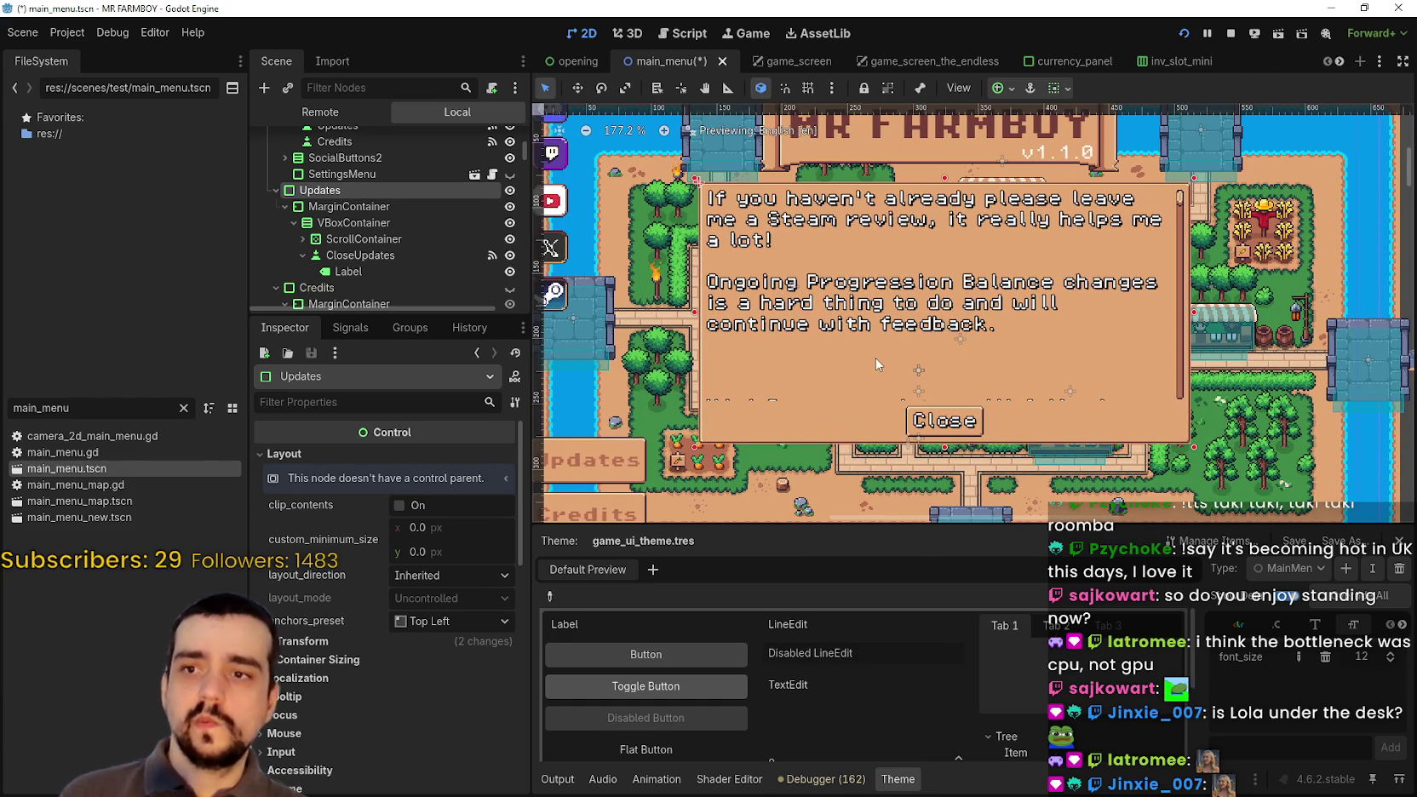
pyautogui.scroll(-2, 876, 358)
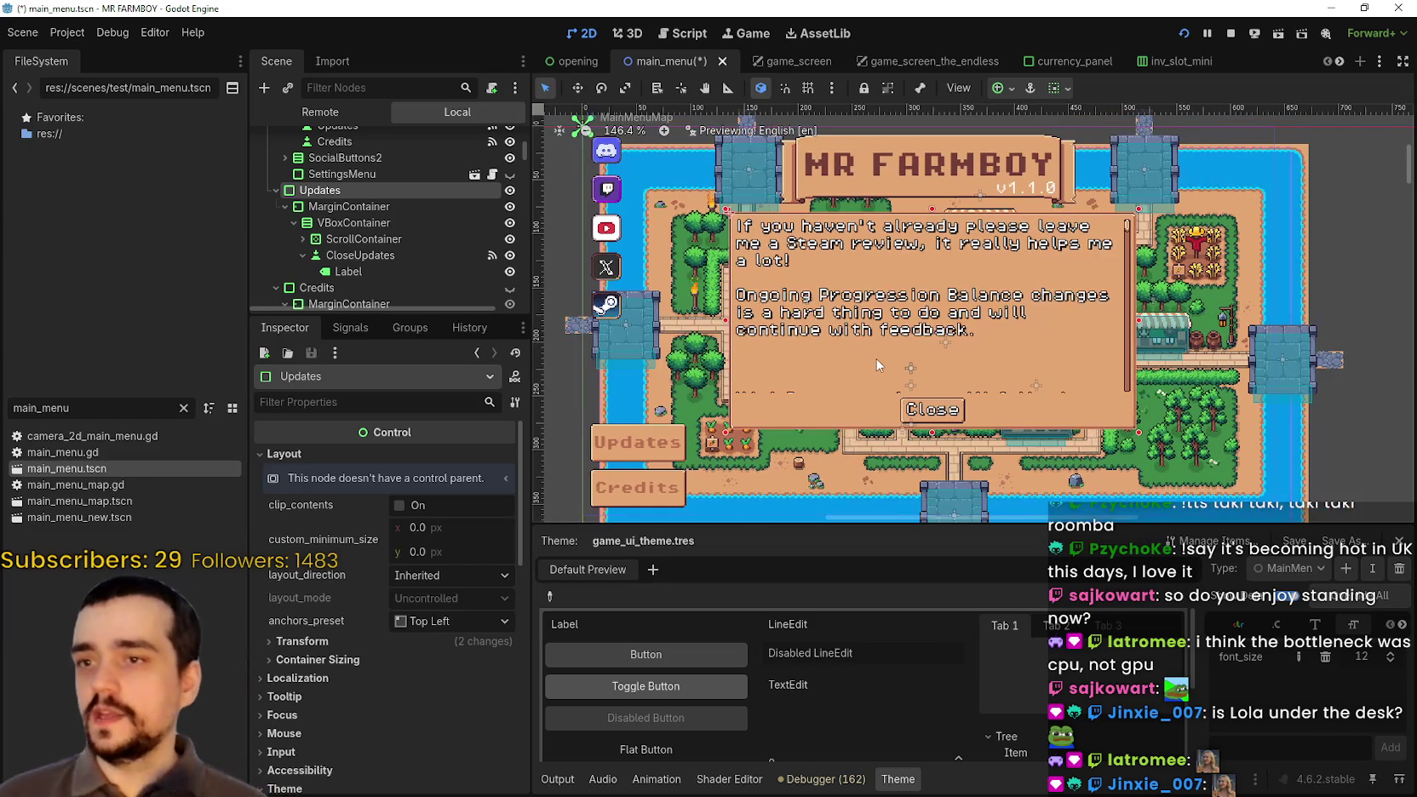
pyautogui.scroll(3, 878, 368)
pyautogui.scroll(-3, 873, 362)
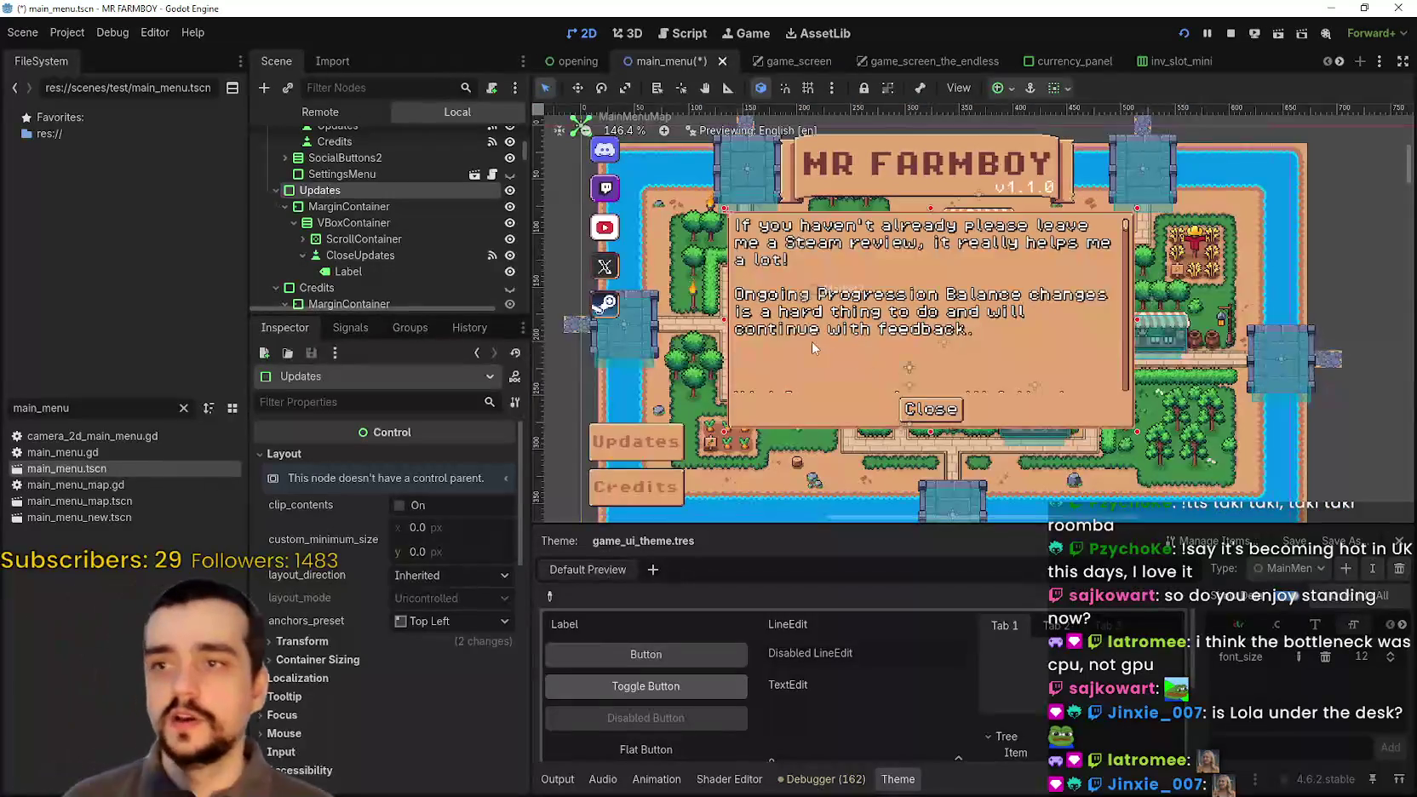
pyautogui.scroll(2, 812, 340)
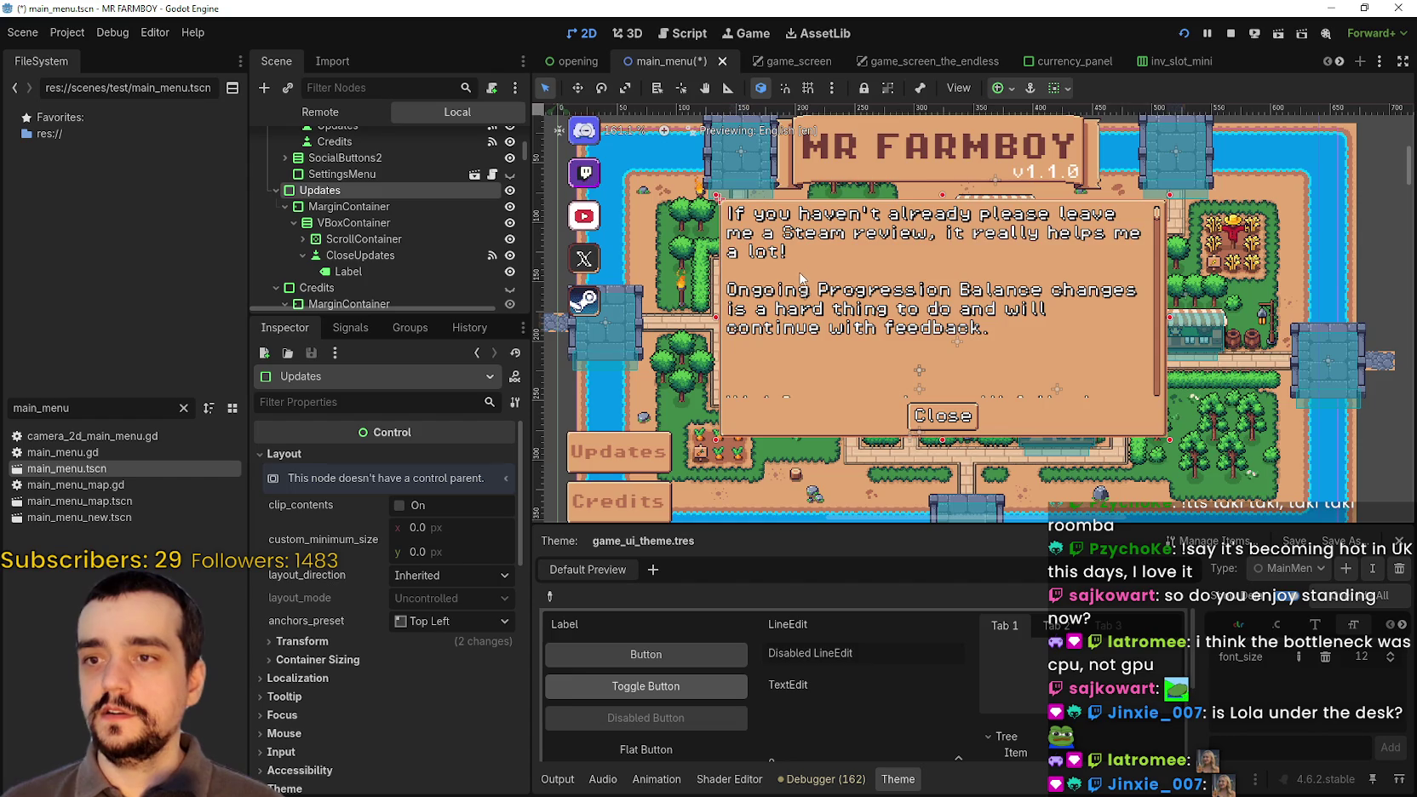
pyautogui.scroll(3, 930, 385)
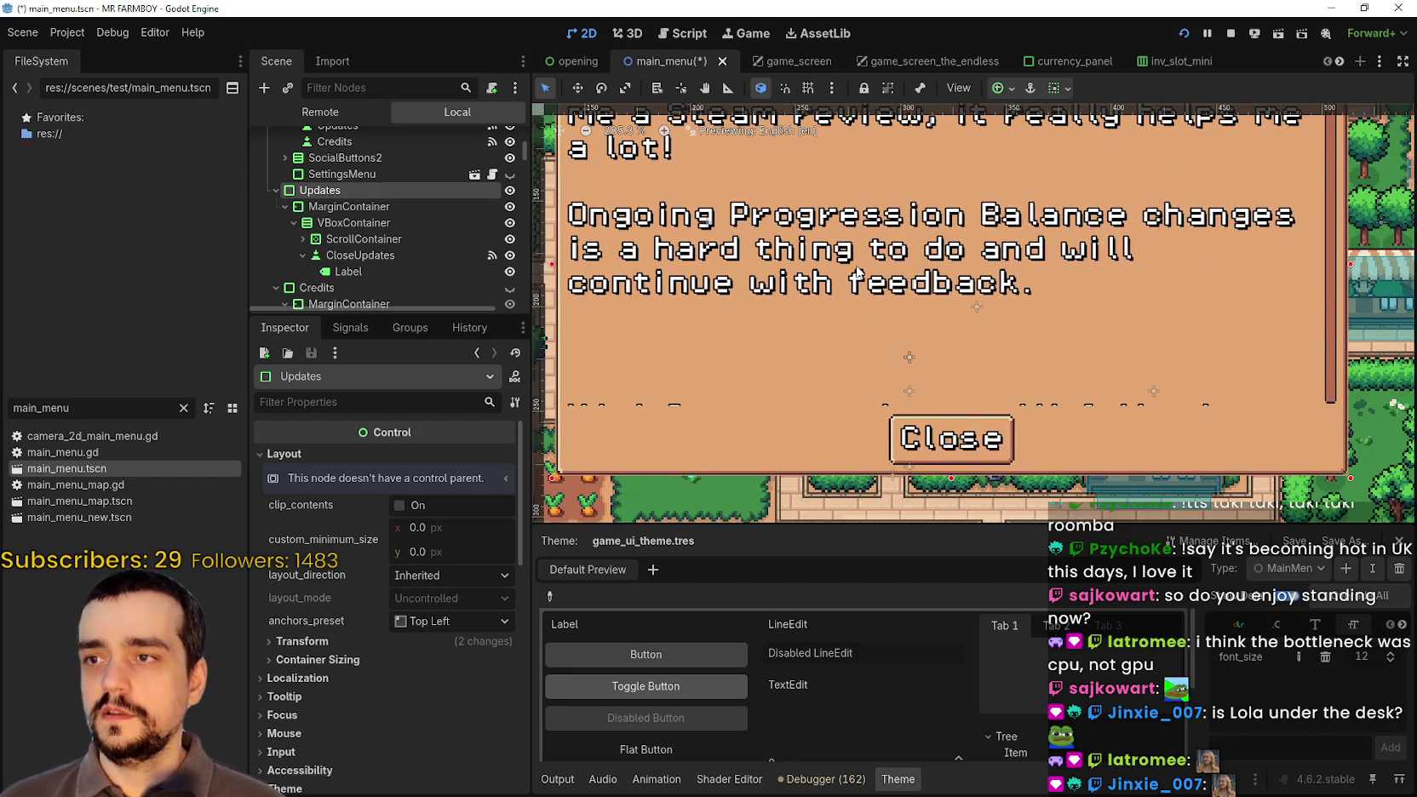
pyautogui.scroll(-4, 858, 273)
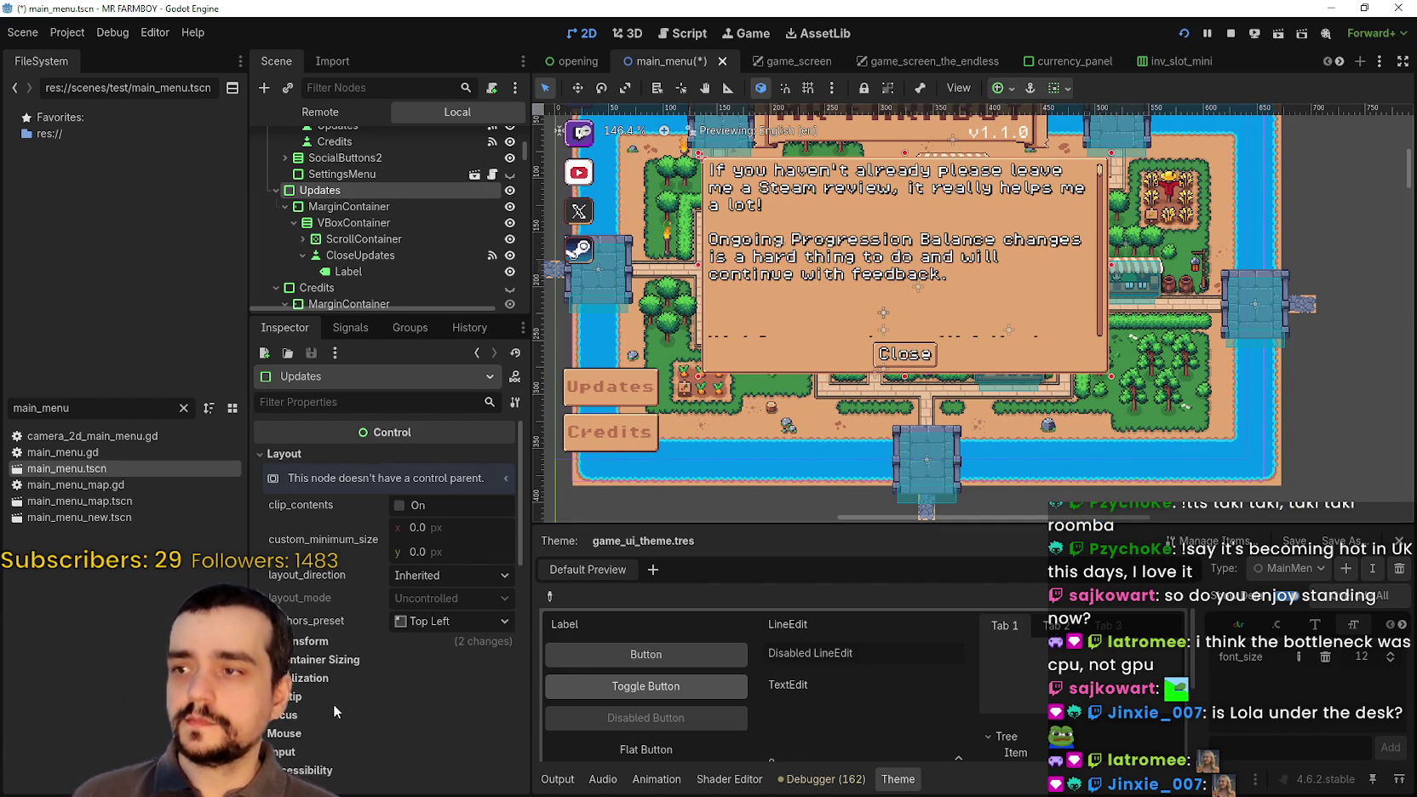
pyautogui.scroll(-5, 333, 703)
pyautogui.scroll(4, 327, 689)
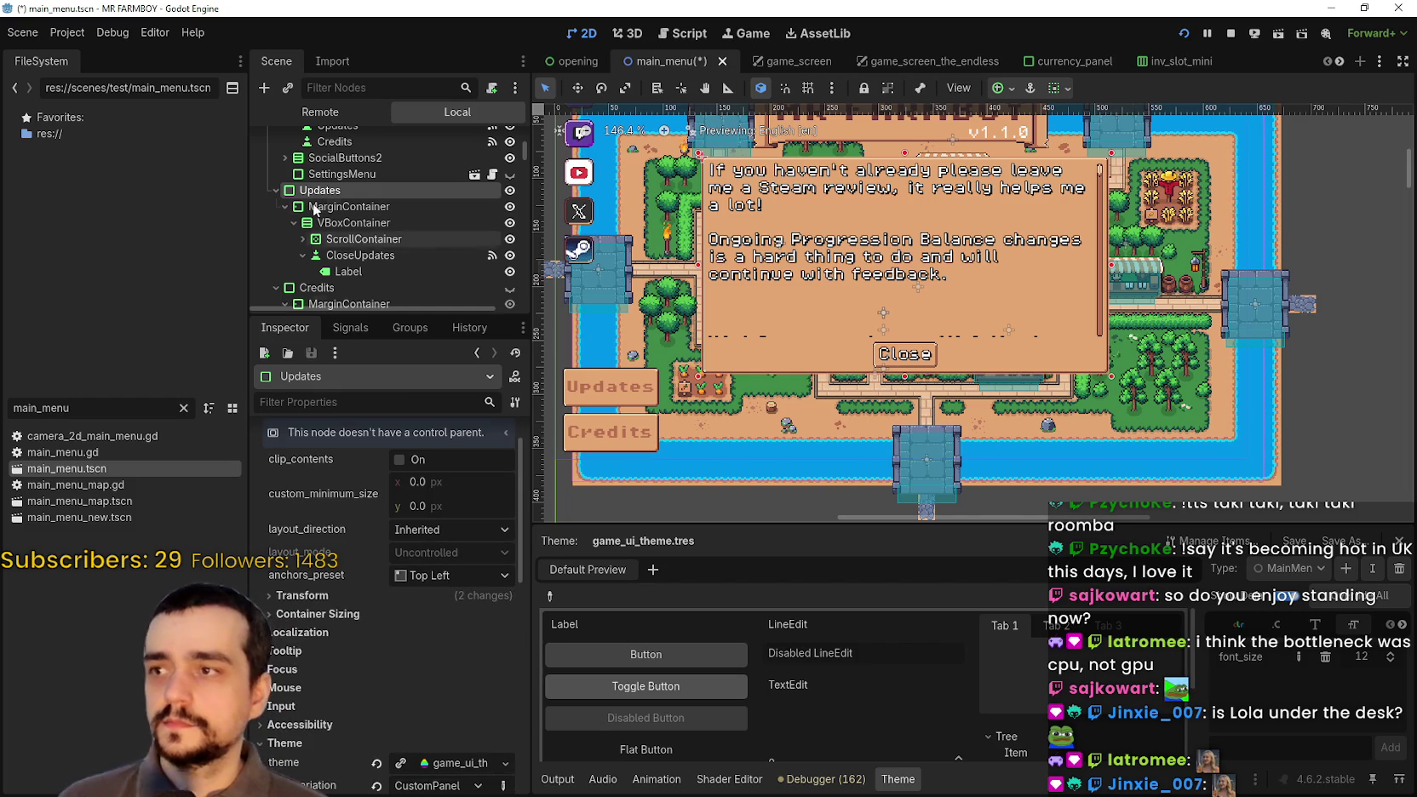
pyautogui.click(343, 238)
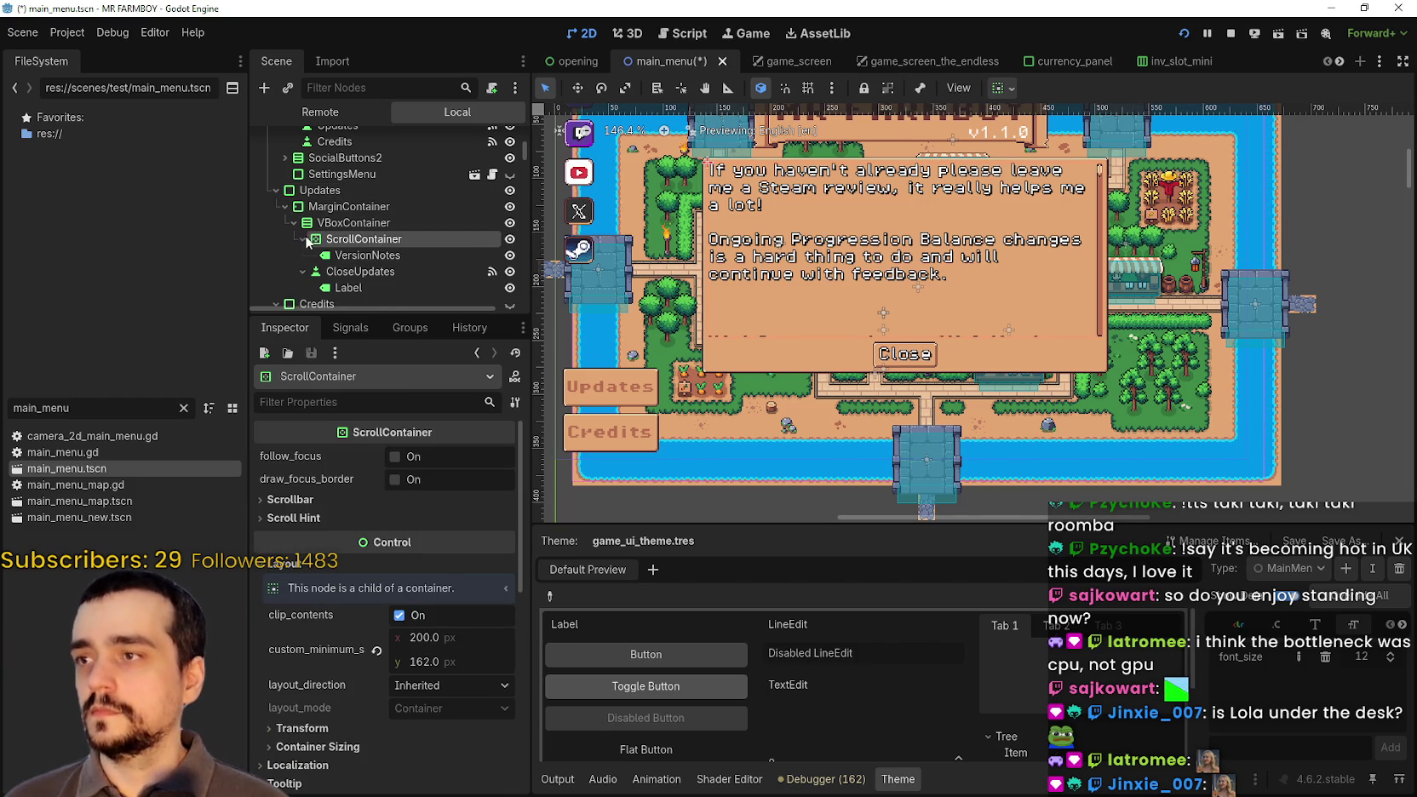
pyautogui.click(366, 256)
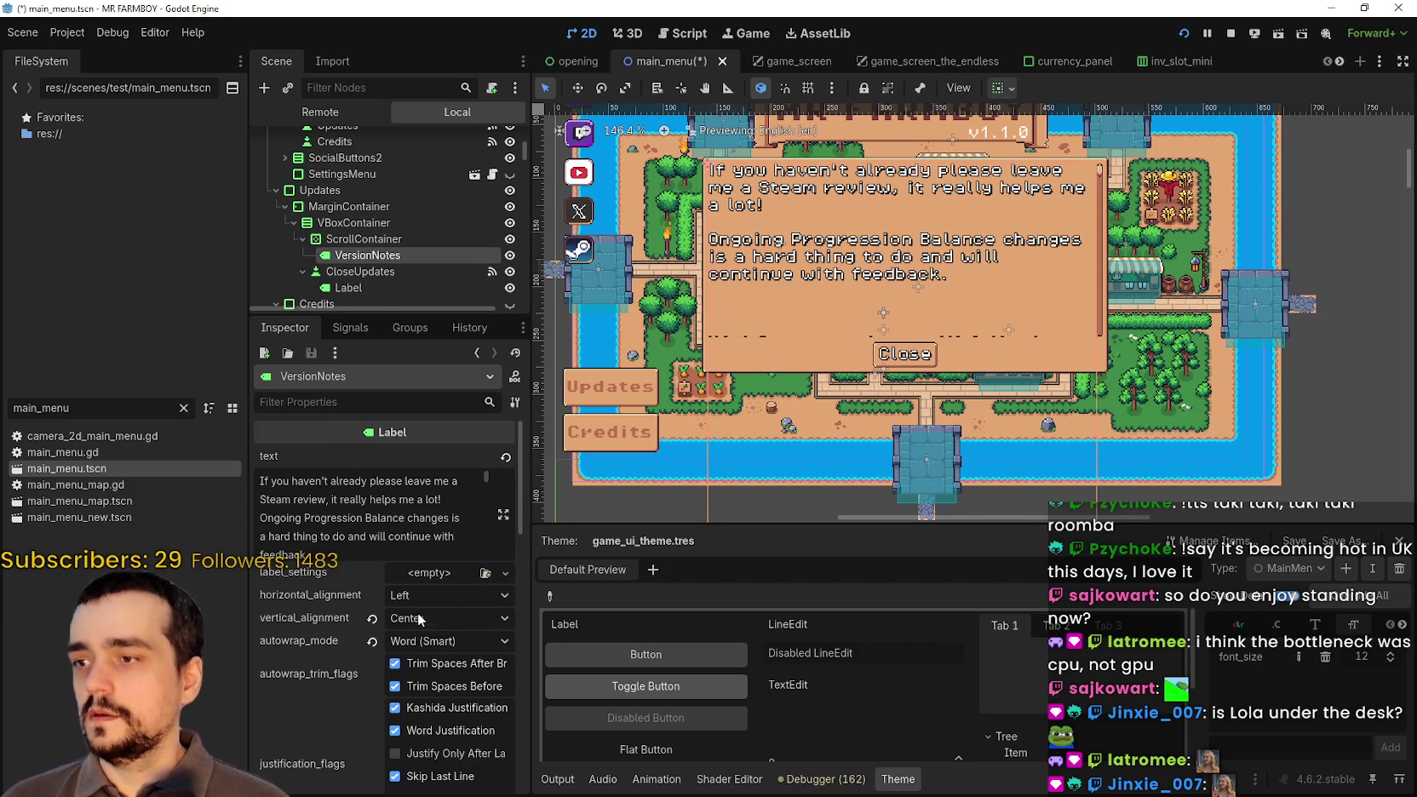
# - In the expanded VersionNotes text editor, delete all notes from V1.0.9 onward
pyautogui.scroll(-5, 418, 617)
pyautogui.scroll(5, 398, 694)
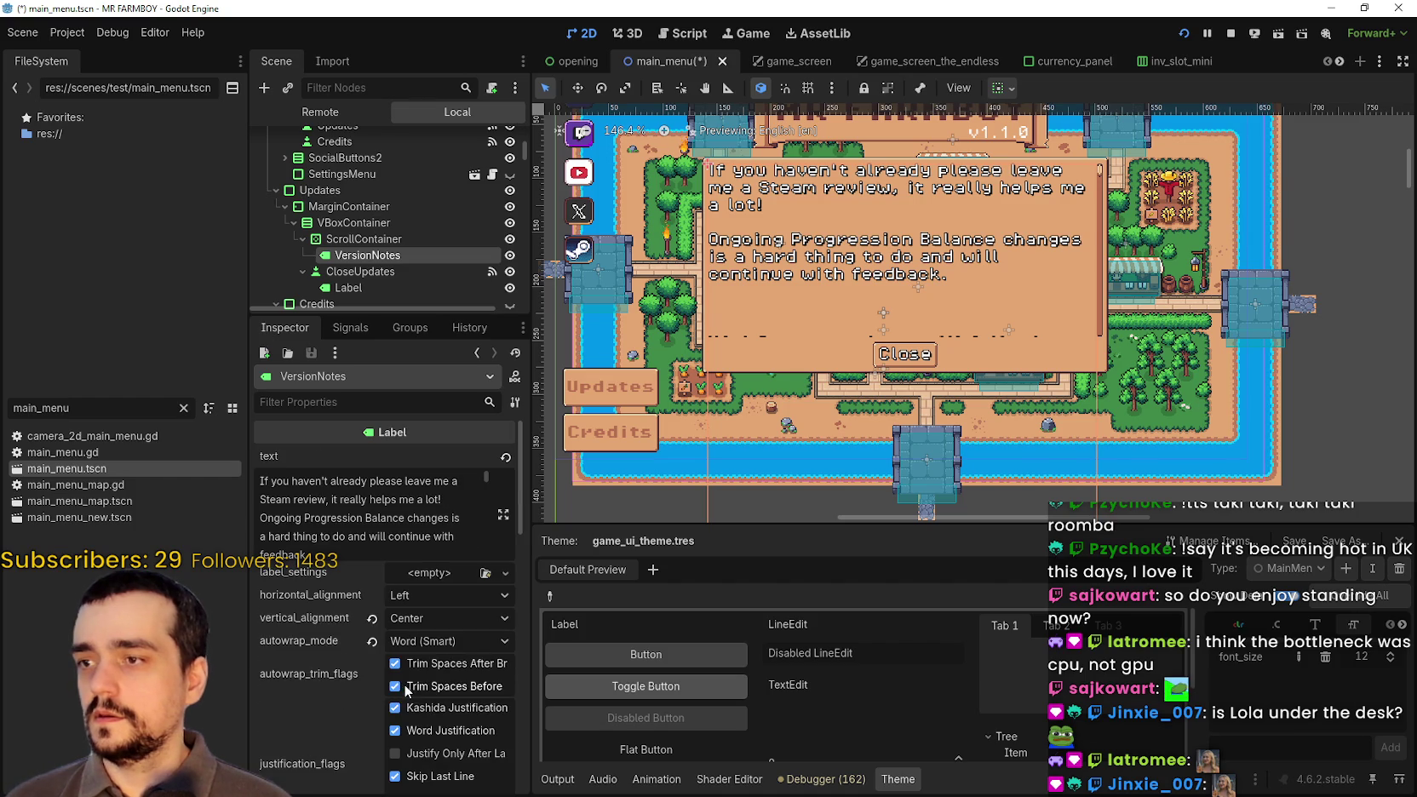
pyautogui.click(504, 514)
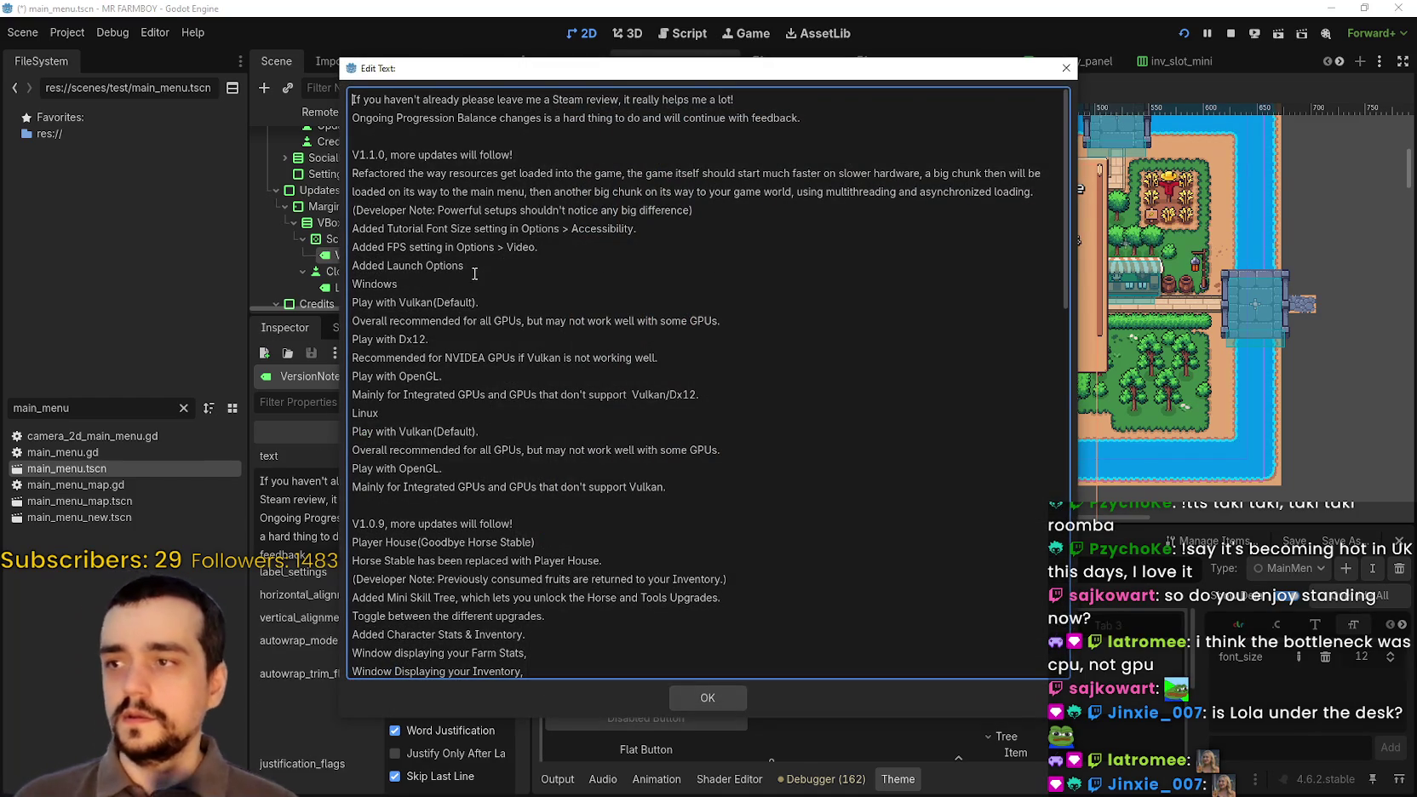
pyautogui.scroll(-10, 580, 252)
pyautogui.scroll(-10, 580, 253)
pyautogui.scroll(10, 580, 252)
pyautogui.scroll(8, 580, 245)
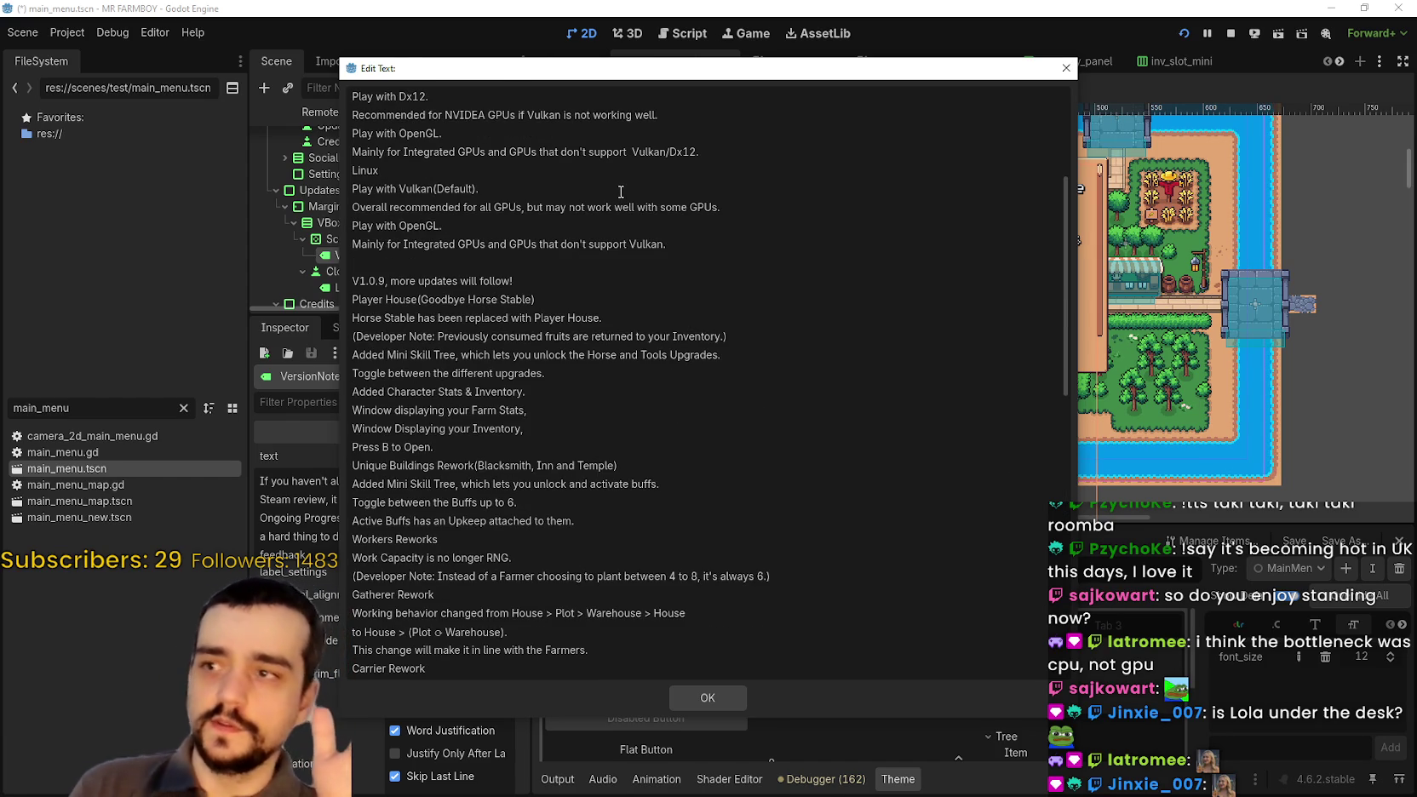
pyautogui.scroll(5, 549, 354)
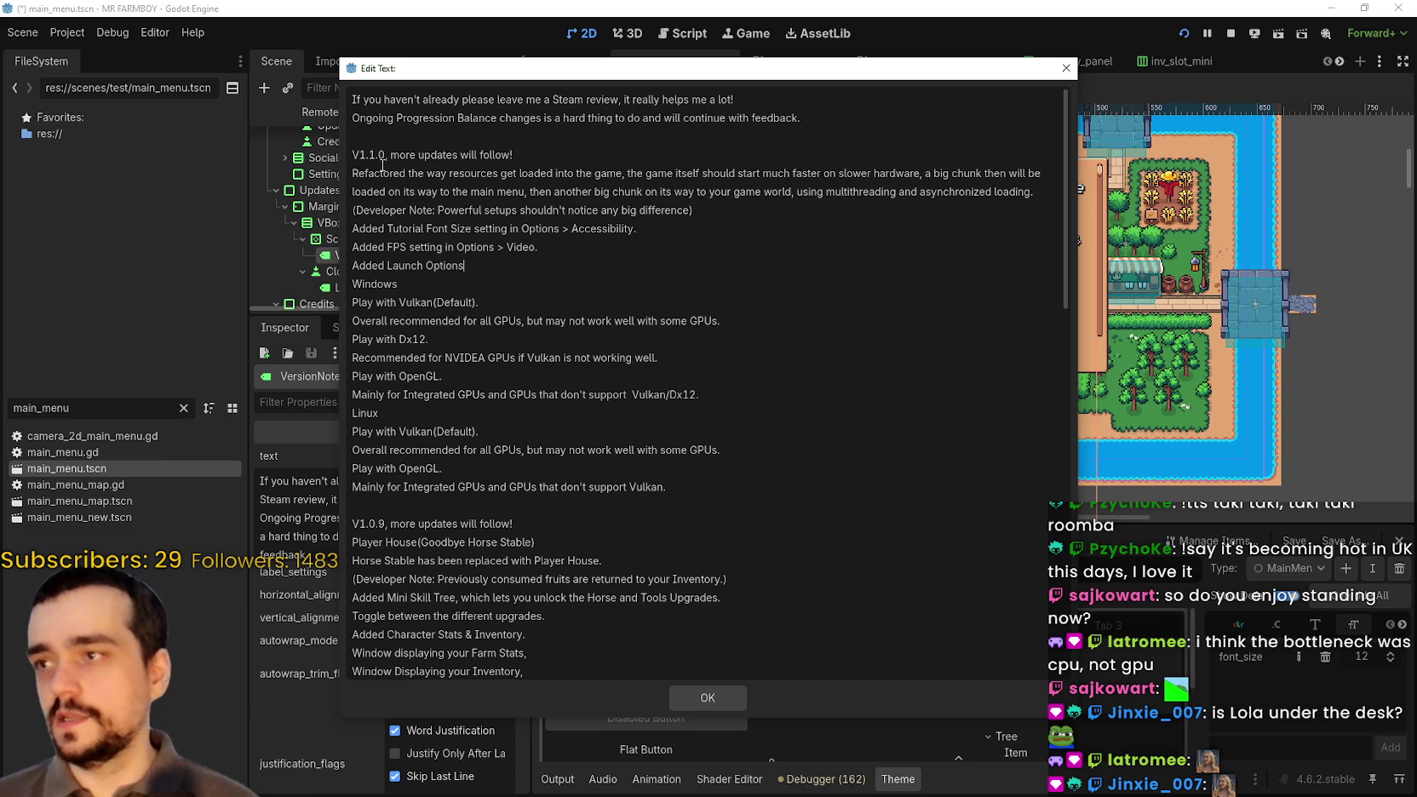
pyautogui.click(405, 523)
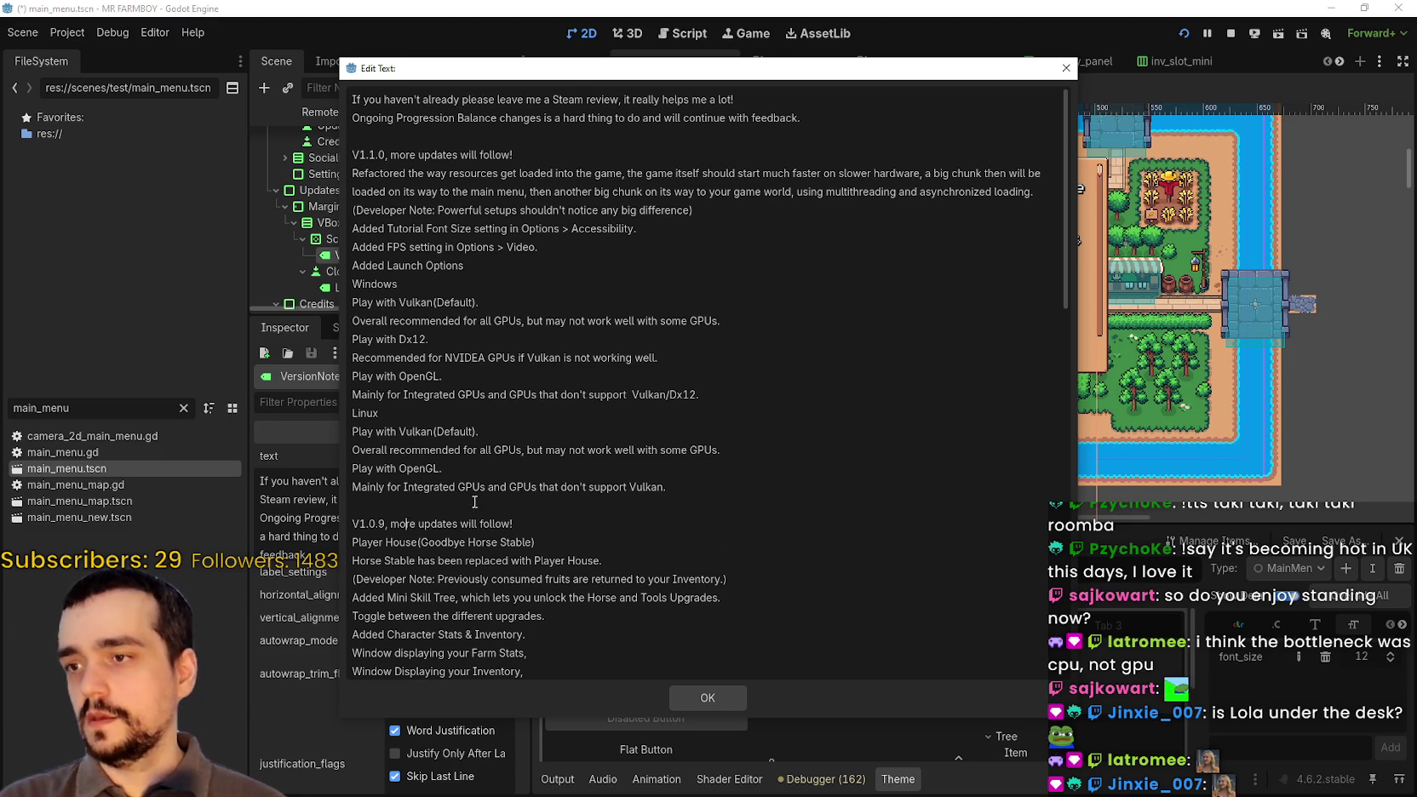
pyautogui.scroll(-3, 482, 505)
pyautogui.moveTo(353, 396)
pyautogui.mouseDown()
pyautogui.moveTo(731, 495)
pyautogui.moveTo(734, 792)
pyautogui.mouseUp()
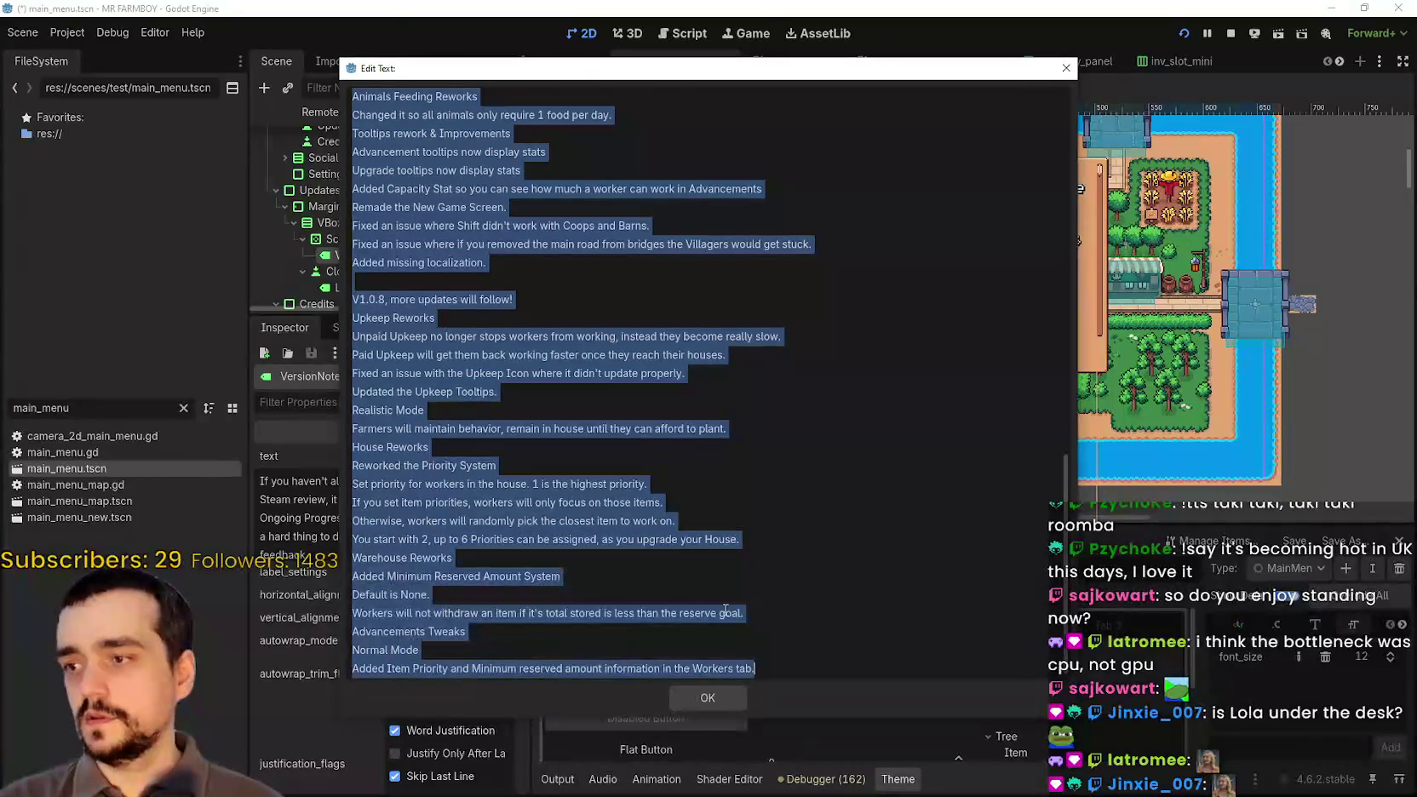
pyautogui.press('BackSpace')
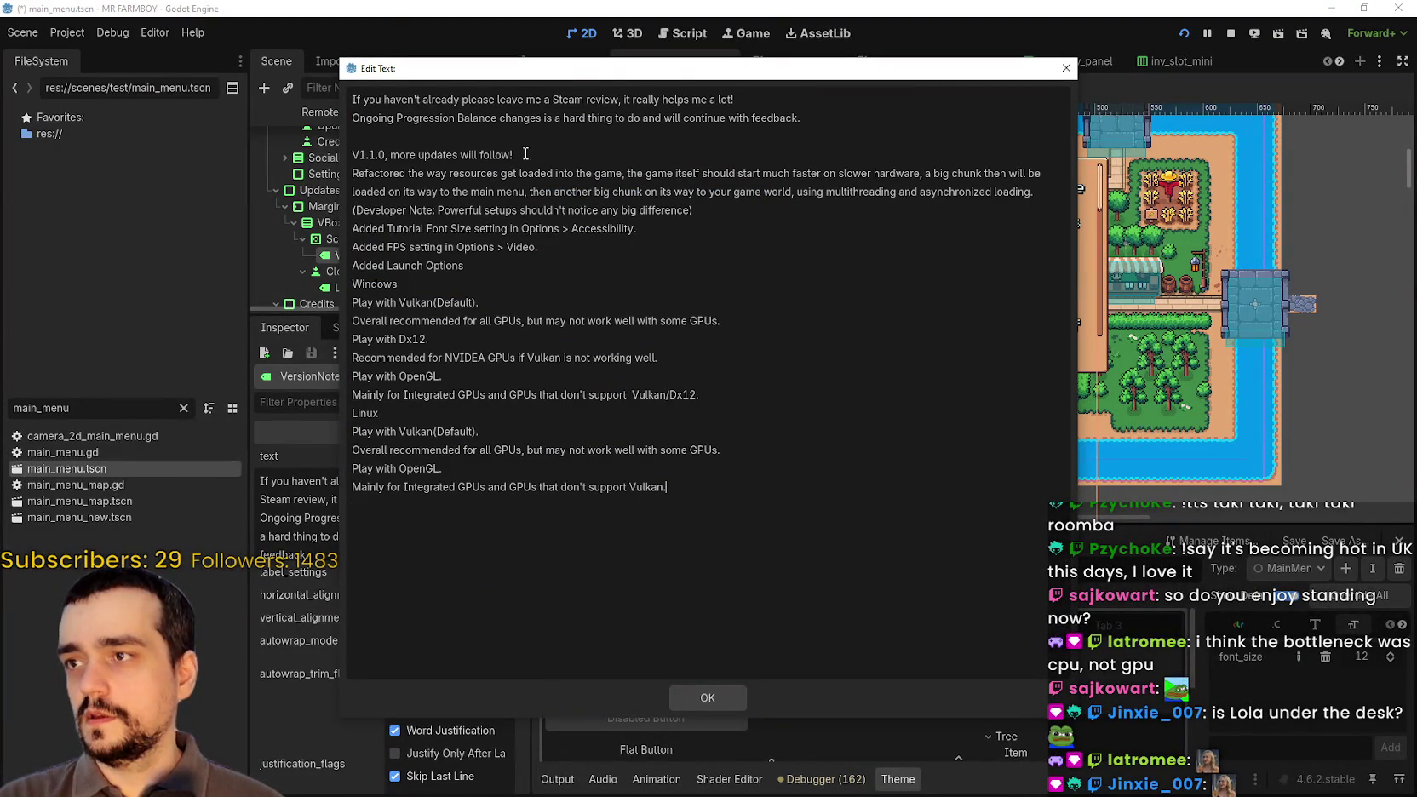
# - Remove the two Steam review lines, add a blank line after the V1.1.0 header, and confirm
pyautogui.moveTo(353, 97); pyautogui.dragTo(367, 138)
pyautogui.press('BackSpace')
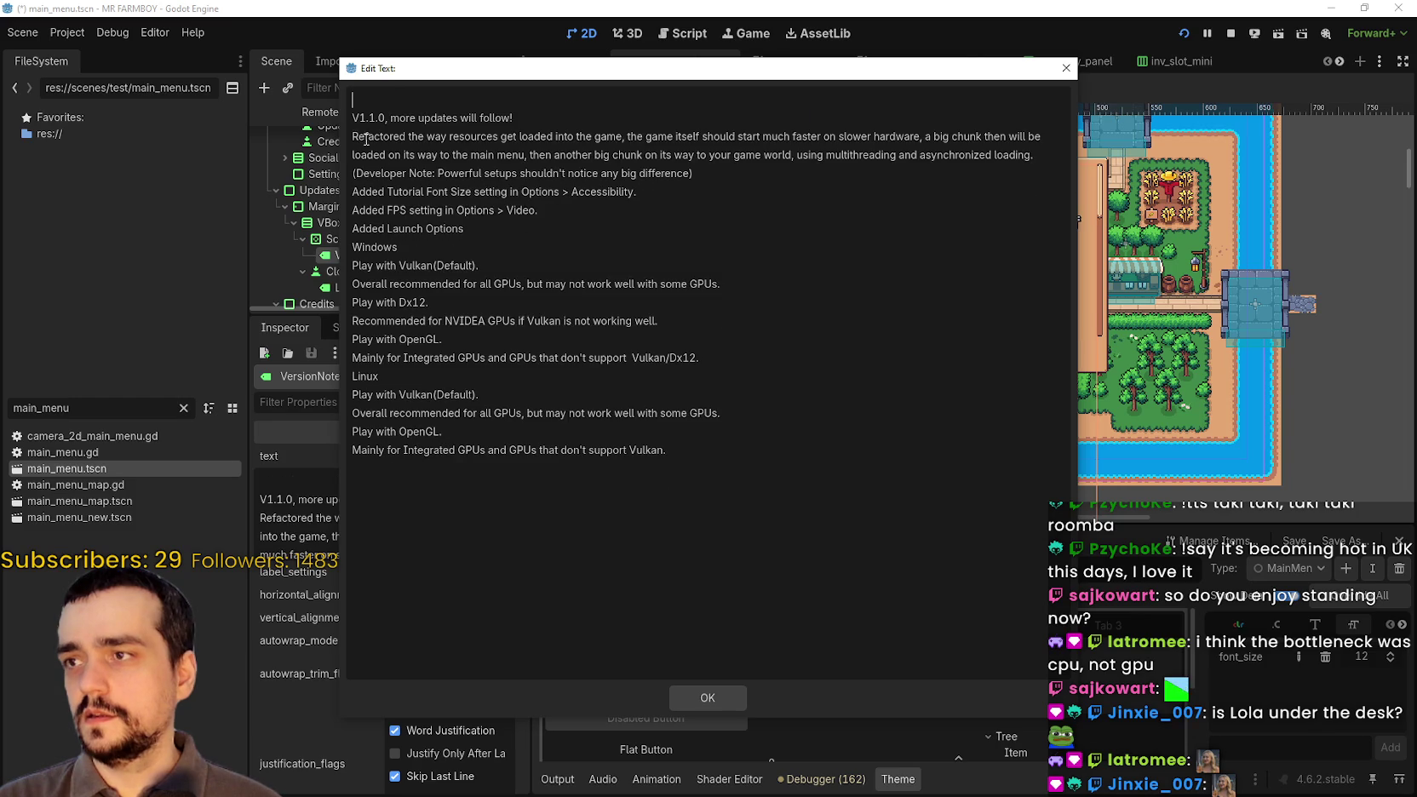
pyautogui.moveTo(374, 68)
pyautogui.mouseDown()
pyautogui.moveTo(589, 597)
pyautogui.moveTo(578, 414)
pyautogui.mouseUp()
pyautogui.click(729, 444)
pyautogui.press('Return')
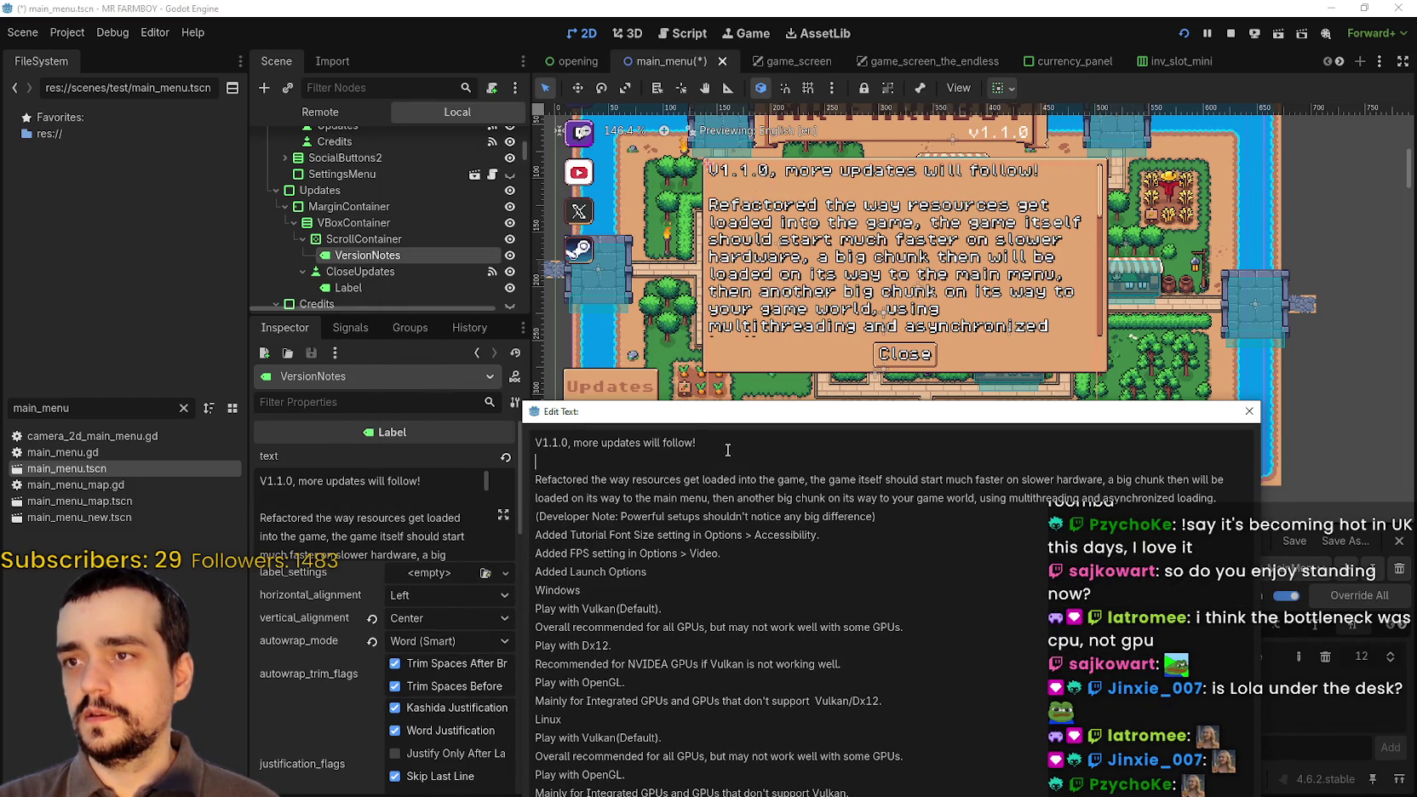
pyautogui.click(613, 590)
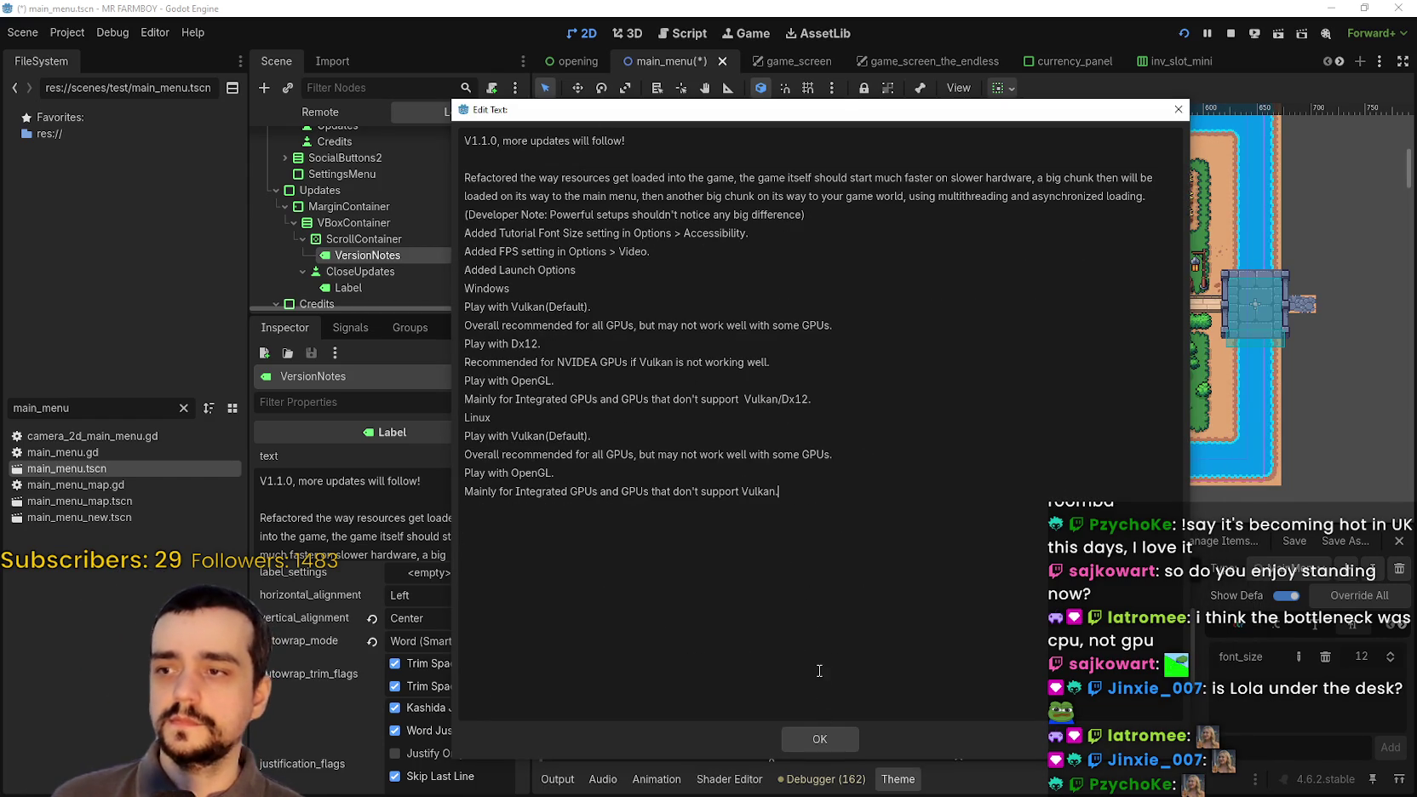
pyautogui.click(820, 738)
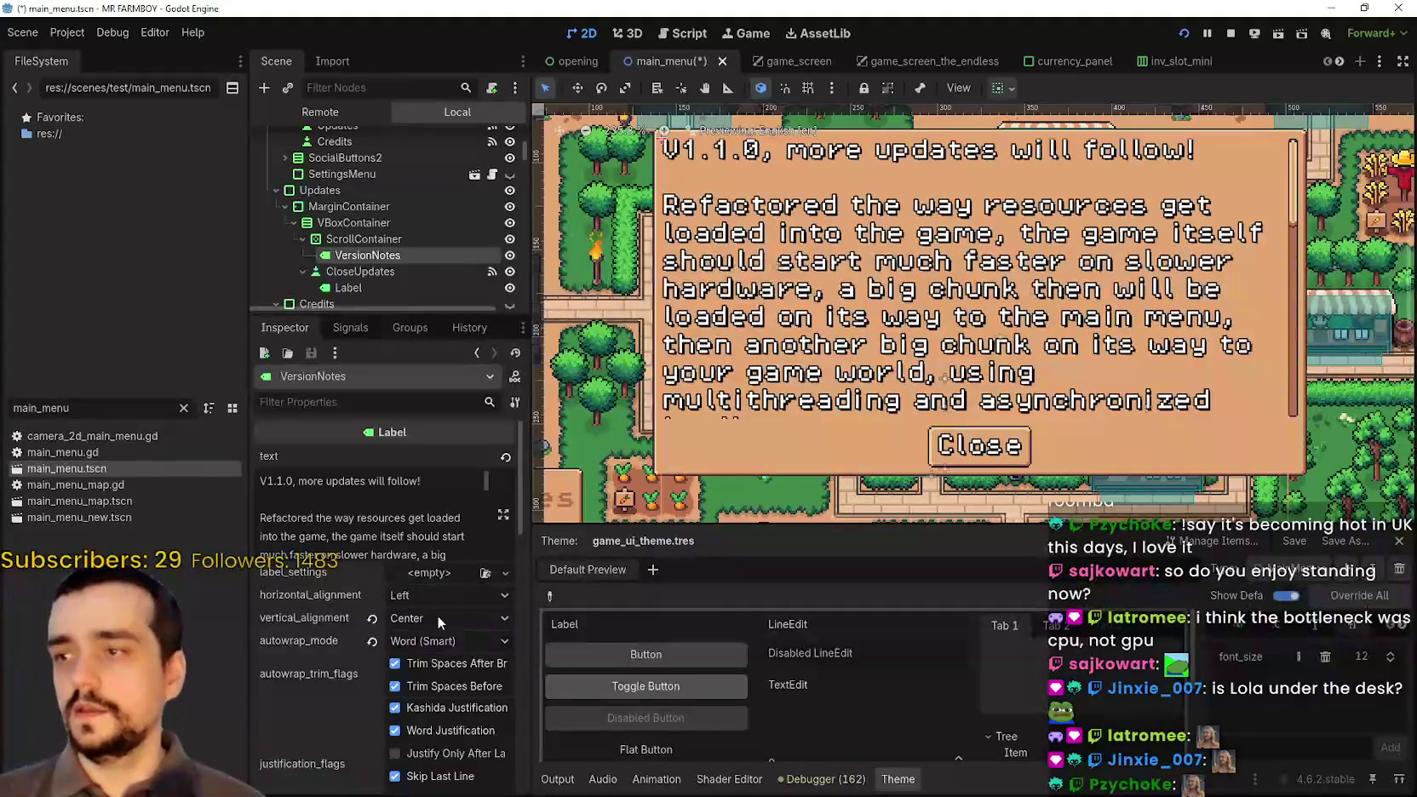
# - Enable the font_size theme override on VersionNotes and lower it from 12 to 10 px
pyautogui.scroll(-15, 437, 615)
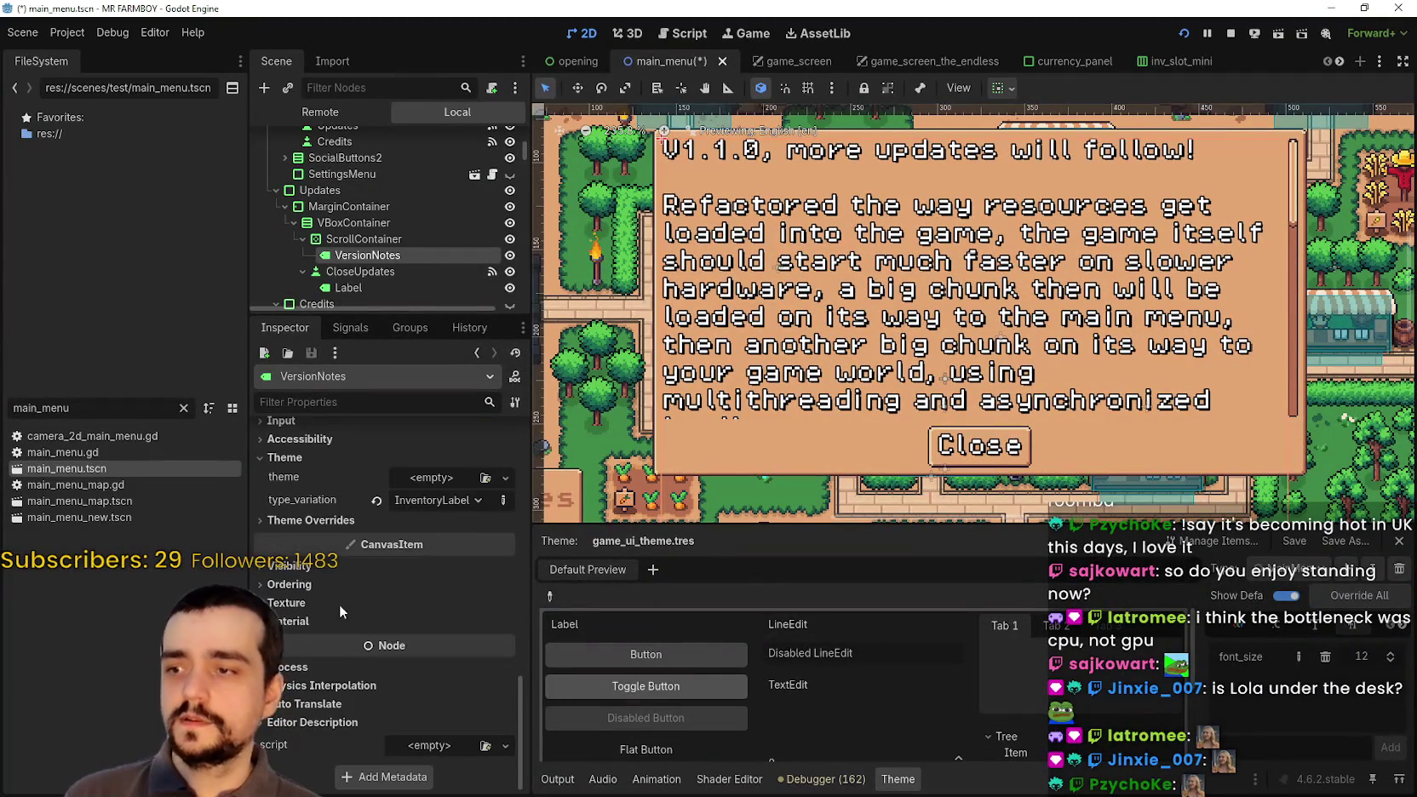
pyautogui.click(307, 520)
pyautogui.click(313, 575)
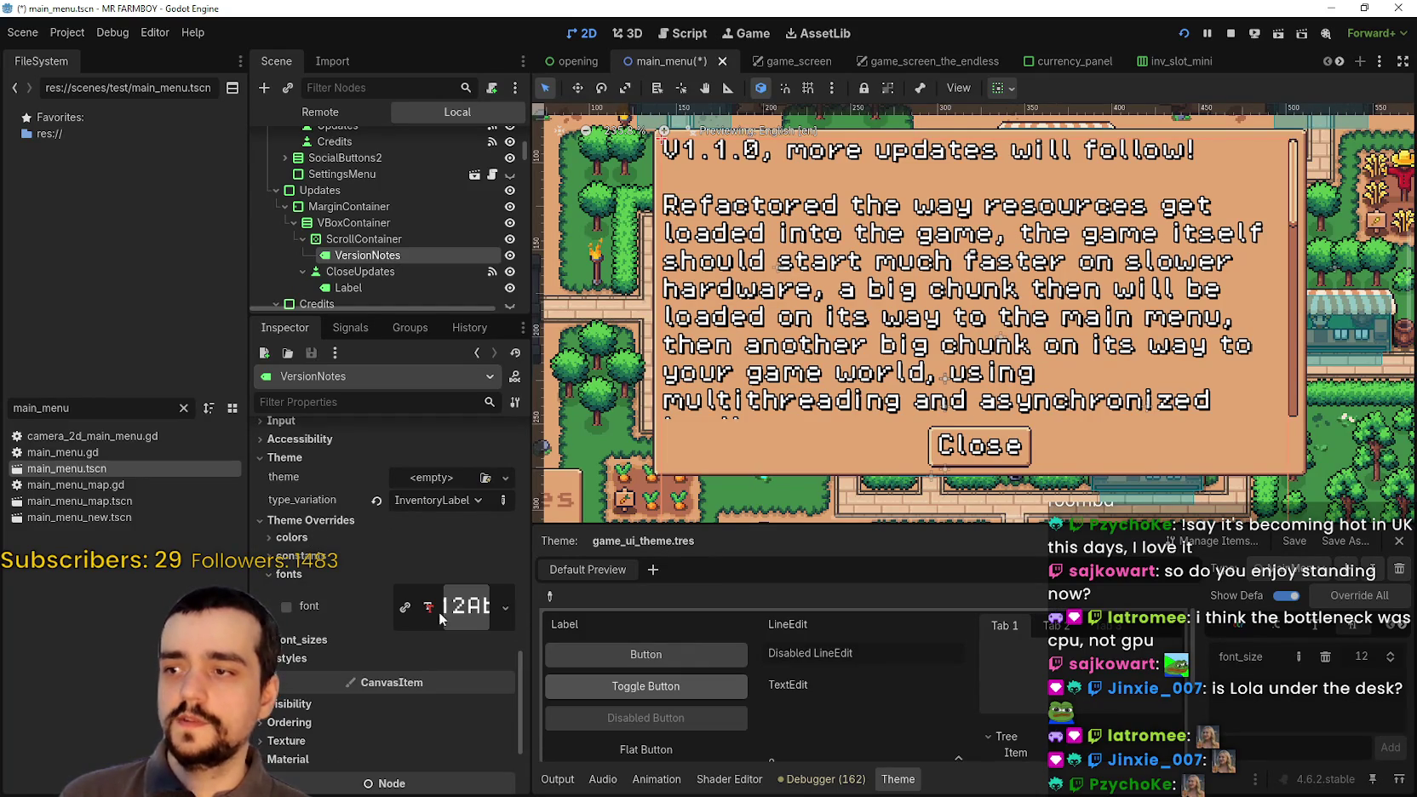
pyautogui.click(443, 640)
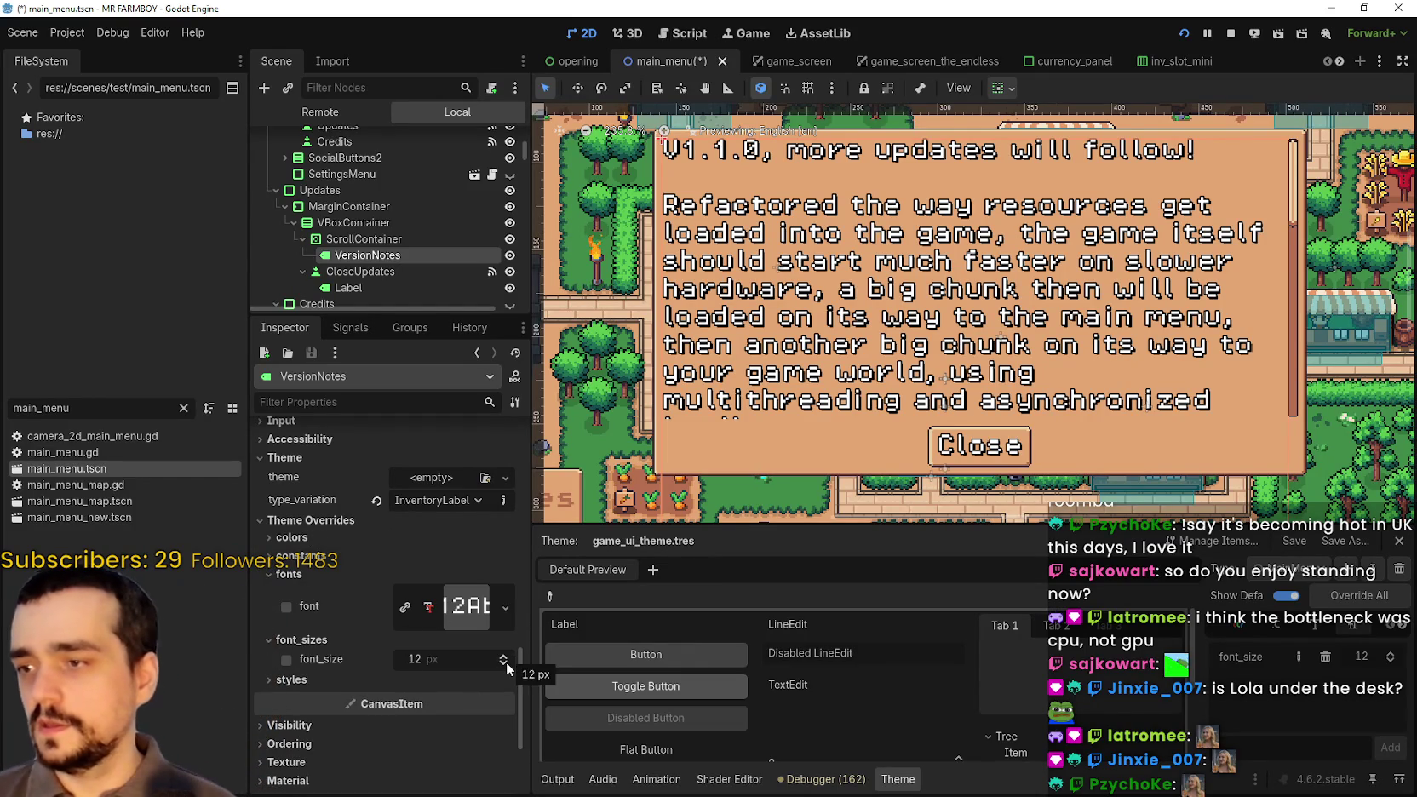
pyautogui.click(503, 665)
pyautogui.click(503, 670)
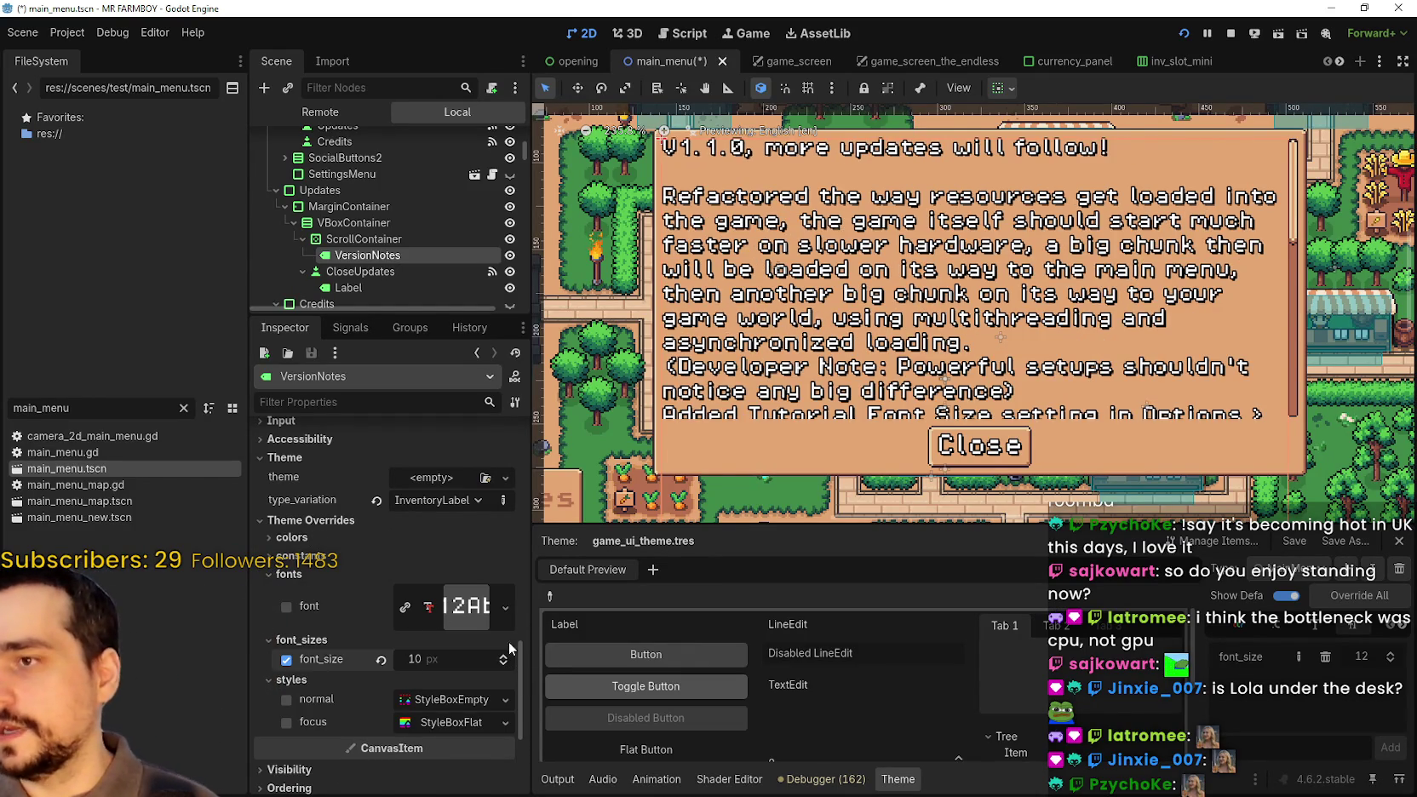
# - Reopen the full VersionNotes text for editing
pyautogui.scroll(-2, 1015, 281)
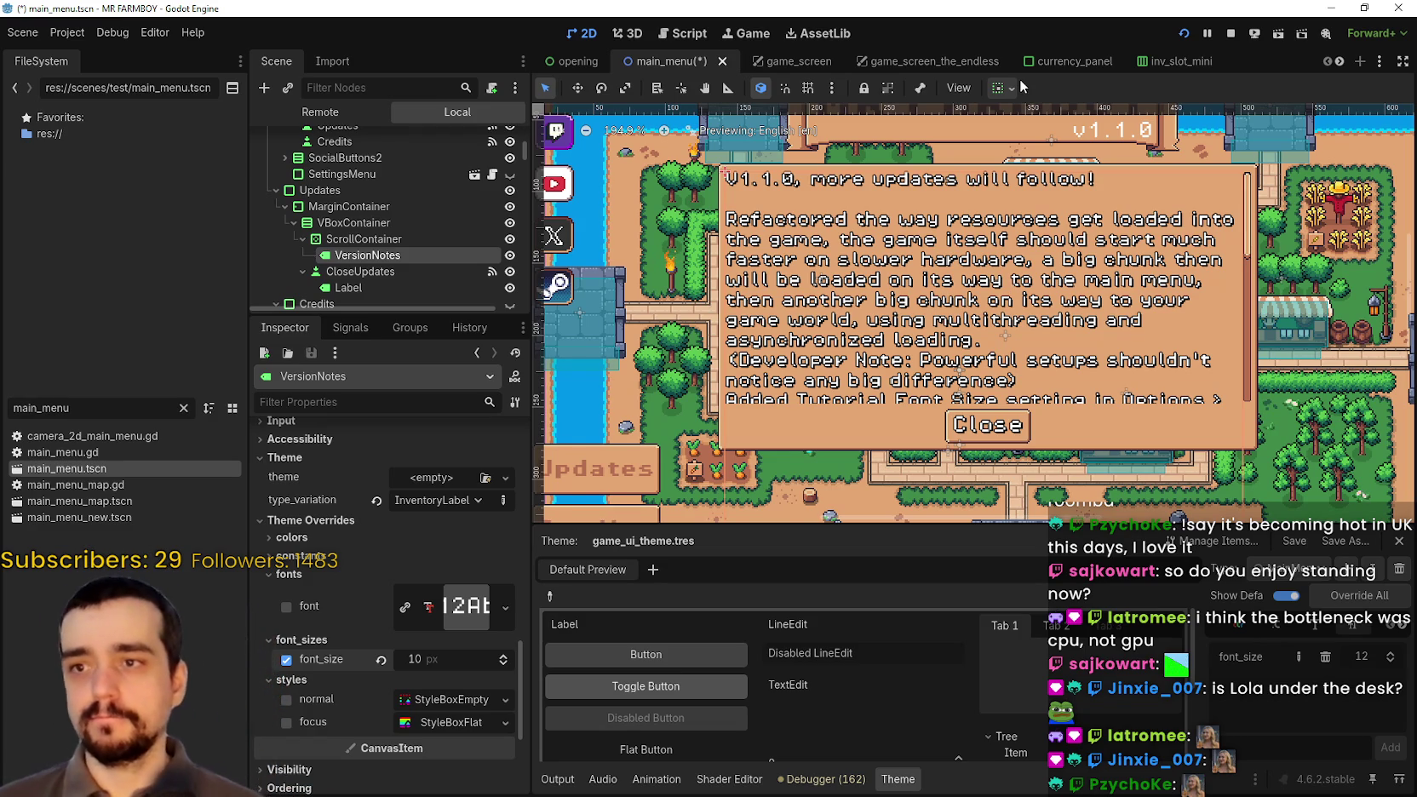
pyautogui.scroll(-6, 1003, 370)
pyautogui.scroll(5, 1003, 369)
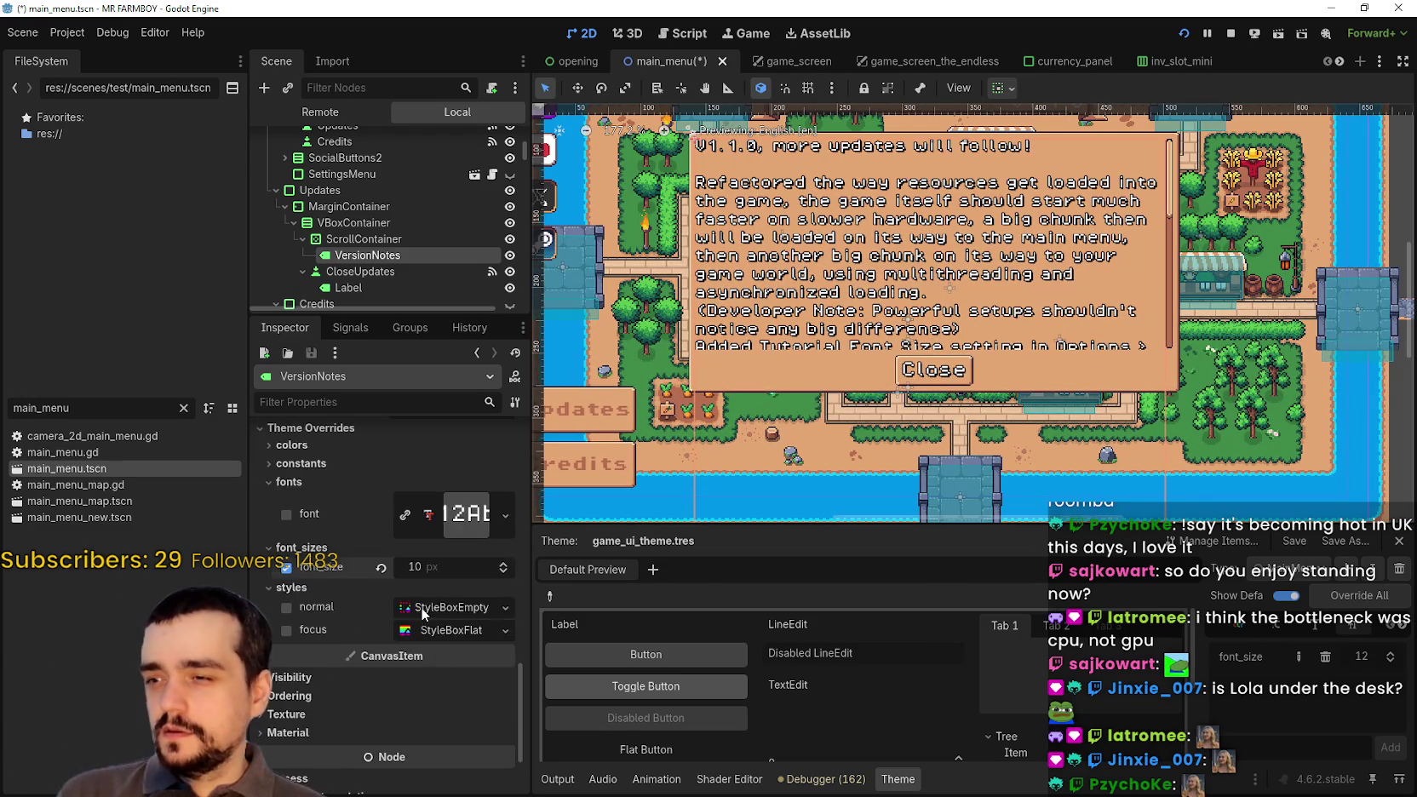
pyautogui.scroll(-2, 864, 264)
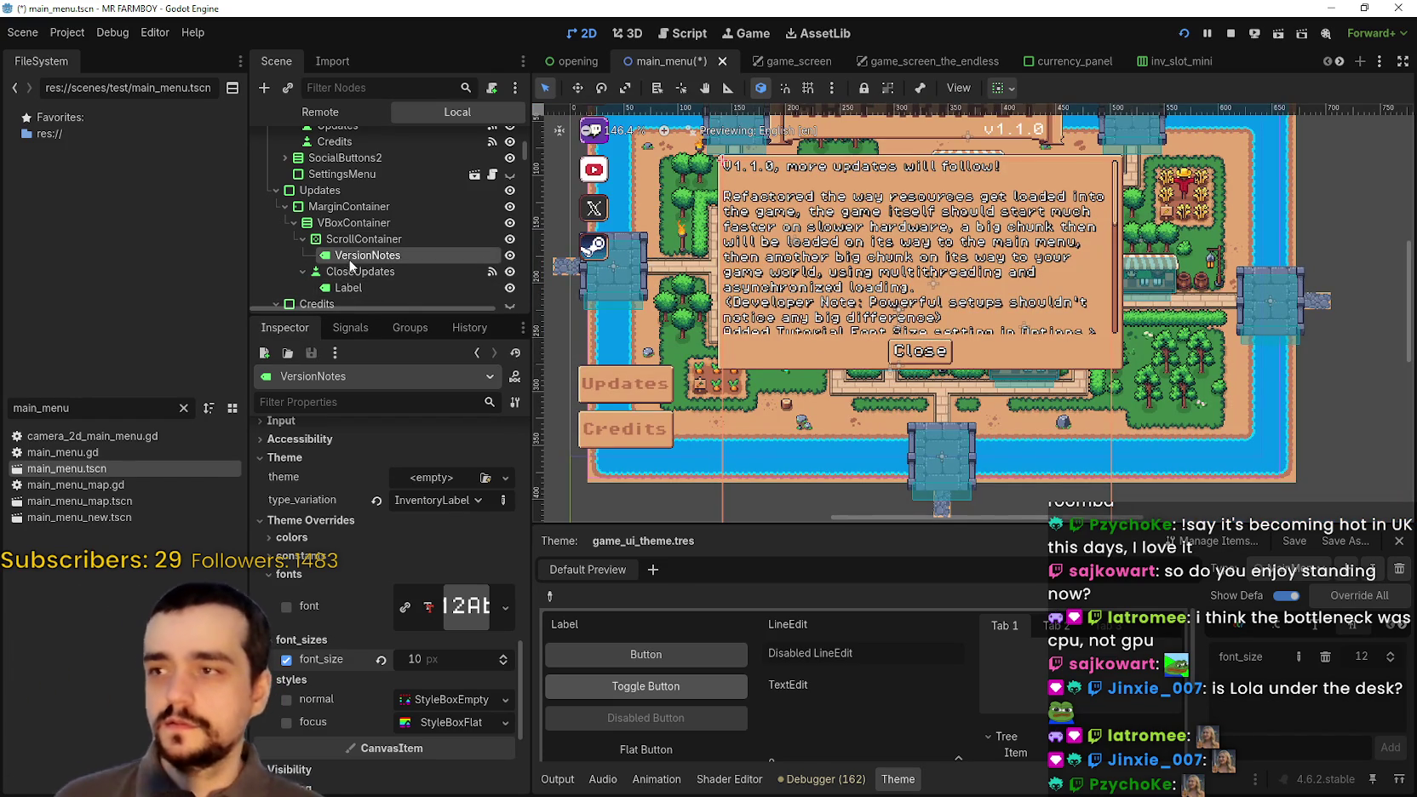
pyautogui.scroll(3, 450, 533)
pyautogui.scroll(10, 447, 526)
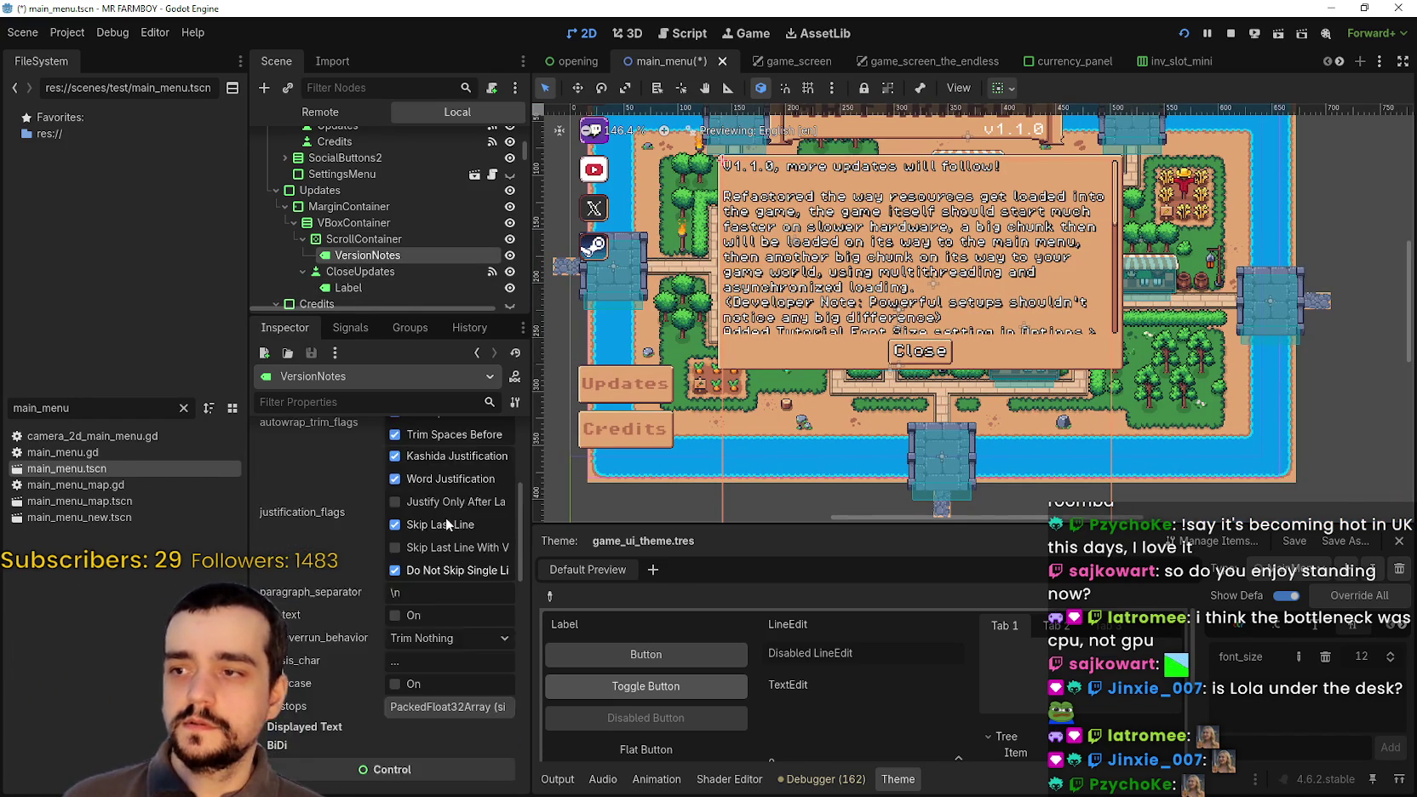
pyautogui.click(503, 515)
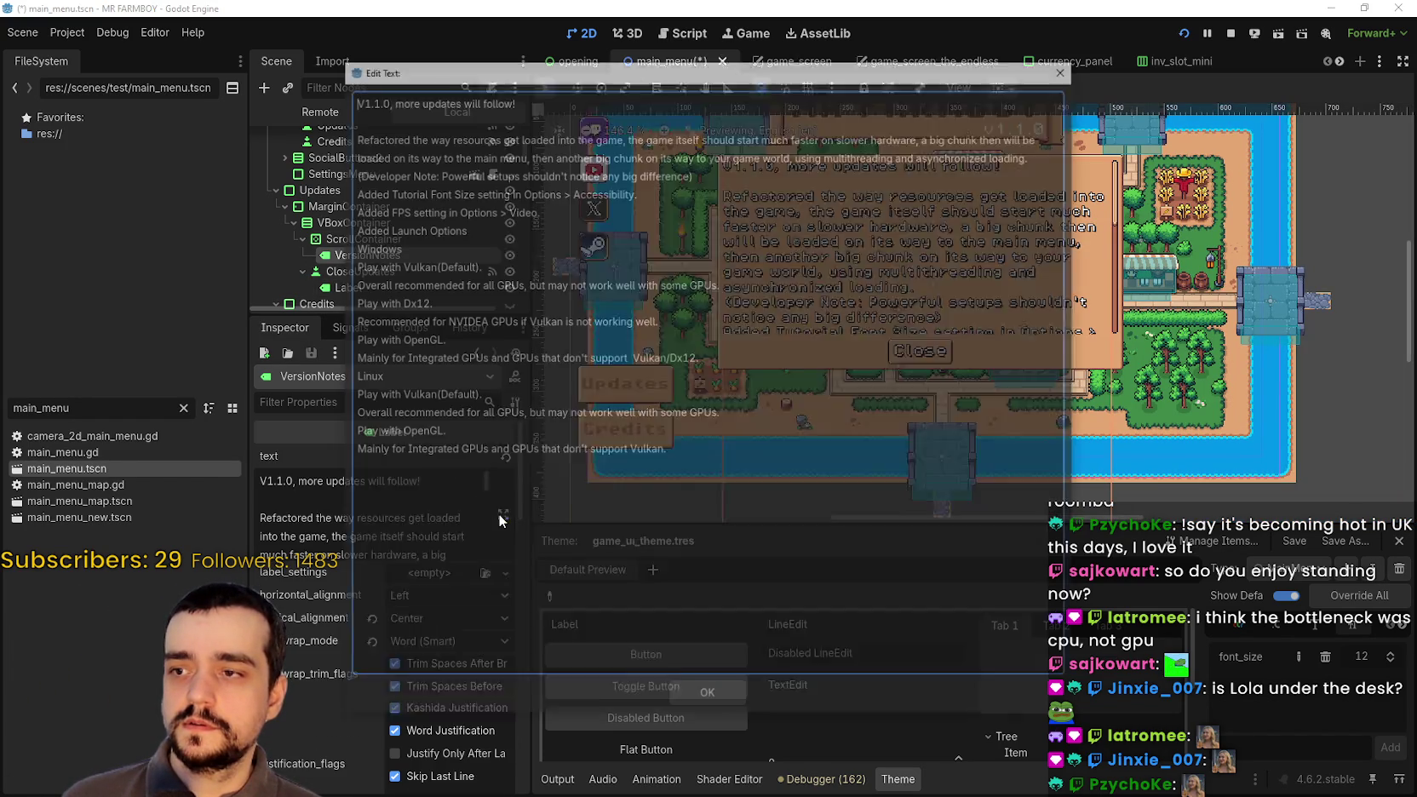
# - Clear all the old version notes text, including the V1.1.0 header
pyautogui.click(692, 450)
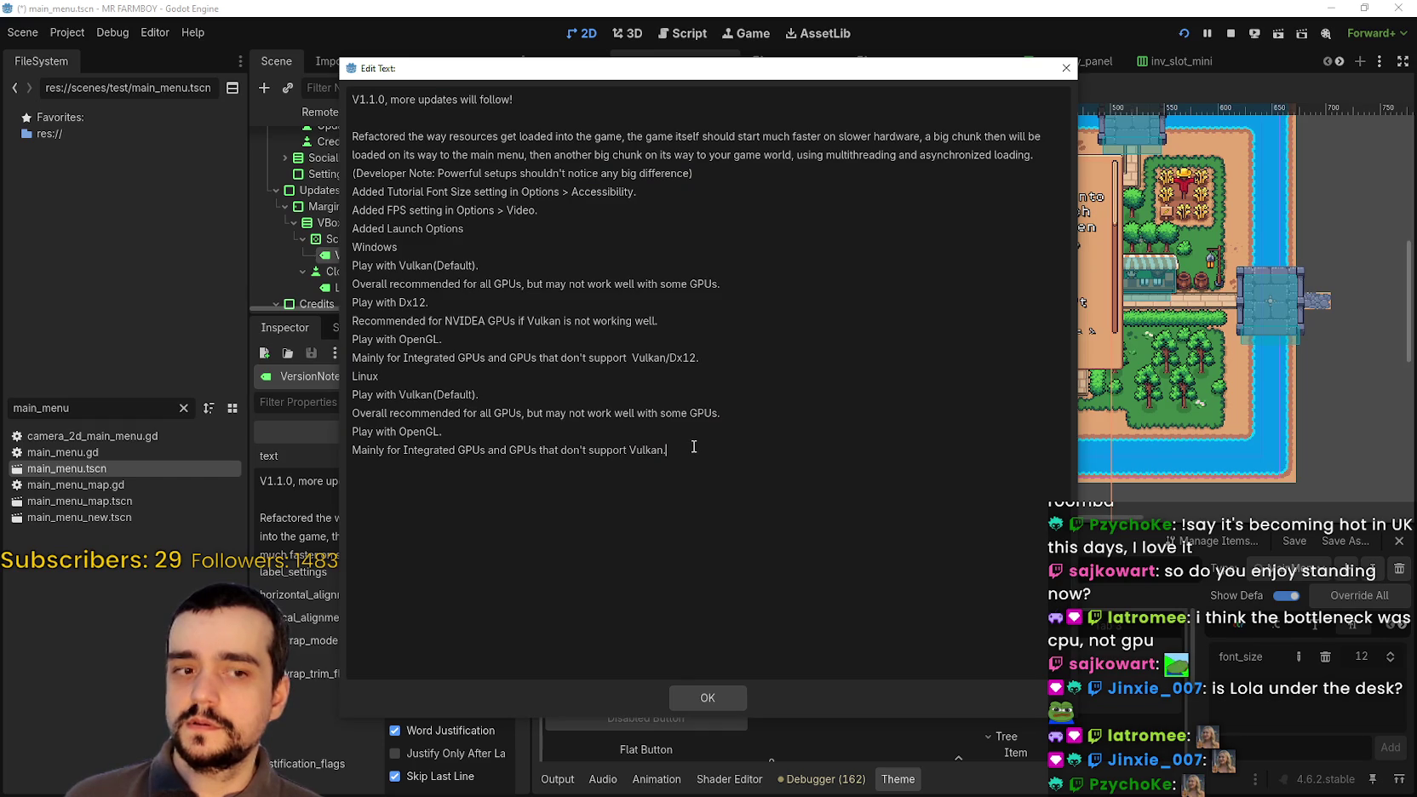
pyautogui.moveTo(694, 446)
pyautogui.mouseDown()
pyautogui.moveTo(407, 113)
pyautogui.moveTo(344, 125)
pyautogui.mouseUp()
pyautogui.moveTo(398, 75); pyautogui.dragTo(531, 194)
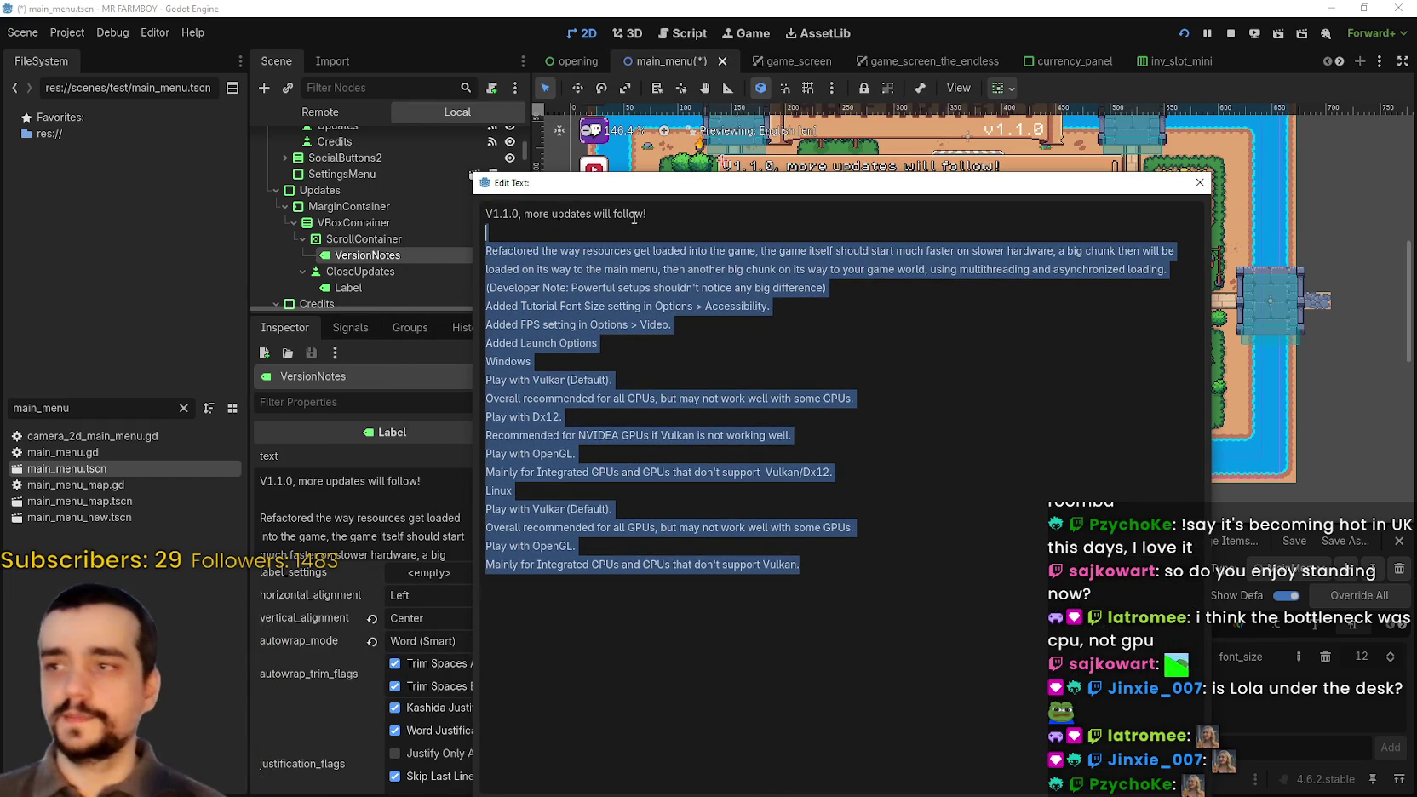
pyautogui.press('Delete')
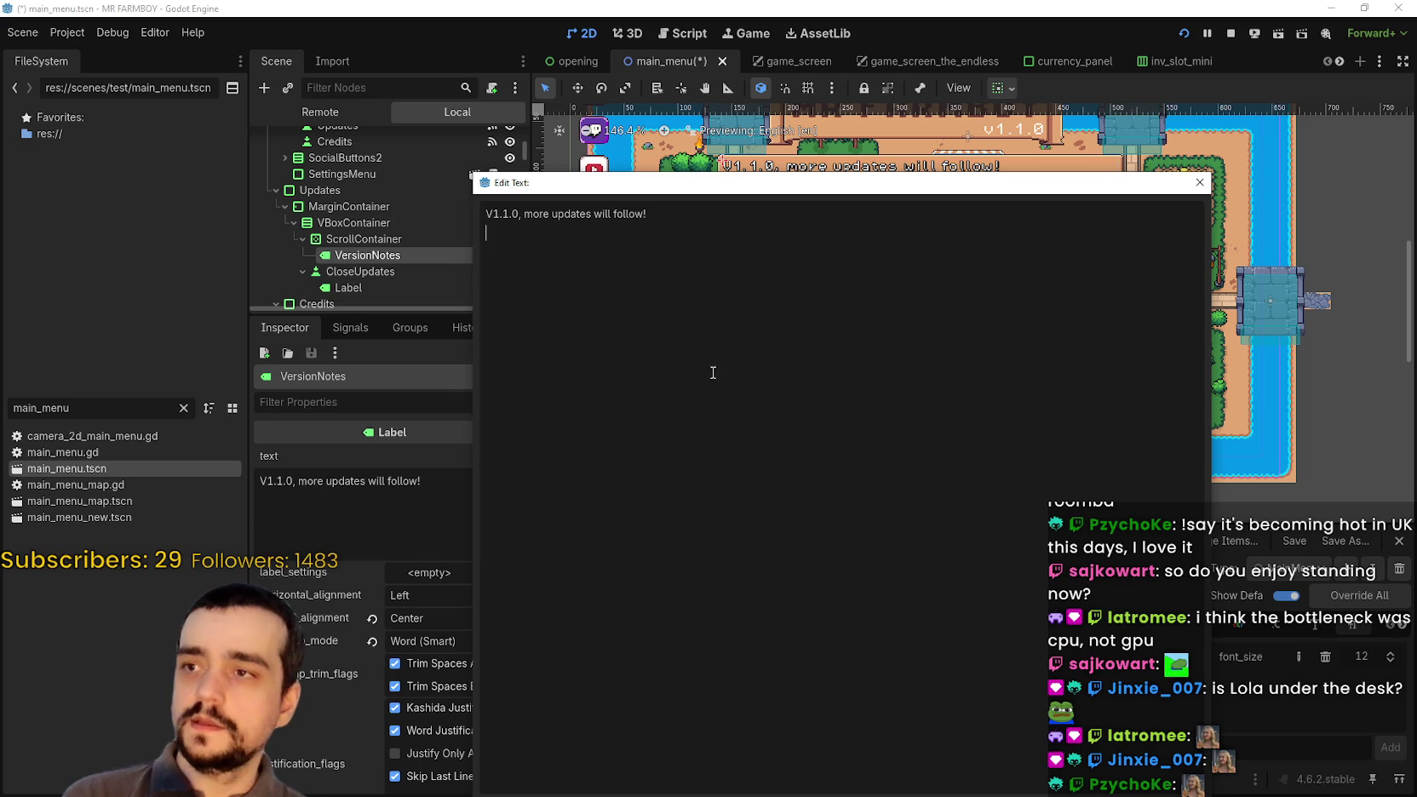
pyautogui.hotkey('ctrl', 'a')
pyautogui.moveTo(568, 192); pyautogui.dragTo(696, 386)
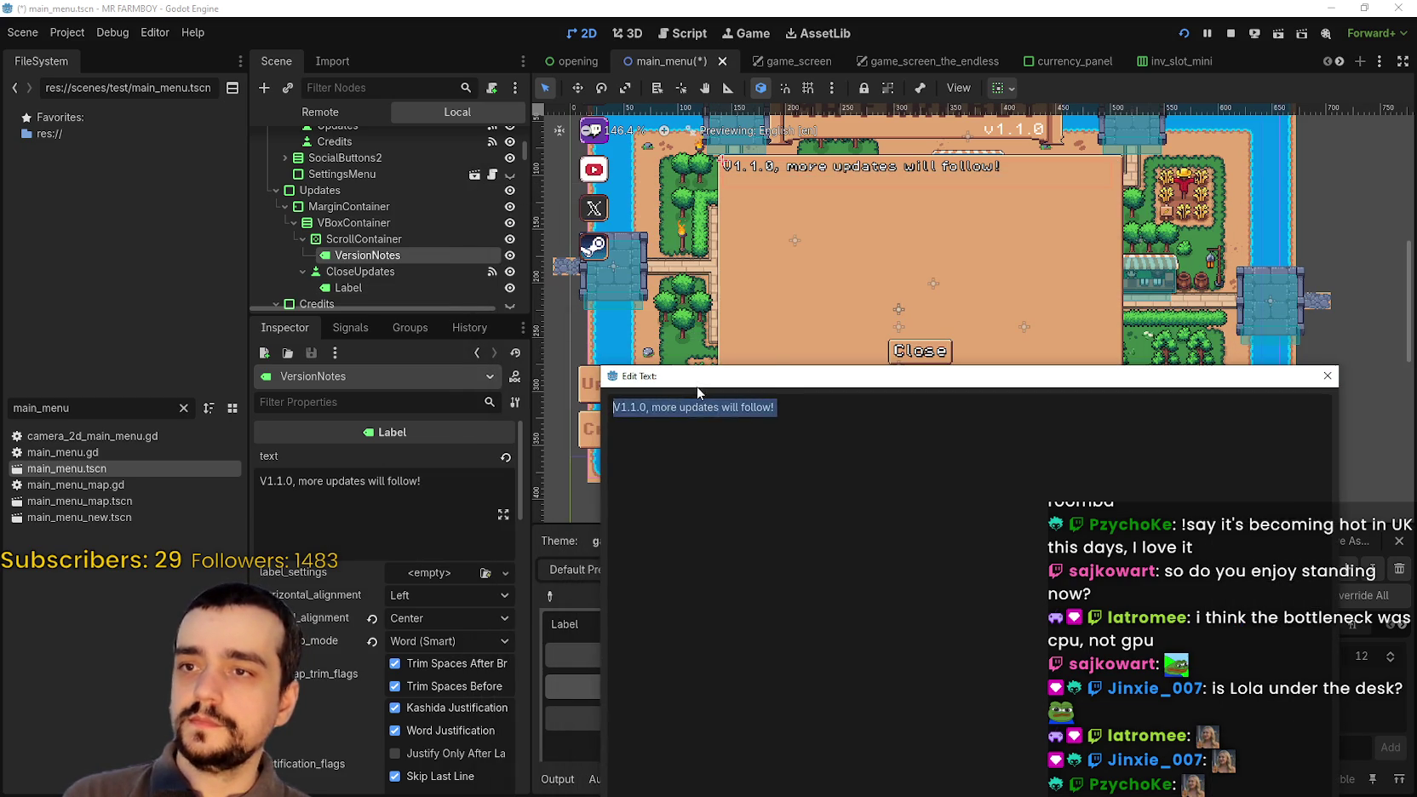
pyautogui.press('Delete')
# - Enter 'Coming Soon' as the label text and set horizontal_alignment to Center
pyautogui.write('Coming ')
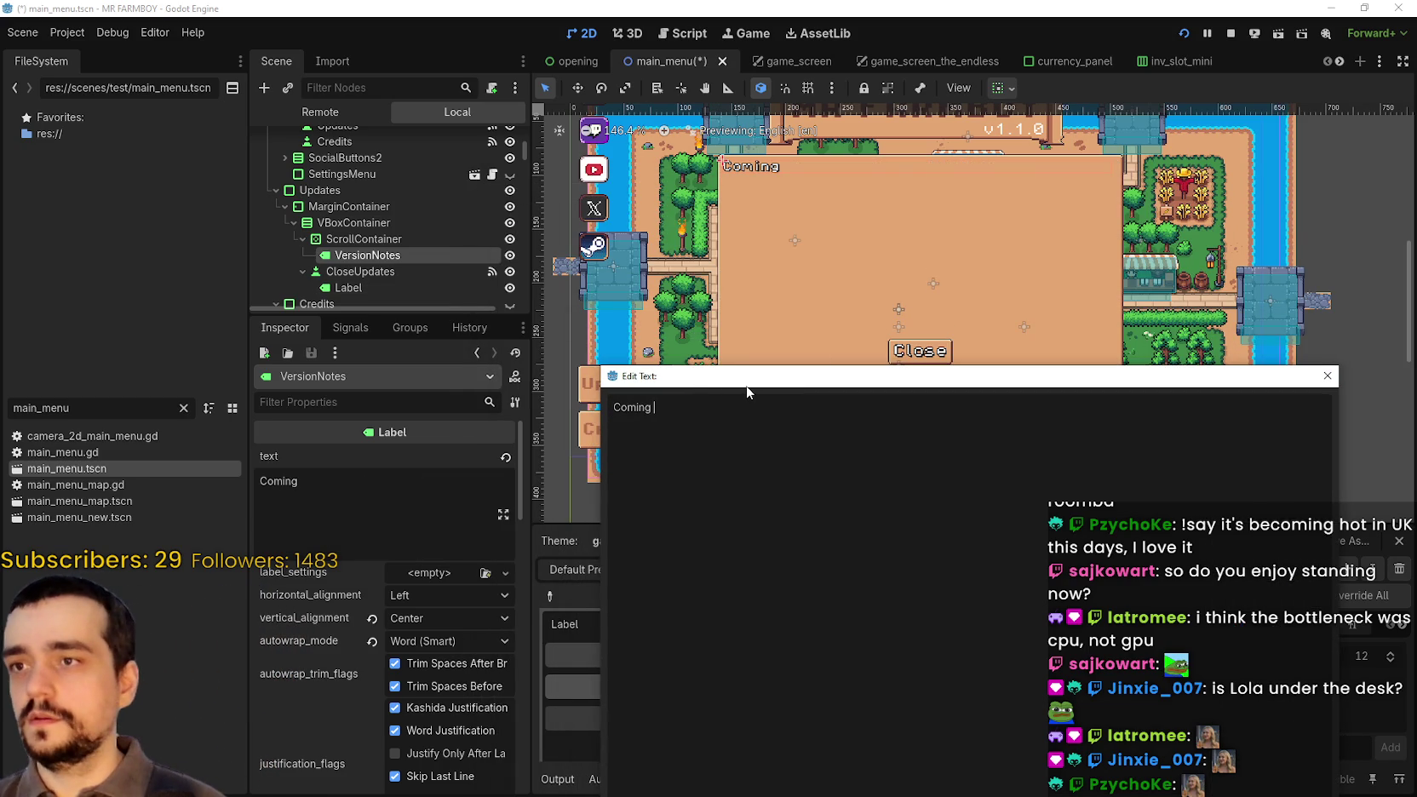
pyautogui.write('Soon')
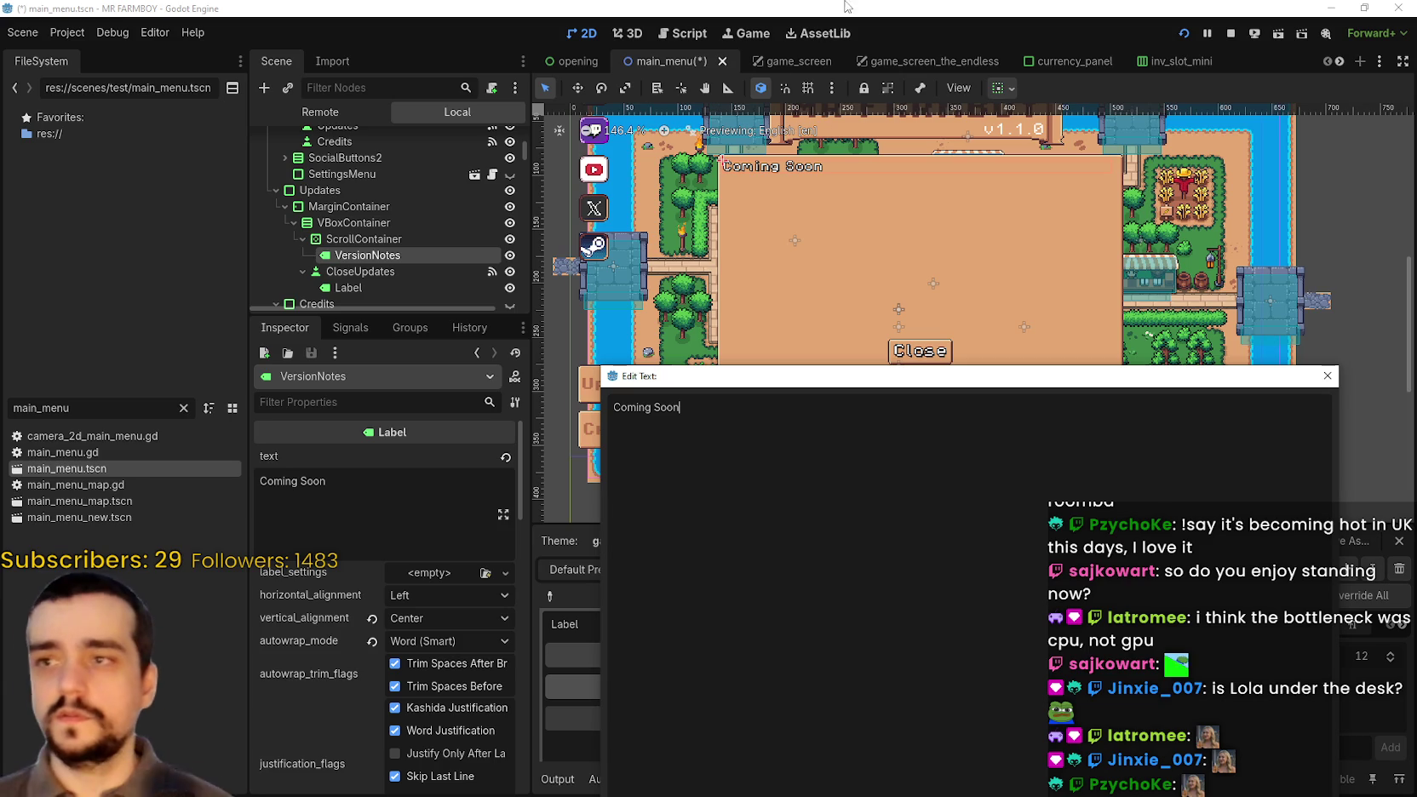
pyautogui.moveTo(828, 382); pyautogui.dragTo(762, 177)
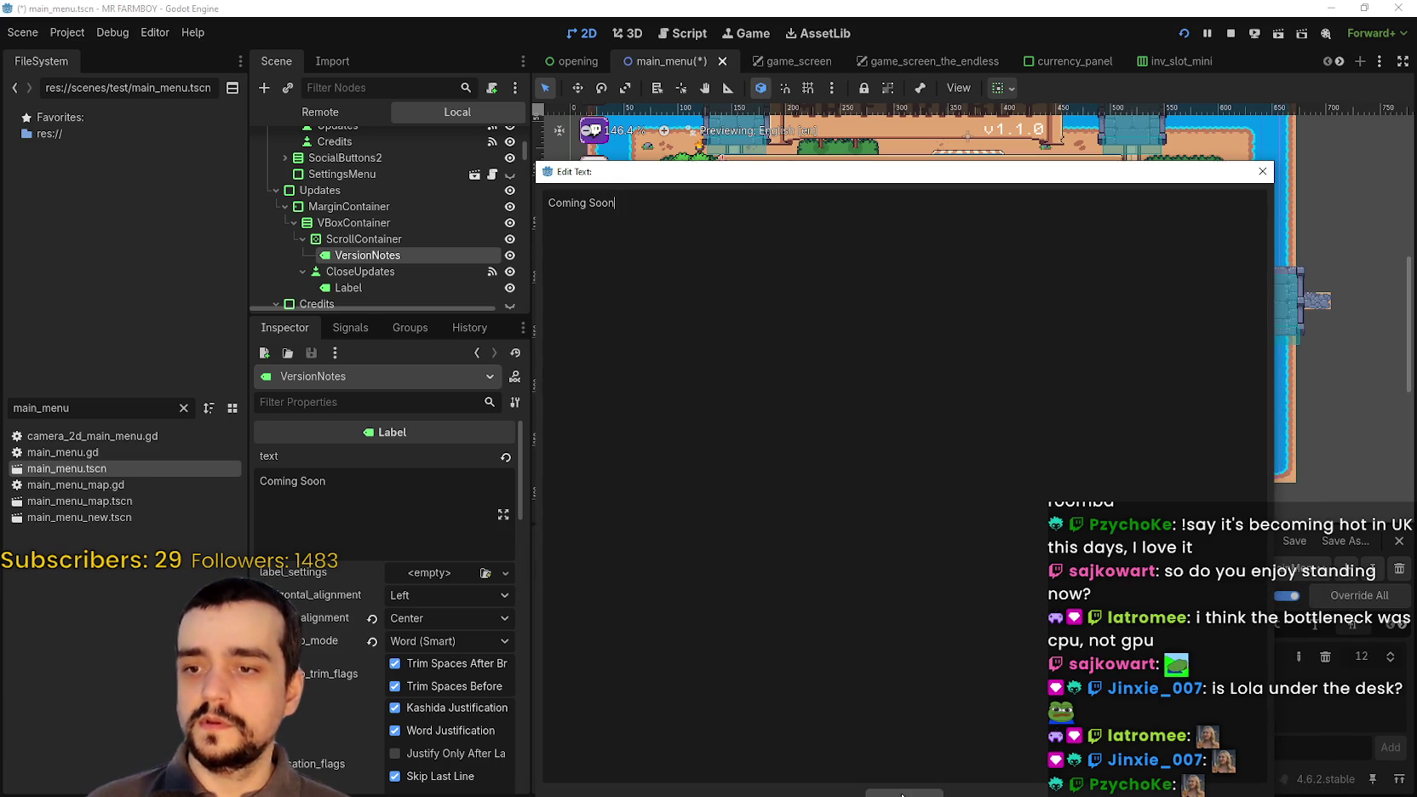
pyautogui.click(902, 793)
pyautogui.click(412, 596)
pyautogui.click(437, 637)
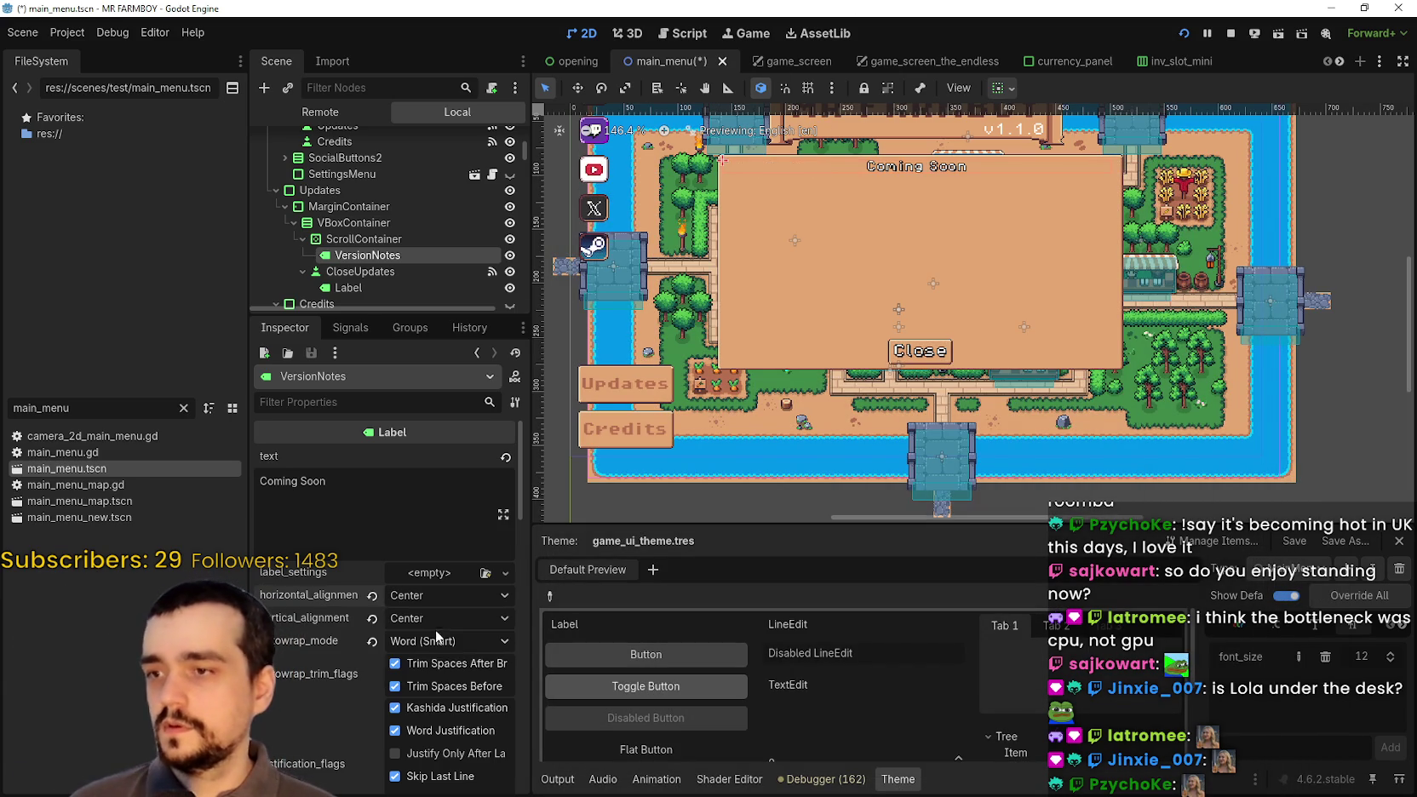
# - Keep vertical alignment at Center, select the CloseUpdates node, and save the scene
pyautogui.click(426, 619)
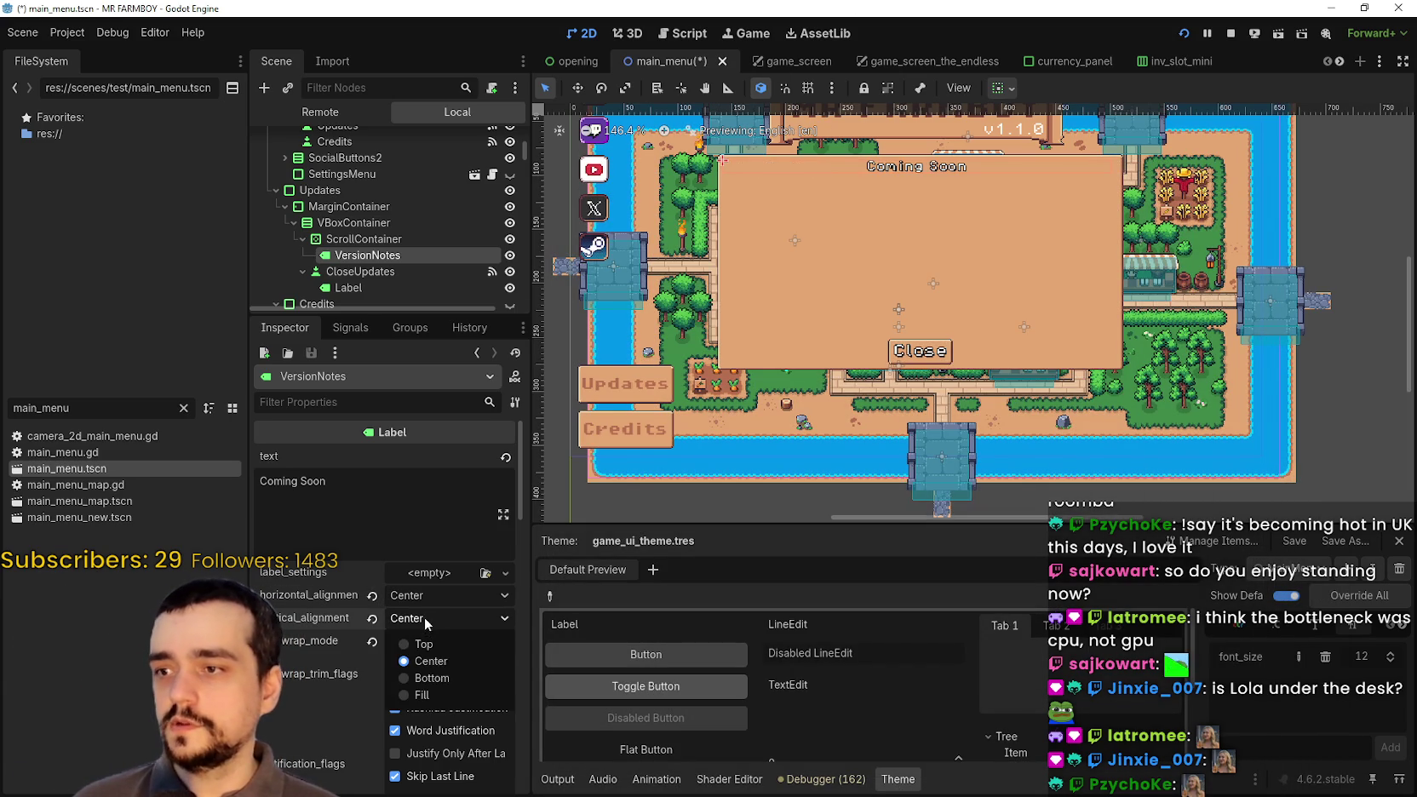
pyautogui.click(436, 661)
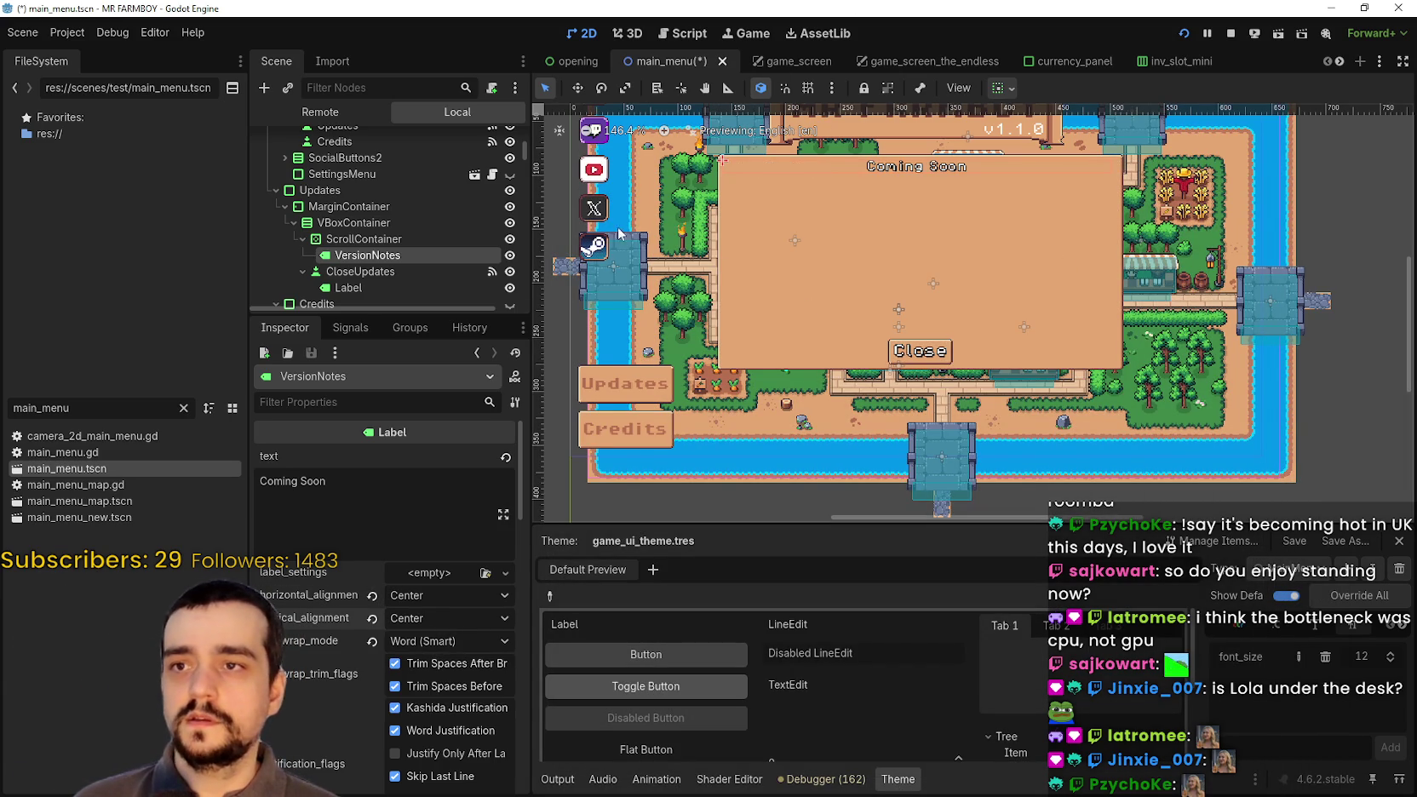
pyautogui.click(363, 238)
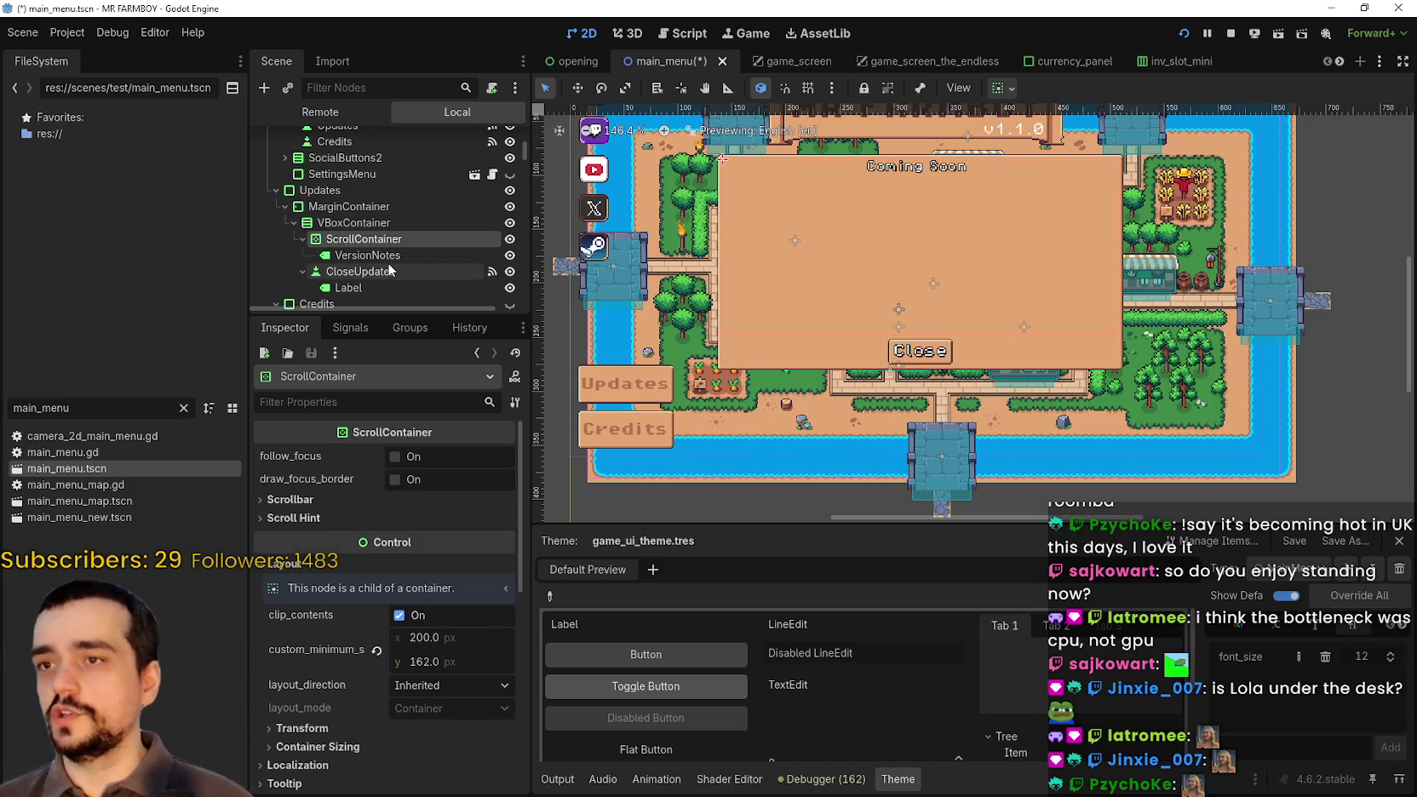
pyautogui.click(363, 270)
pyautogui.click(362, 271)
pyautogui.scroll(-2, 897, 293)
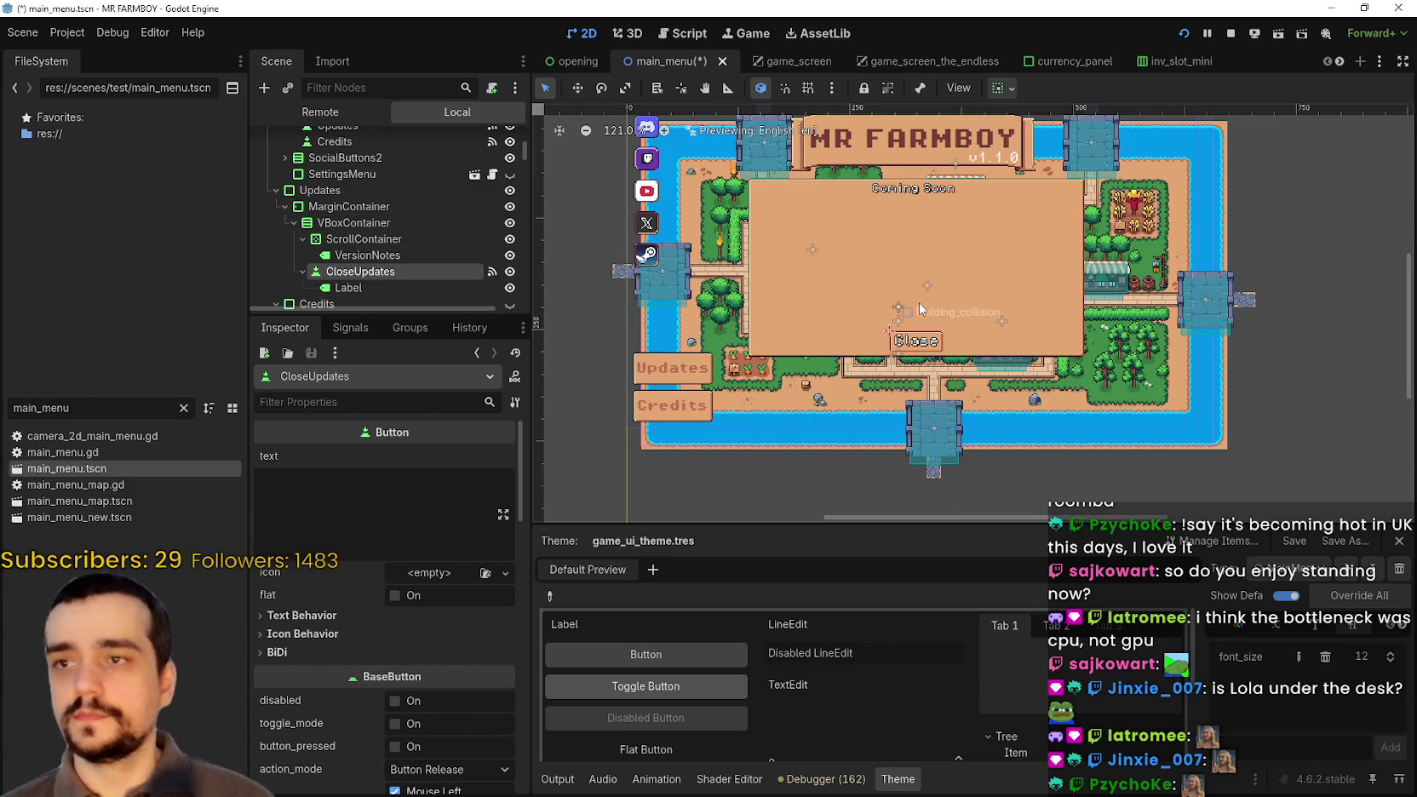
pyautogui.hotkey('ctrl', 's')
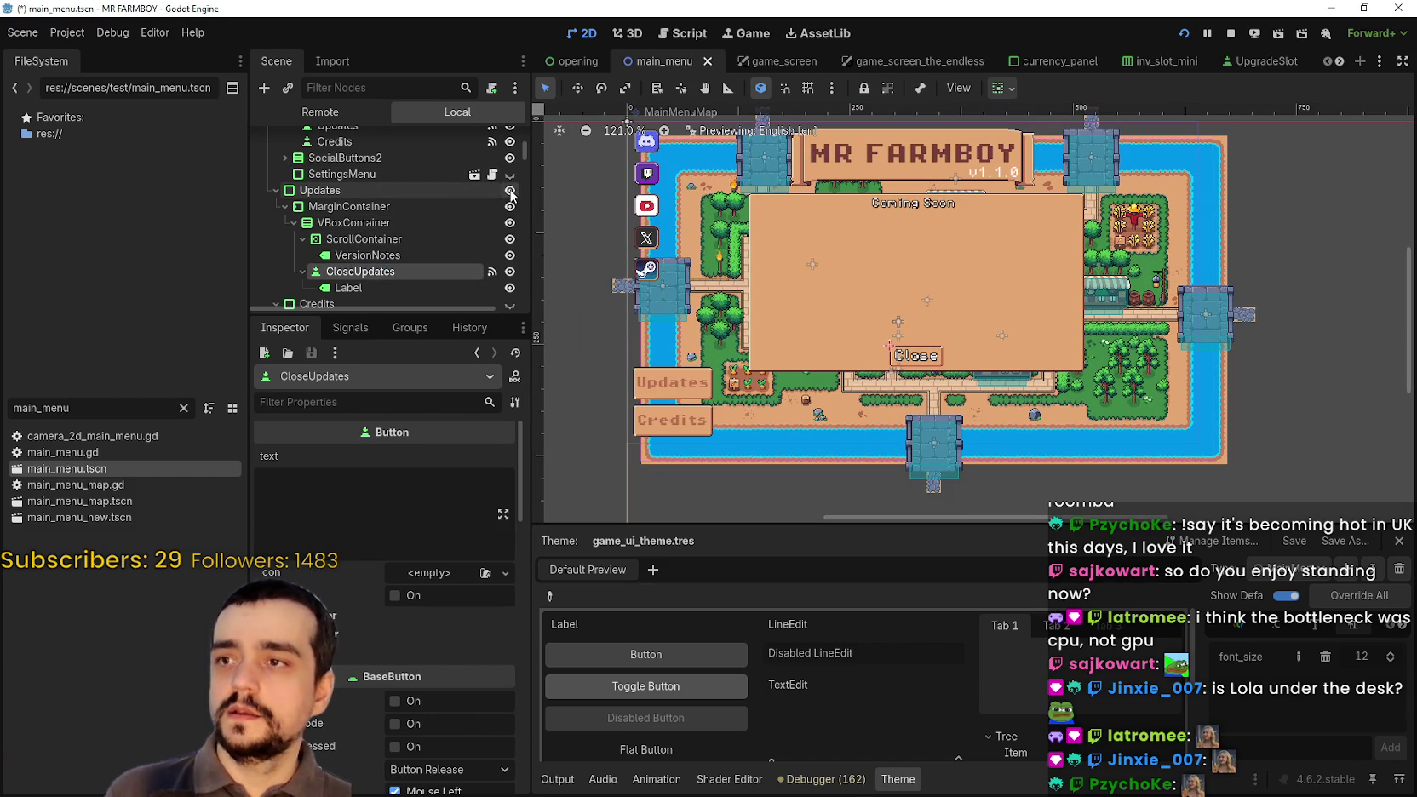
# - Hide the Updates popup with its eye icon, save again, and enlarge the scene tree
pyautogui.click(509, 190)
pyautogui.scroll(3, 863, 247)
pyautogui.scroll(-3, 775, 430)
pyautogui.hotkey('ctrl', 's')
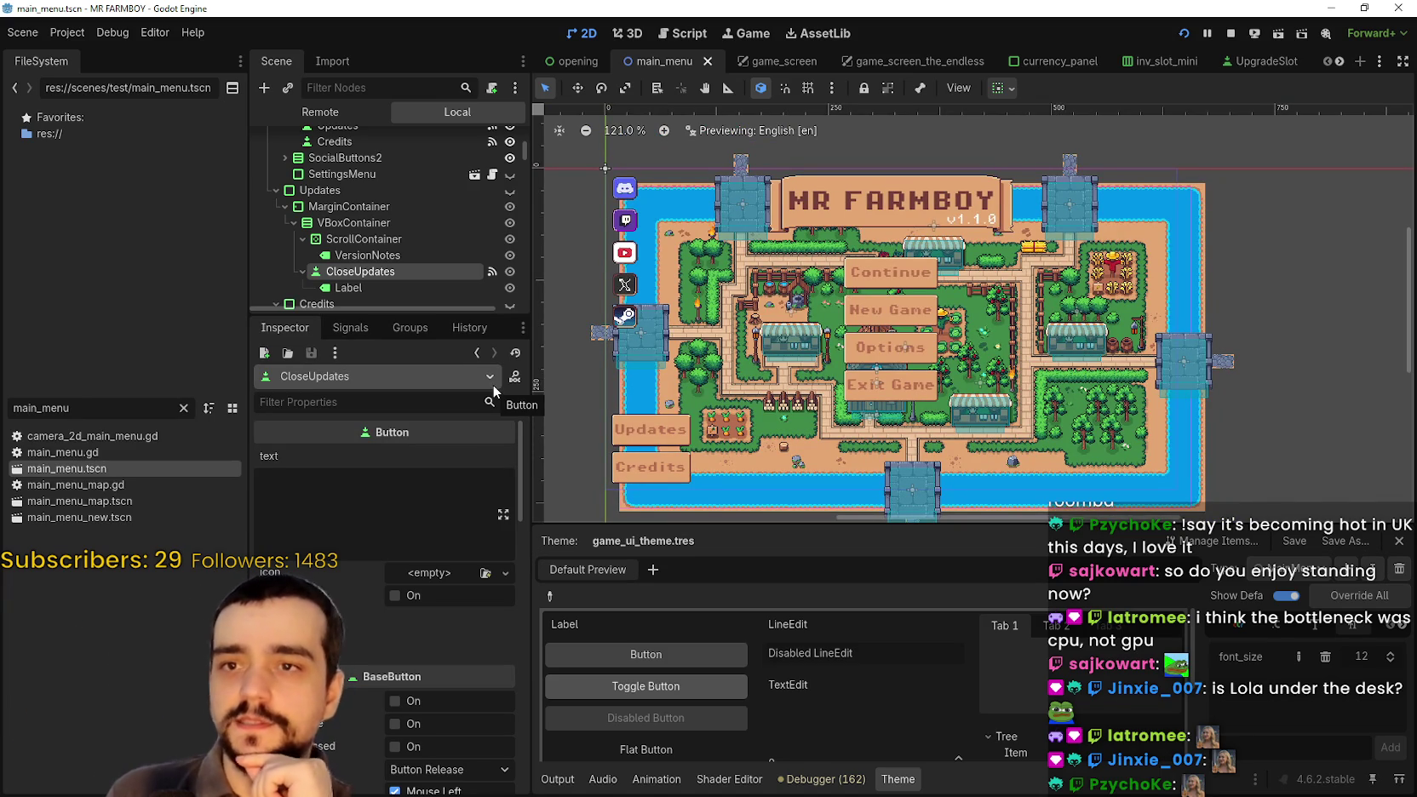
pyautogui.moveTo(360, 367); pyautogui.dragTo(417, 443)
pyautogui.scroll(1, 751, 396)
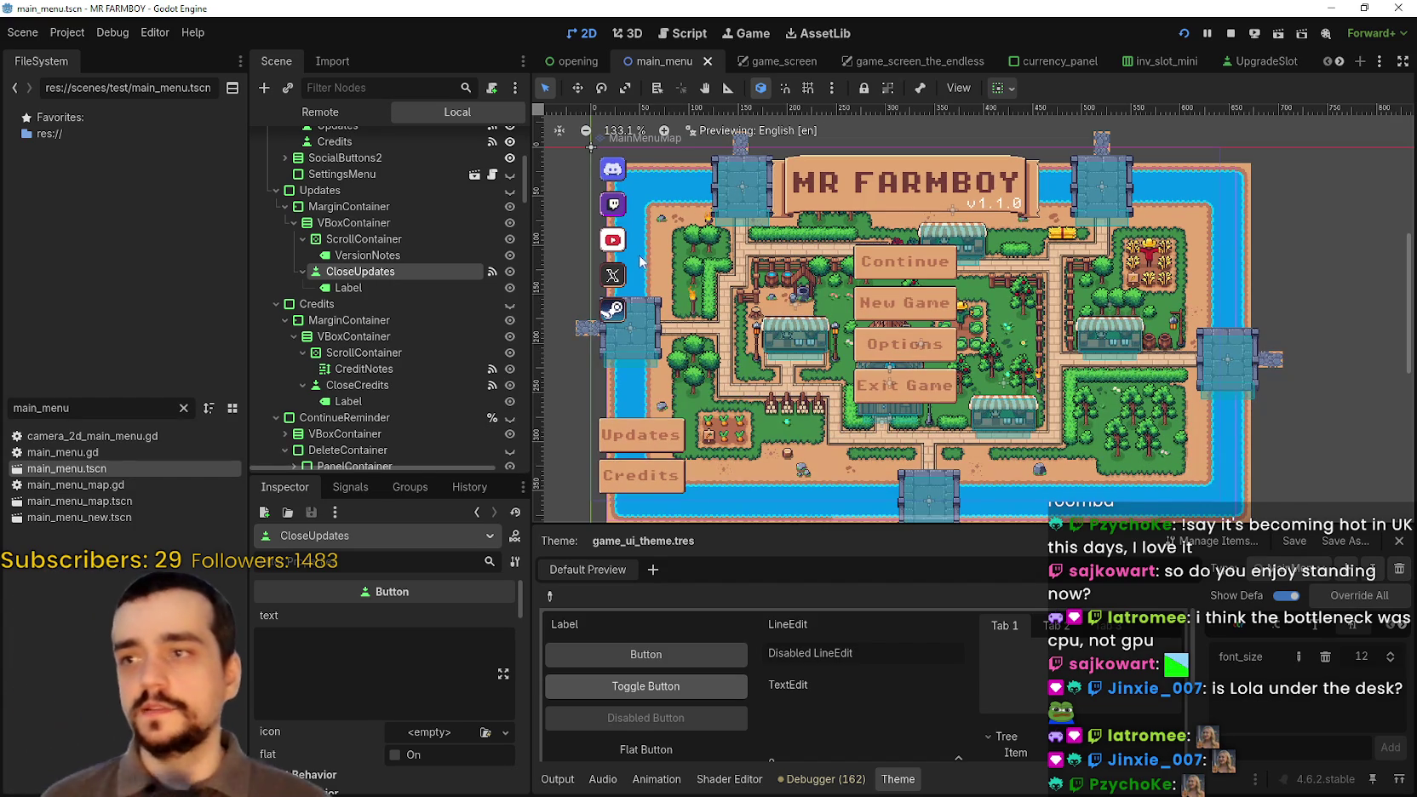
pyautogui.scroll(7, 909, 313)
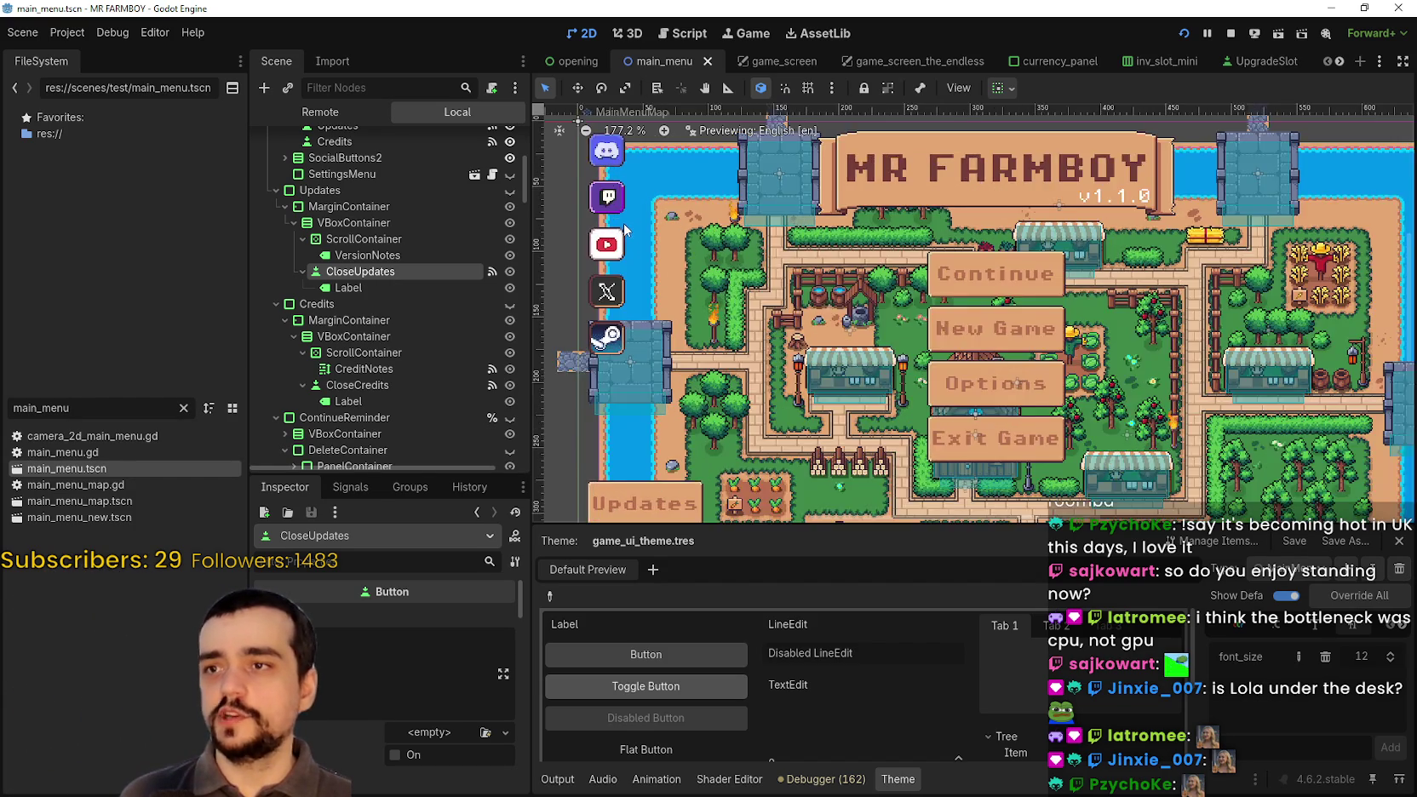
pyautogui.scroll(-3, 807, 388)
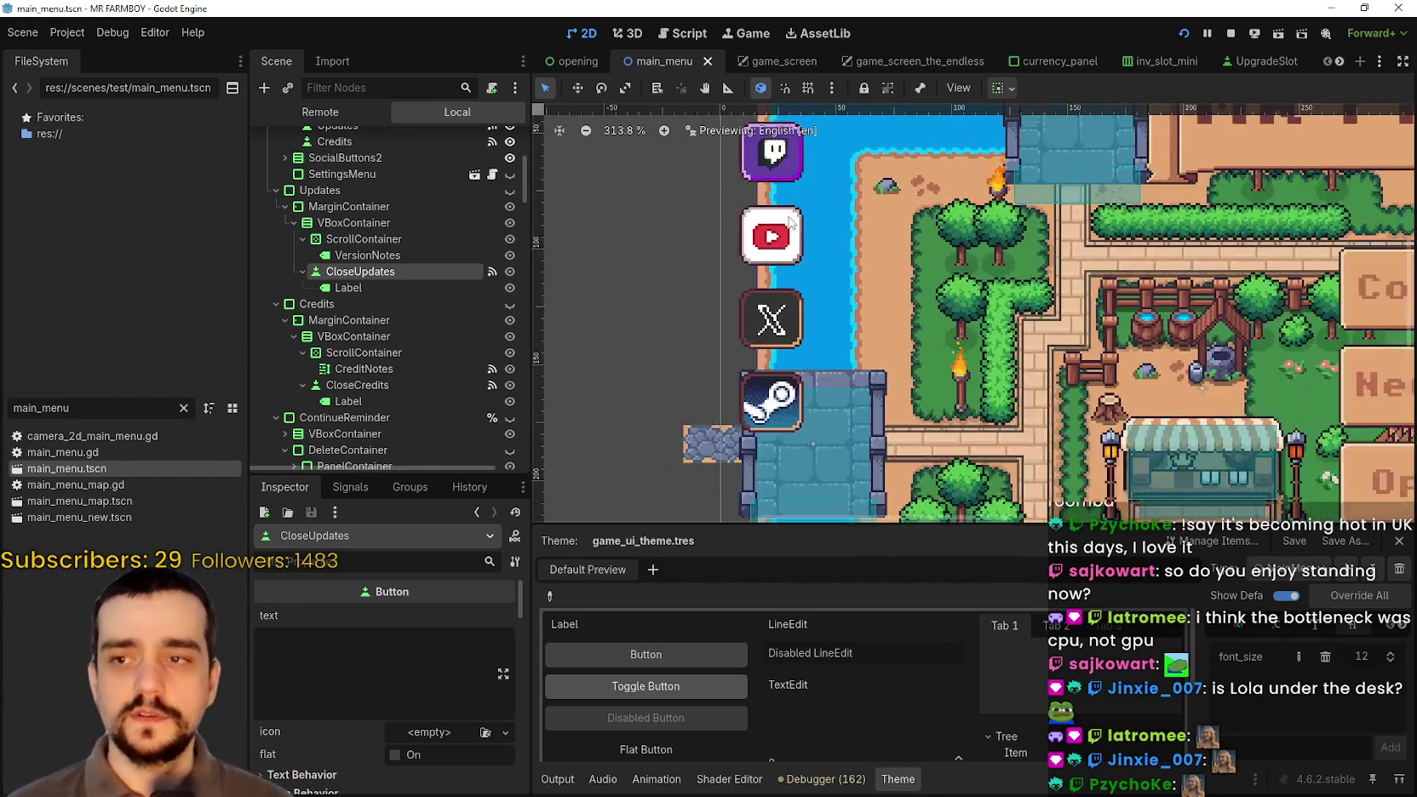
pyautogui.scroll(-1, 807, 388)
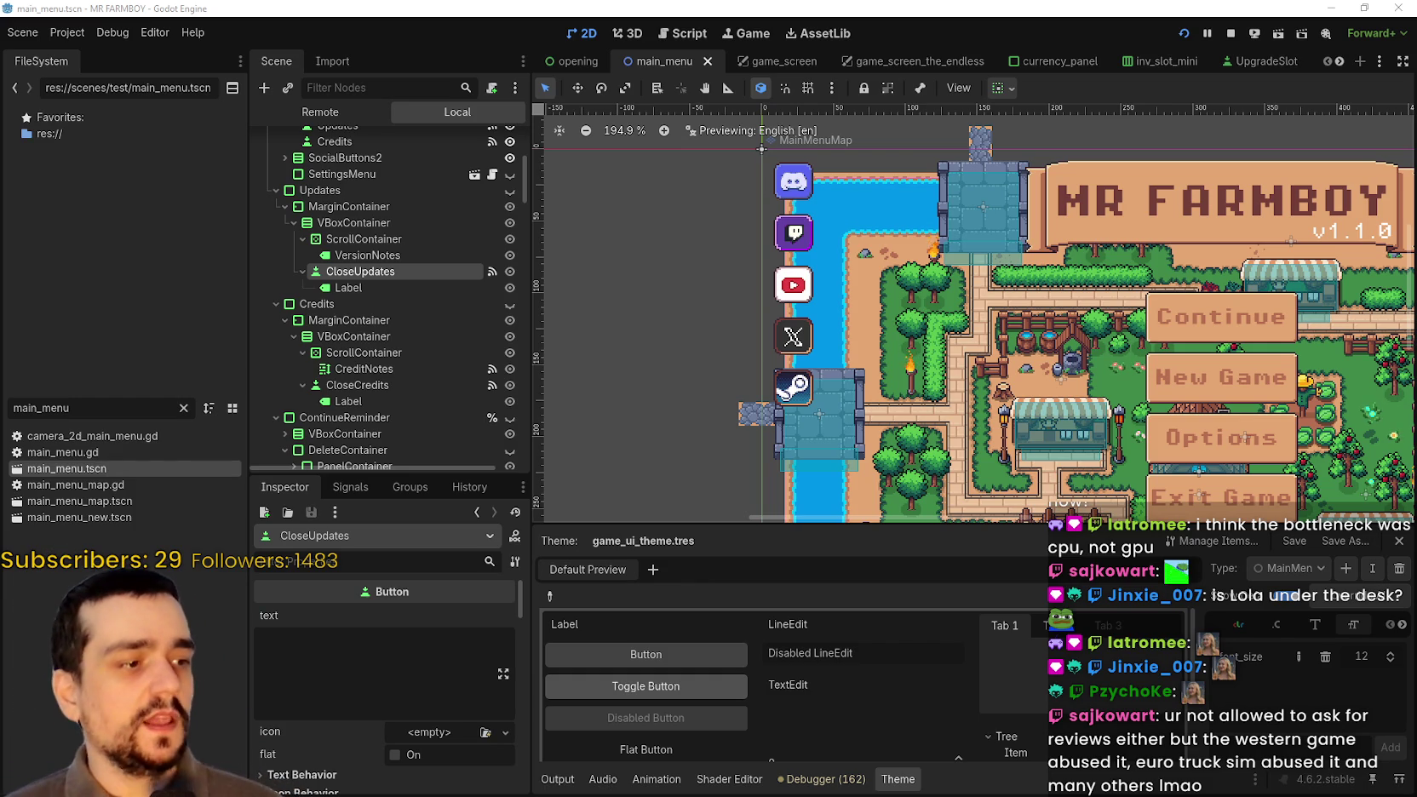
# - Switch to Steam, go to the Library and start Stardew Valley
pyautogui.hotkey('alt', 'Tab')
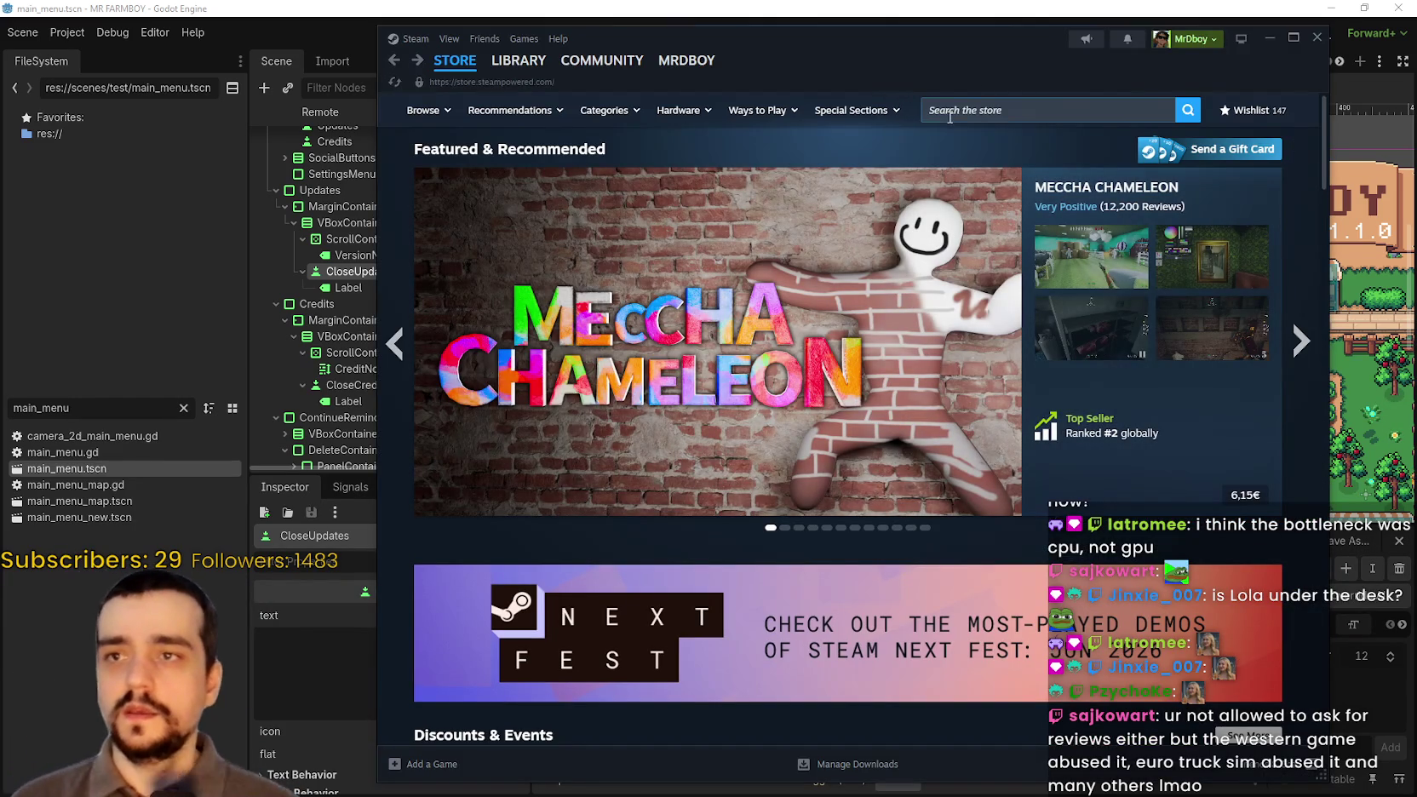
pyautogui.click(524, 68)
pyautogui.scroll(-10, 511, 565)
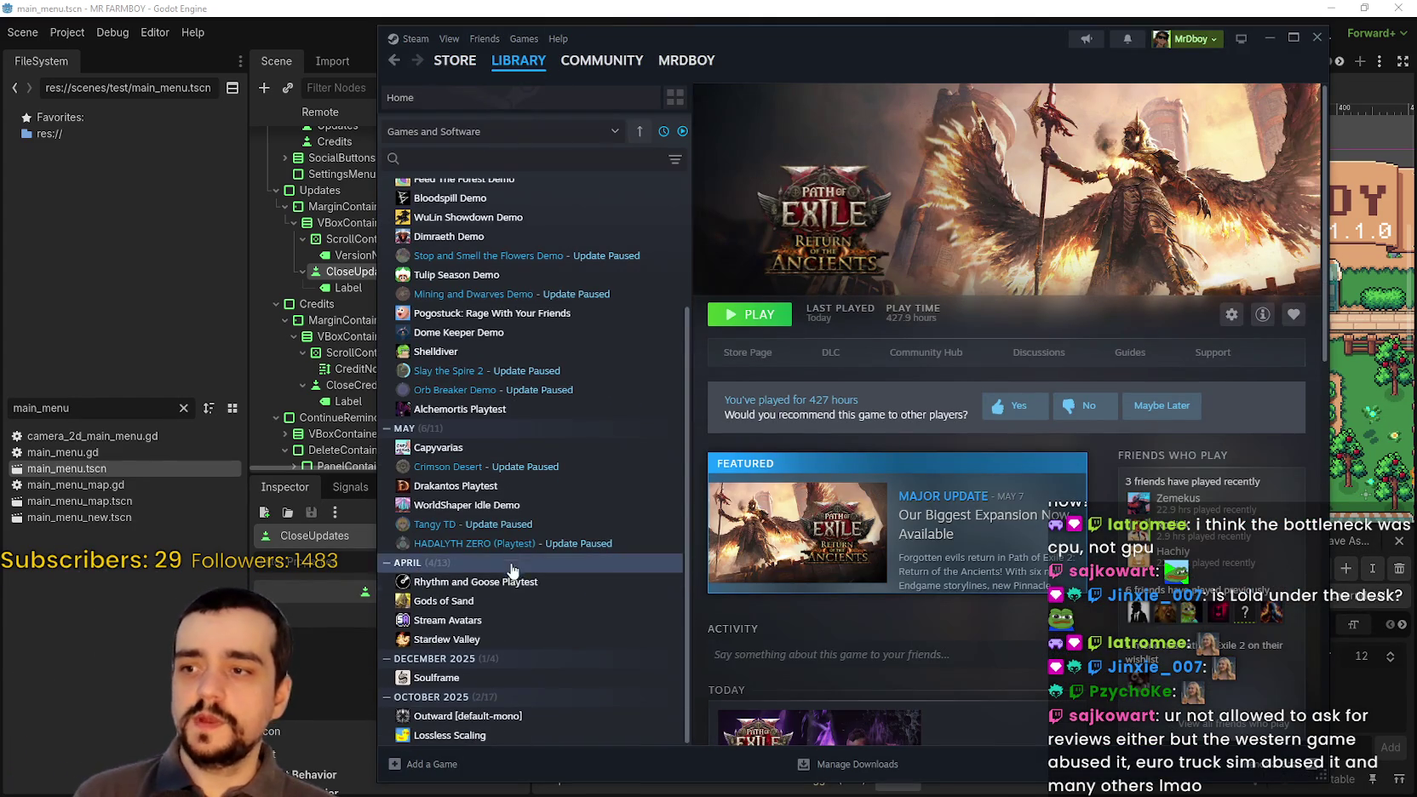
pyautogui.doubleClick(485, 640)
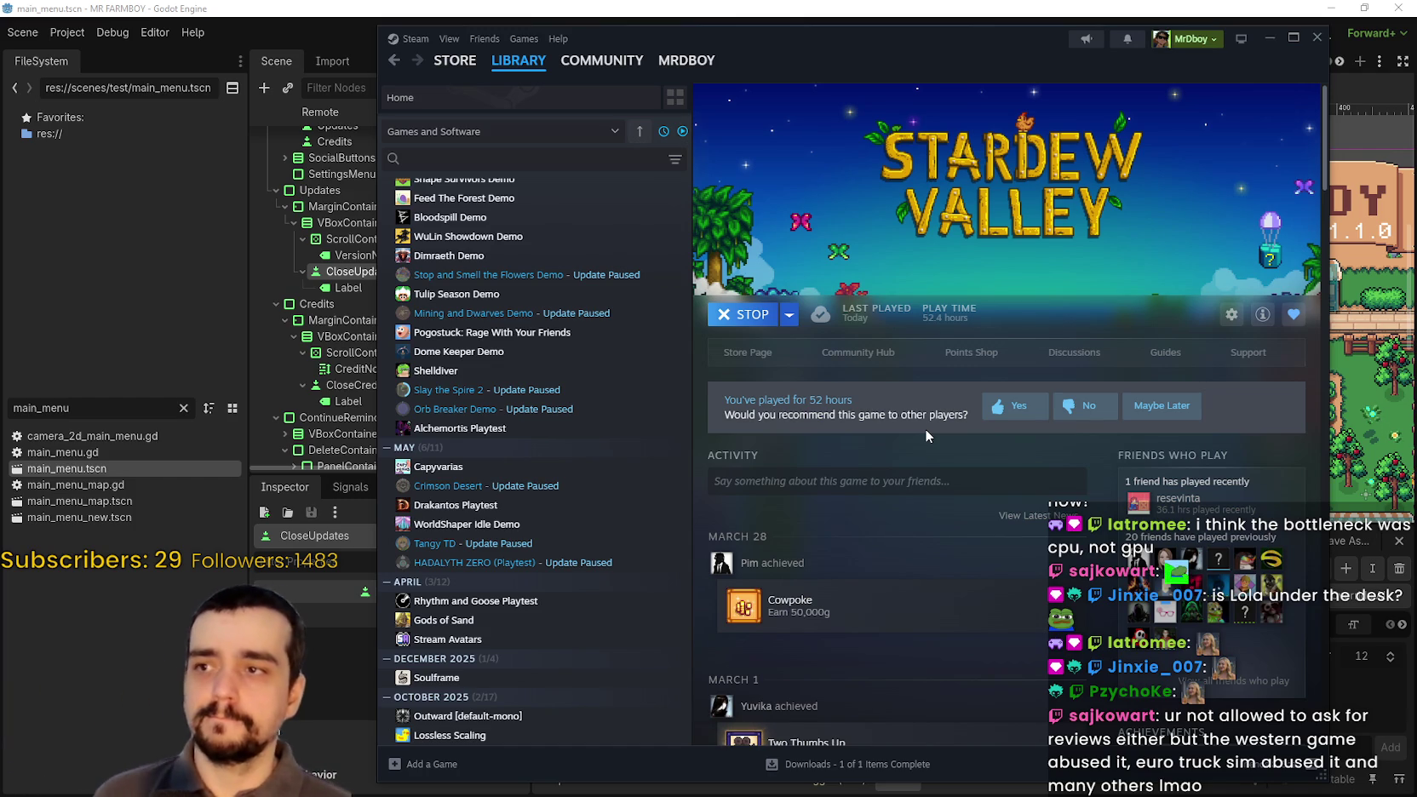
pyautogui.scroll(3, 576, 423)
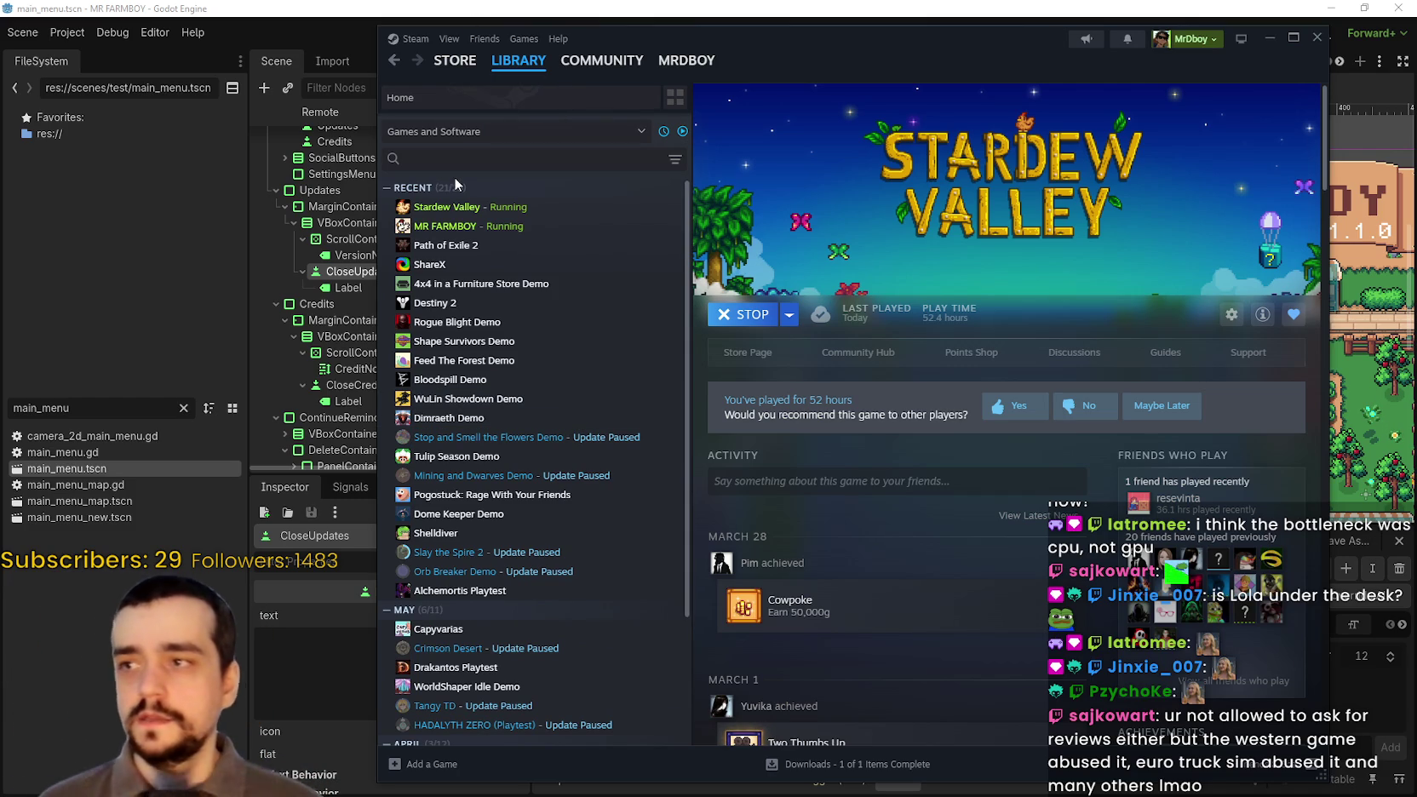
pyautogui.click(454, 213)
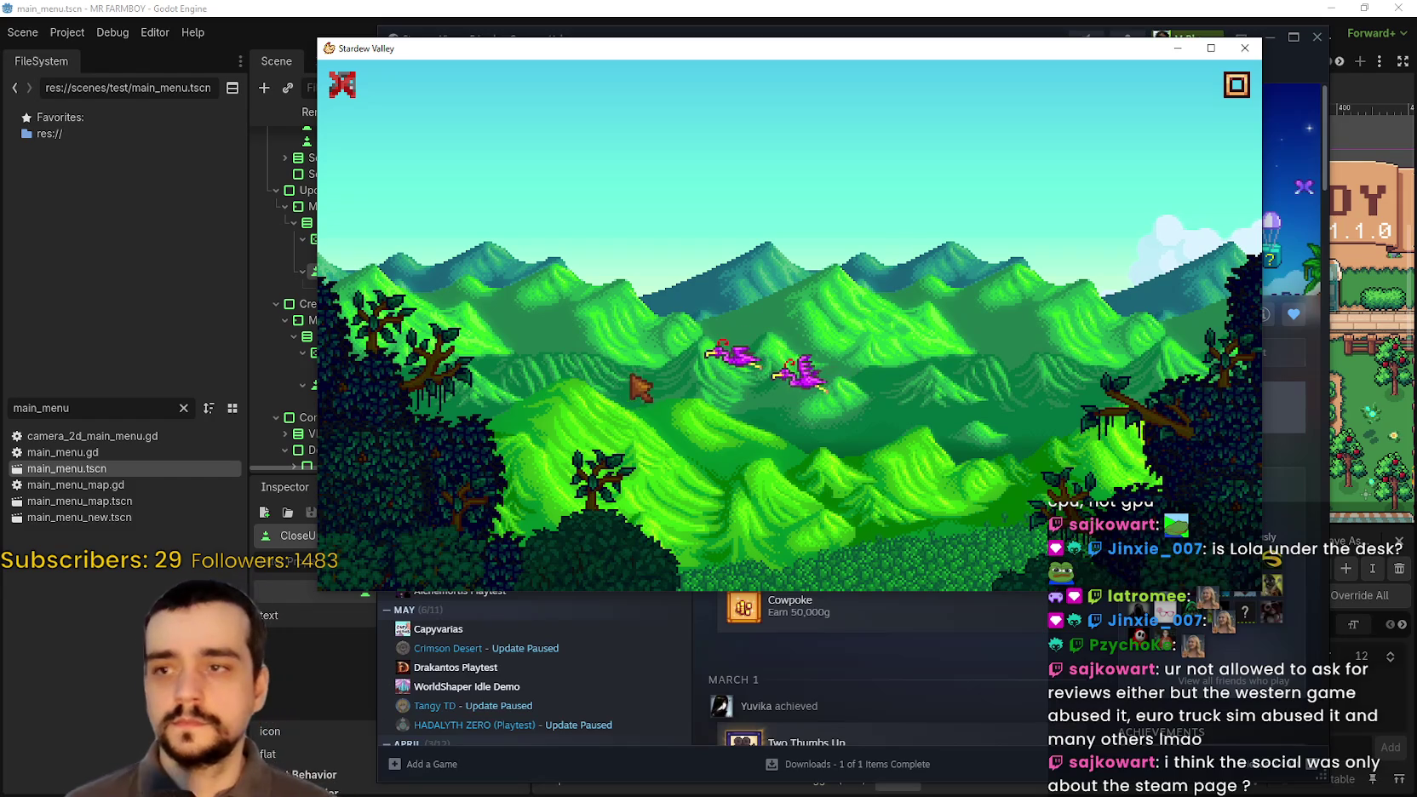
# - Skip the Stardew Valley intro and open the About credits screen from the title menu
pyautogui.click(692, 400)
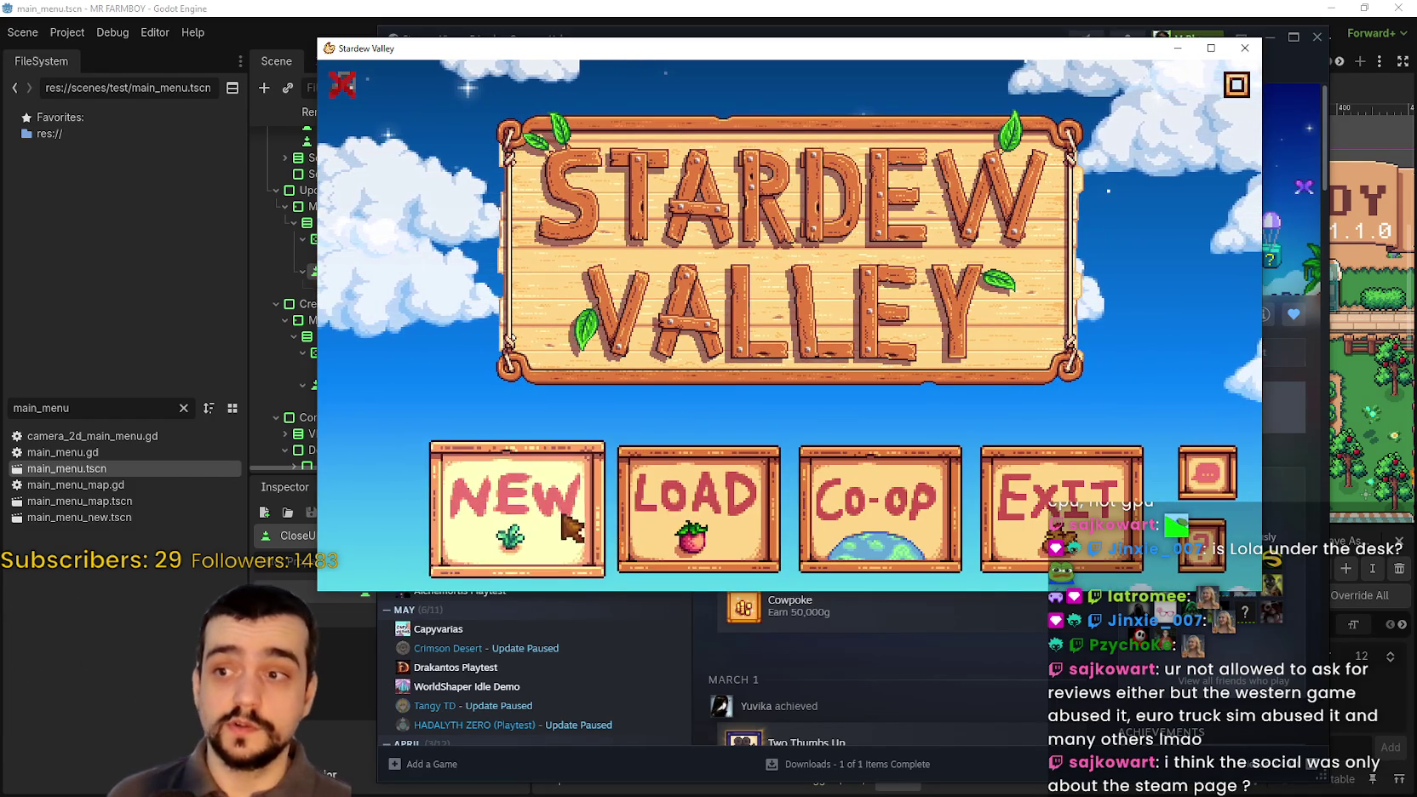
pyautogui.click(1205, 487)
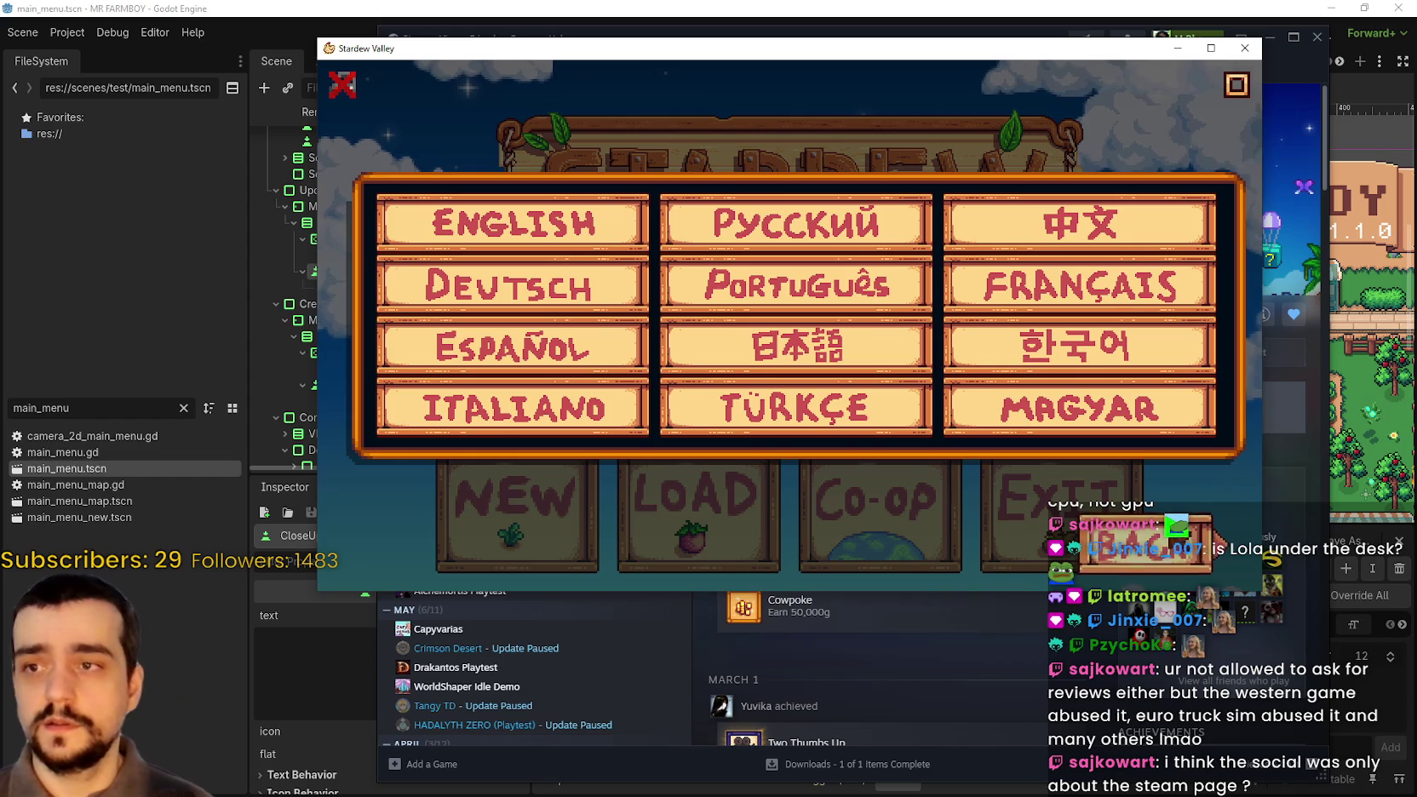
pyautogui.click(1209, 495)
pyautogui.click(1203, 545)
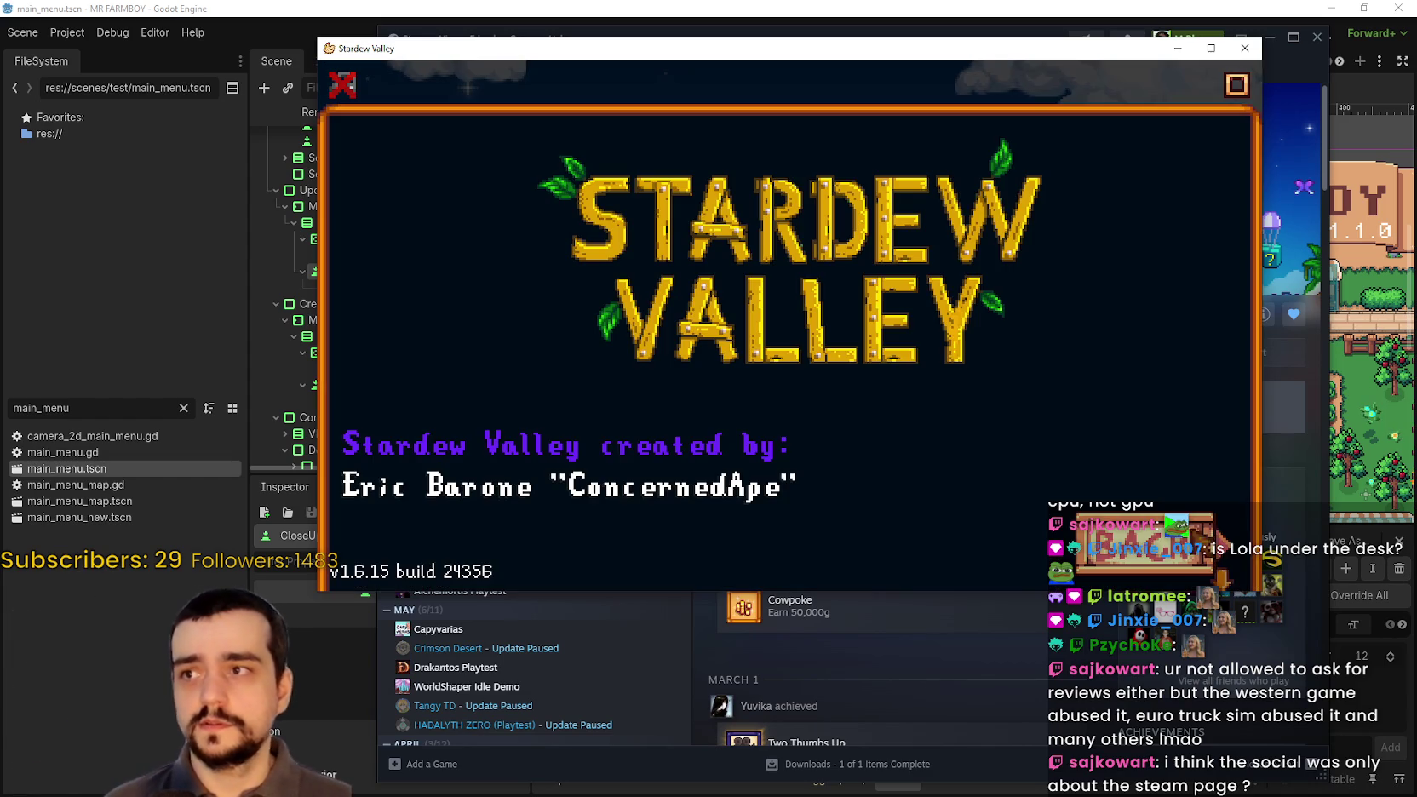
# - Return to the title menu and reopen the credits from the top
pyautogui.scroll(-3, 1243, 596)
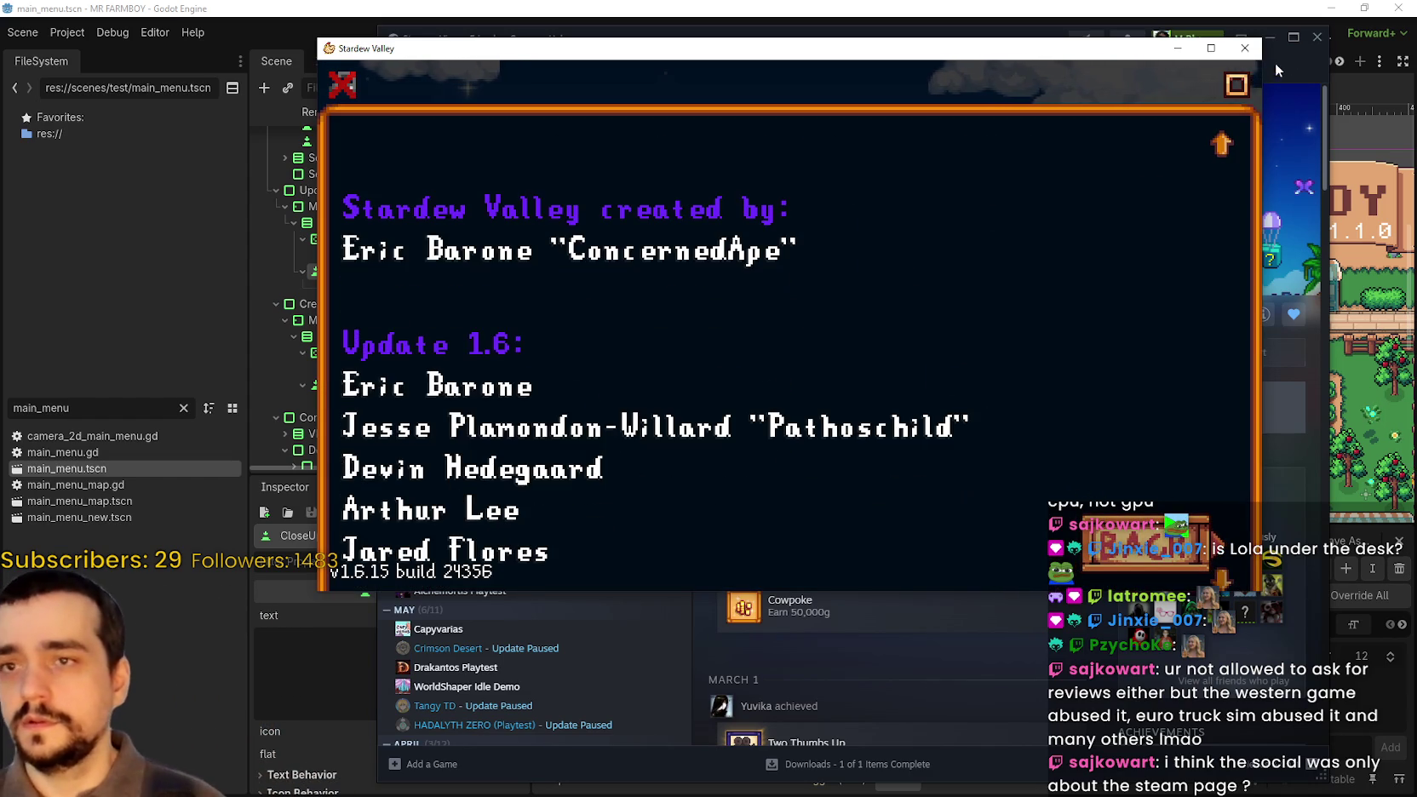
pyautogui.click(1145, 545)
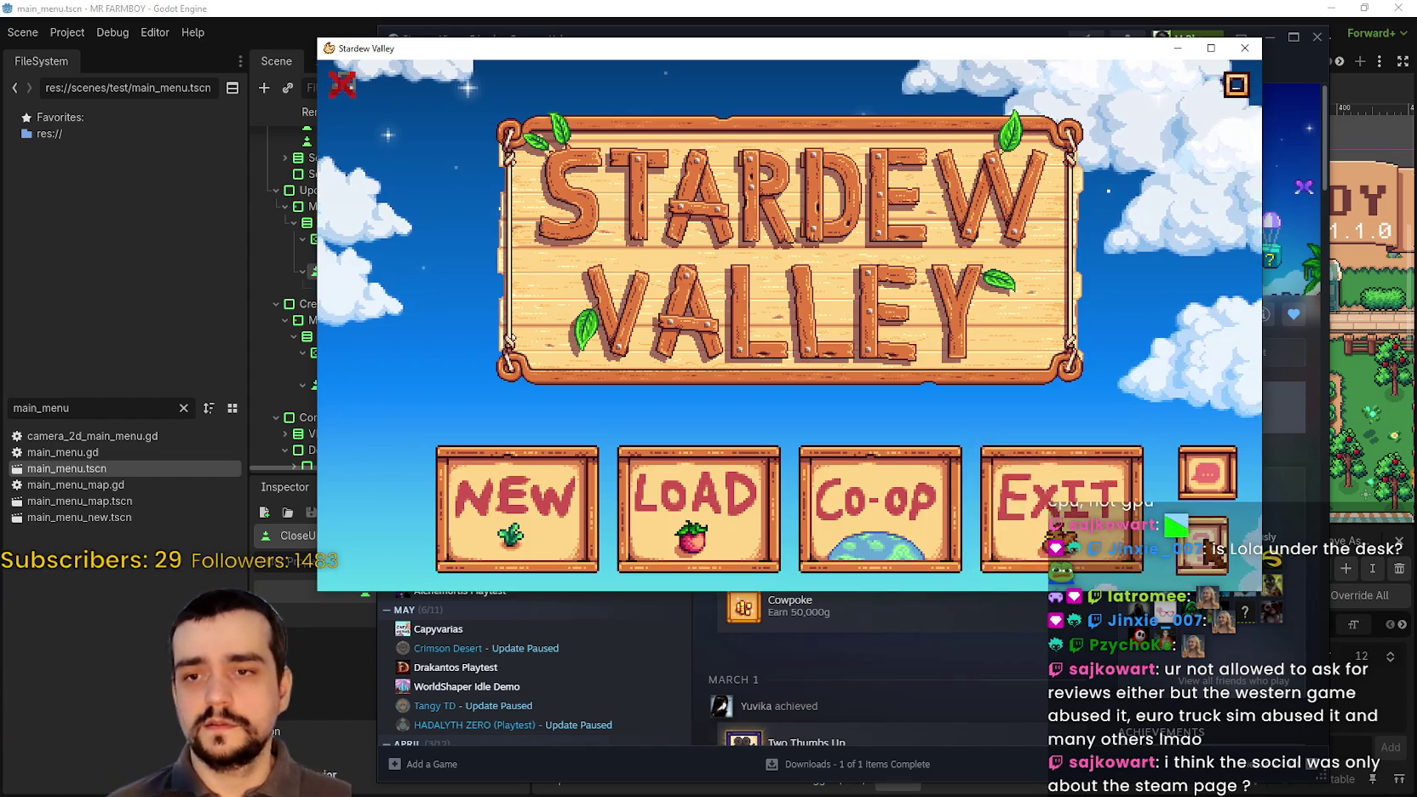
pyautogui.click(1203, 542)
# - Scroll the credits past Translations to the Sickhead Games Mac/Linux/console ports entry
pyautogui.scroll(-2, 1012, 448)
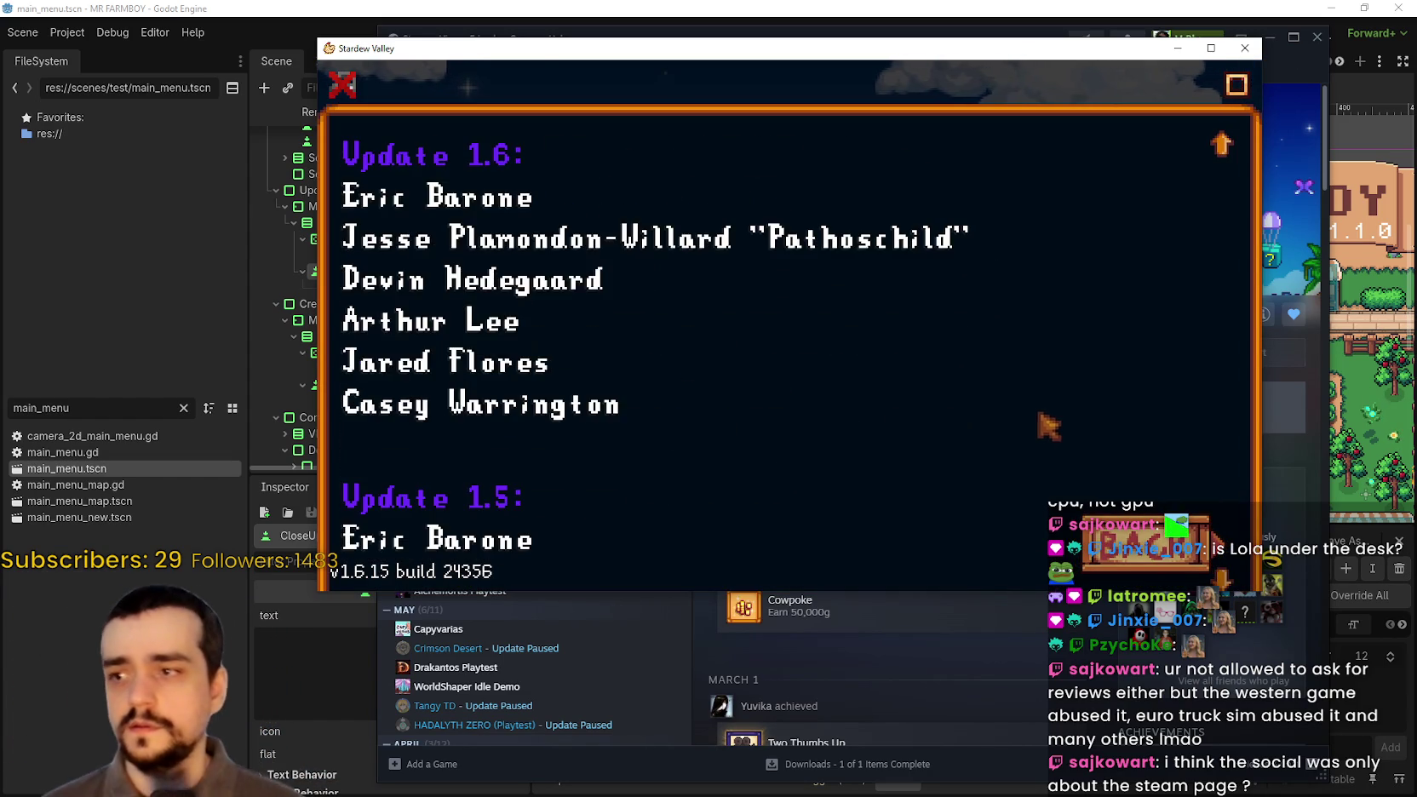
pyautogui.scroll(1, 1060, 421)
pyautogui.scroll(2, 1069, 422)
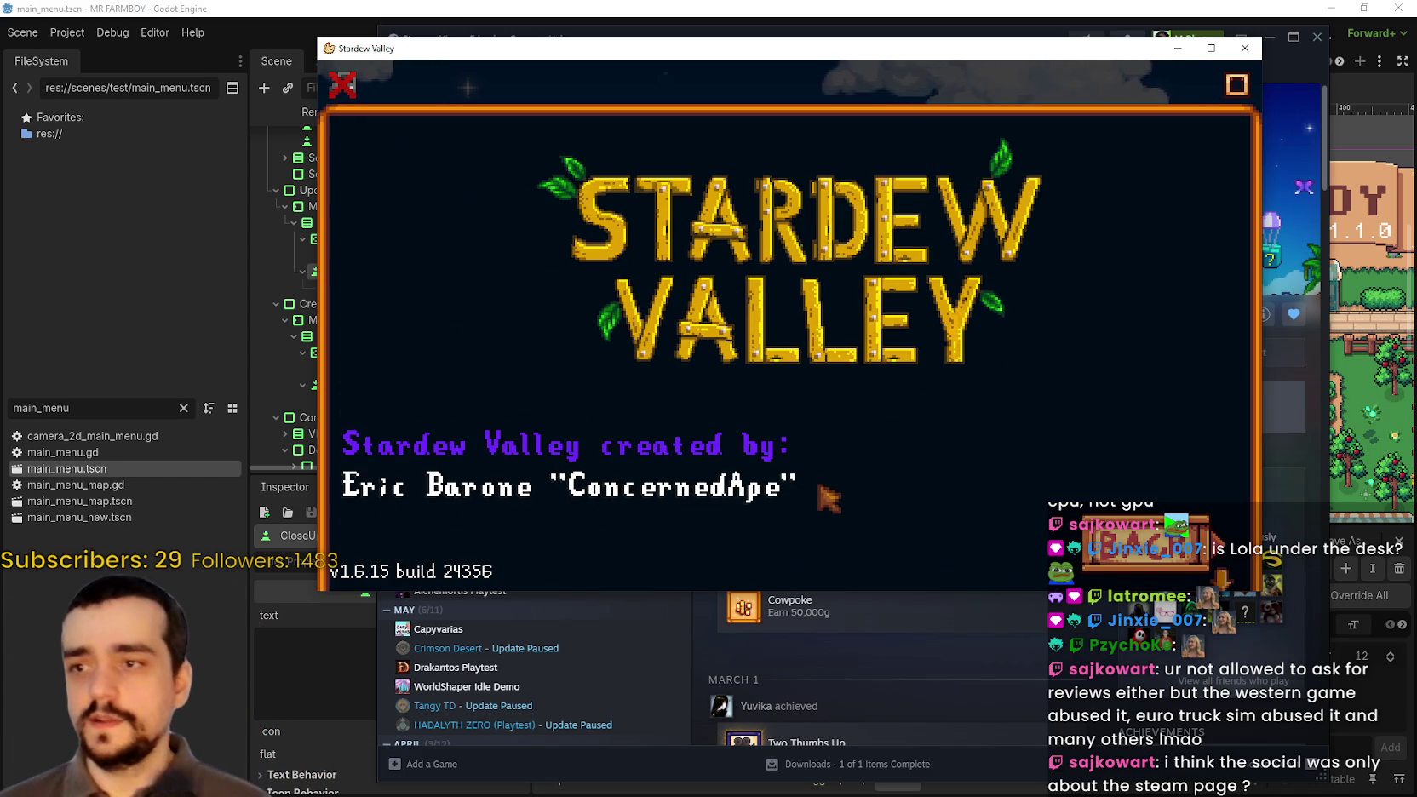
pyautogui.scroll(-1, 404, 435)
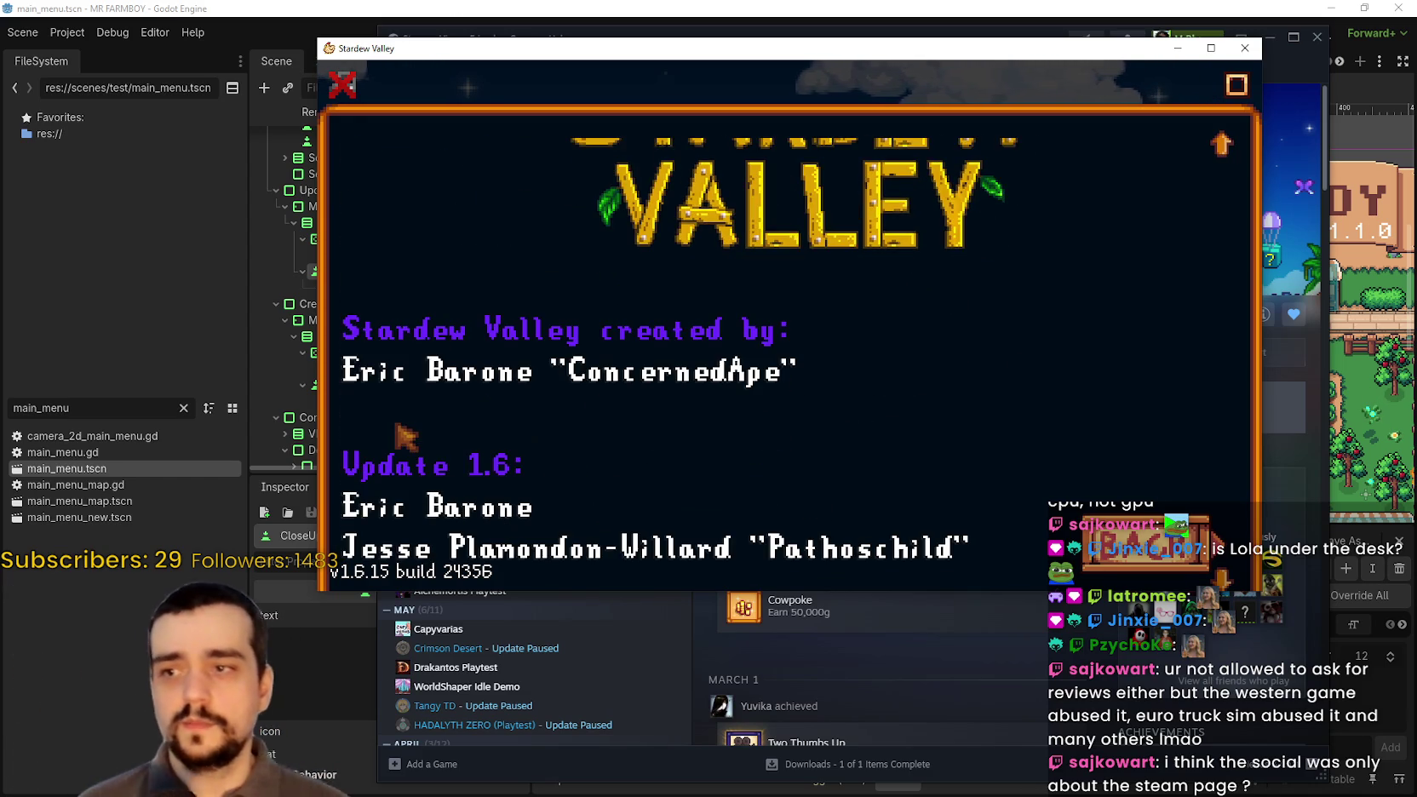
pyautogui.scroll(-1, 406, 437)
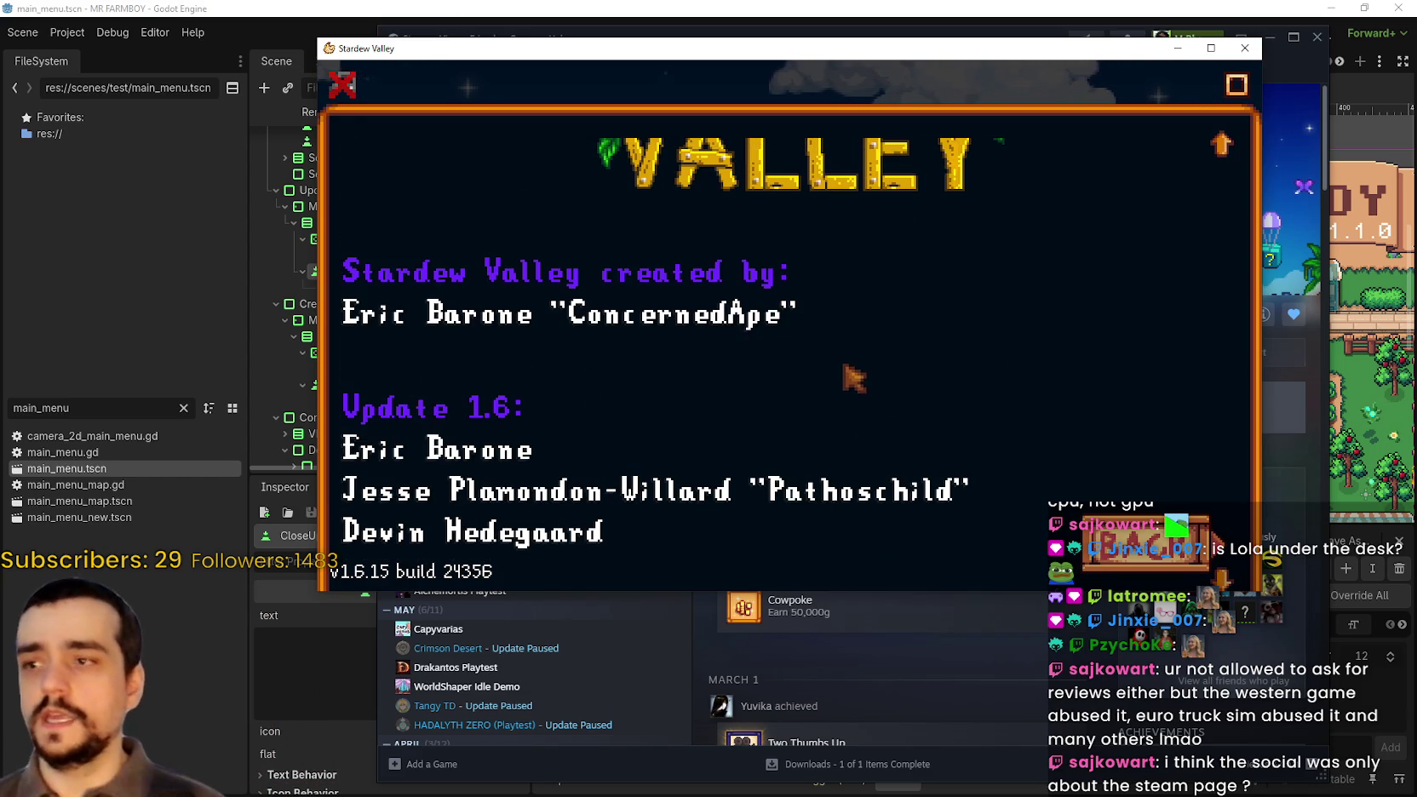
pyautogui.scroll(-1, 850, 370)
pyautogui.scroll(-4, 850, 374)
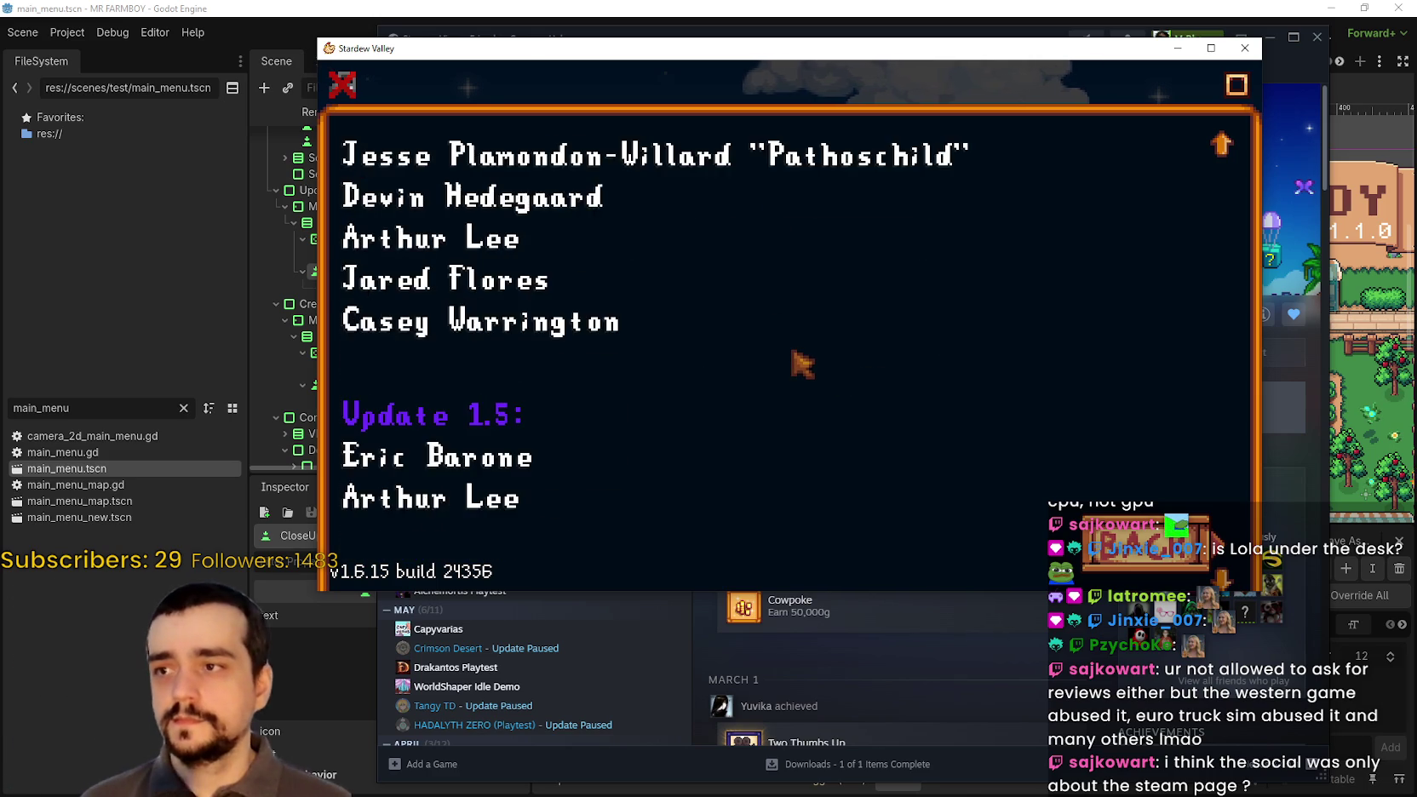
pyautogui.scroll(-11, 801, 366)
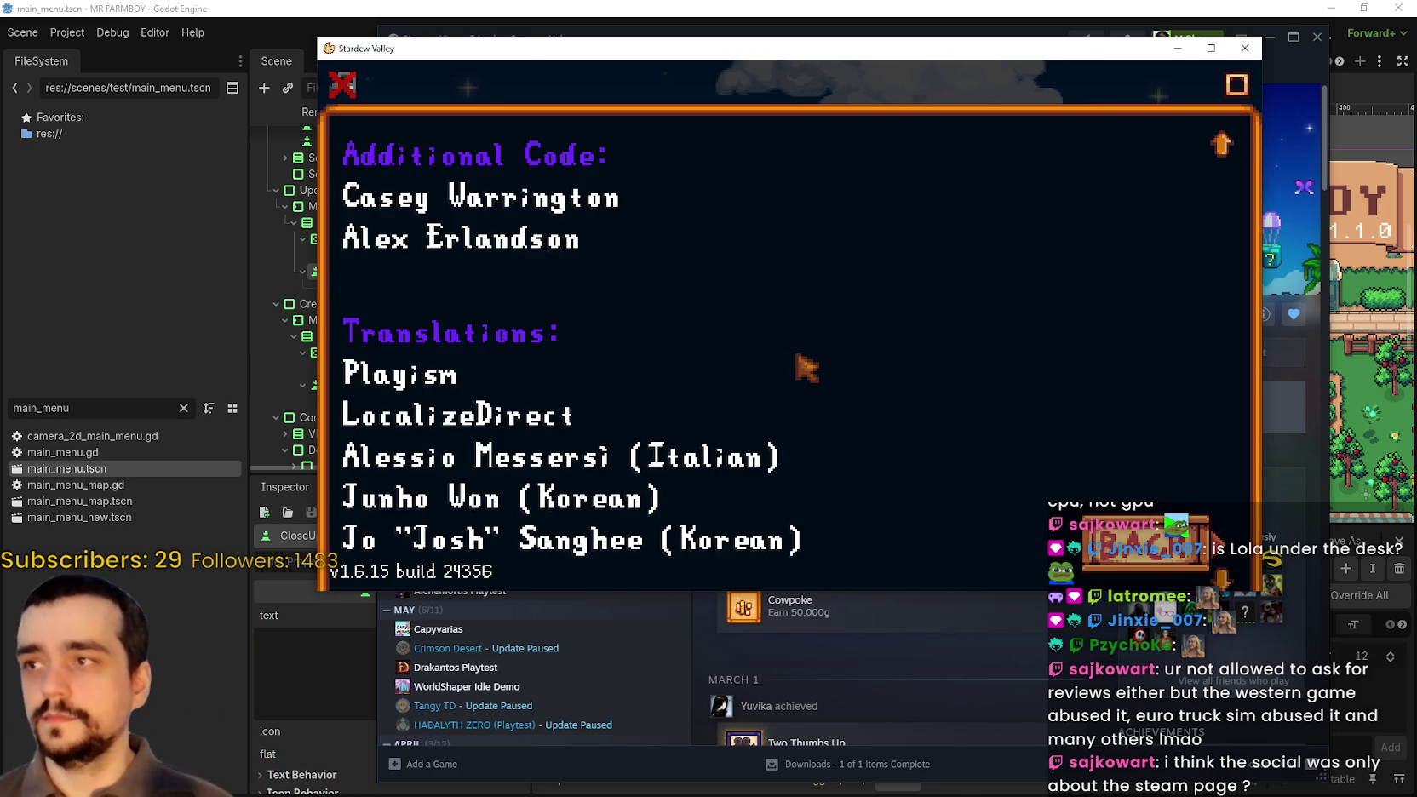
pyautogui.scroll(4, 800, 367)
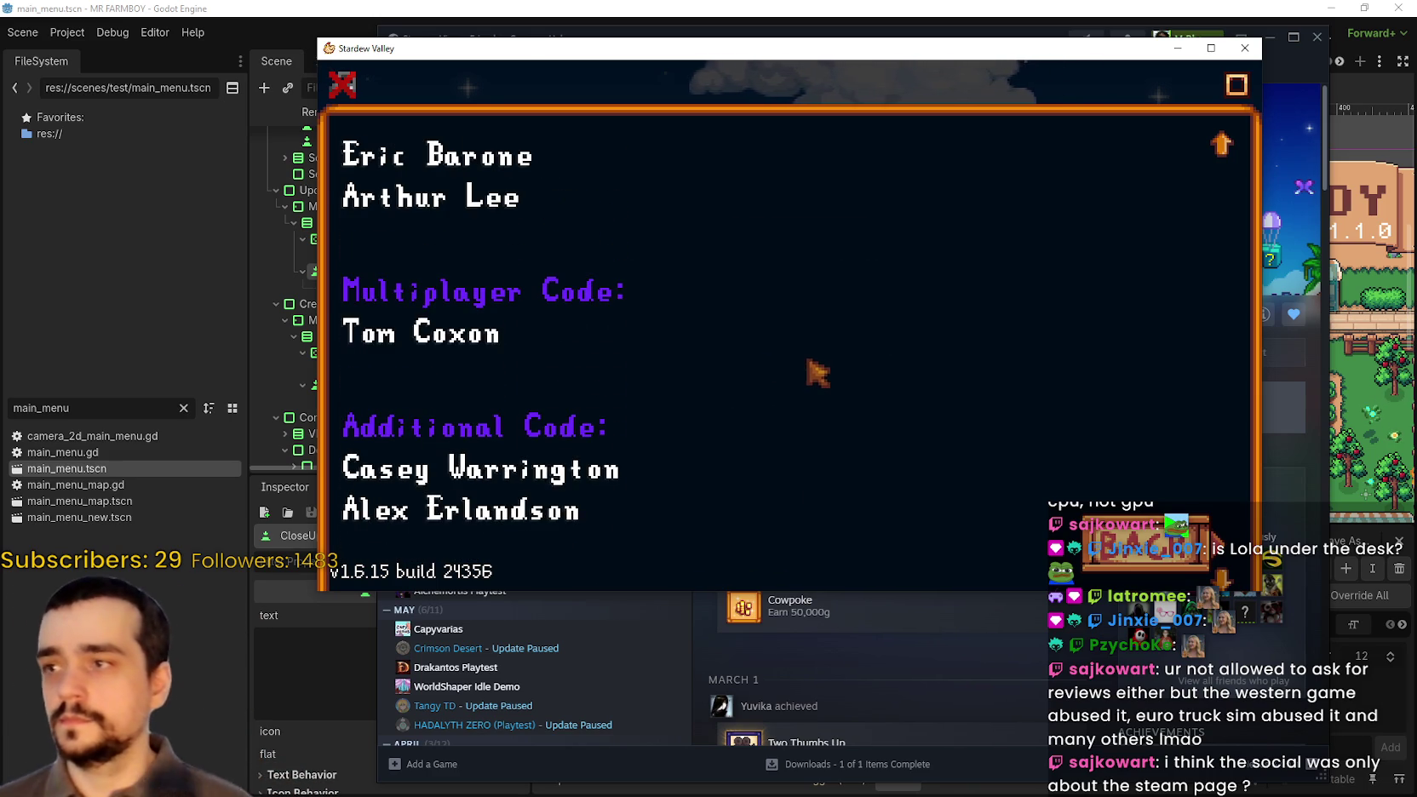
pyautogui.scroll(1, 813, 358)
pyautogui.scroll(-10, 800, 354)
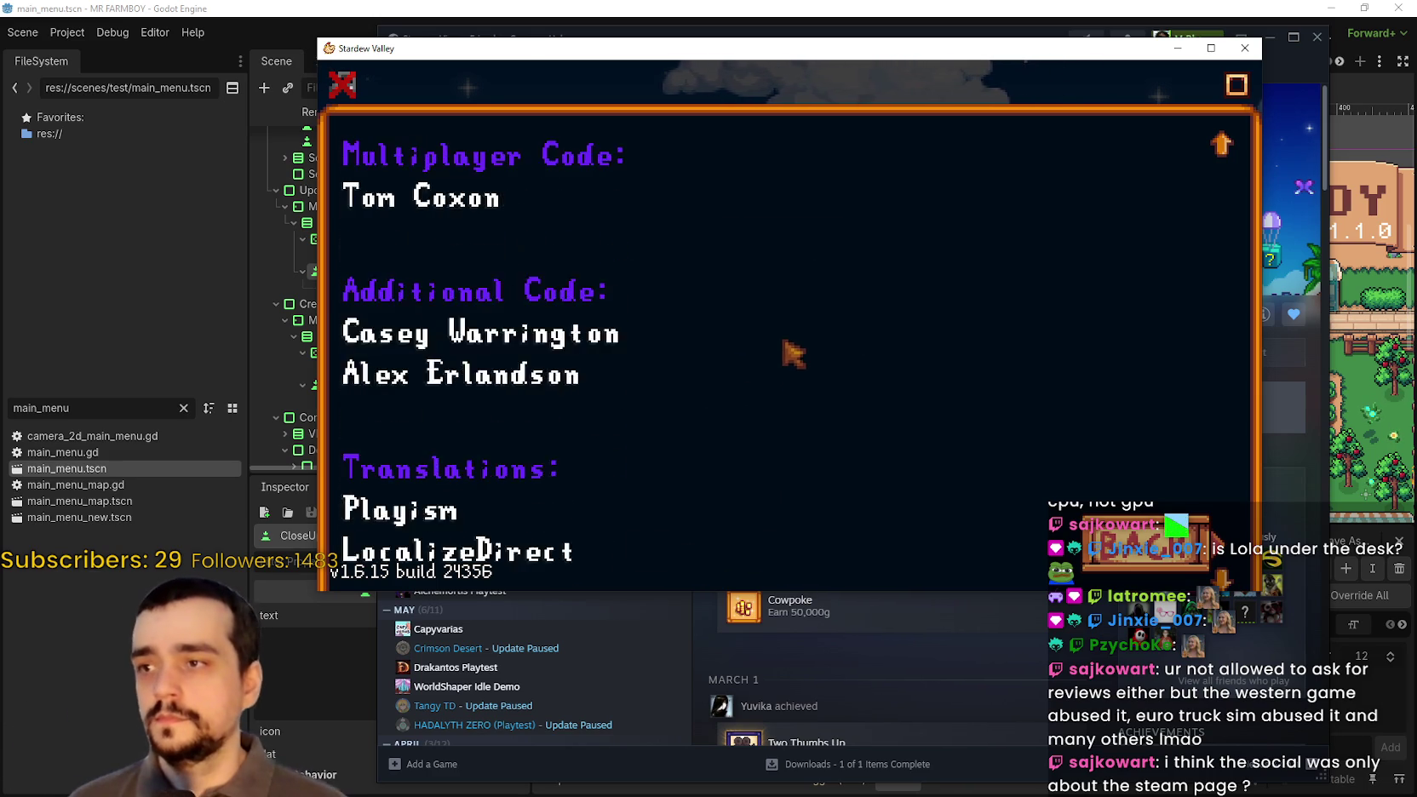
pyautogui.scroll(-2, 815, 365)
pyautogui.scroll(12, 797, 355)
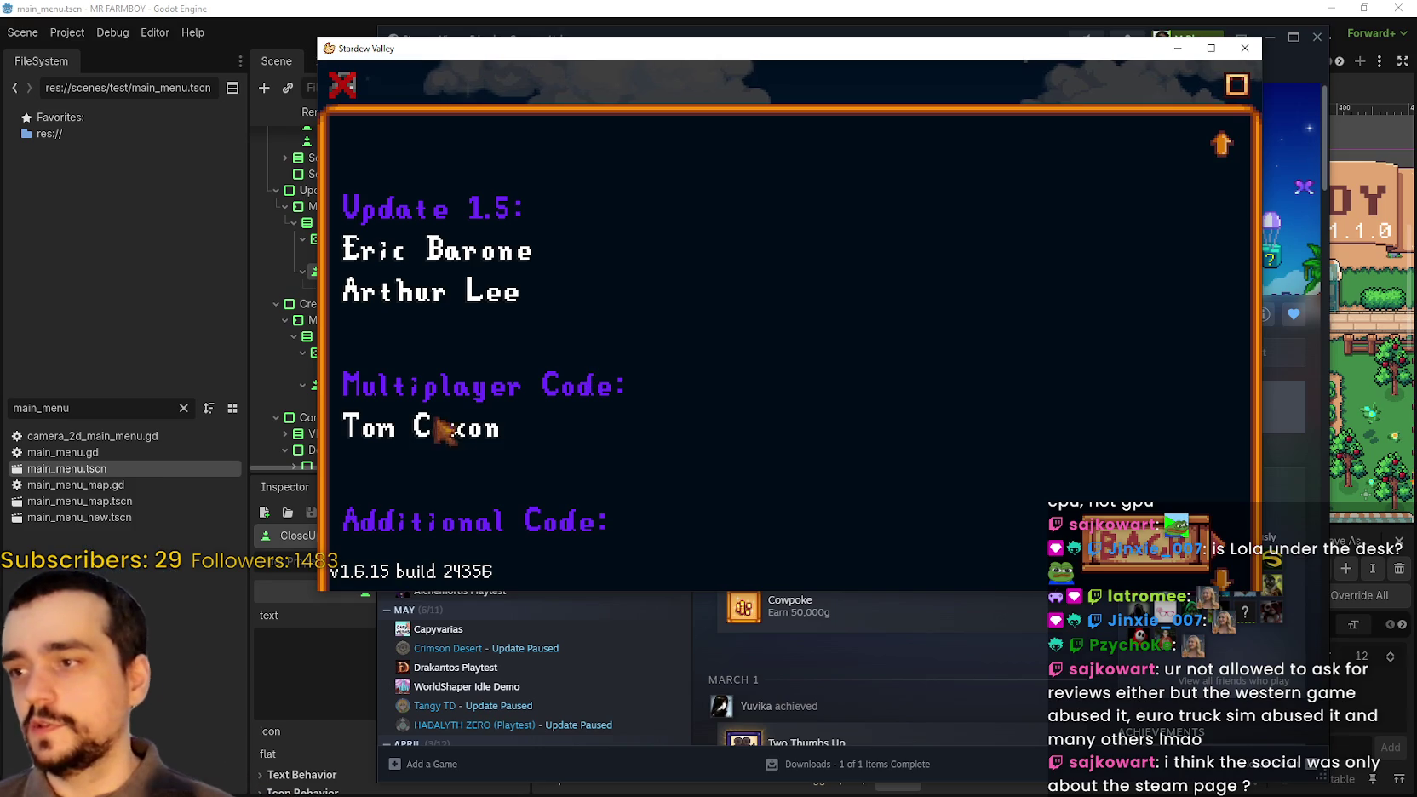
pyautogui.scroll(-1, 626, 439)
pyautogui.scroll(-6, 613, 424)
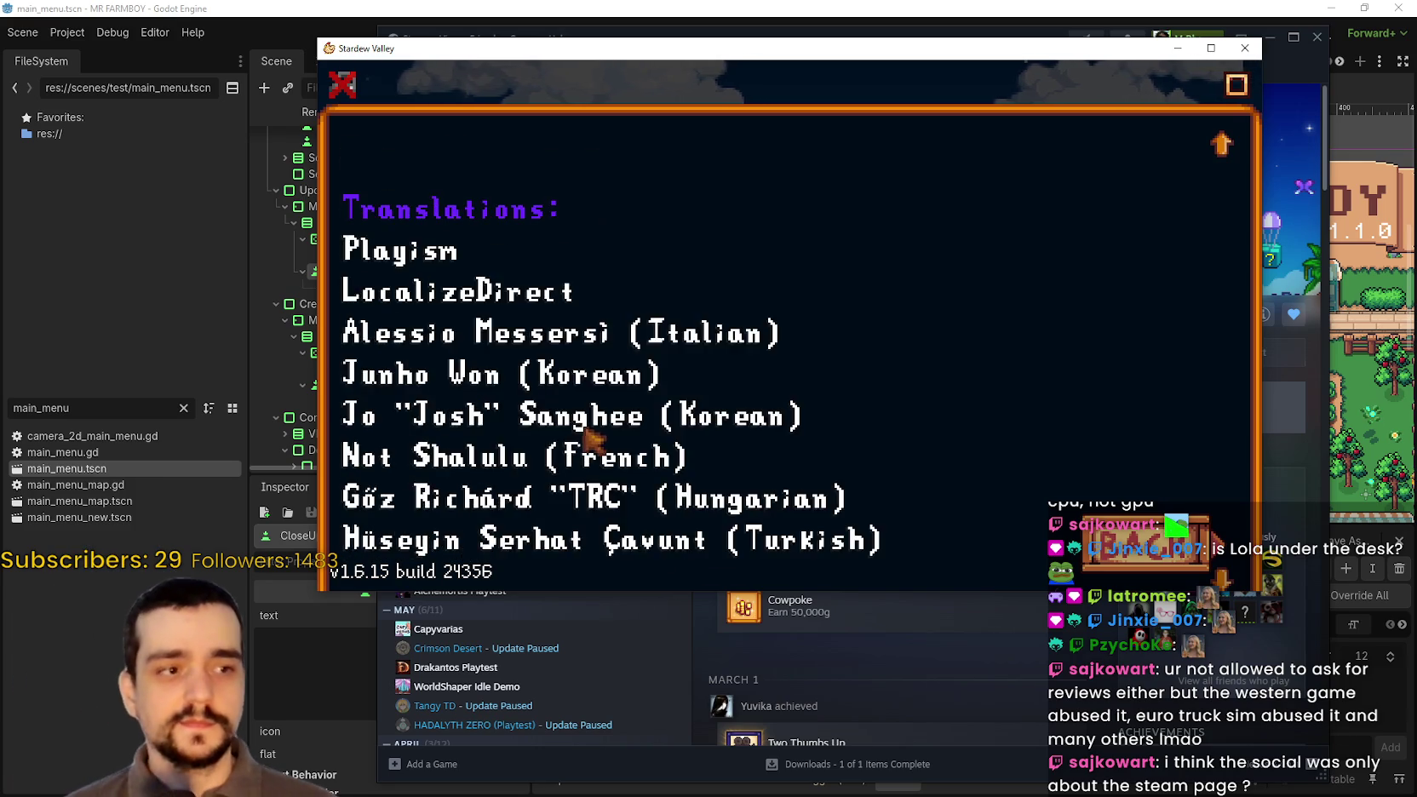
pyautogui.scroll(-4, 568, 419)
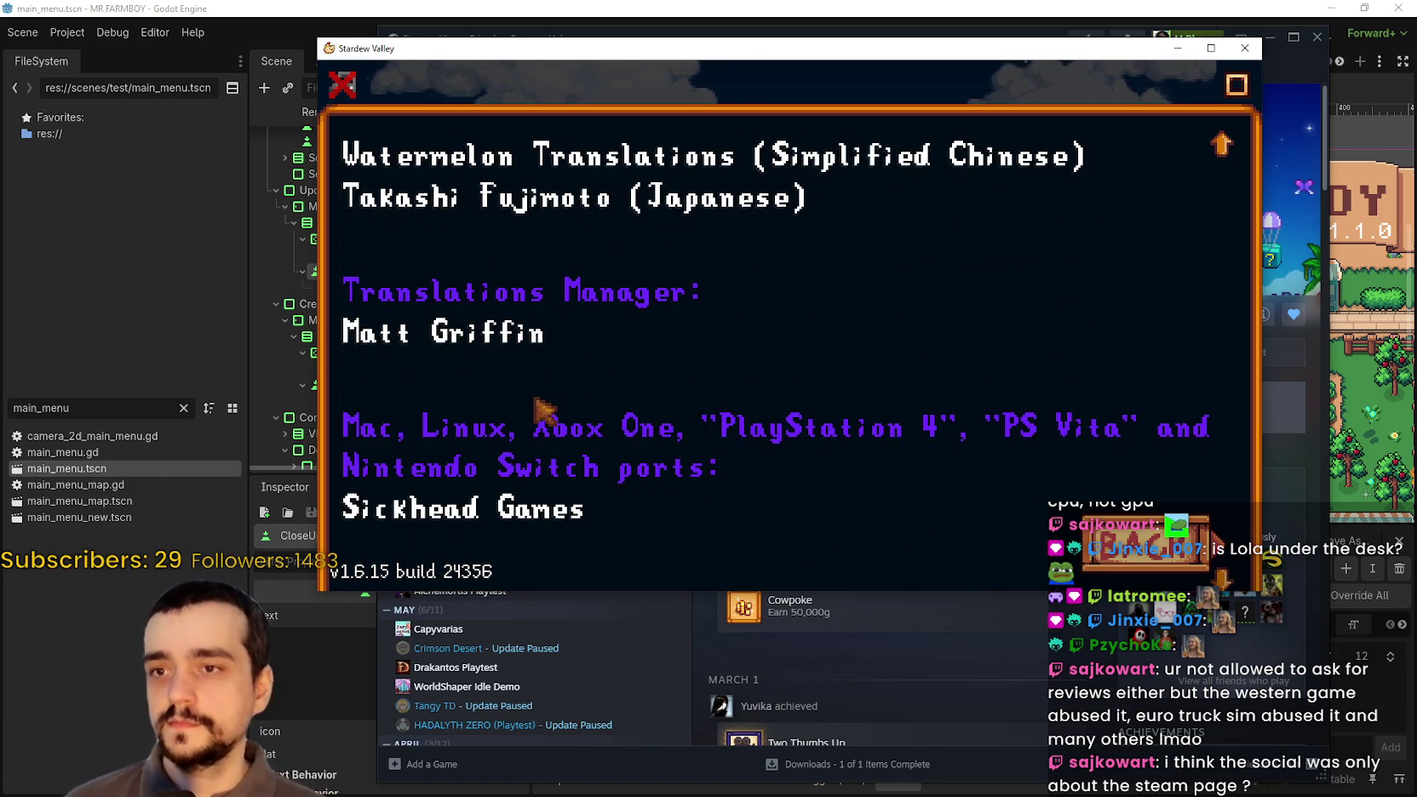
pyautogui.scroll(-1, 545, 413)
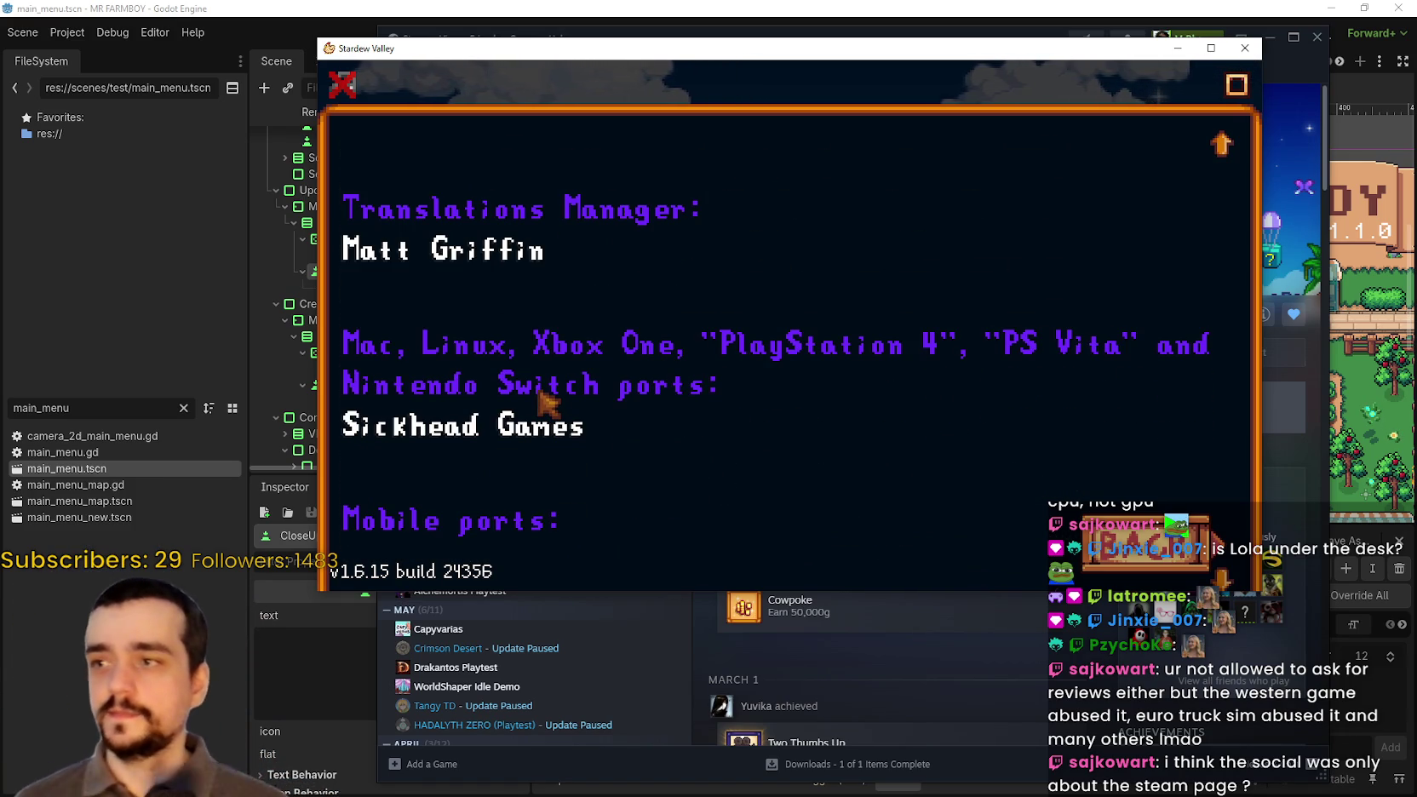
pyautogui.scroll(-1, 545, 407)
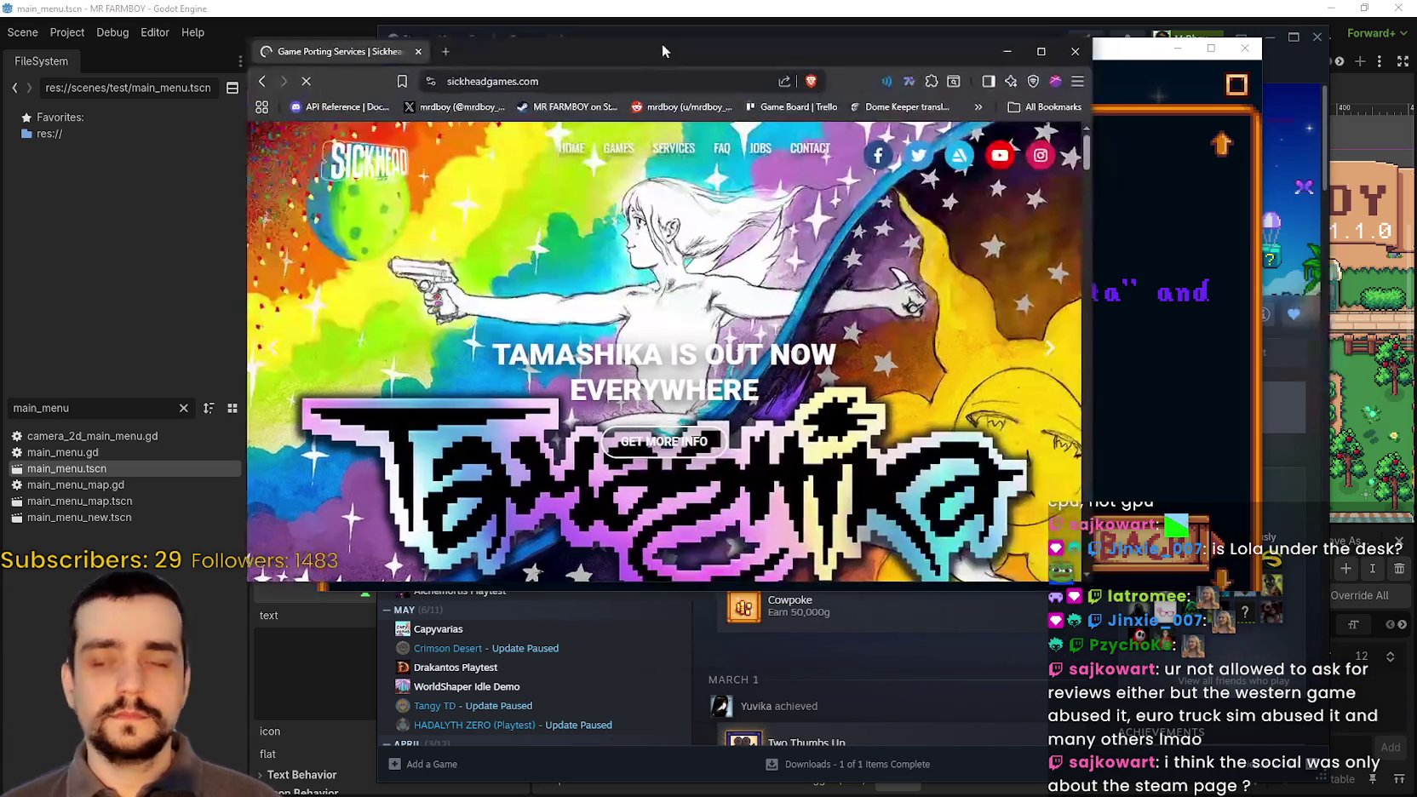
# - Cycle through the Games We've Ported carousel on sickheadgames.com
pyautogui.scroll(-5, 543, 397)
pyautogui.scroll(-4, 527, 380)
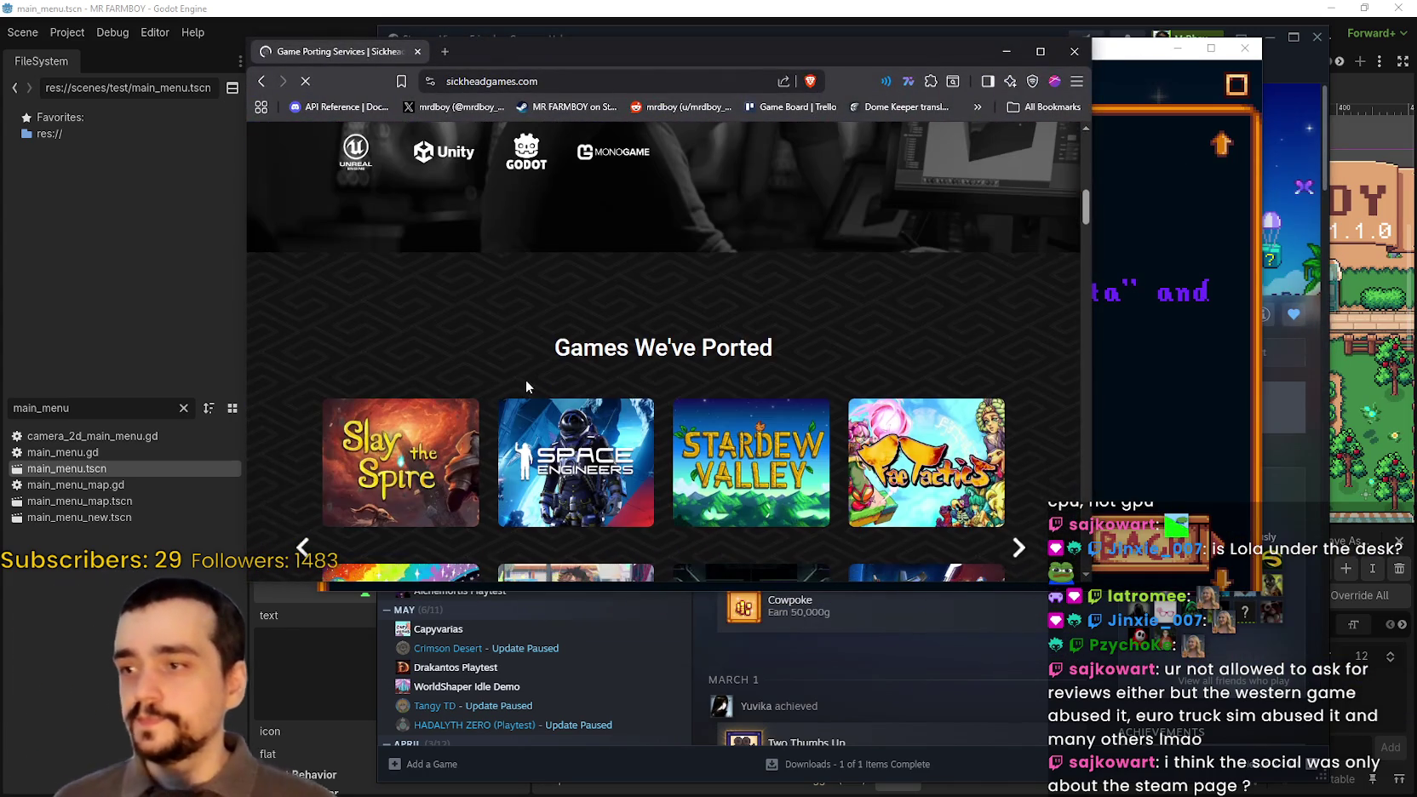
pyautogui.scroll(-2, 426, 370)
pyautogui.scroll(-1, 317, 390)
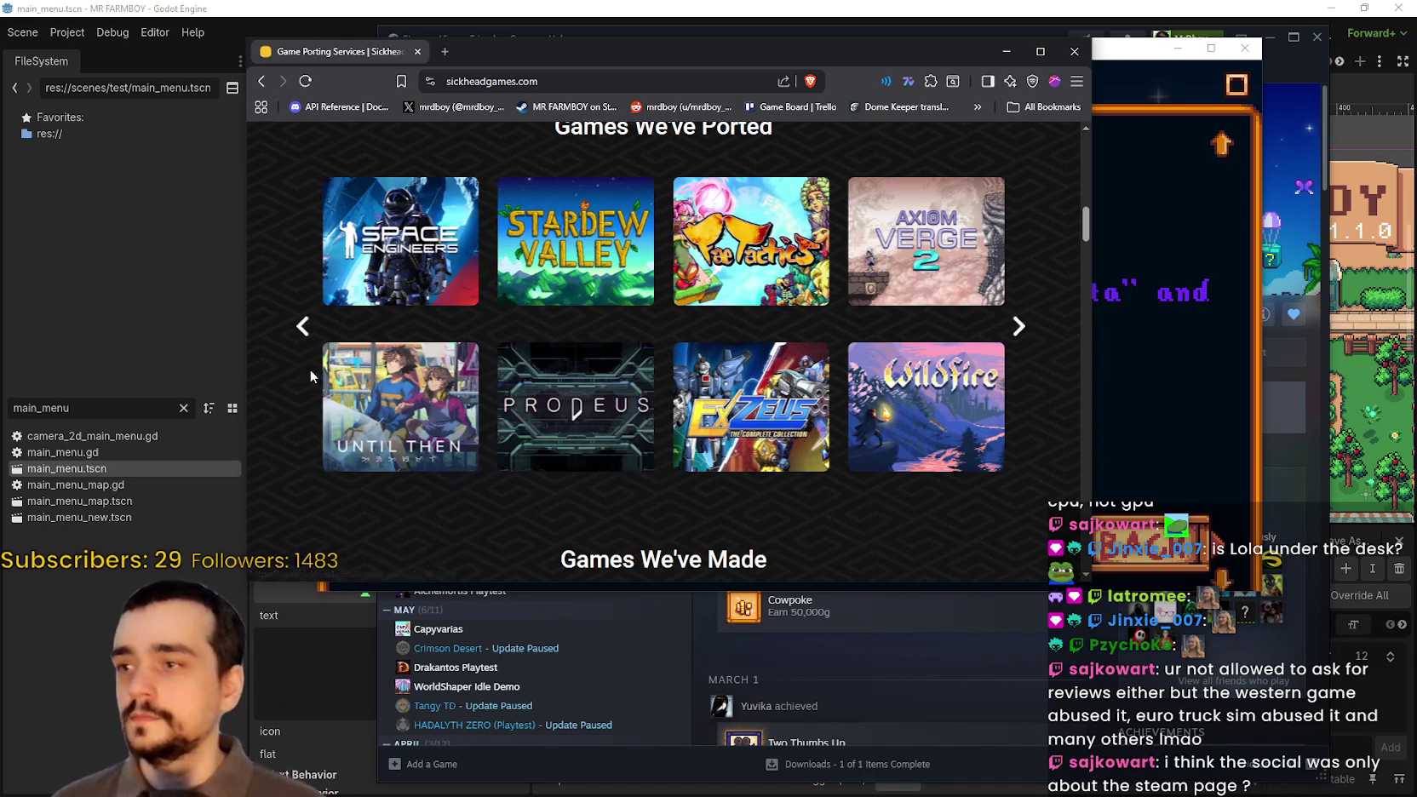
pyautogui.click(301, 328)
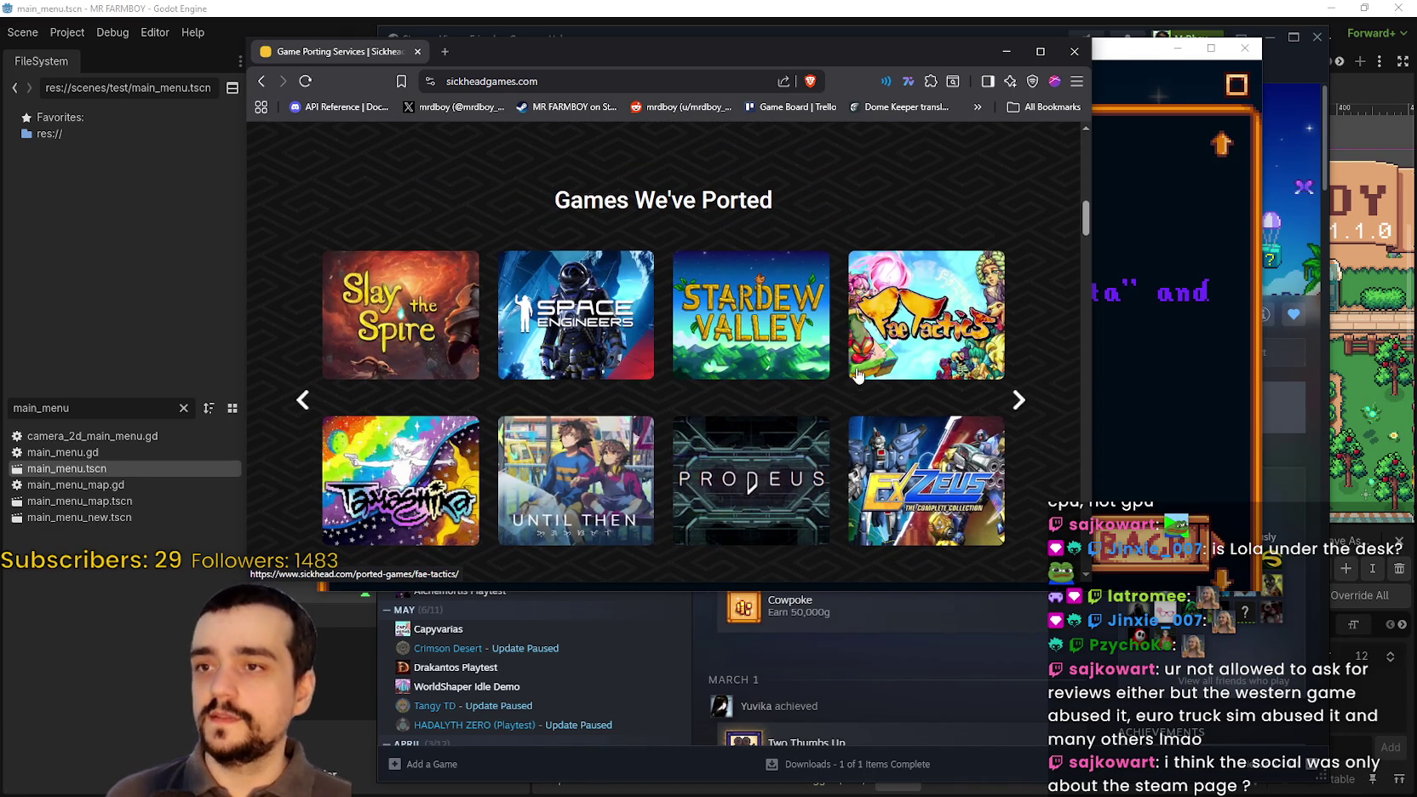
pyautogui.scroll(-2, 858, 349)
pyautogui.scroll(2, 858, 351)
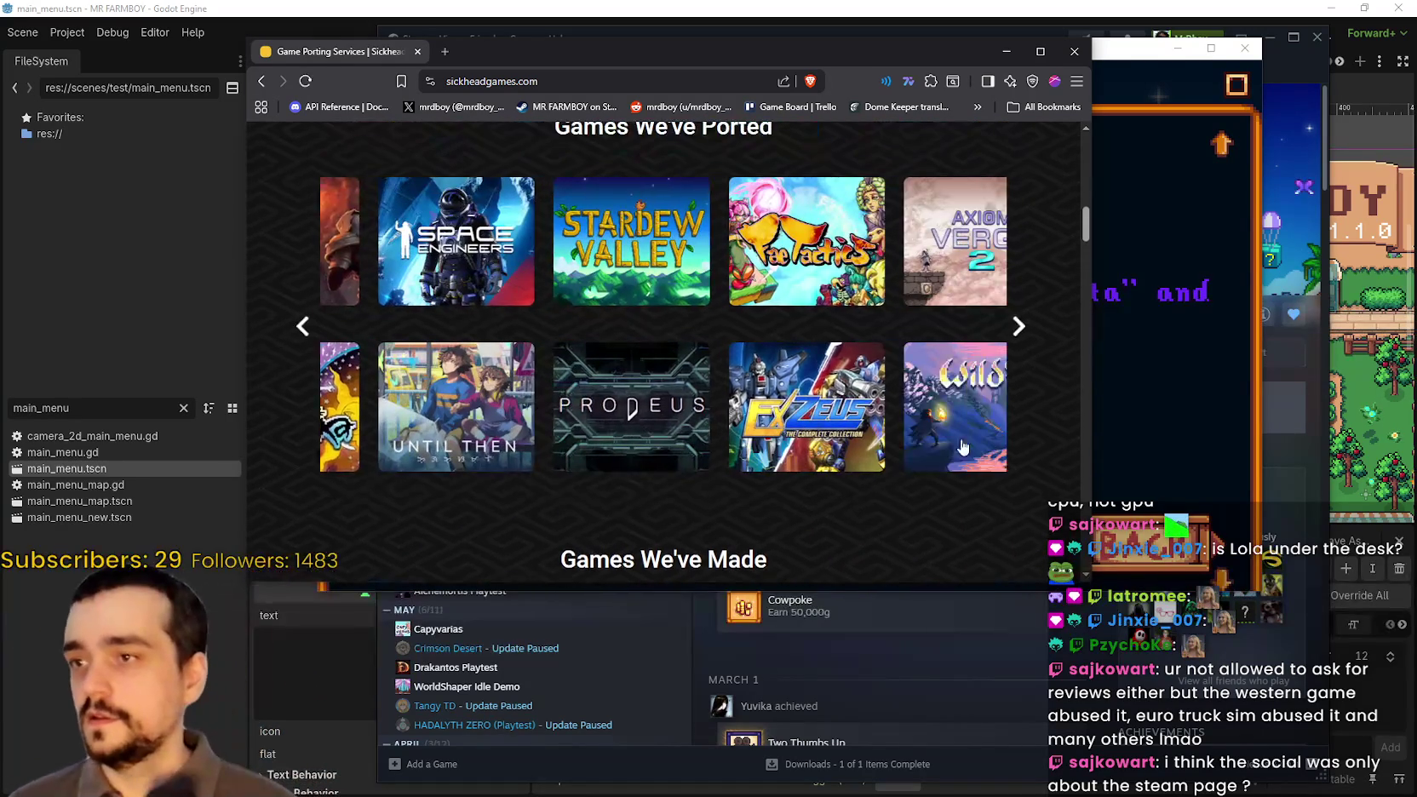
pyautogui.click(1019, 326)
pyautogui.click(1018, 328)
pyautogui.click(1018, 335)
pyautogui.click(1018, 335)
pyautogui.click(1018, 335)
pyautogui.click(1018, 335)
pyautogui.click(1018, 335)
pyautogui.click(1018, 335)
pyautogui.click(1019, 335)
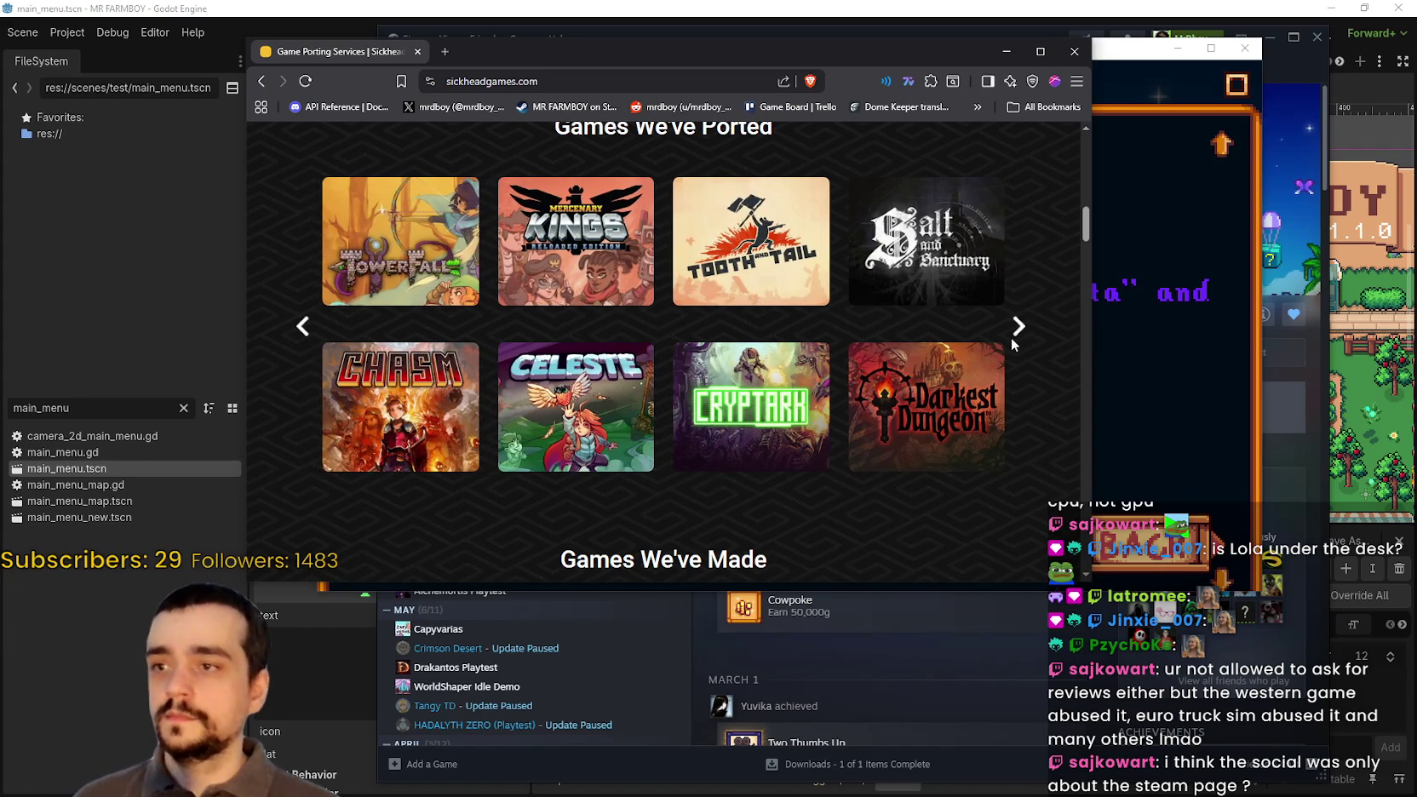
pyautogui.click(1019, 337)
pyautogui.click(1029, 341)
pyautogui.click(1029, 340)
pyautogui.click(1030, 341)
pyautogui.click(1031, 342)
pyautogui.click(1031, 345)
pyautogui.click(1032, 345)
pyautogui.click(1031, 346)
pyautogui.click(1031, 347)
pyautogui.click(1031, 347)
pyautogui.click(1030, 348)
pyautogui.click(1030, 349)
pyautogui.click(1030, 349)
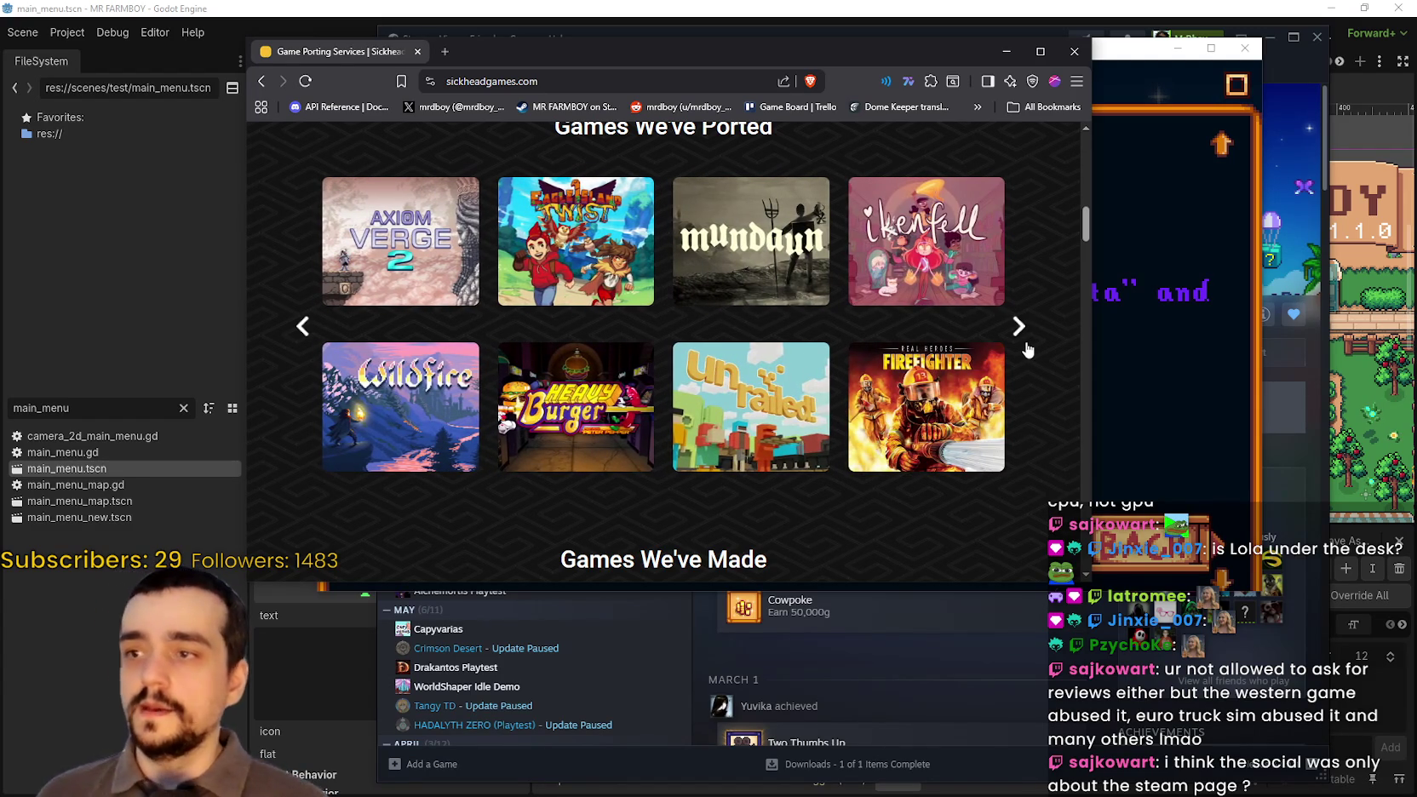
pyautogui.click(1020, 345)
pyautogui.click(1021, 344)
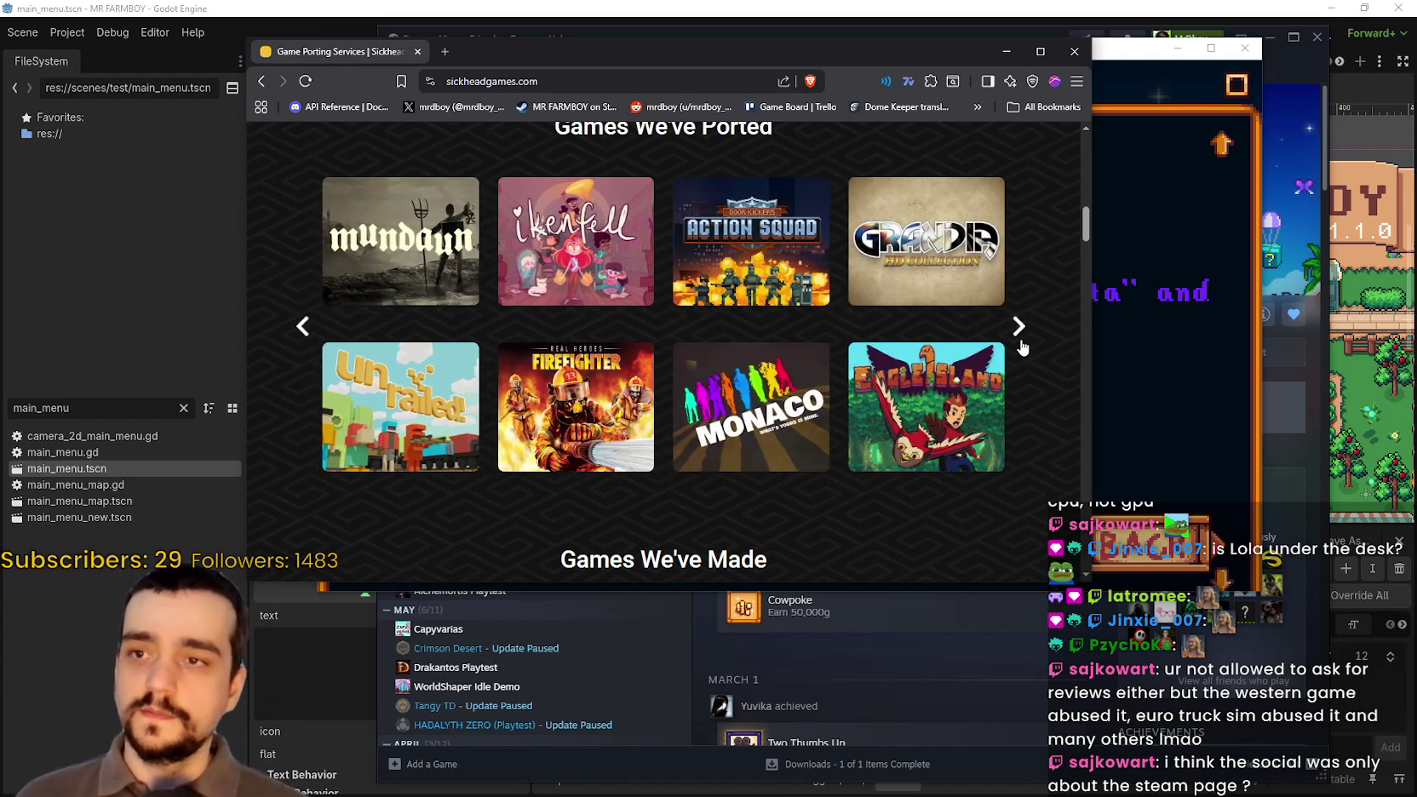
pyautogui.click(1021, 345)
pyautogui.click(1021, 345)
pyautogui.click(1021, 345)
pyautogui.click(1021, 344)
pyautogui.click(1021, 344)
pyautogui.click(1022, 345)
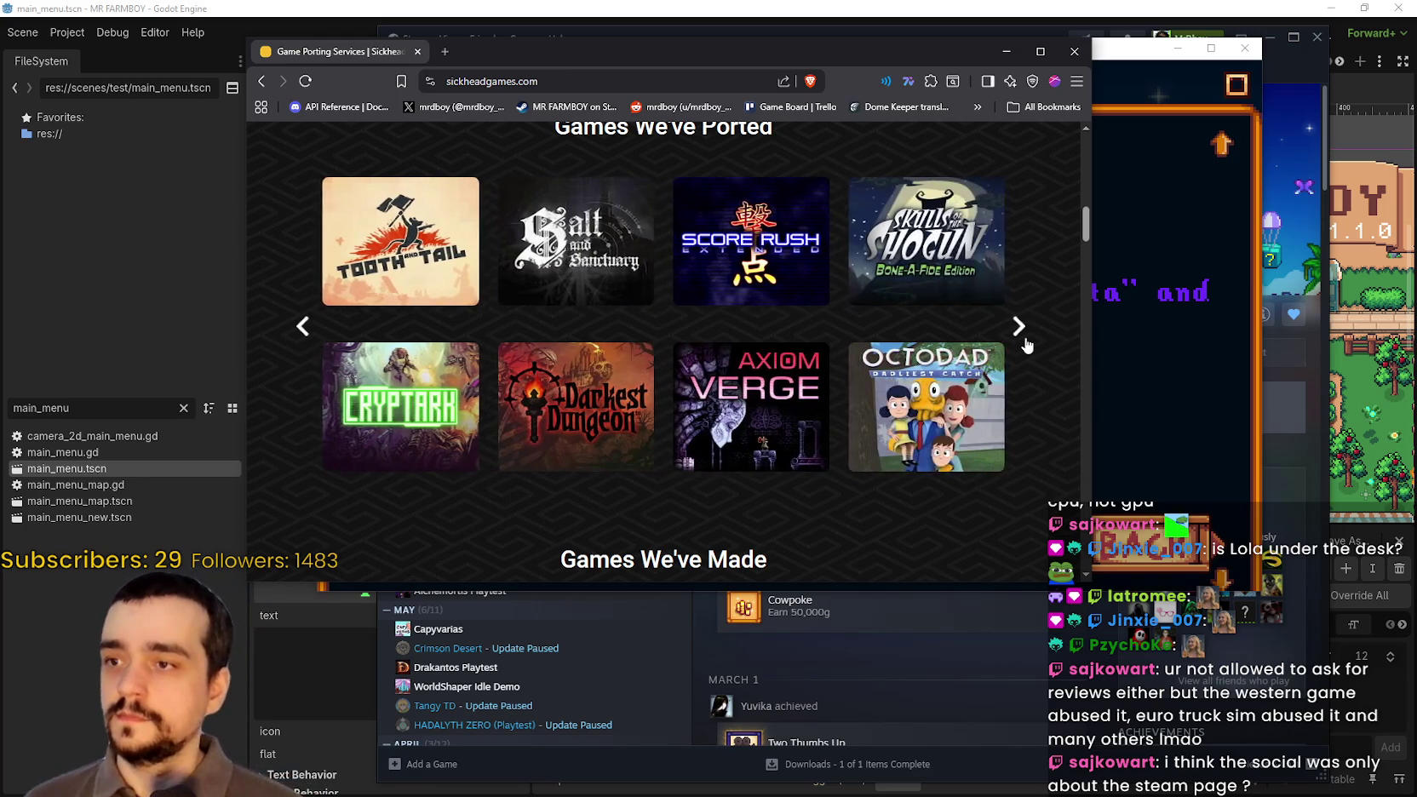
pyautogui.click(1024, 345)
pyautogui.click(1022, 344)
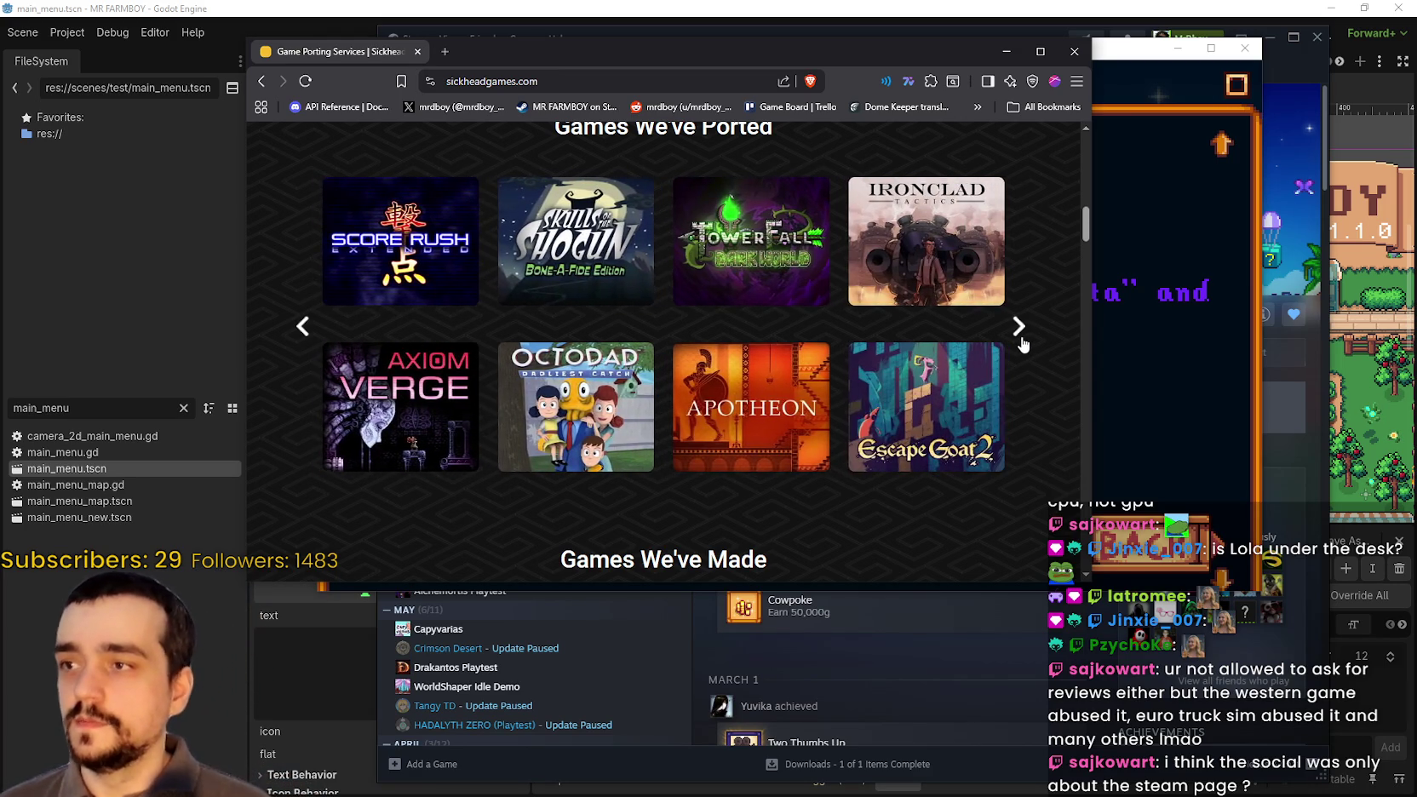
pyautogui.click(1022, 346)
pyautogui.click(1022, 347)
pyautogui.click(1021, 349)
# - Cycle through the Games We've Made carousel
pyautogui.scroll(-3, 480, 418)
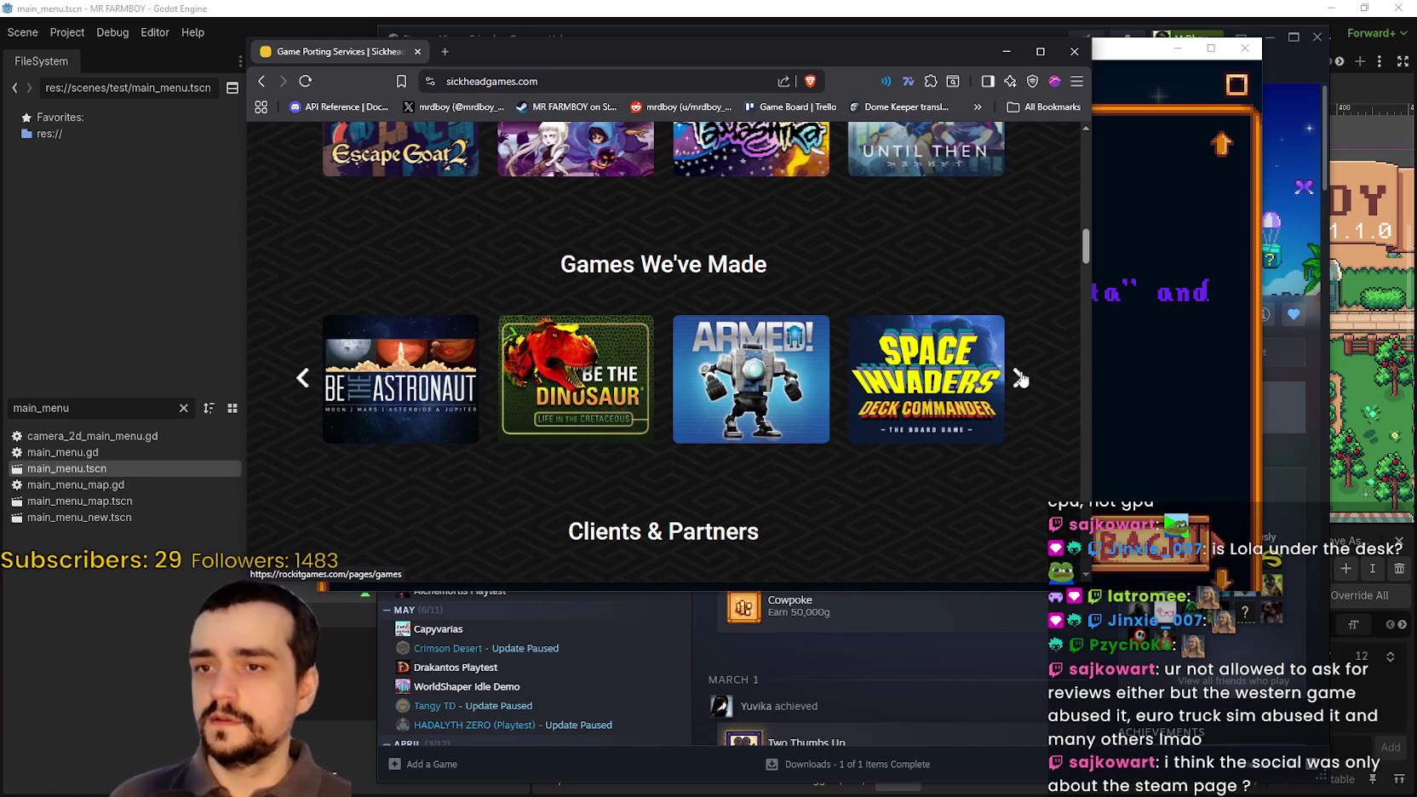
pyautogui.click(1019, 378)
pyautogui.click(1019, 378)
pyautogui.click(1020, 378)
pyautogui.click(1020, 378)
pyautogui.click(1020, 378)
pyautogui.click(1020, 378)
pyautogui.click(1020, 378)
pyautogui.click(1020, 378)
# - Scroll over the rest of the Sickhead Games page, then bring back the Stardew Valley credits
pyautogui.scroll(-4, 824, 340)
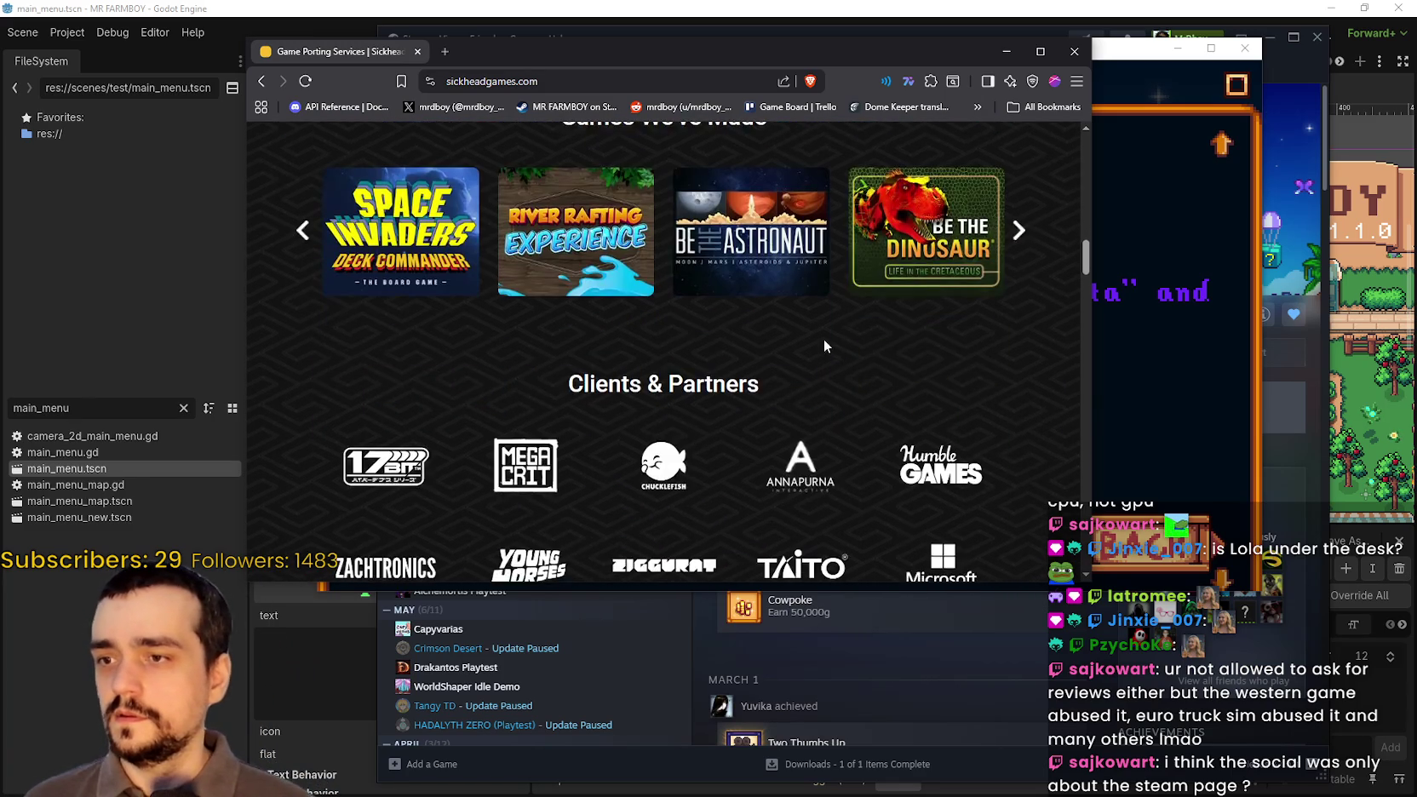
pyautogui.scroll(6, 820, 329)
pyautogui.scroll(10, 826, 333)
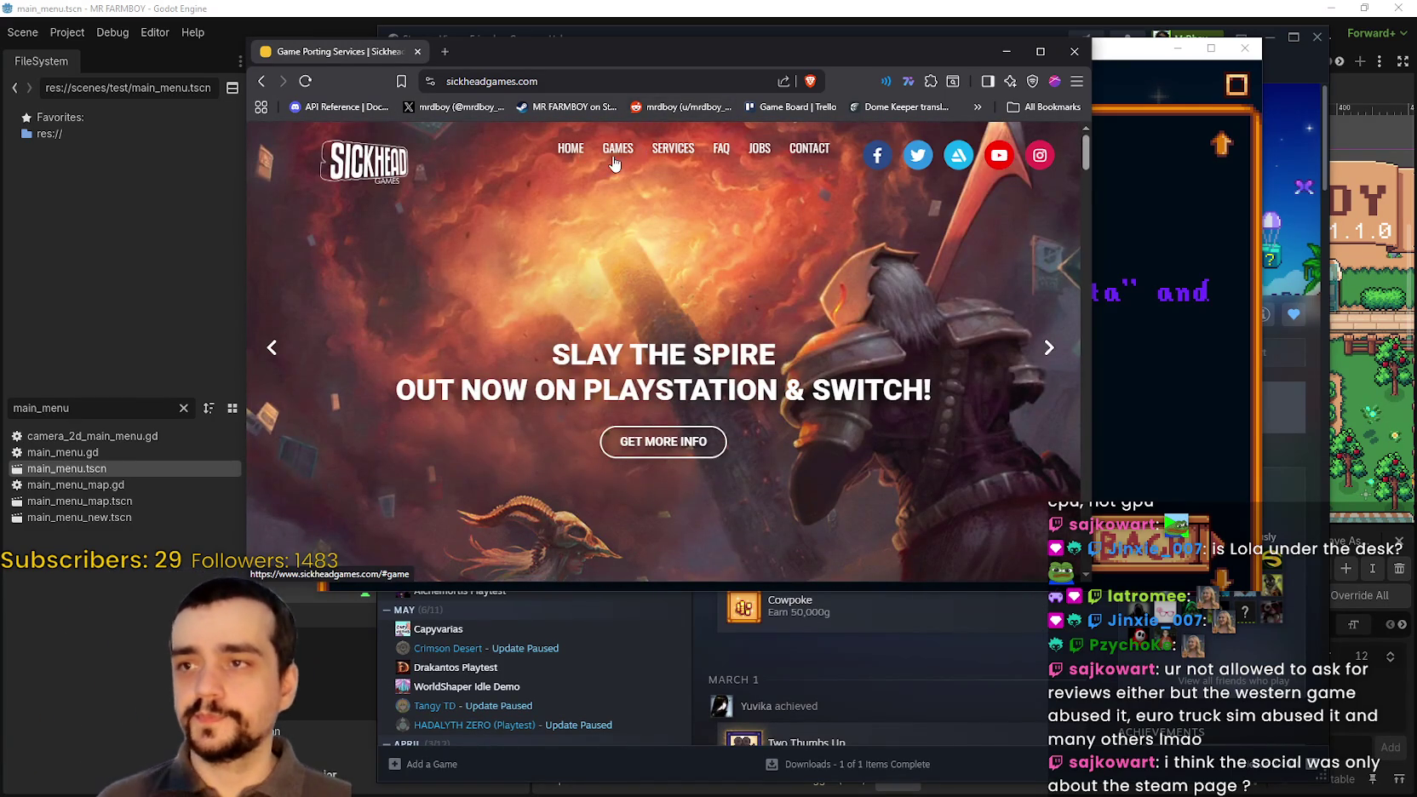
pyautogui.scroll(-10, 643, 451)
pyautogui.scroll(-5, 642, 452)
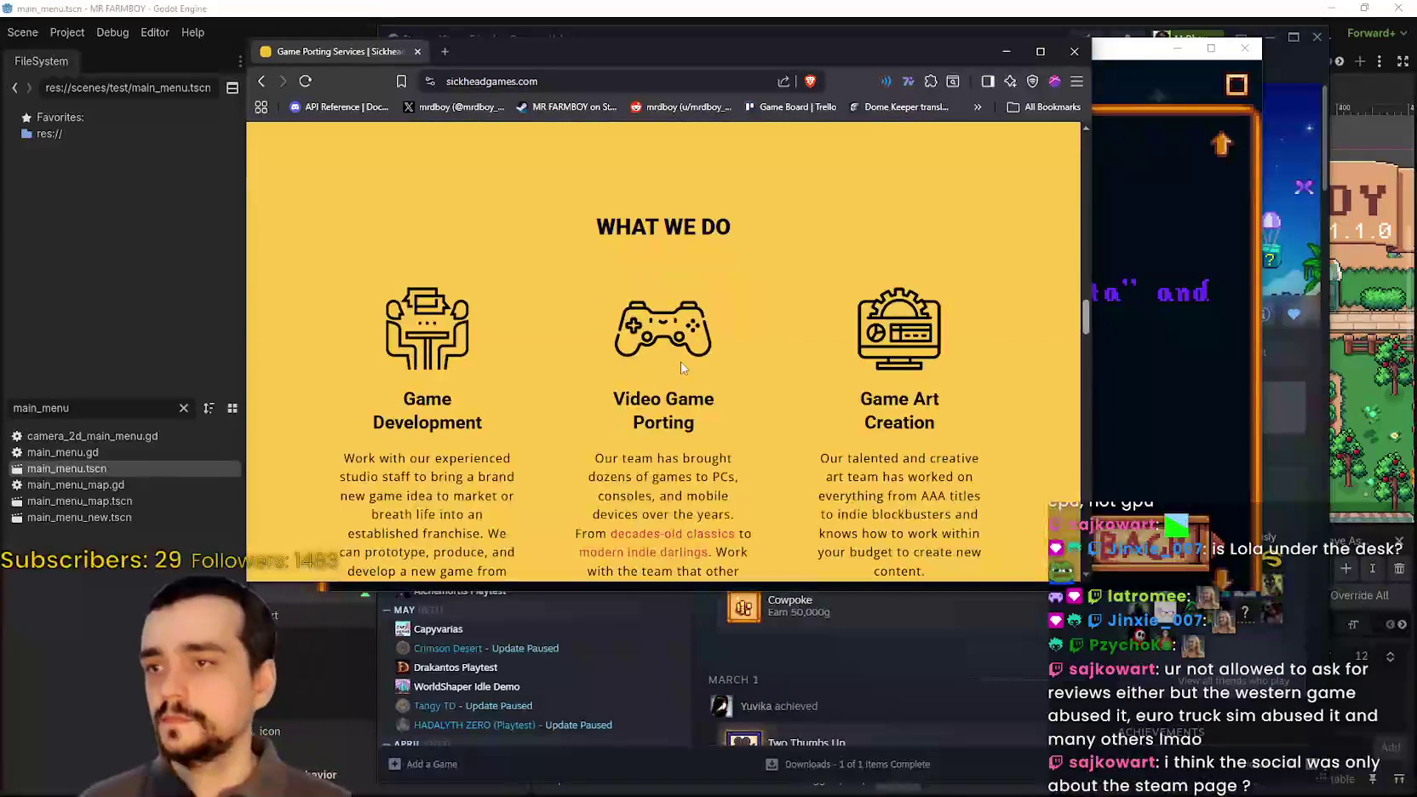
pyautogui.scroll(-3, 907, 390)
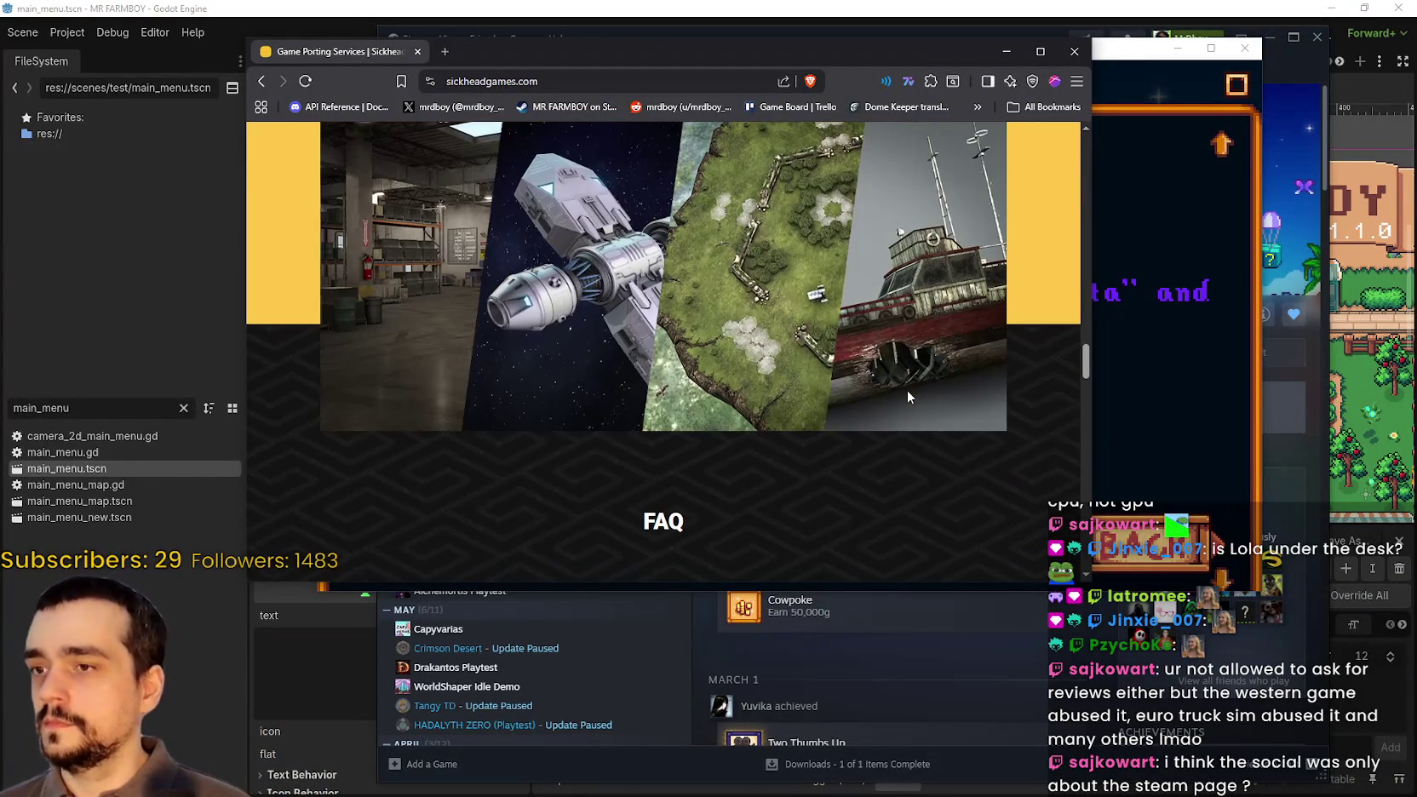
pyautogui.click(1107, 49)
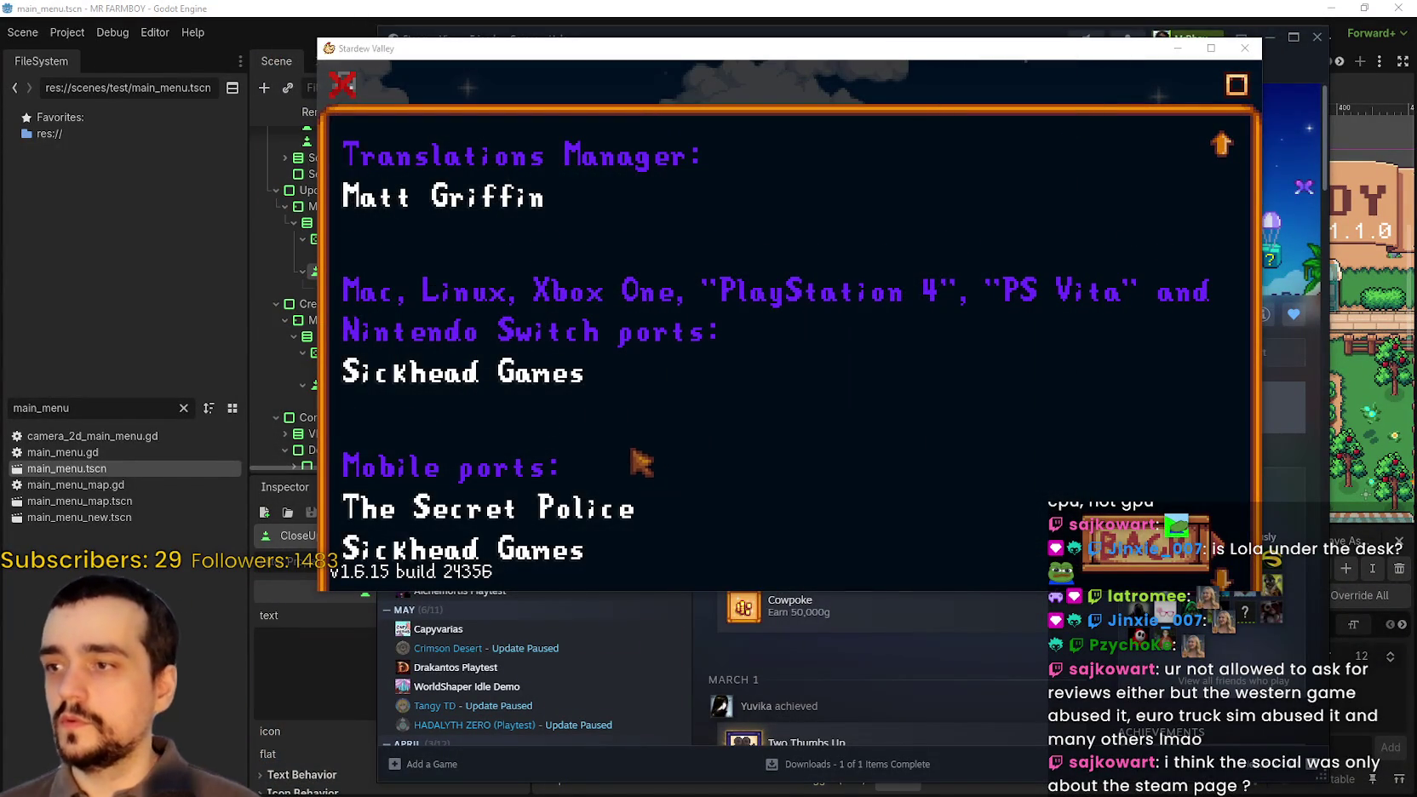
# - Scroll the Stardew Valley credits to 'Thank you for playing' under News & Community, then minimize the game
pyautogui.scroll(-8, 642, 461)
pyautogui.scroll(-10, 566, 415)
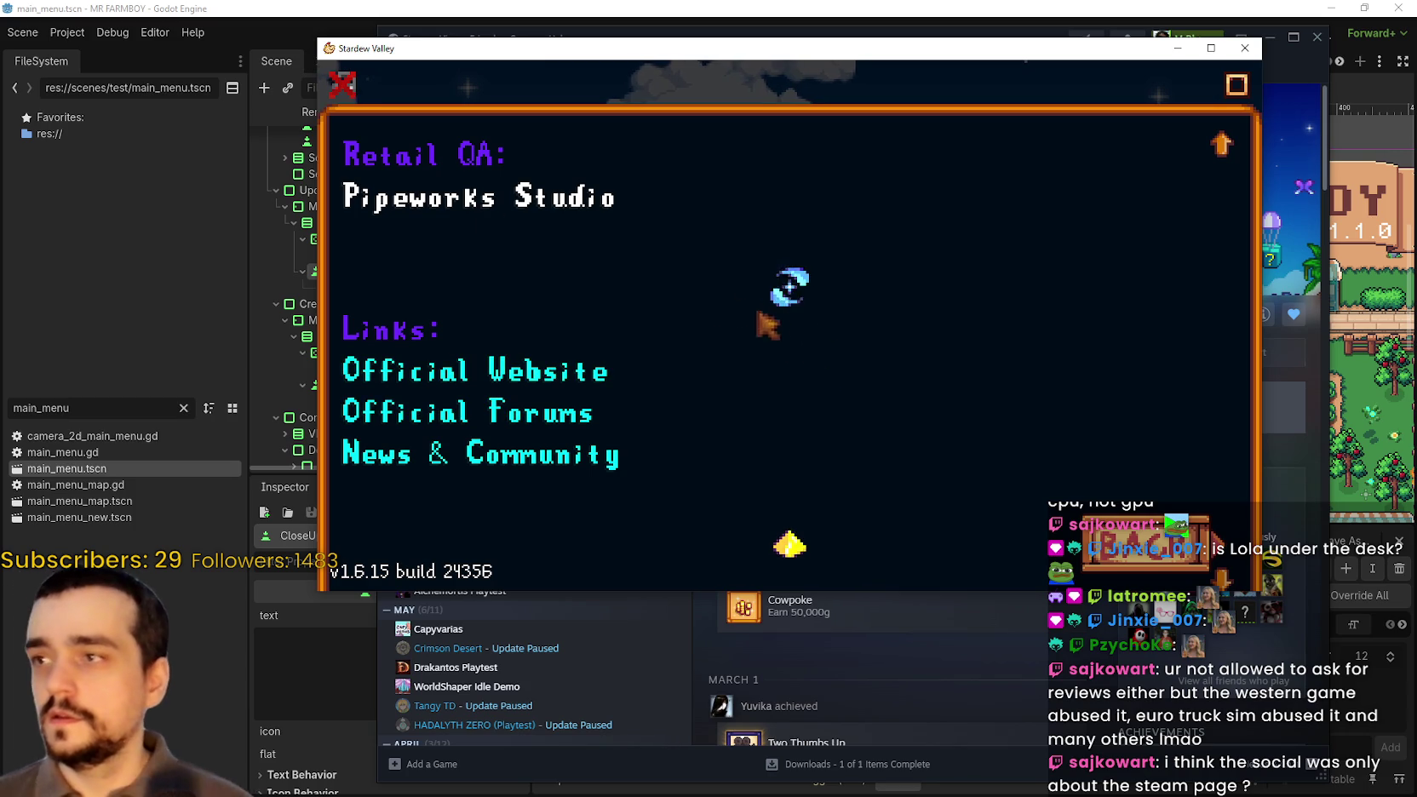
pyautogui.scroll(-4, 380, 367)
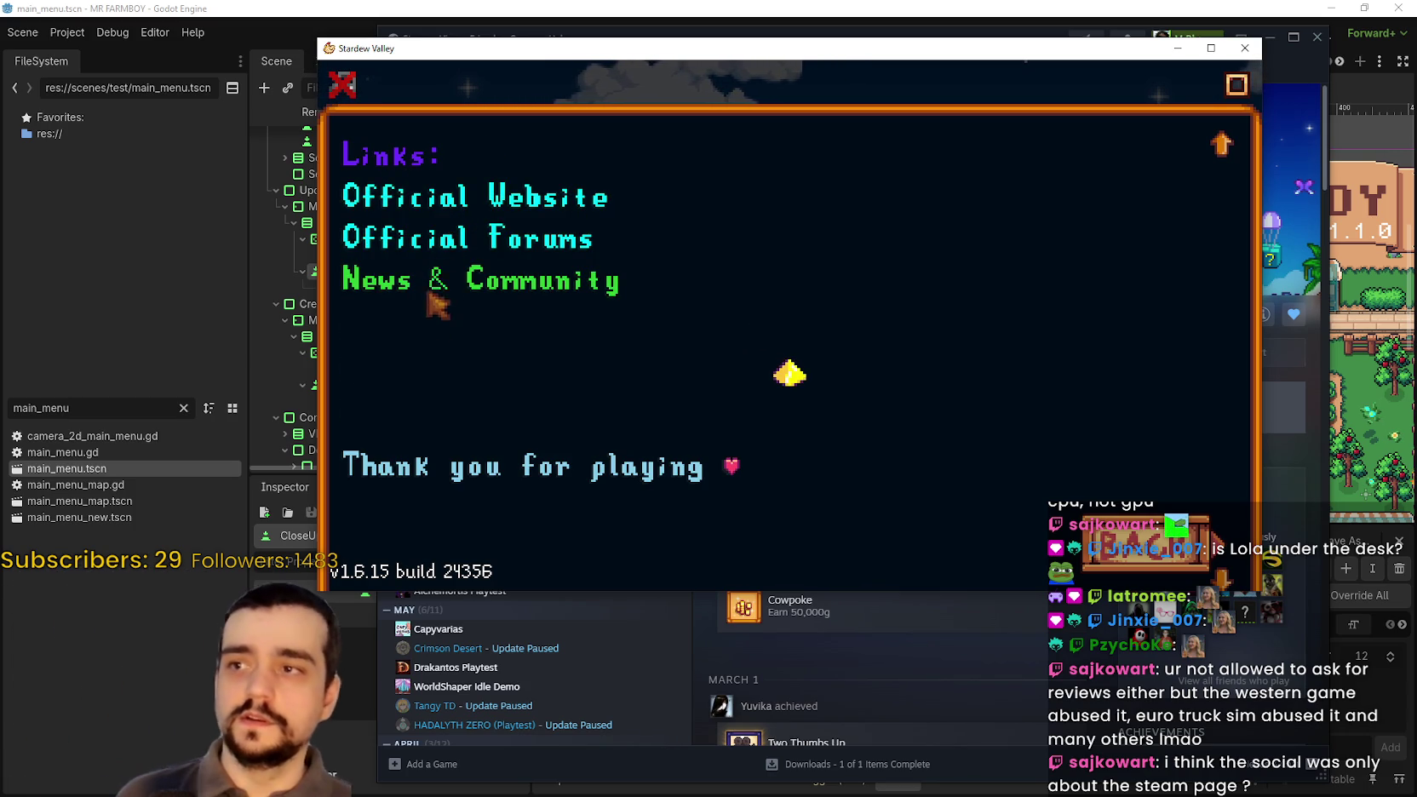
pyautogui.scroll(-5, 438, 339)
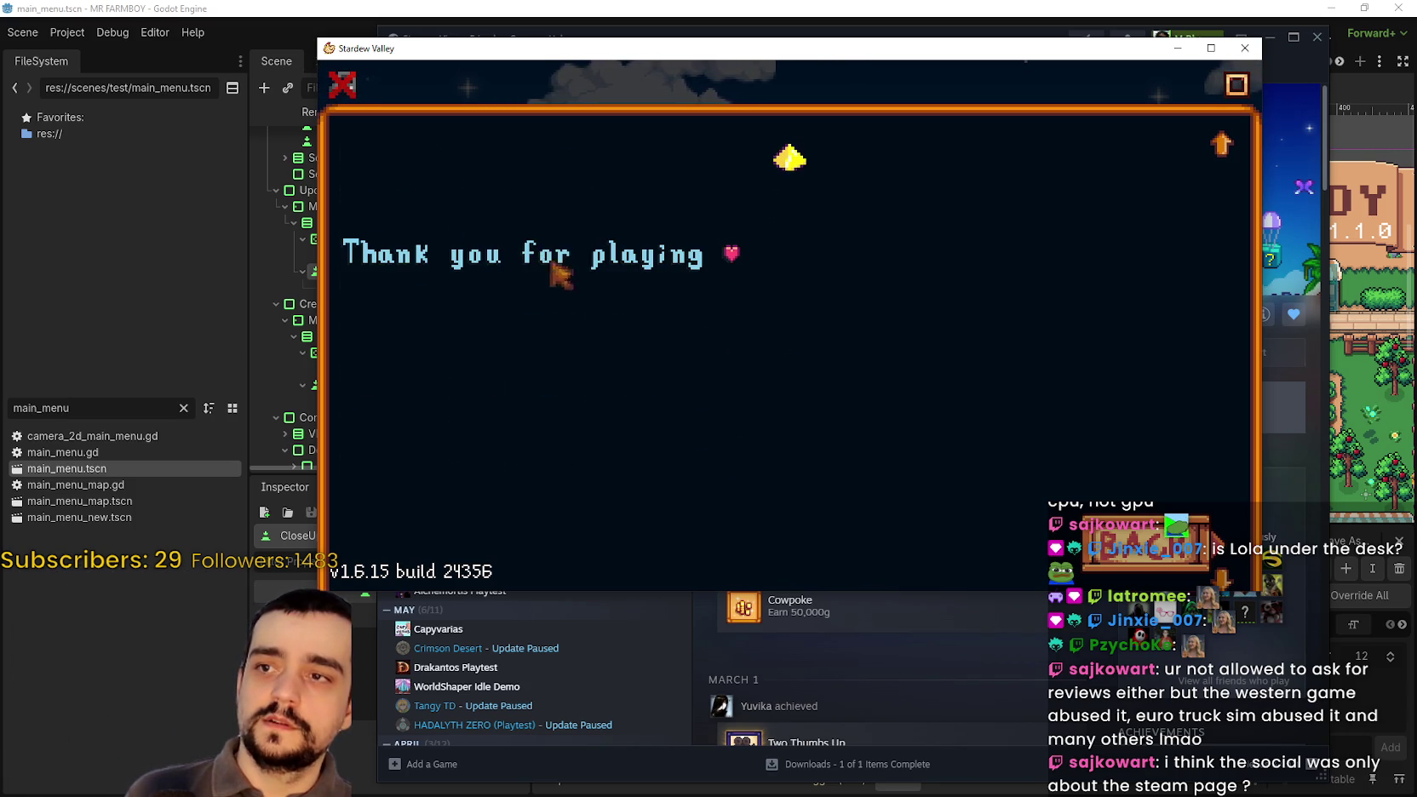
pyautogui.scroll(-2, 554, 255)
pyautogui.scroll(7, 558, 383)
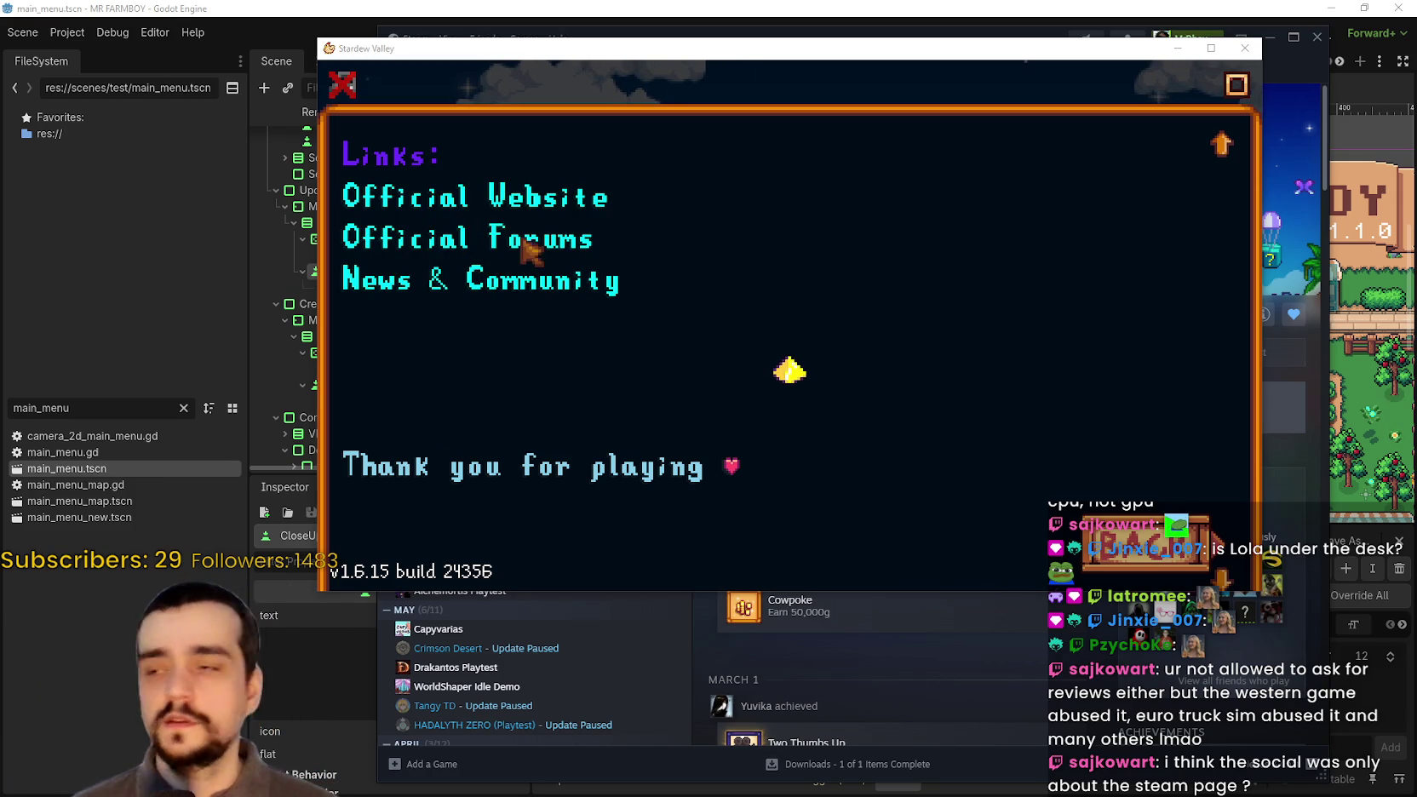
pyautogui.scroll(2, 538, 298)
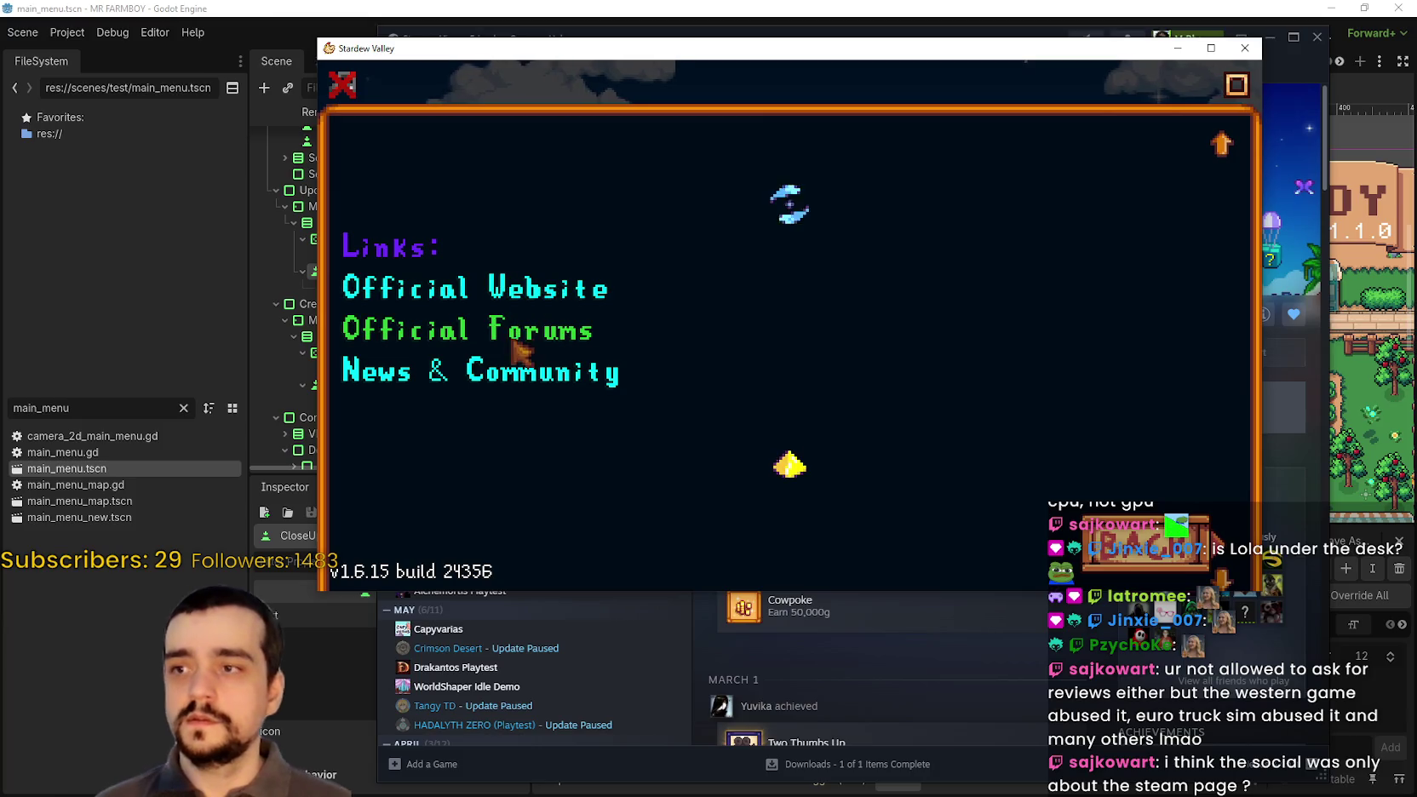
pyautogui.scroll(4, 819, 386)
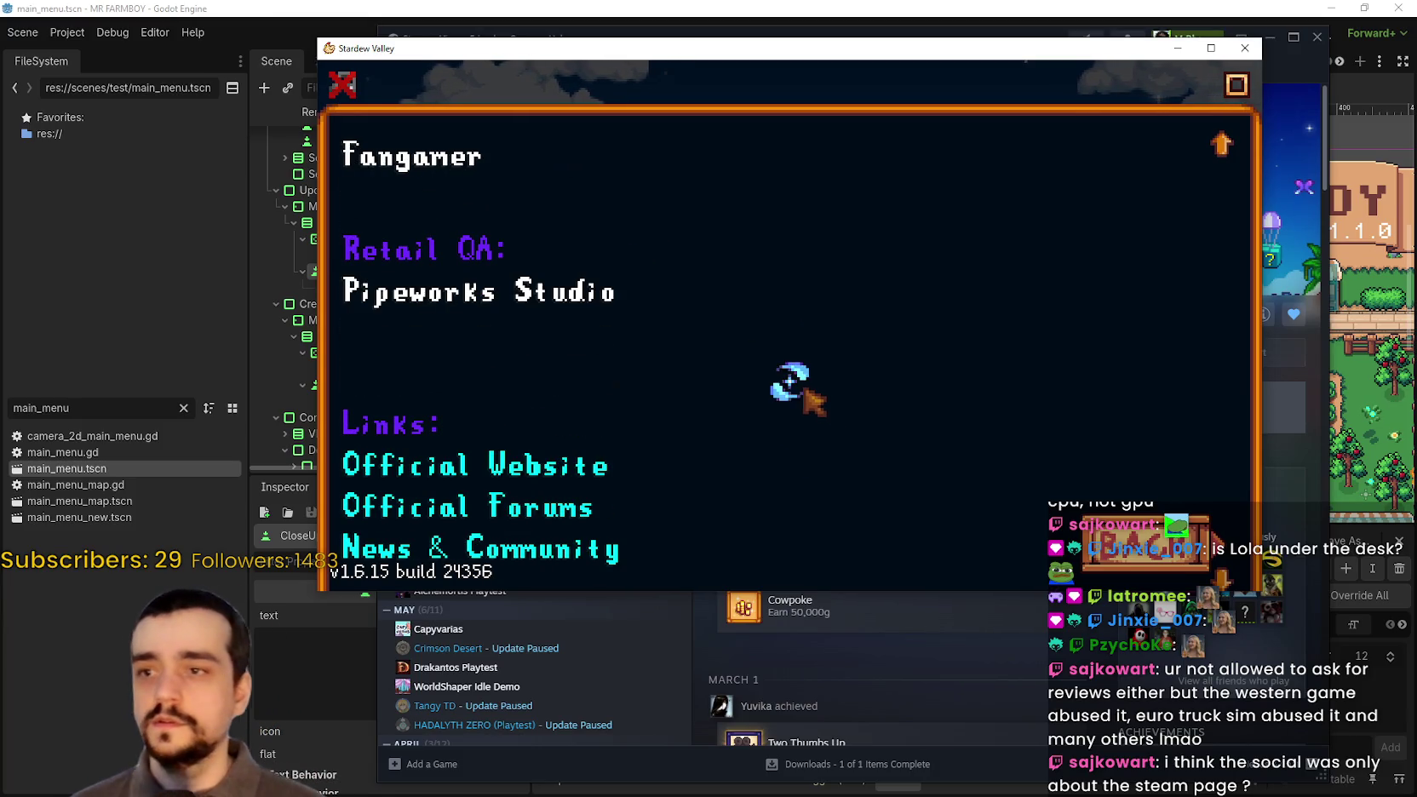
pyautogui.scroll(-10, 851, 452)
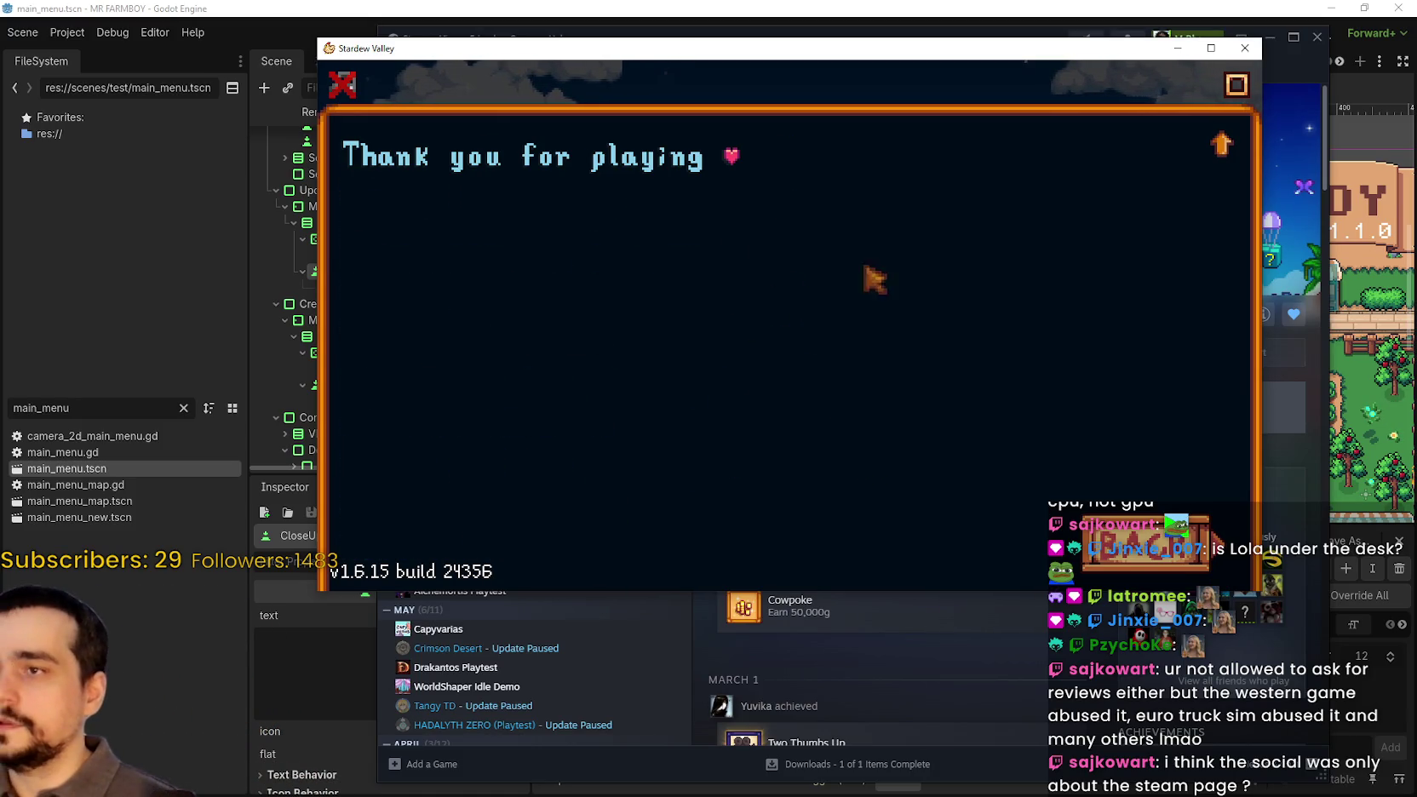
pyautogui.scroll(4, 1167, 173)
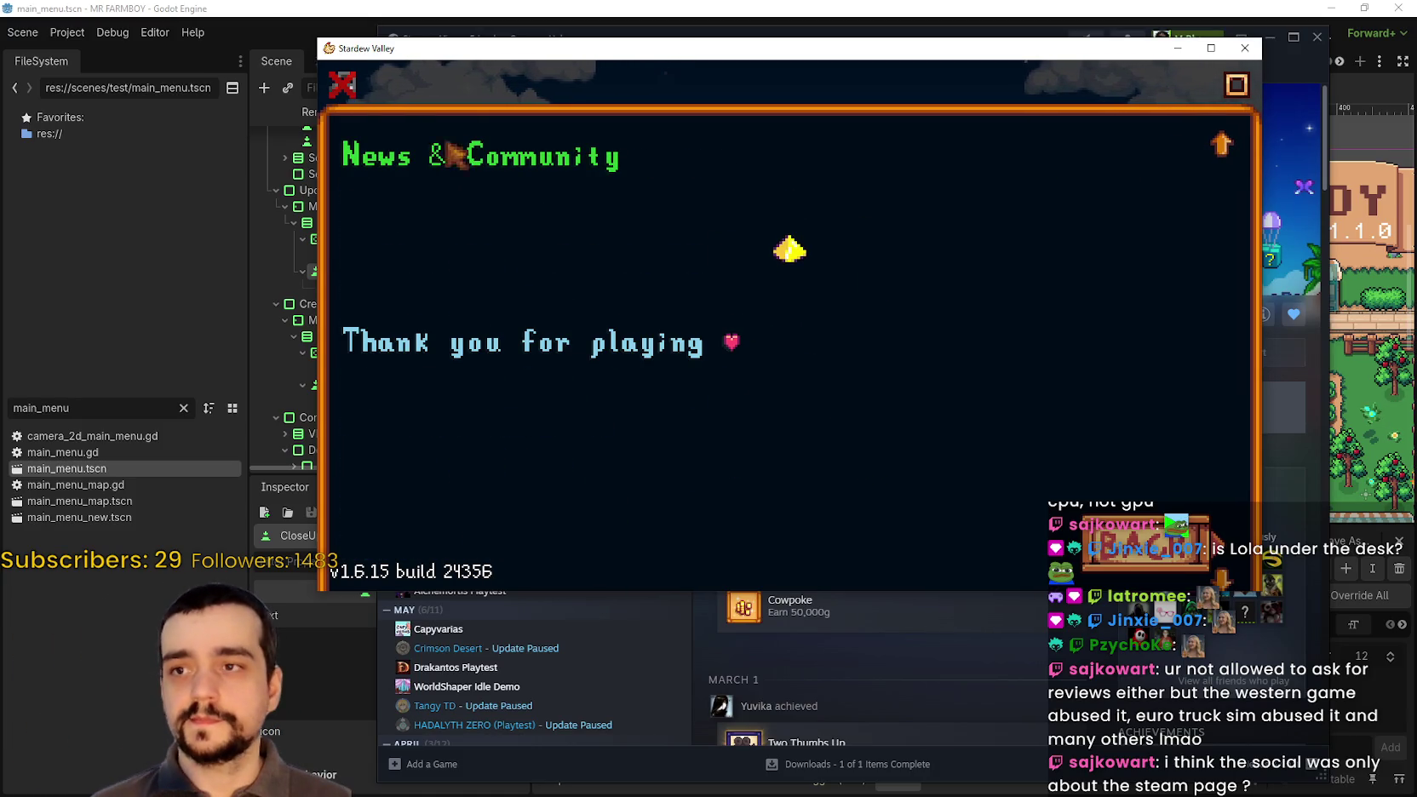
pyautogui.click(1178, 48)
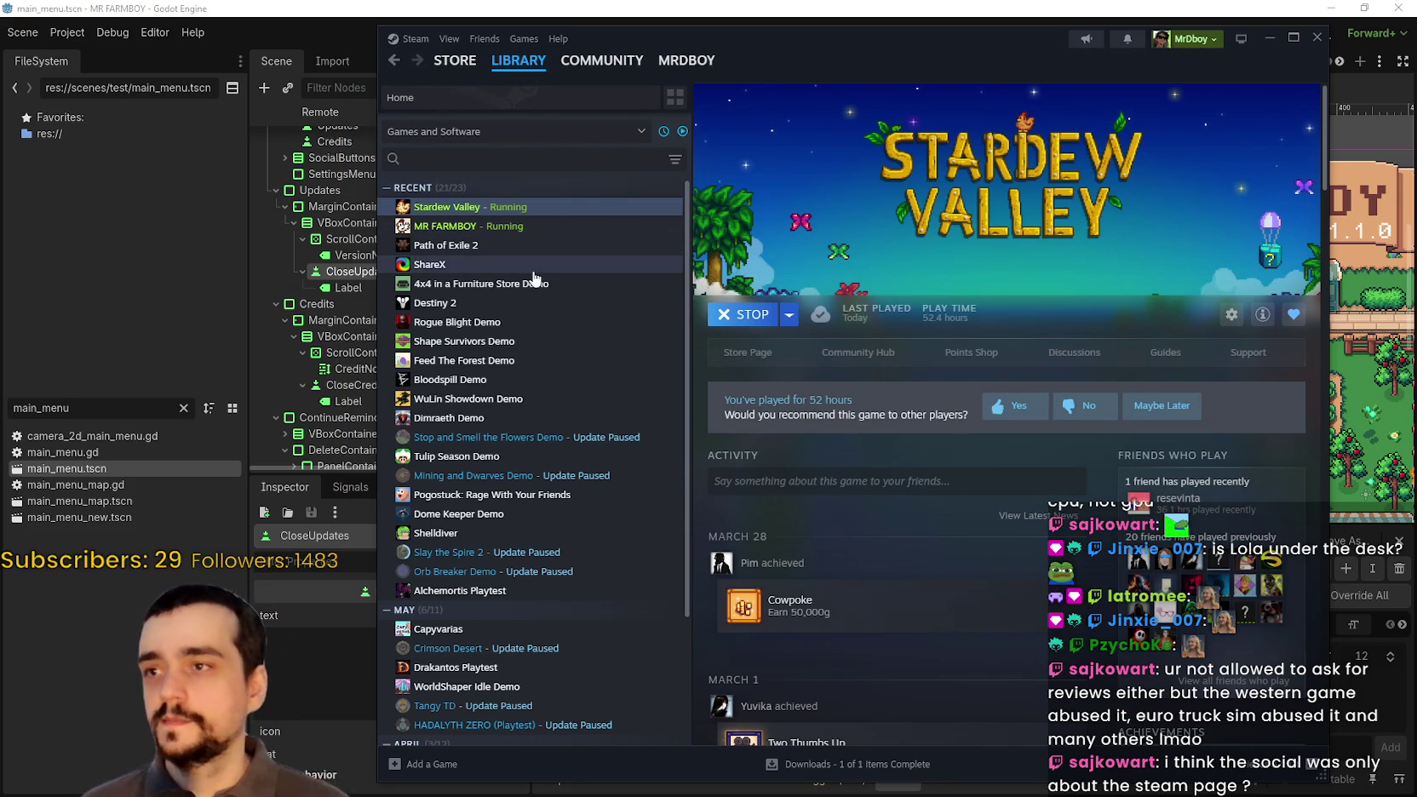
# - Look over the Dimraeth Demo and Tulip Season Demo pages in the Steam library
pyautogui.click(579, 417)
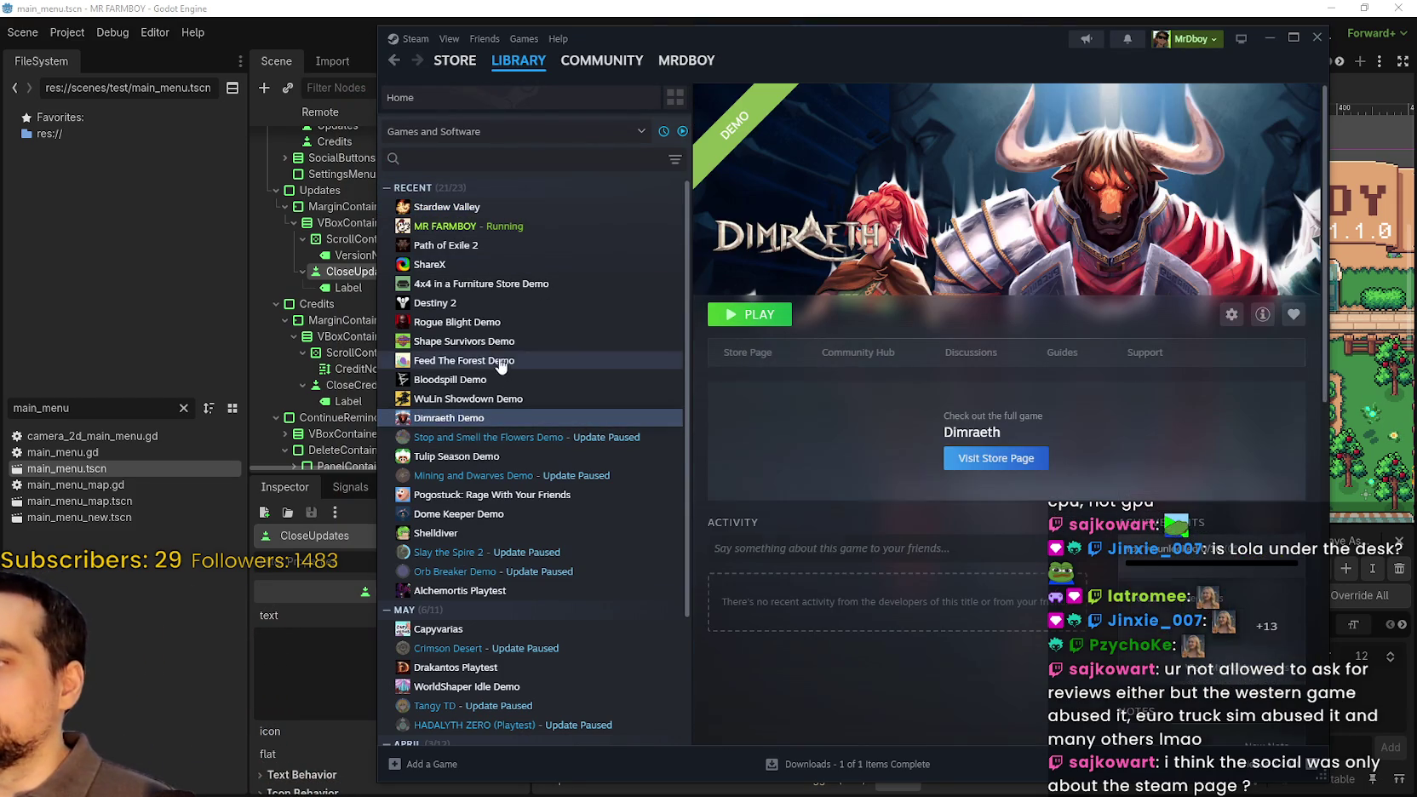
pyautogui.click(456, 456)
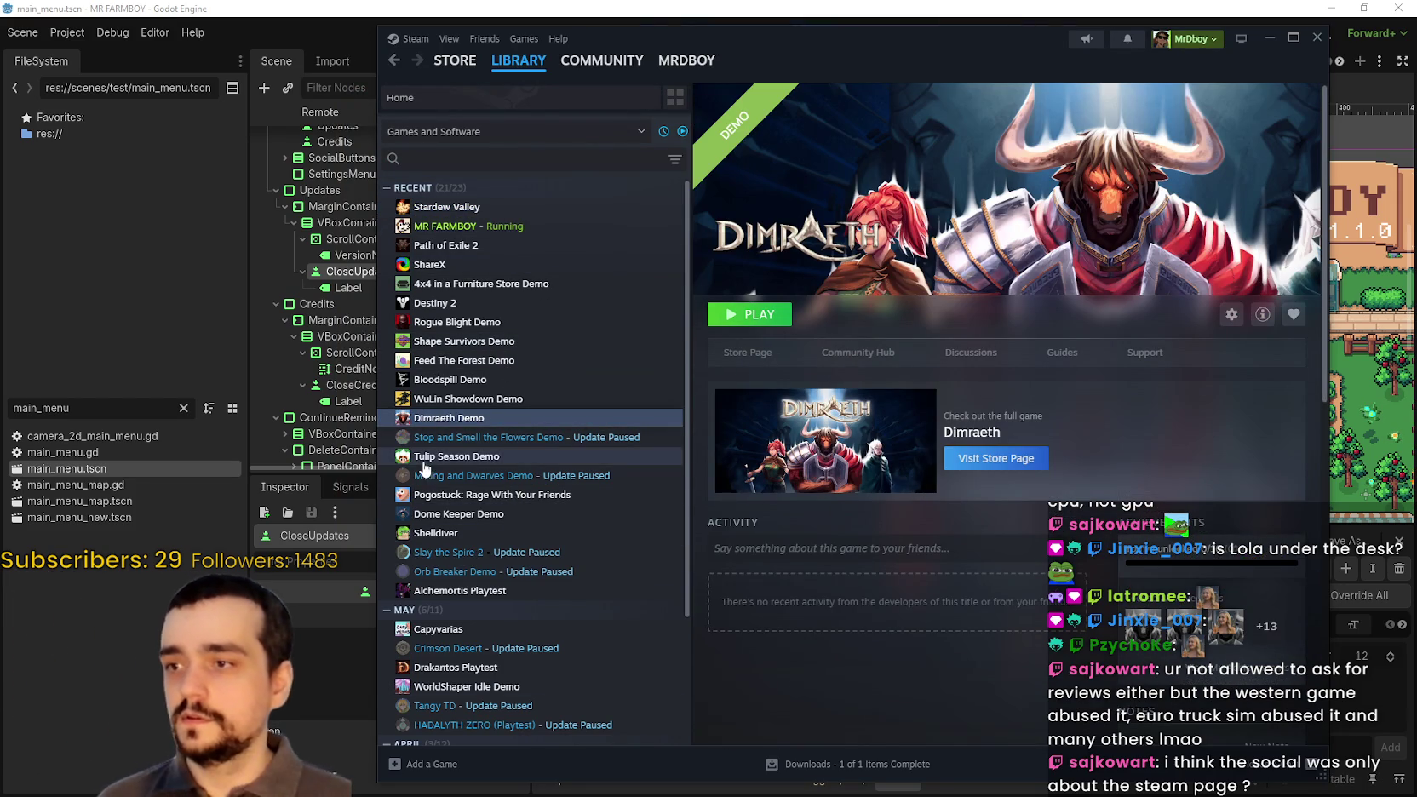
pyautogui.scroll(-1, 442, 597)
pyautogui.scroll(-2, 442, 597)
pyautogui.scroll(3, 458, 622)
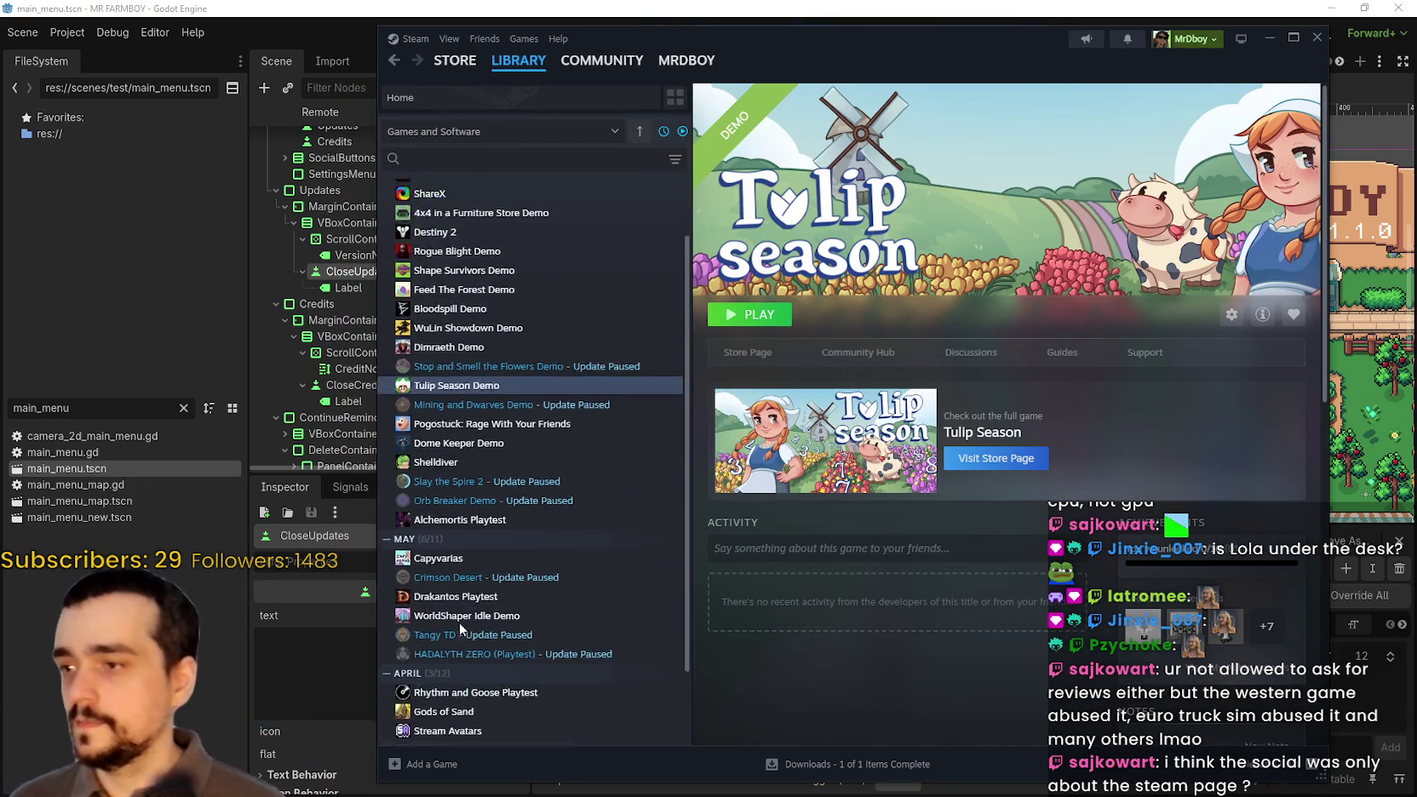
# - Search the library for 'dome' and launch the Dome Keeper Demo
pyautogui.click(489, 158)
pyautogui.write('do')
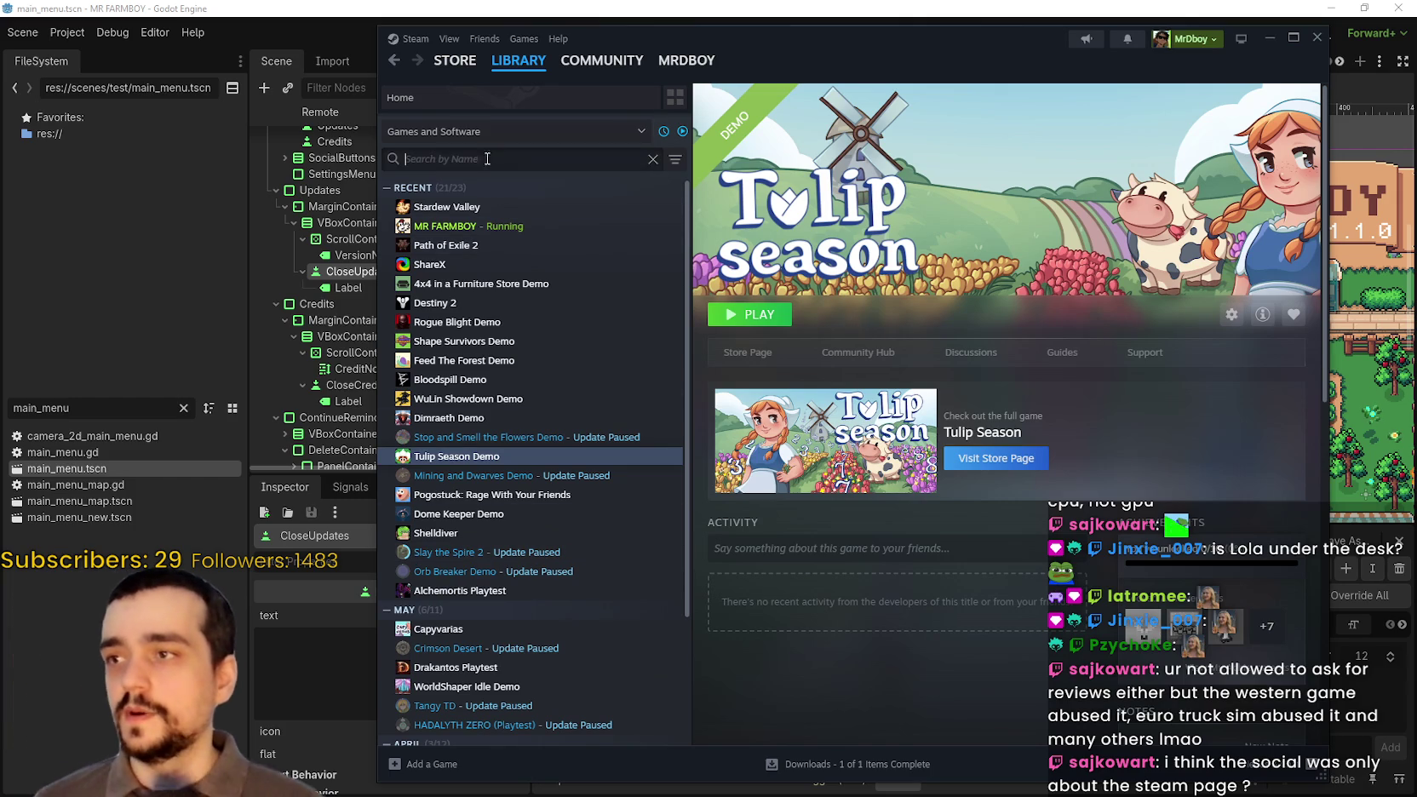
pyautogui.write('me')
pyautogui.click(562, 207)
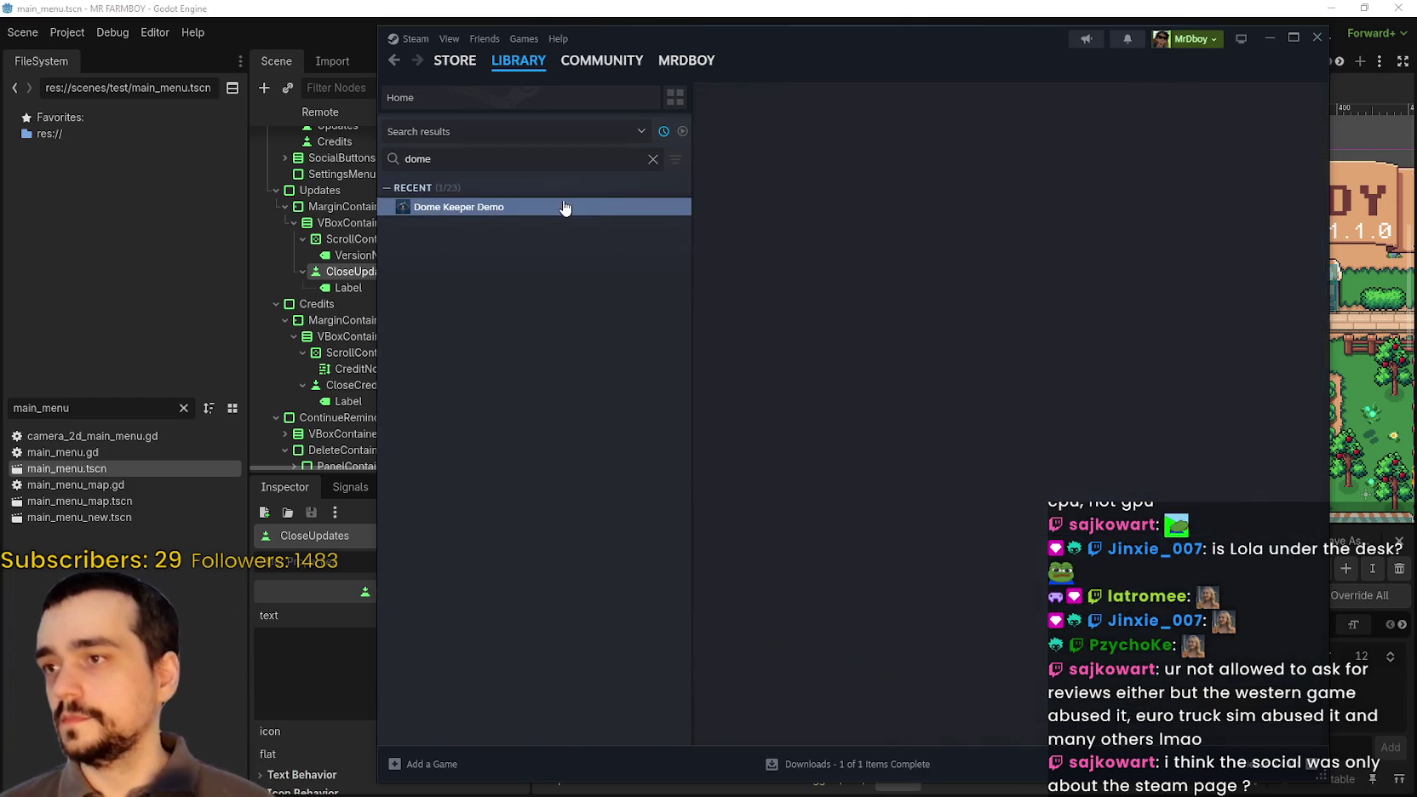
pyautogui.click(761, 316)
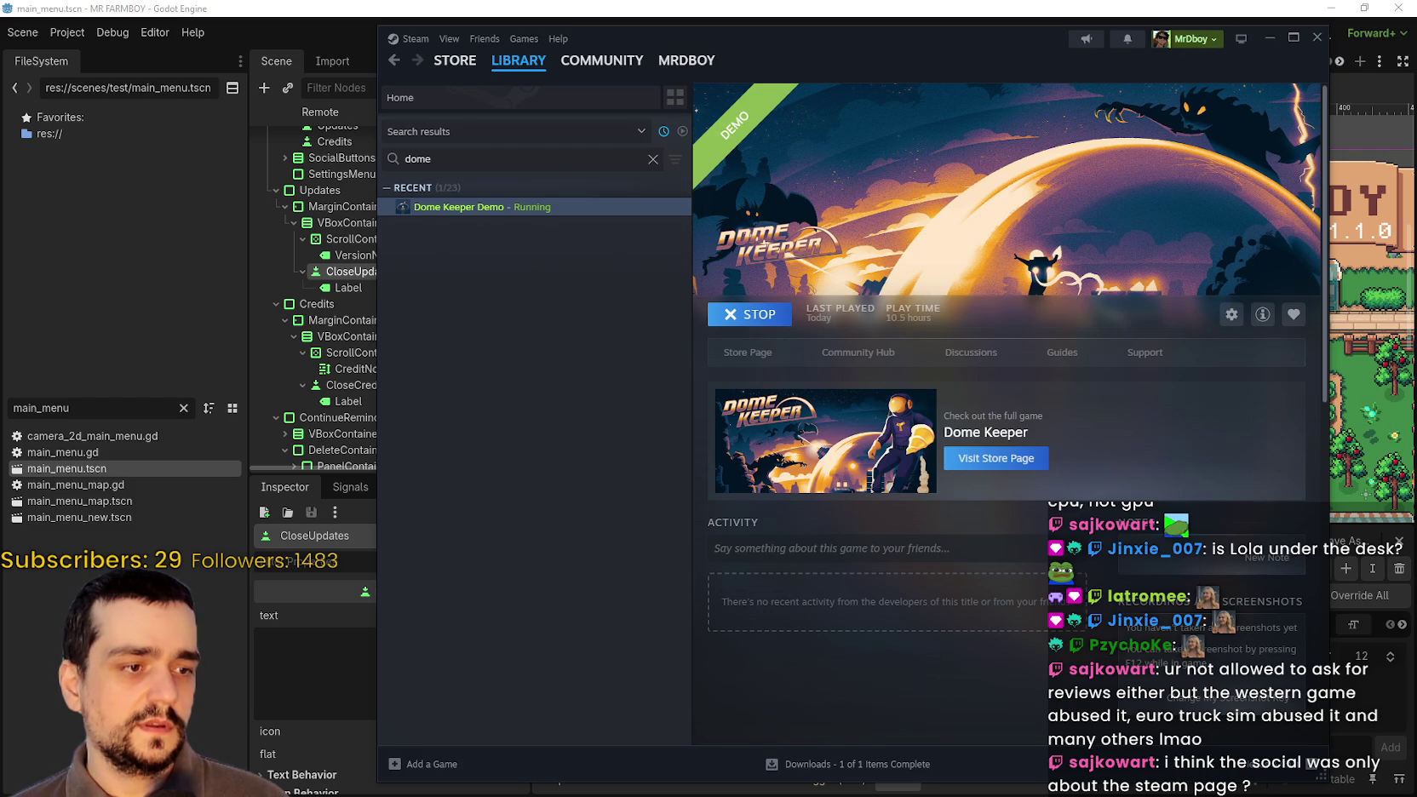
# - Toggle the desktop with Win+D and move the Dome Keeper window fully onto the screen
pyautogui.press('super+d')
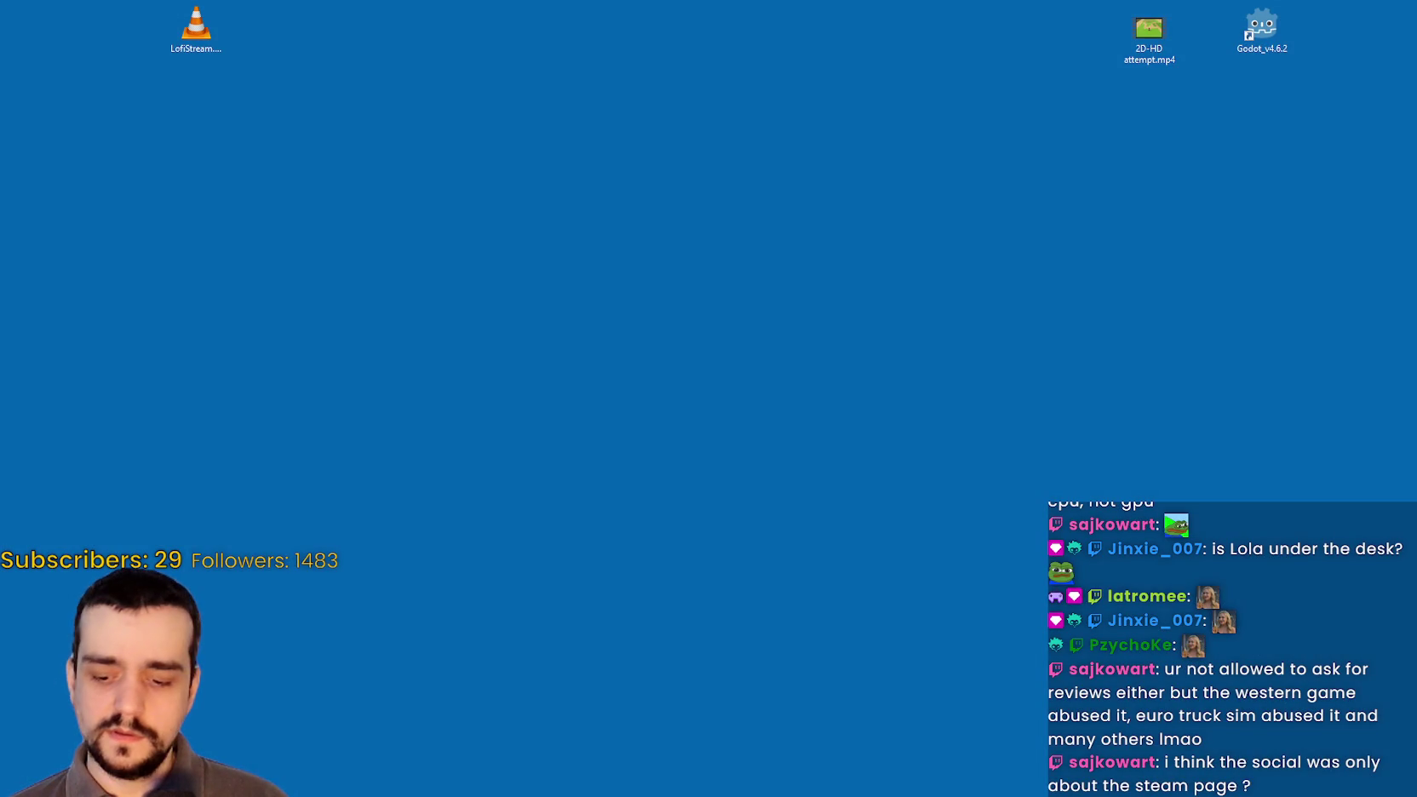
pyautogui.press('super+d')
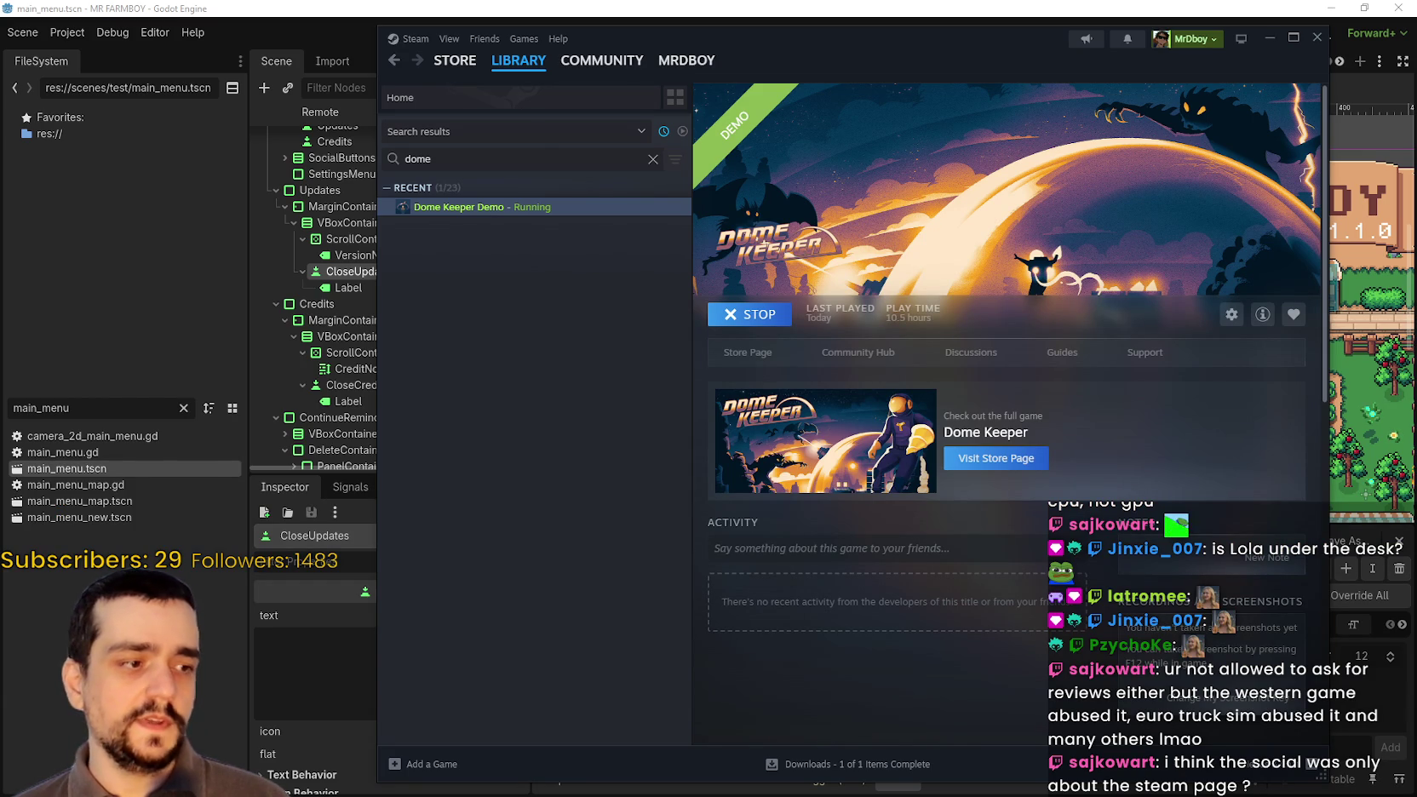
pyautogui.press('super+d')
pyautogui.press('super+d')
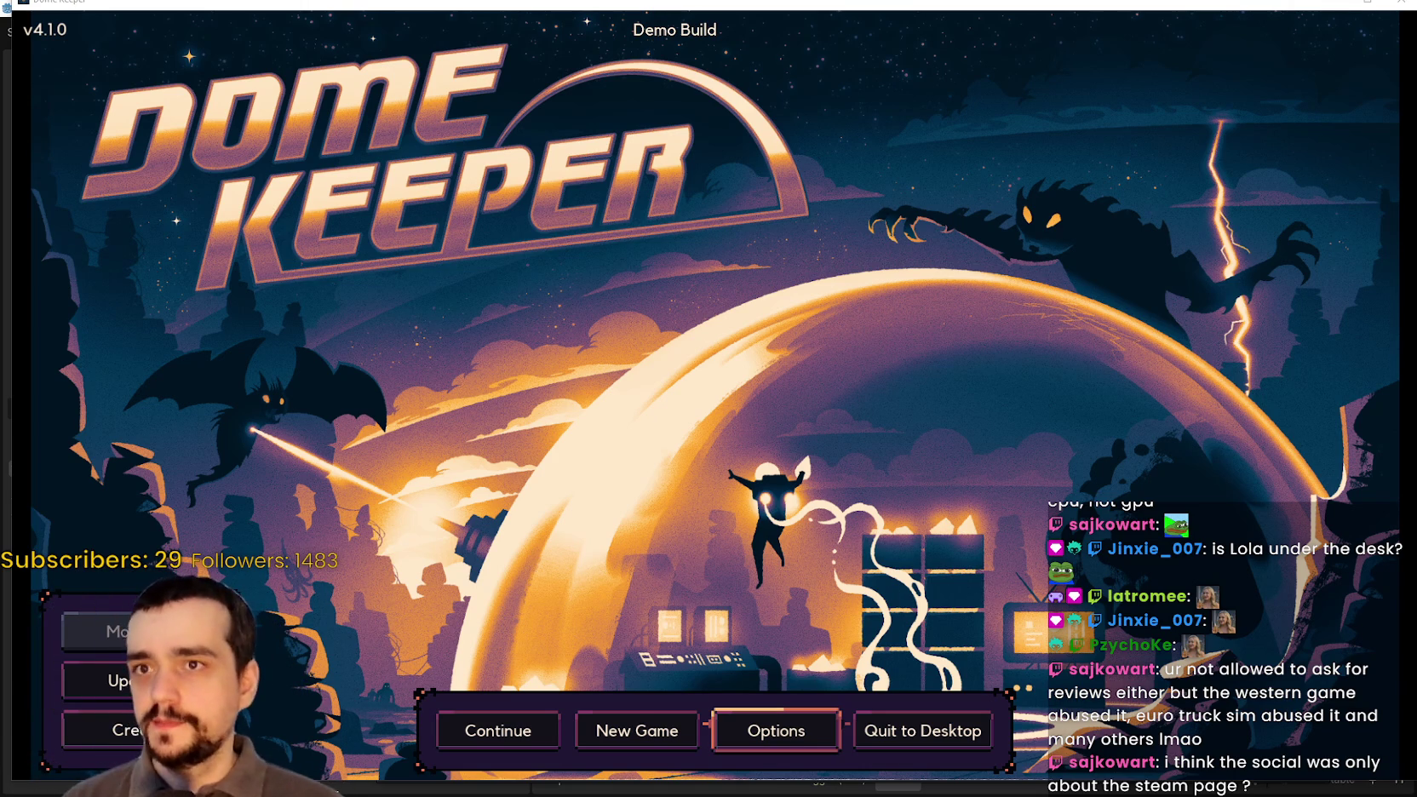
pyautogui.moveTo(1069, 3); pyautogui.dragTo(1072, 10)
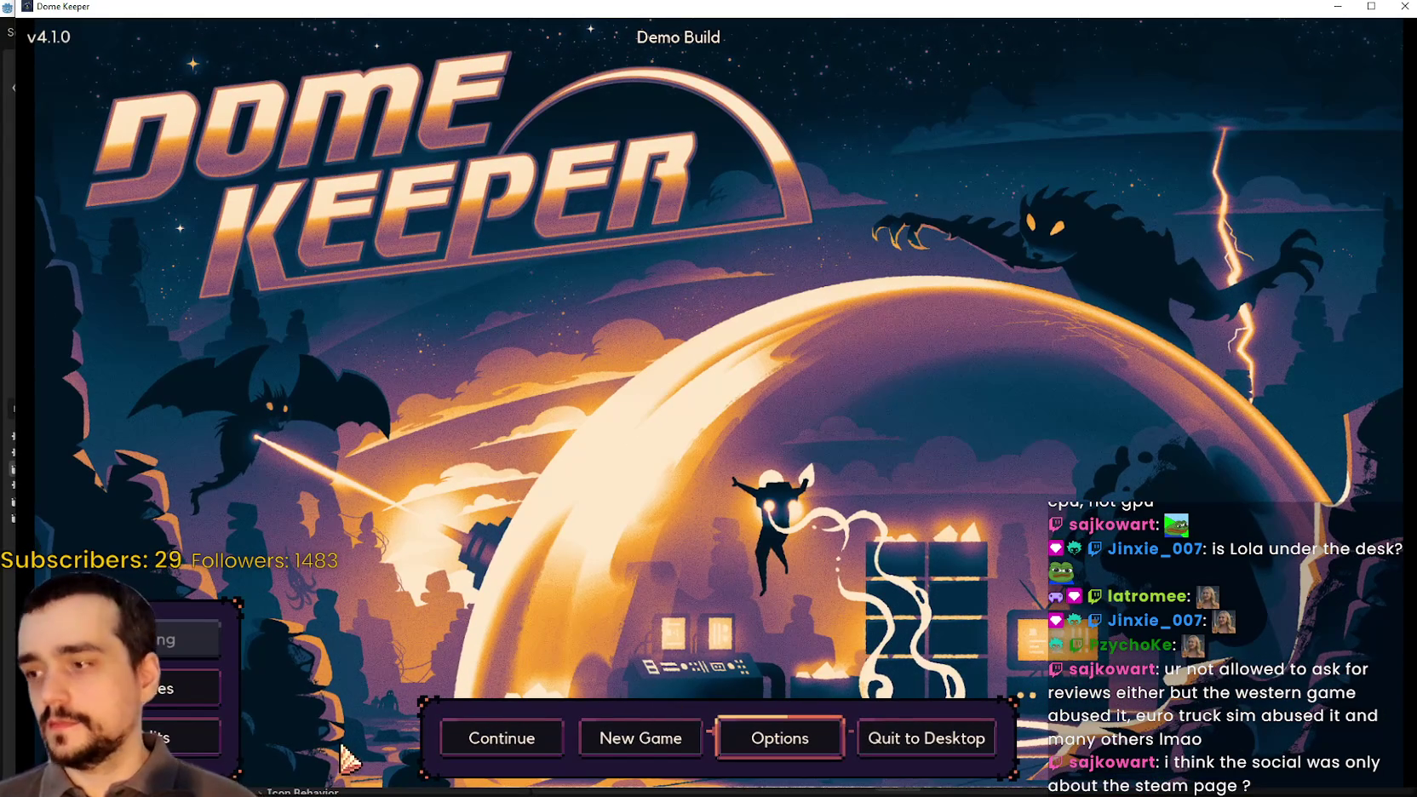
pyautogui.click(102, 688)
pyautogui.scroll(-3, 708, 312)
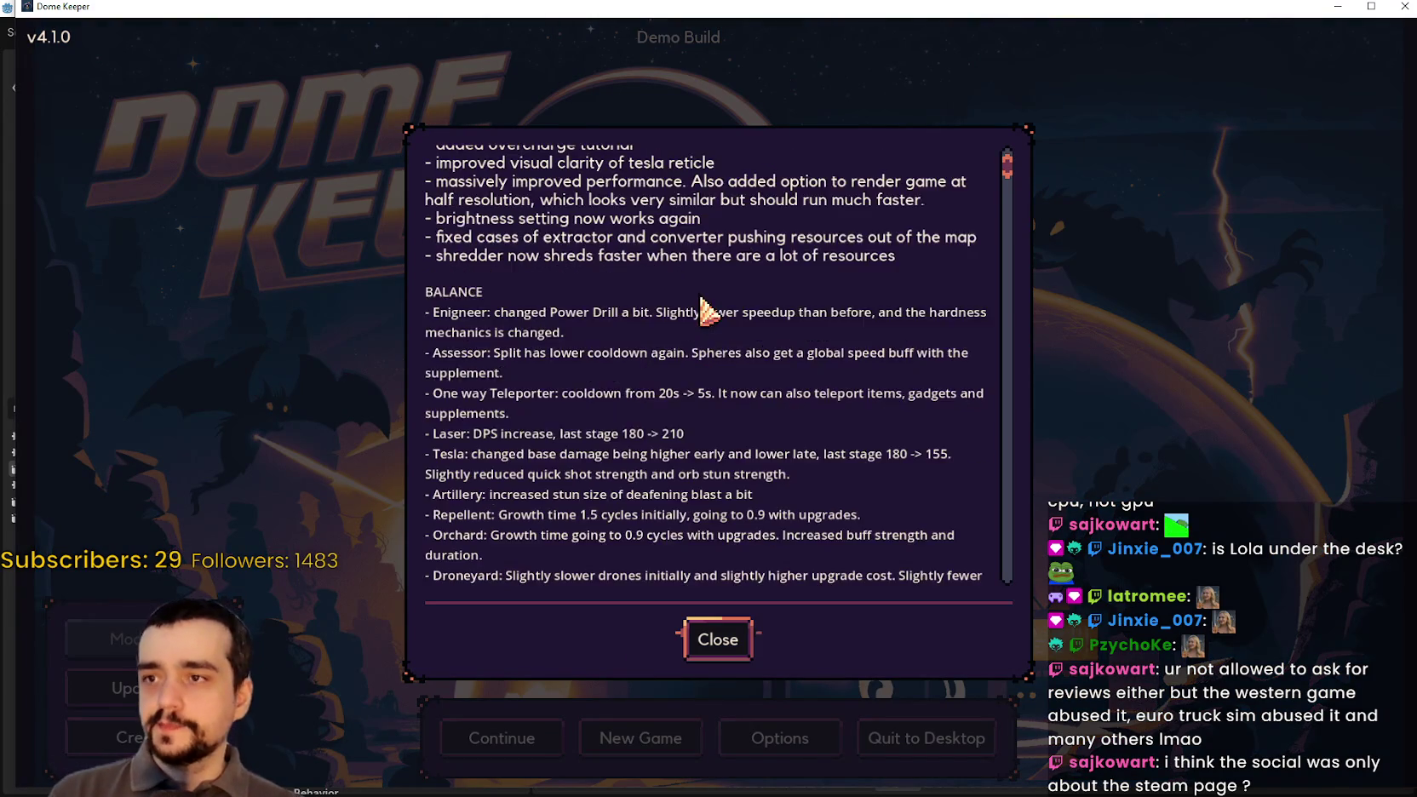
pyautogui.scroll(-3, 707, 311)
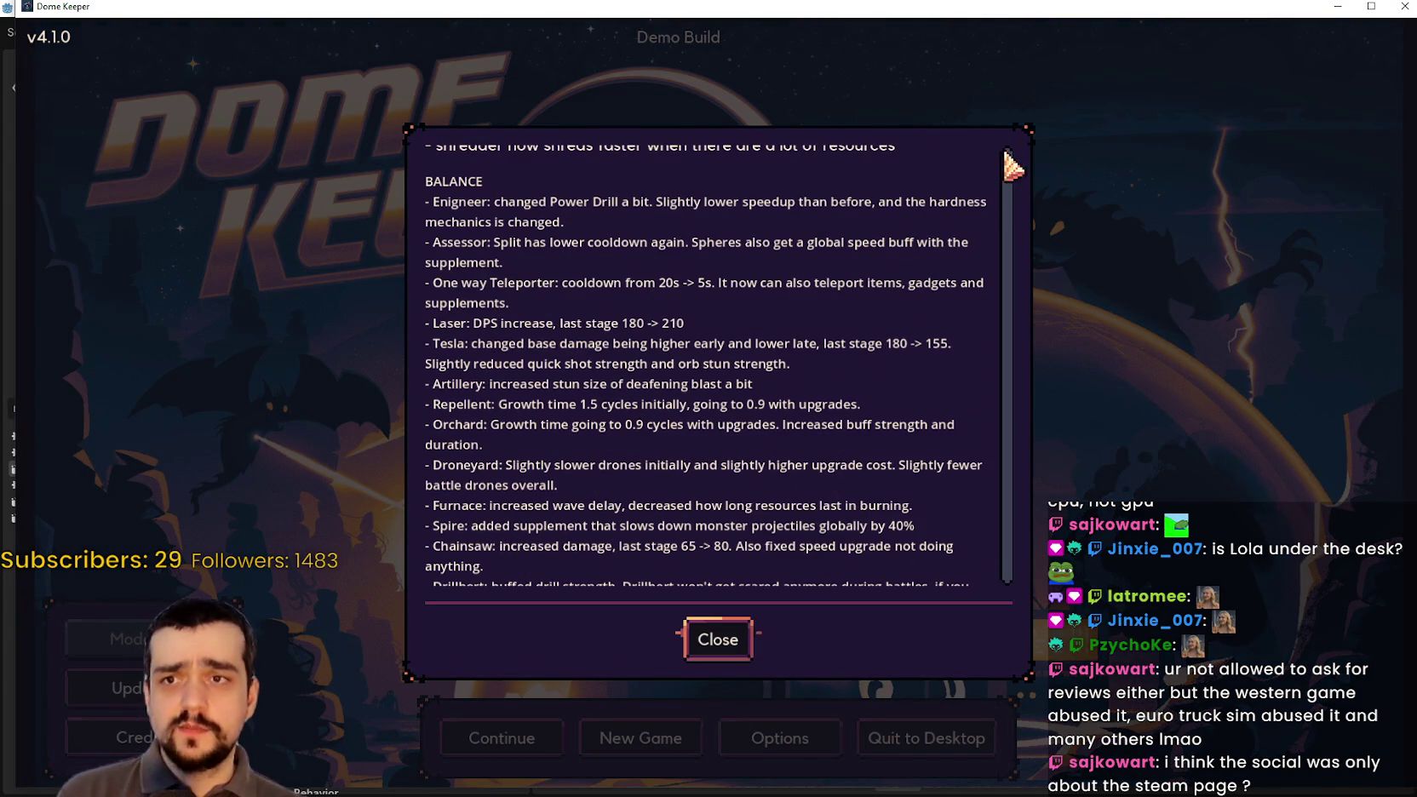
pyautogui.moveTo(1005, 188); pyautogui.dragTo(1028, 143)
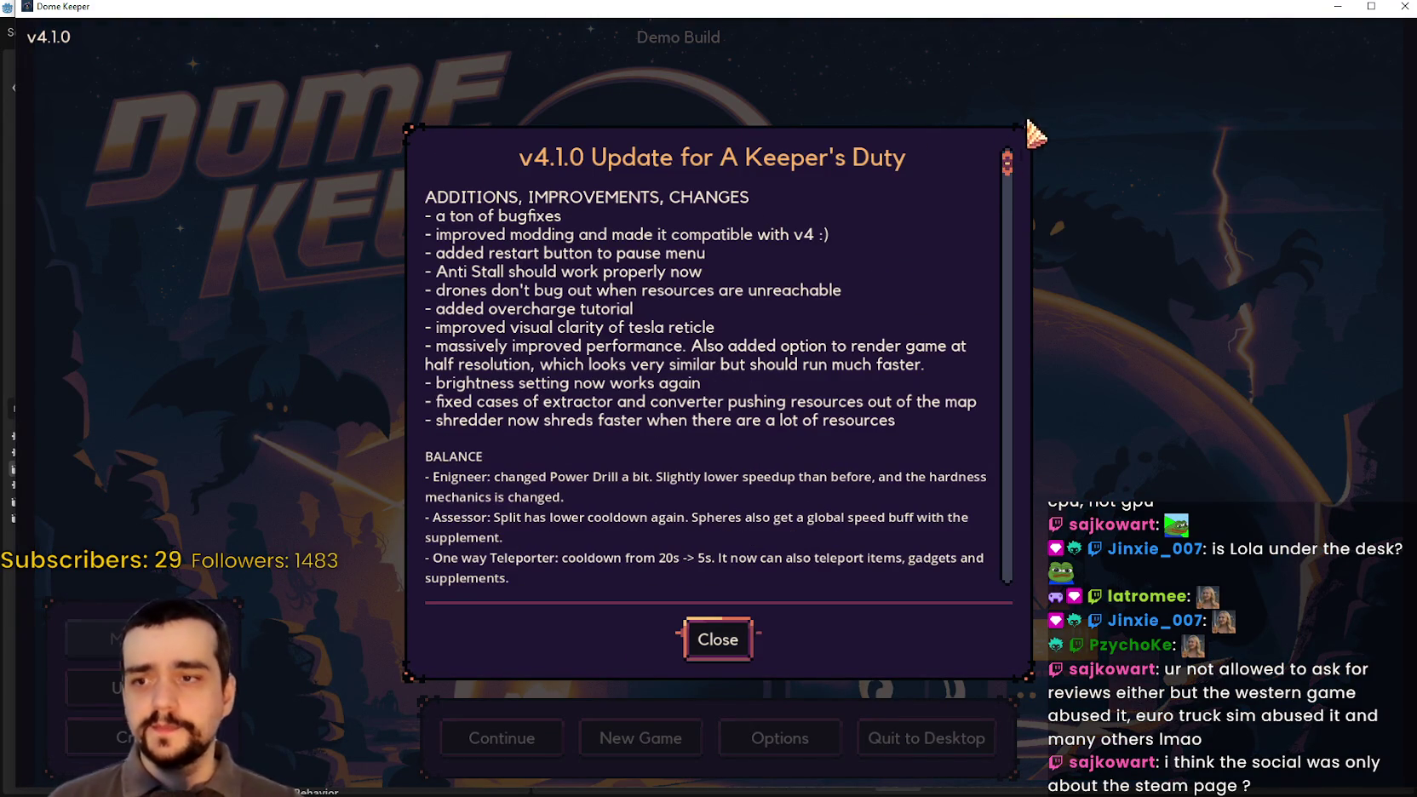
pyautogui.scroll(-10, 607, 299)
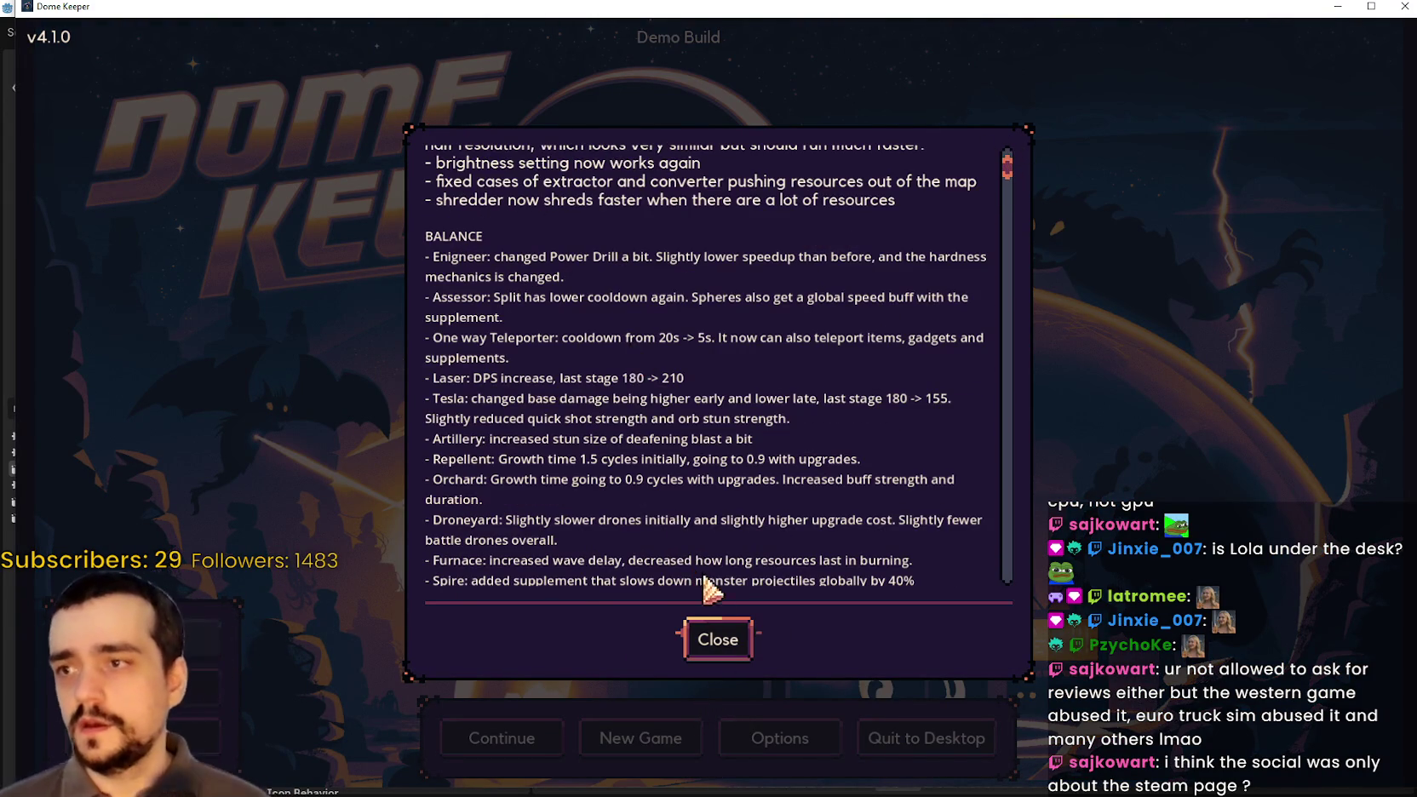
pyautogui.click(718, 639)
pyautogui.click(183, 736)
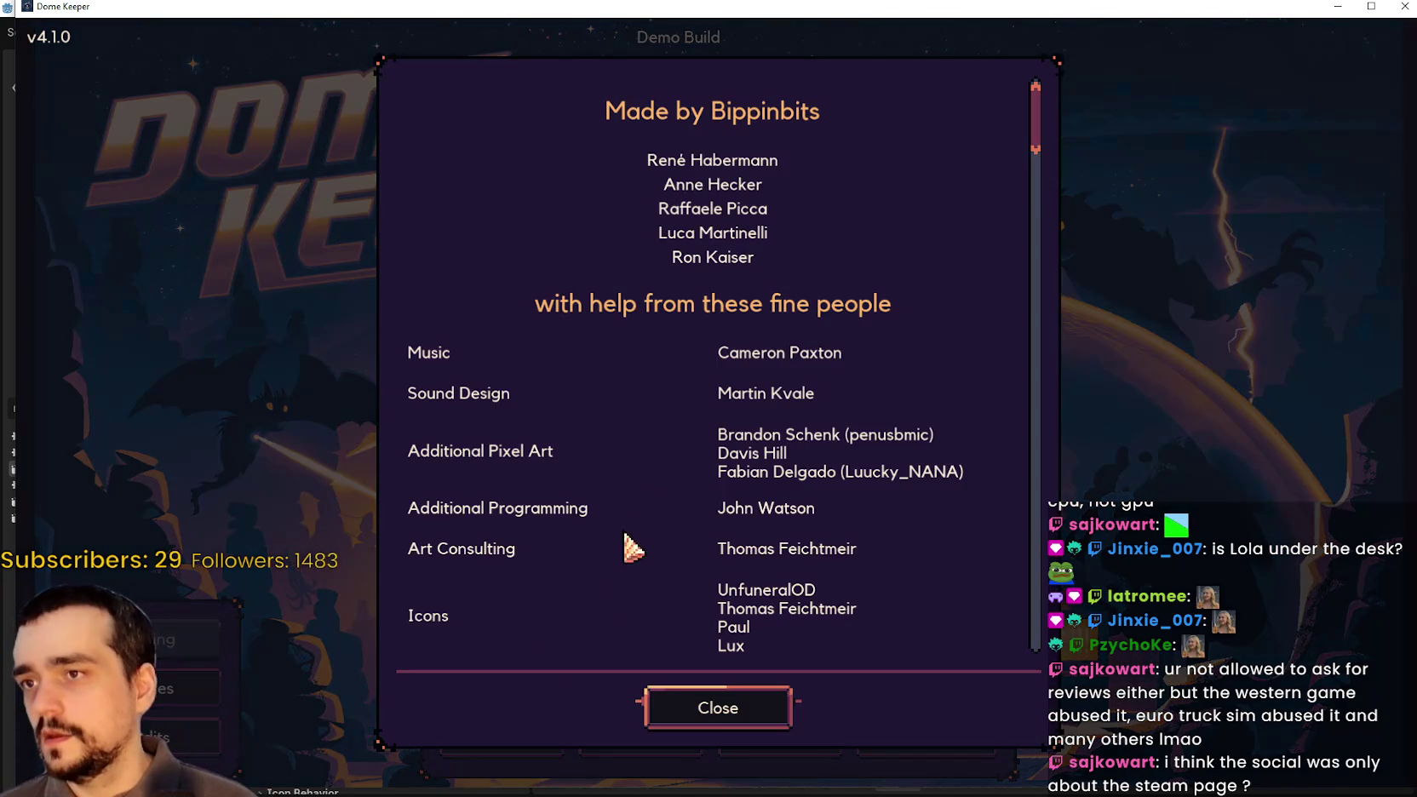
pyautogui.scroll(-10, 728, 476)
pyautogui.moveTo(1035, 201)
pyautogui.mouseDown()
pyautogui.moveTo(1018, 405)
pyautogui.moveTo(1031, 617)
pyautogui.moveTo(1081, 16)
pyautogui.mouseUp()
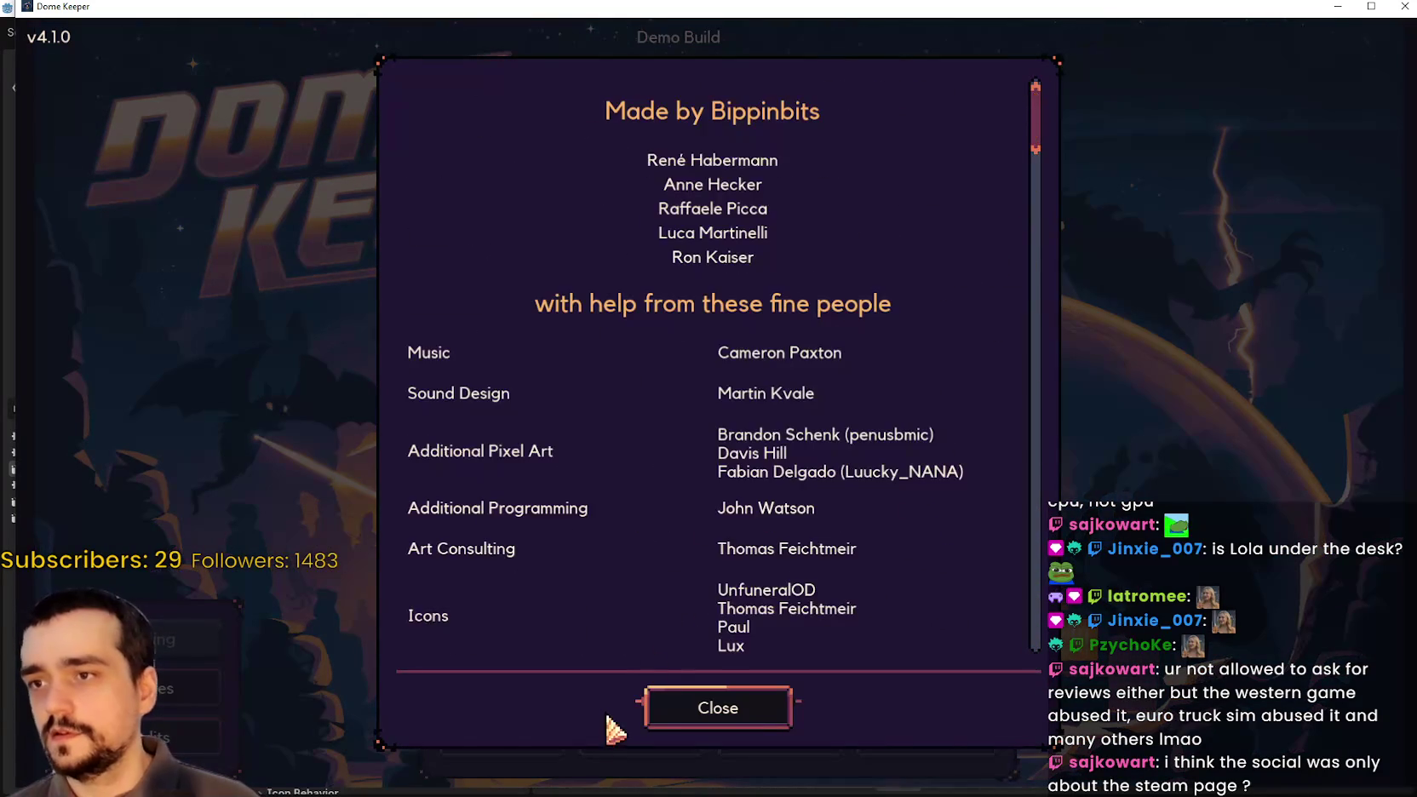
pyautogui.click(656, 720)
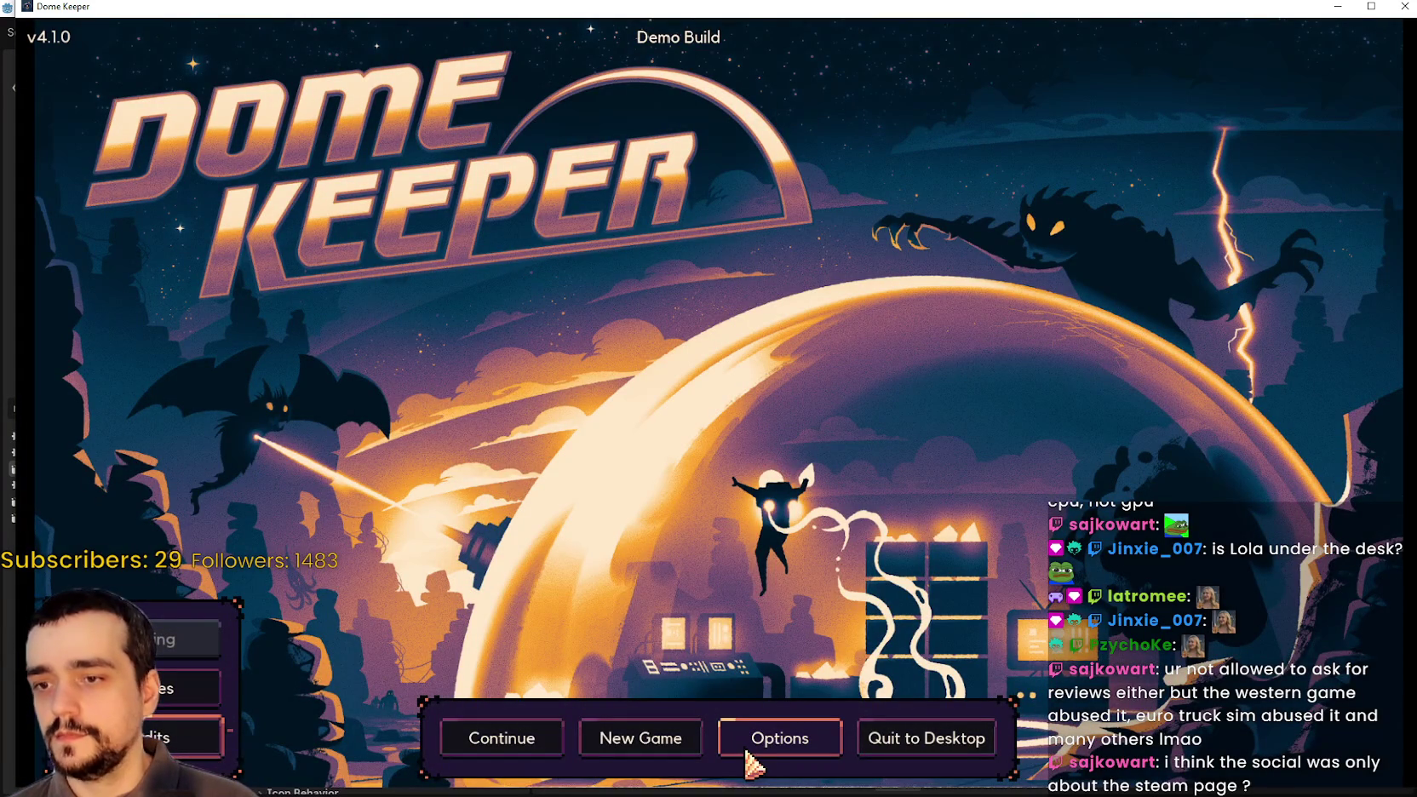
pyautogui.moveTo(1175, 14)
pyautogui.mouseDown()
pyautogui.moveTo(1158, 6)
pyautogui.moveTo(1161, 31)
pyautogui.mouseUp()
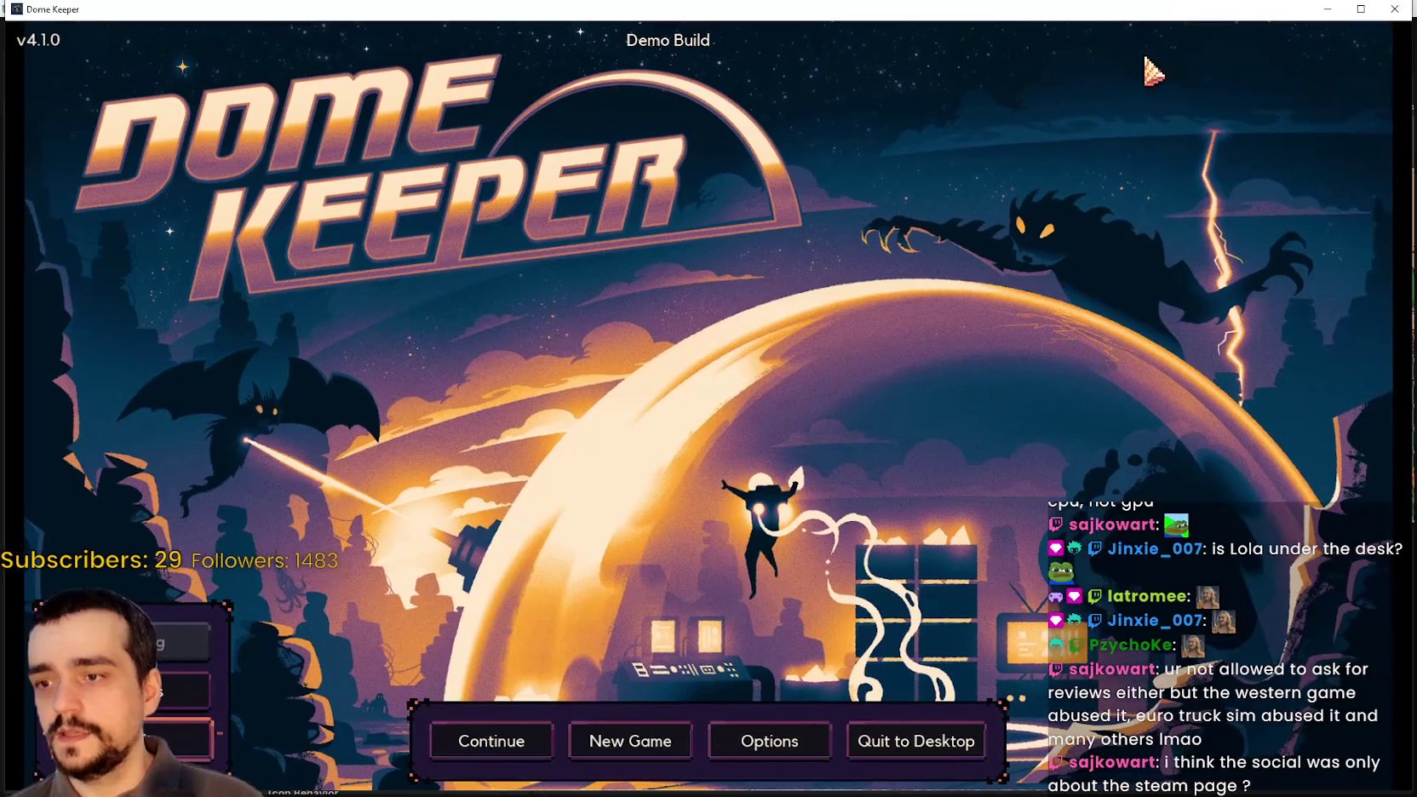
pyautogui.click(820, 744)
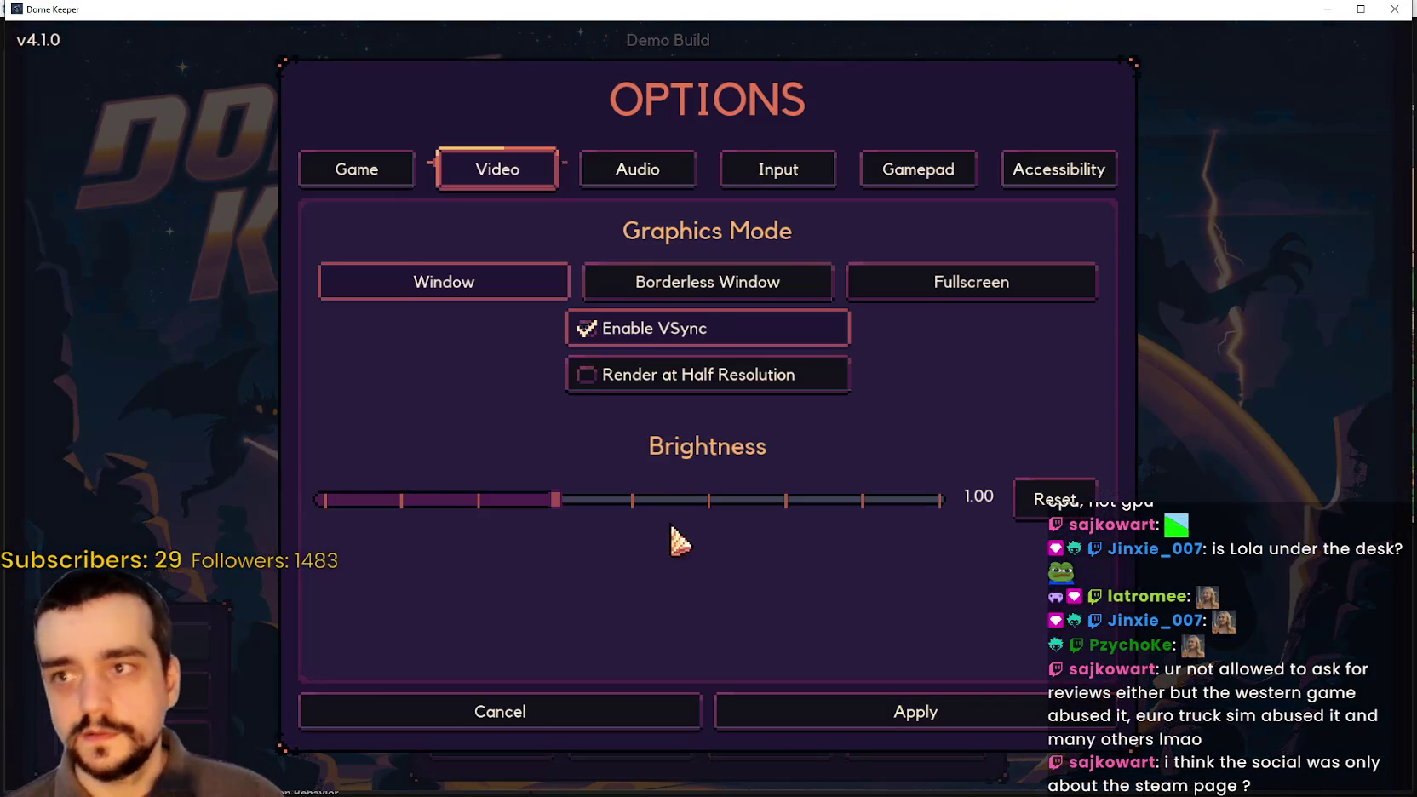
pyautogui.press('Escape')
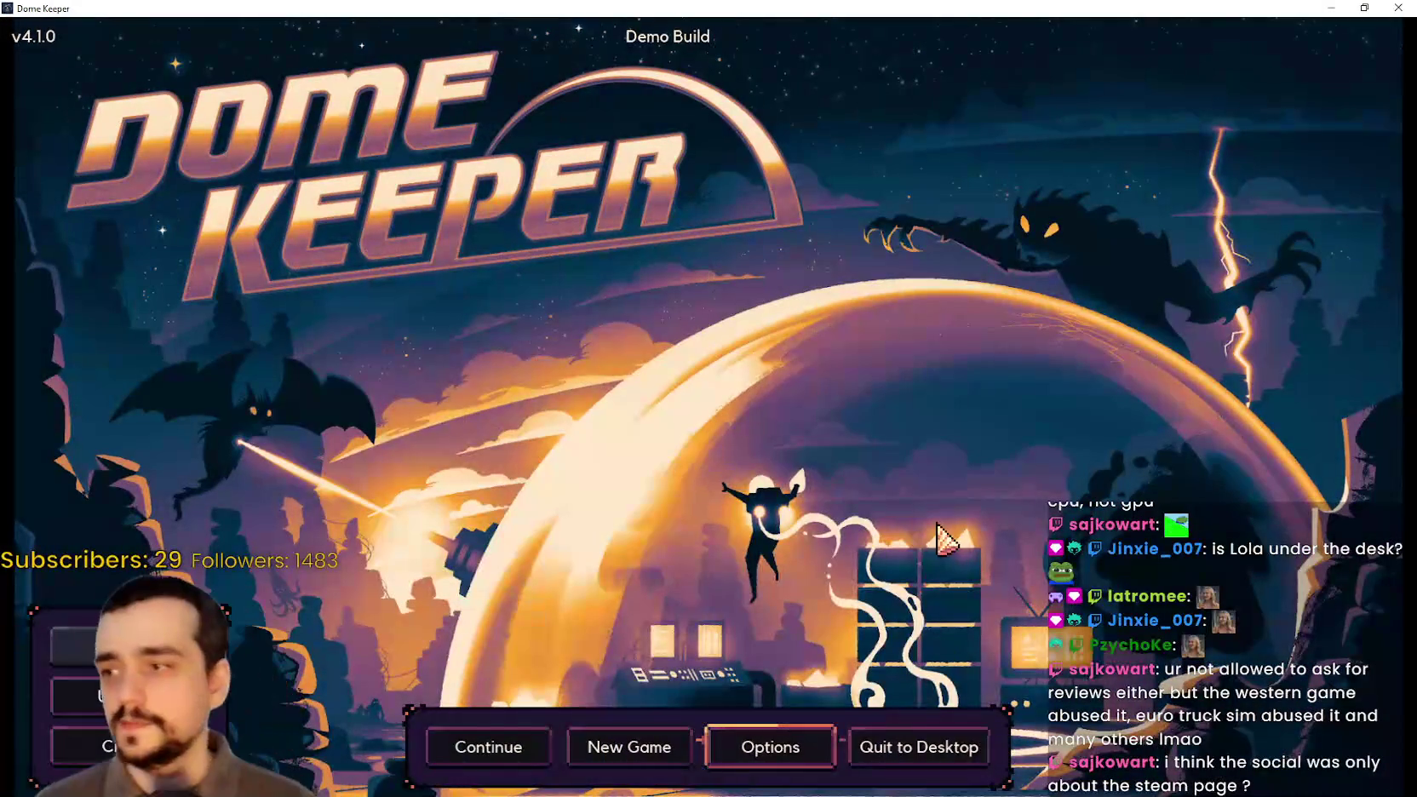
pyautogui.click(904, 766)
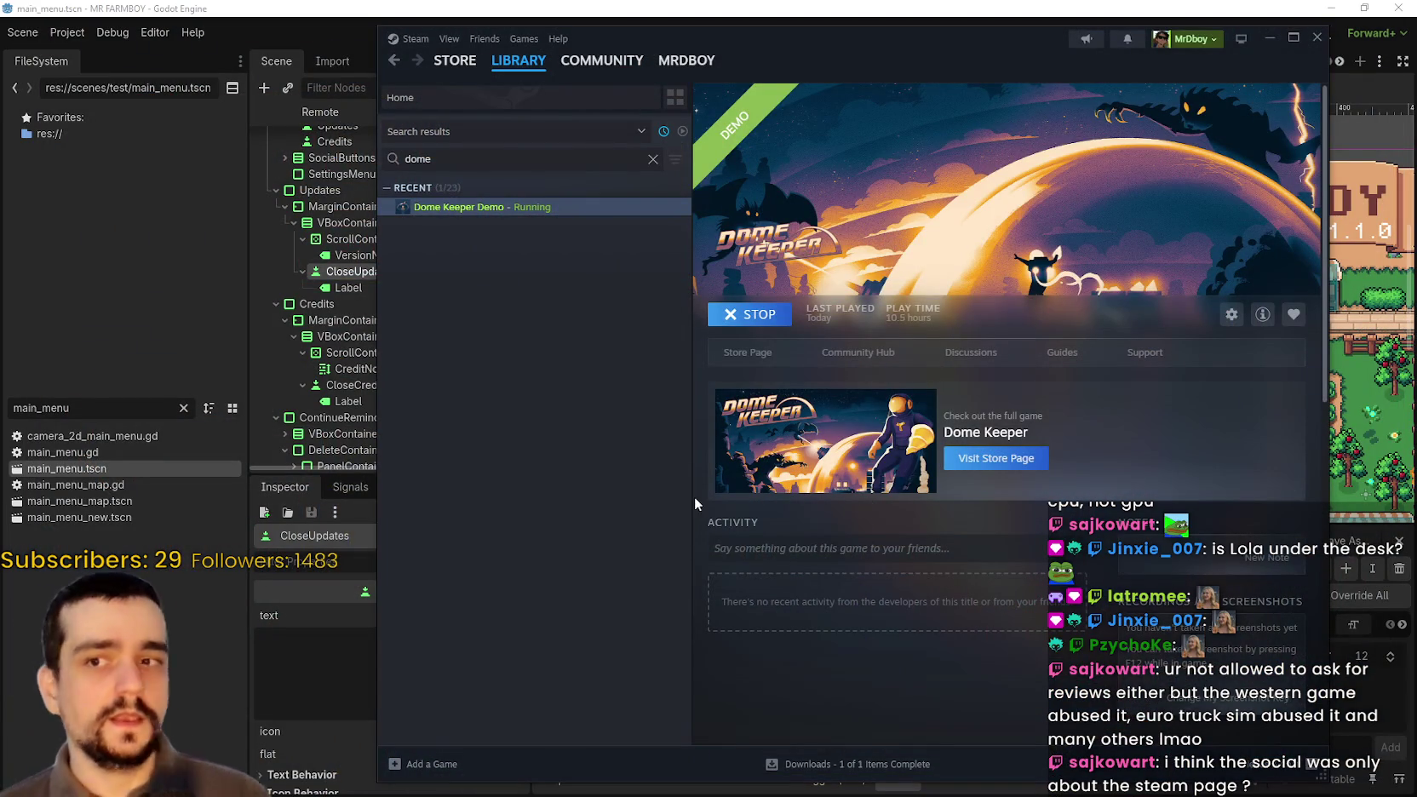
# - Clear the library search and scroll through the full game library
pyautogui.click(653, 158)
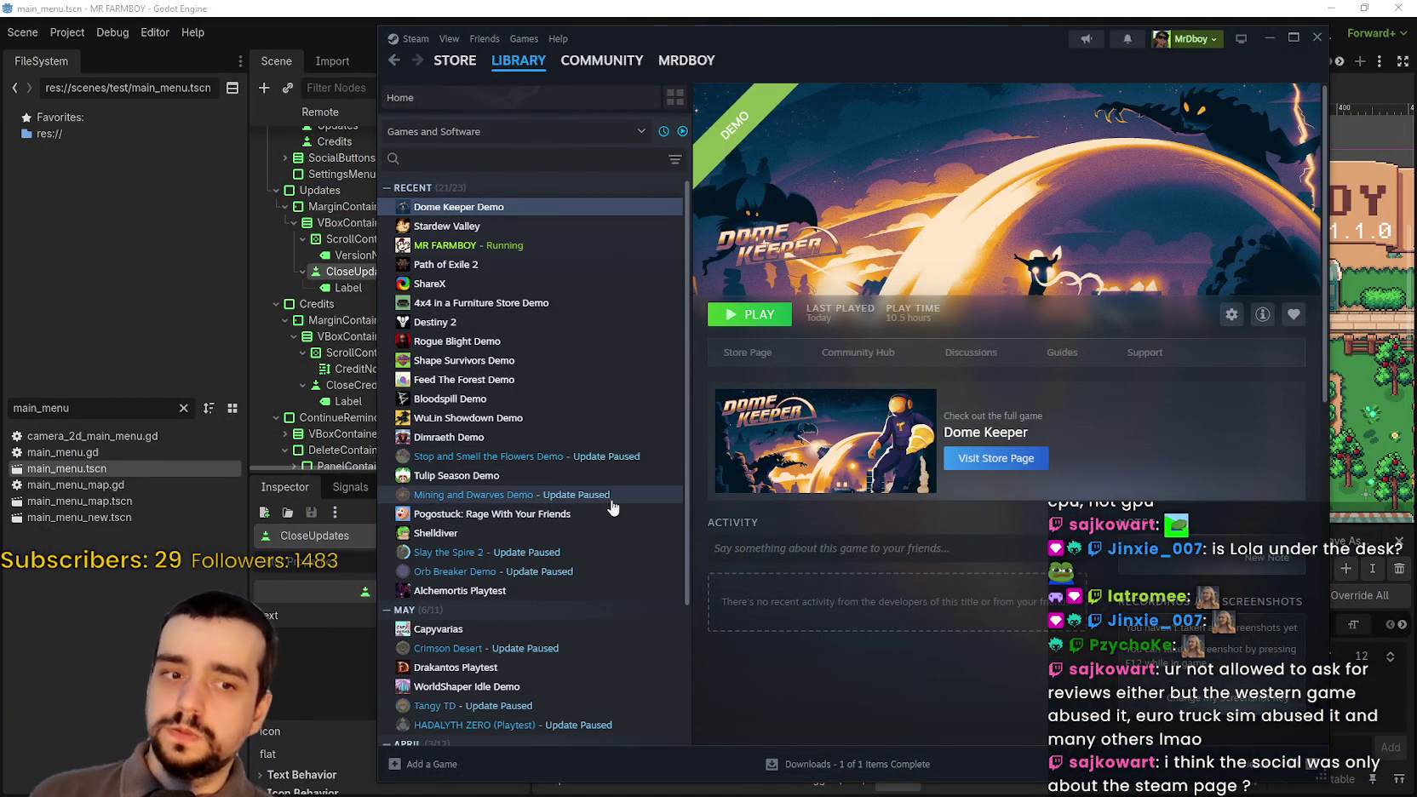
pyautogui.scroll(-2, 604, 484)
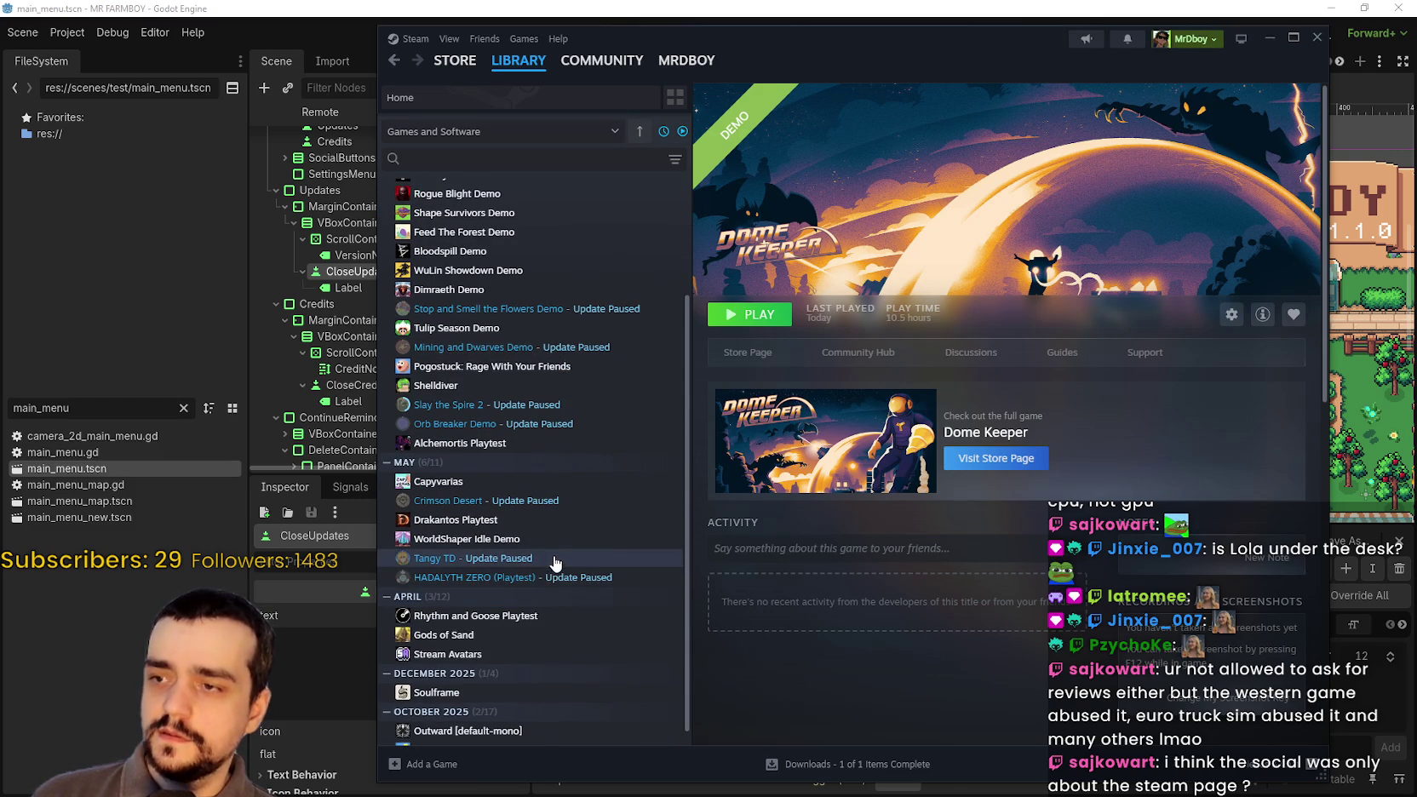
pyautogui.scroll(-1, 554, 565)
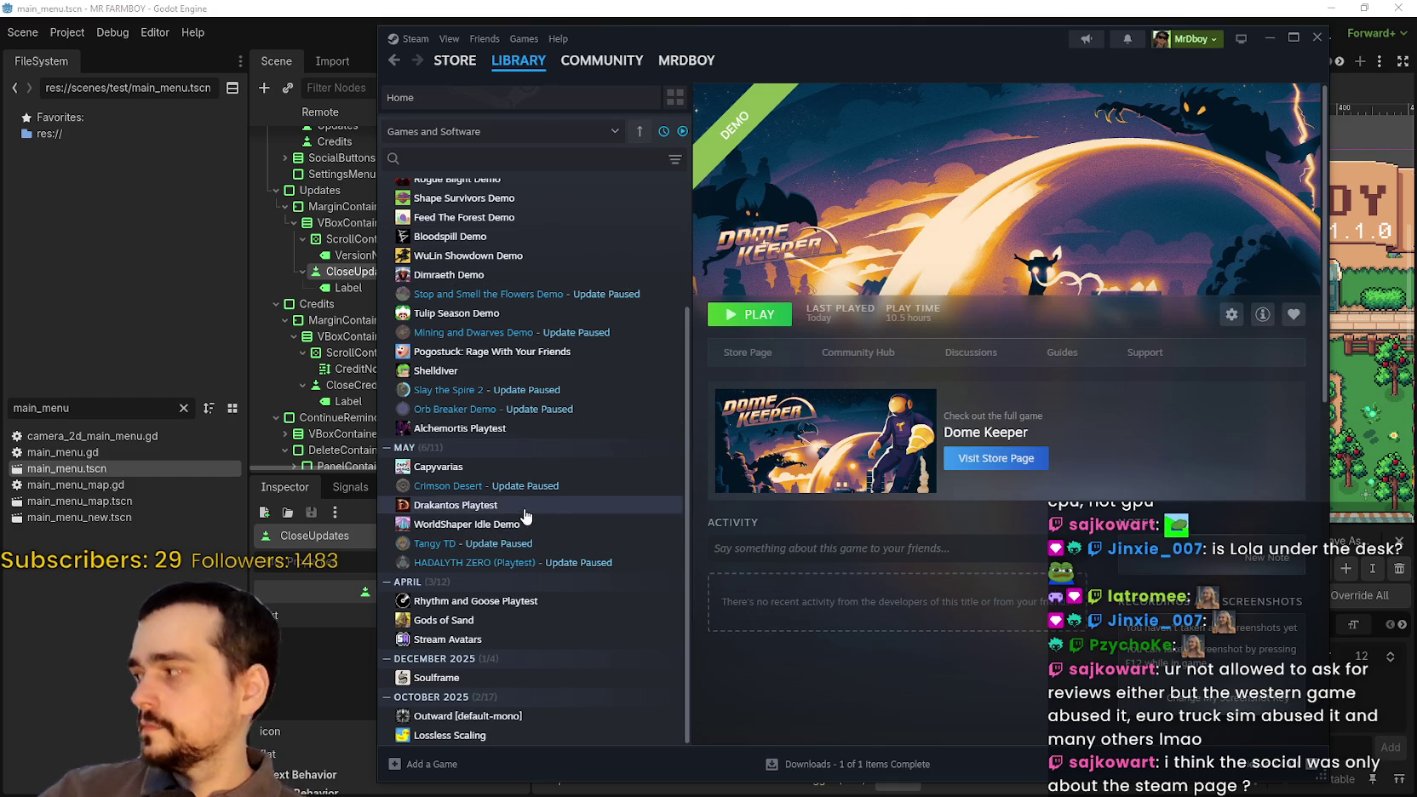
# - Look over the Slay the Spire 2 page, then return to the Steam store front page
pyautogui.click(545, 389)
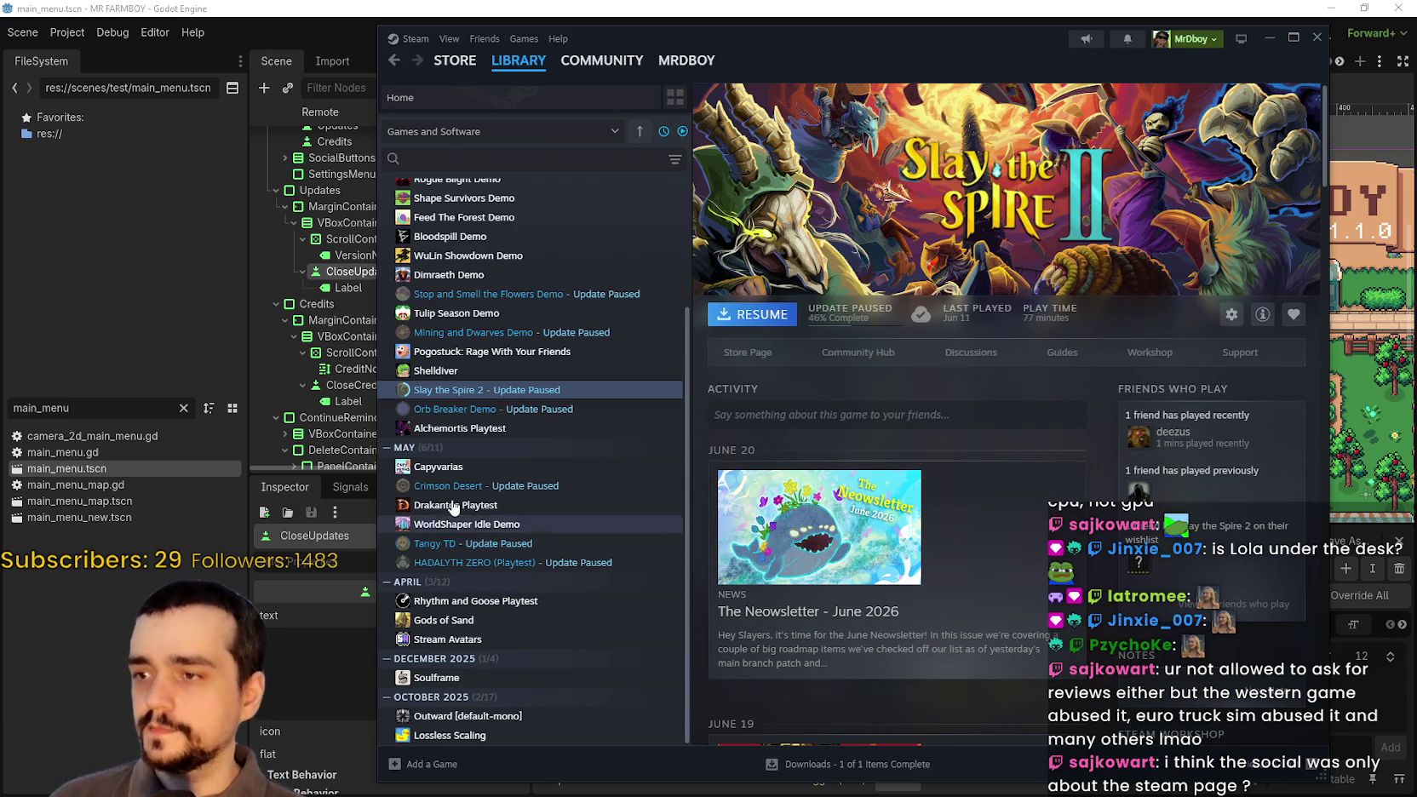
pyautogui.scroll(3, 525, 571)
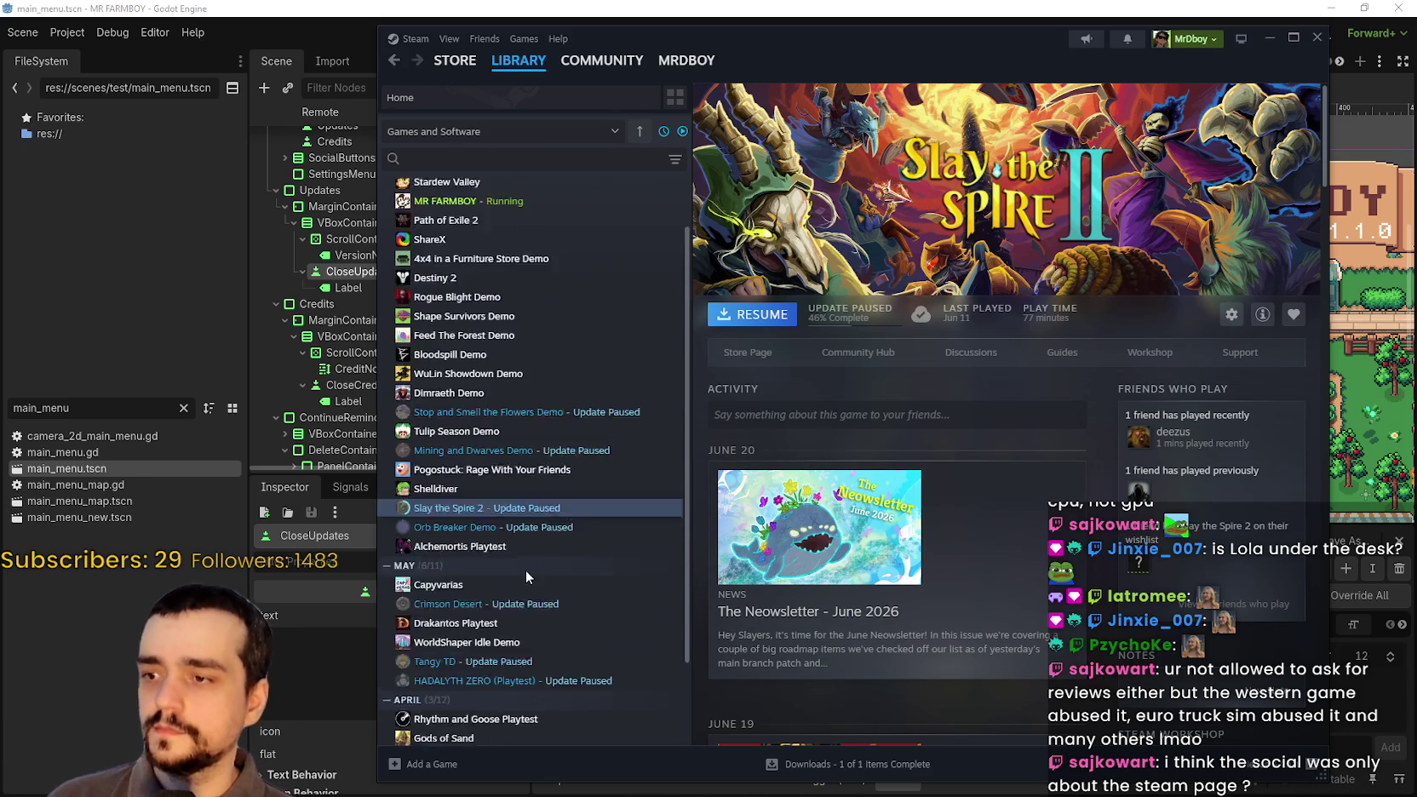
pyautogui.scroll(-3, 525, 562)
pyautogui.scroll(3, 521, 549)
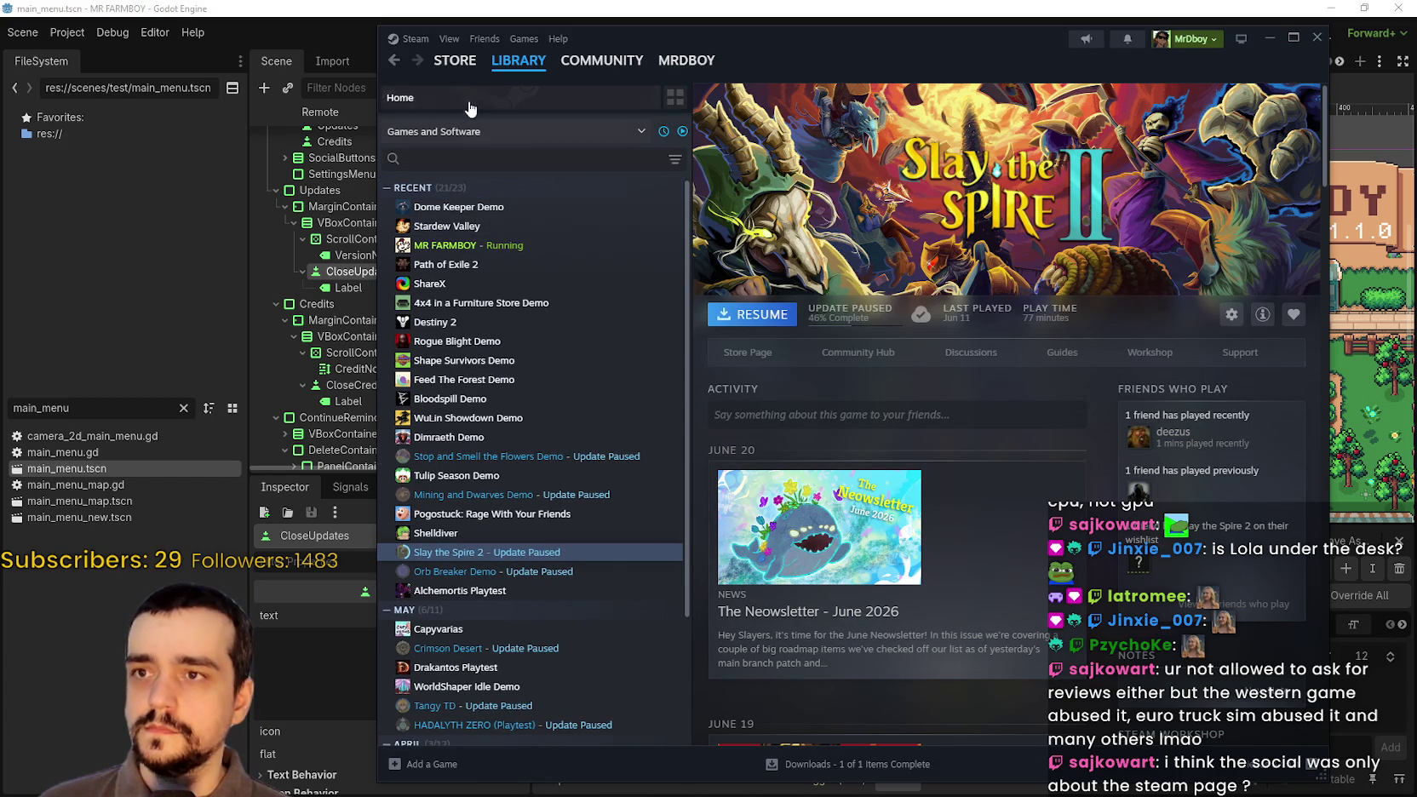
pyautogui.click(474, 64)
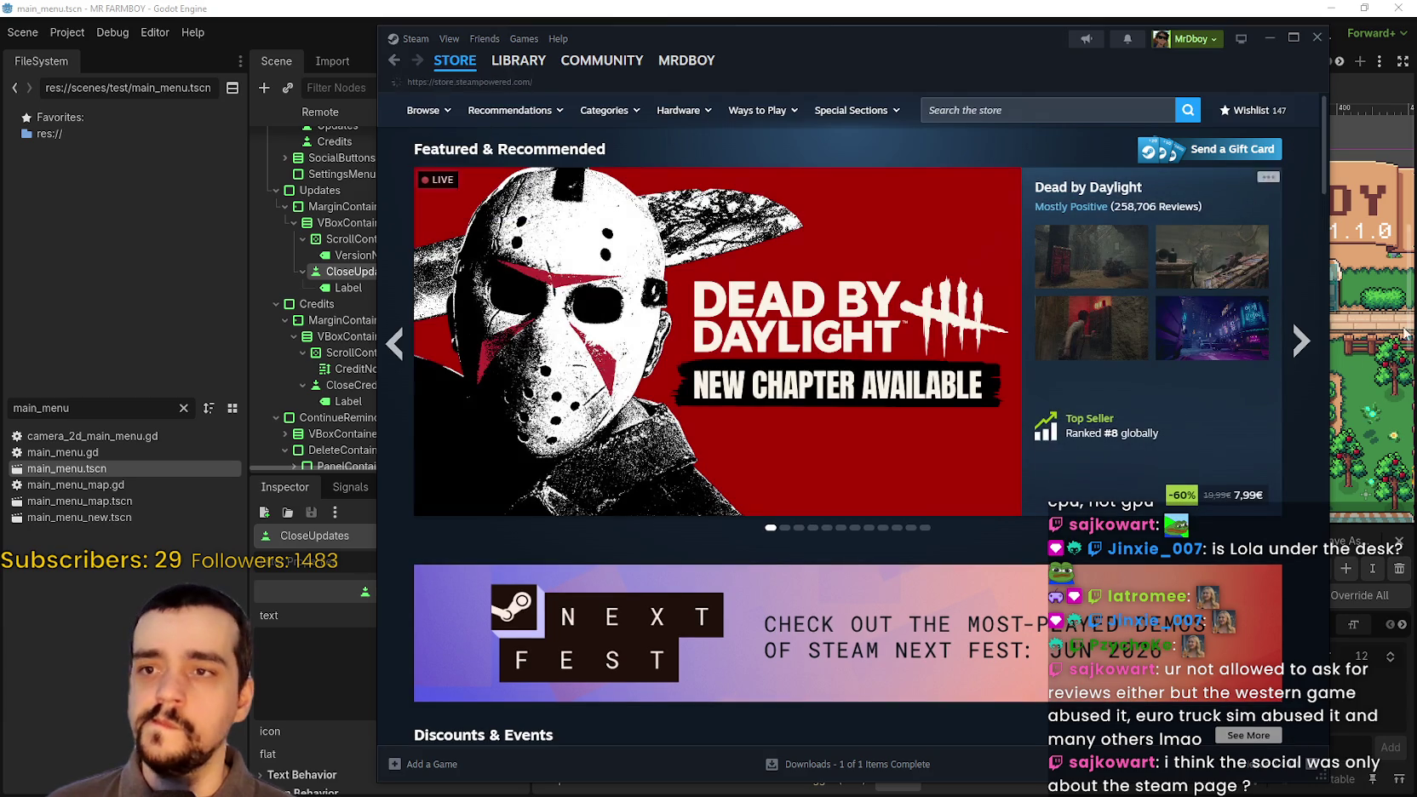
# - Scroll down the store front page and show the Top Sellers list
pyautogui.scroll(-7, 1292, 349)
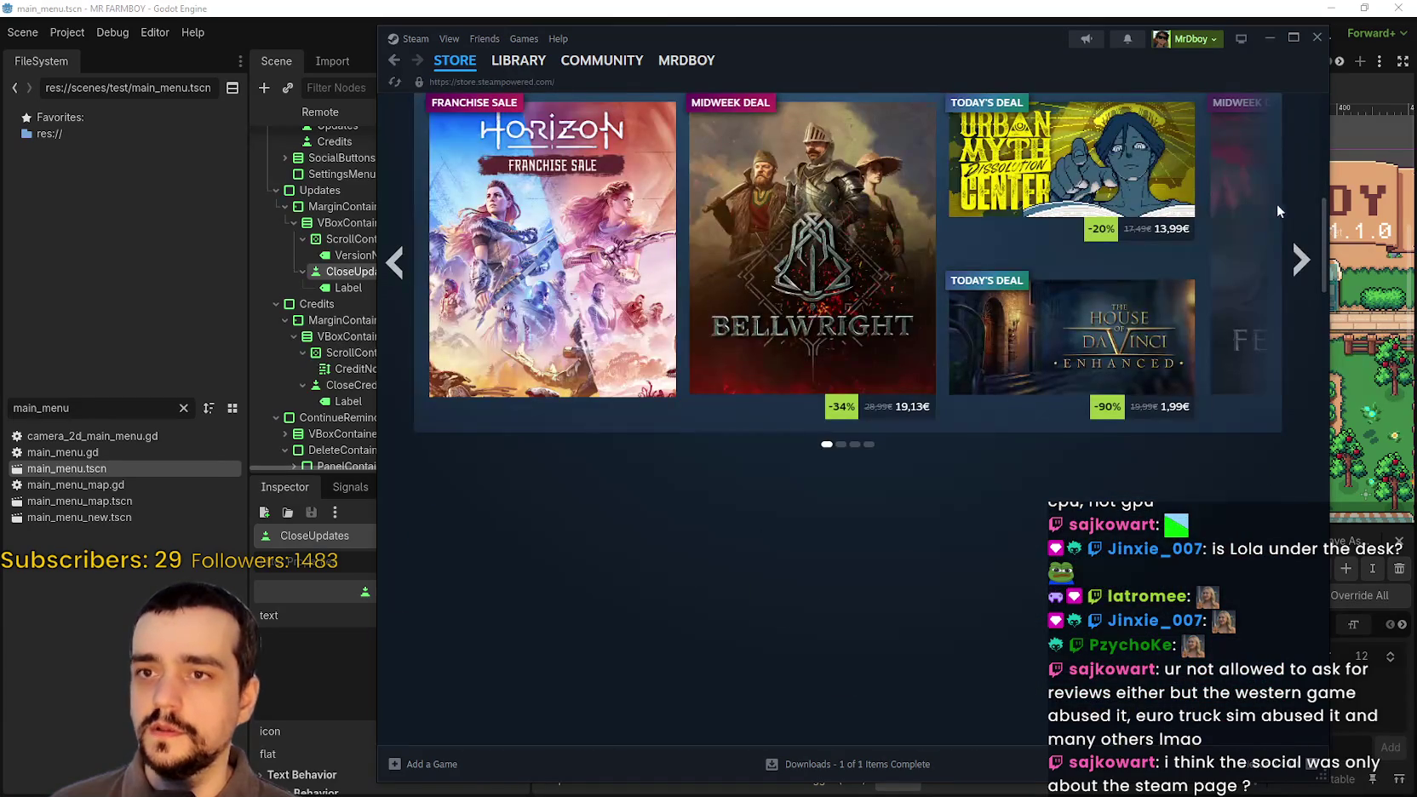
pyautogui.scroll(1, 1200, 268)
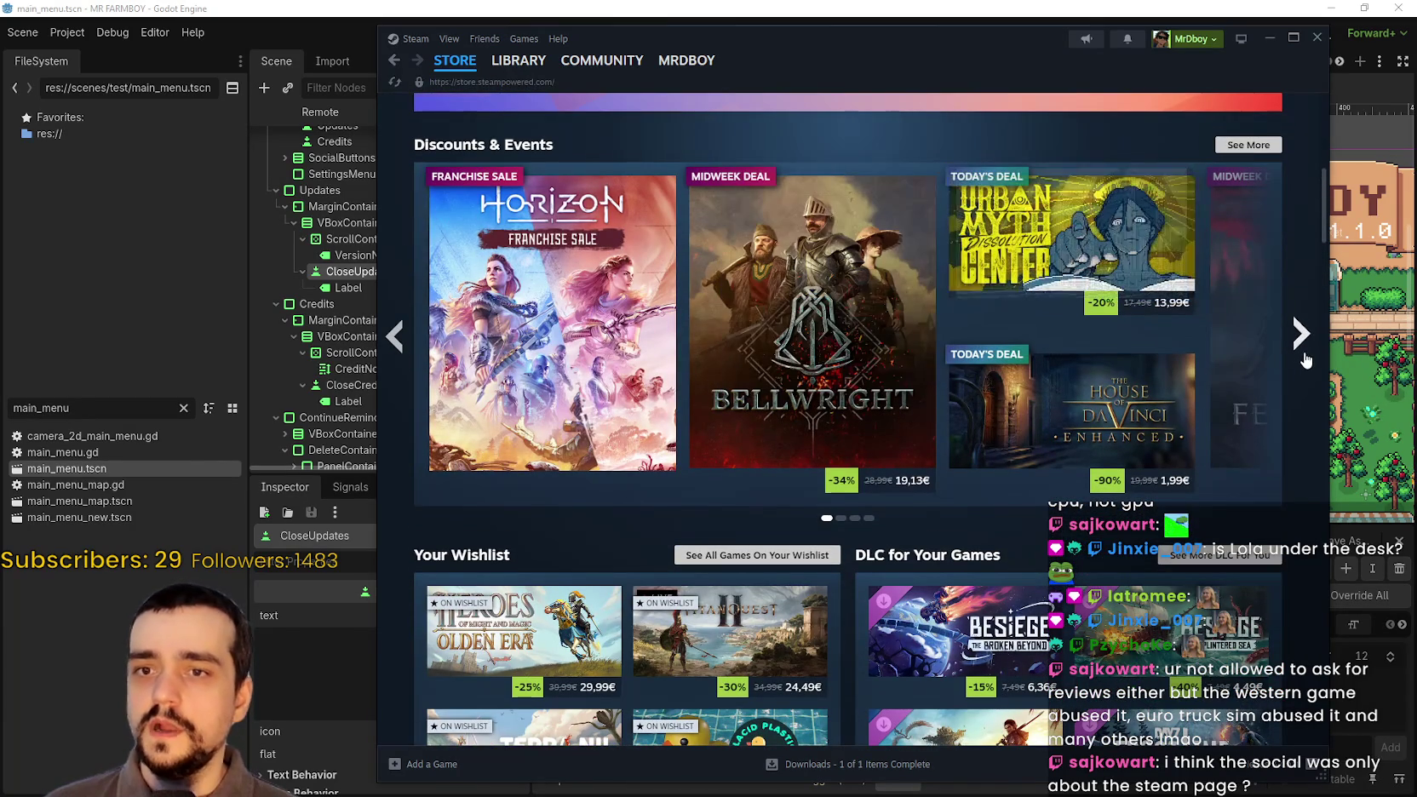
pyautogui.scroll(-13, 1282, 385)
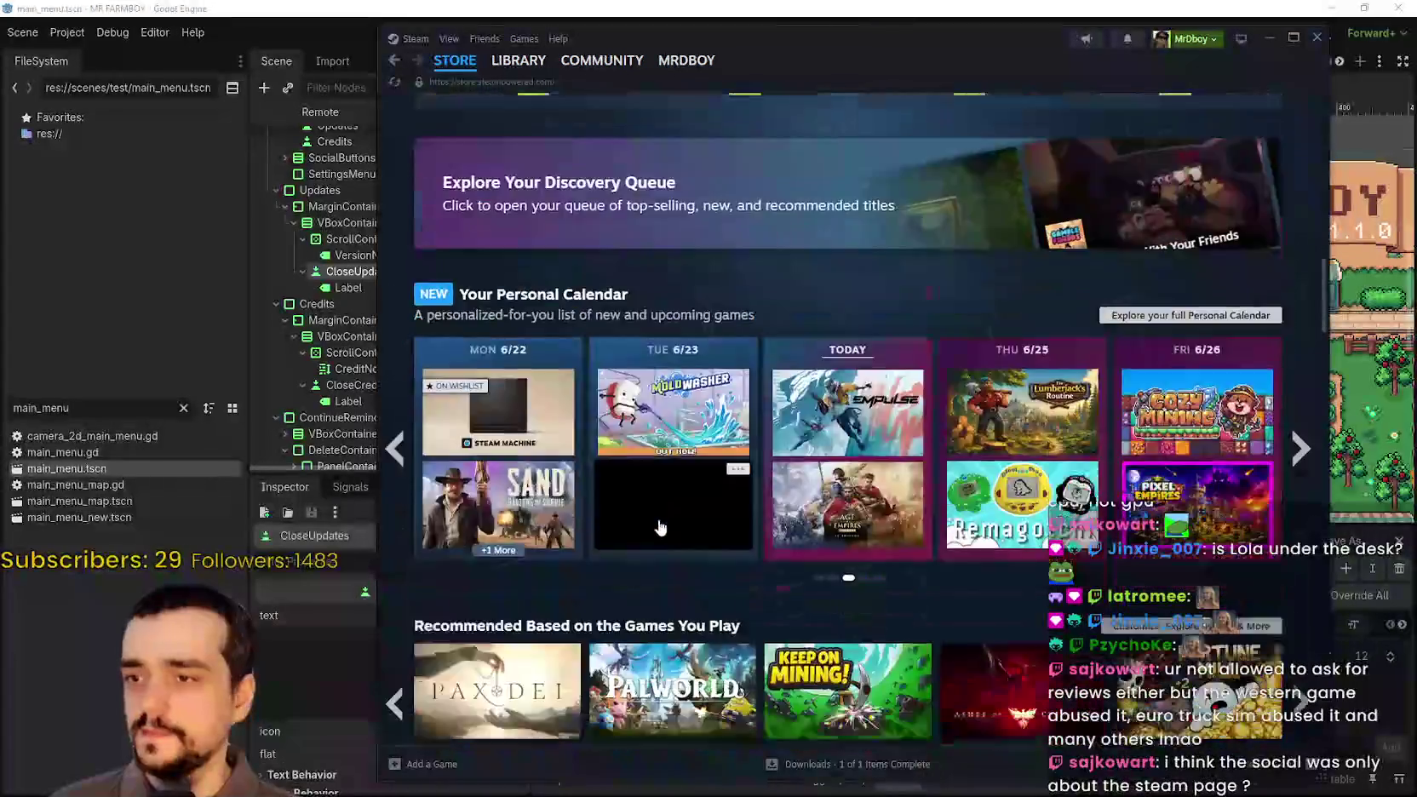
pyautogui.scroll(-15, 672, 507)
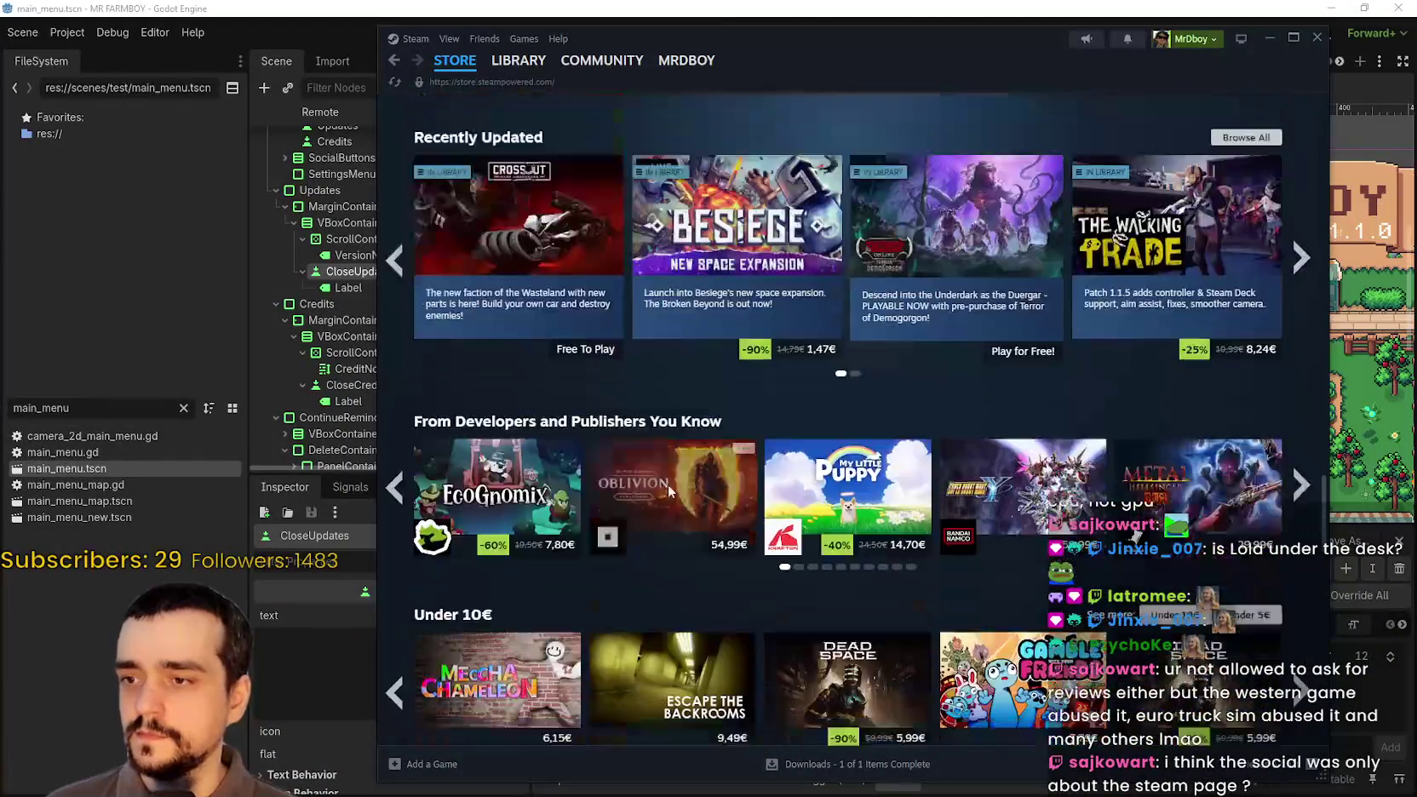
pyautogui.scroll(-6, 668, 484)
pyautogui.click(653, 267)
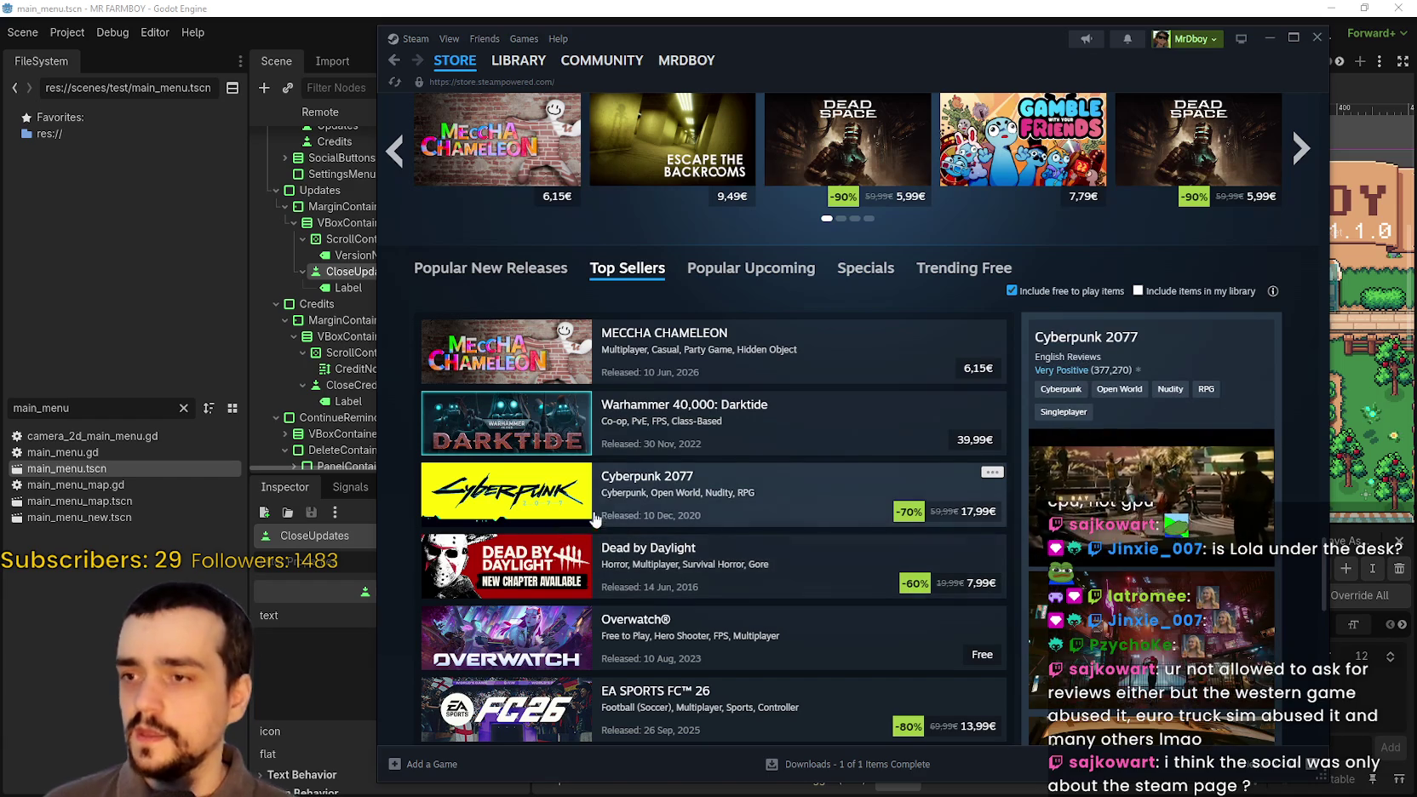
# - Scroll the Top Sellers list and open 'See more: Top Sellers' for the full results
pyautogui.scroll(-1, 617, 503)
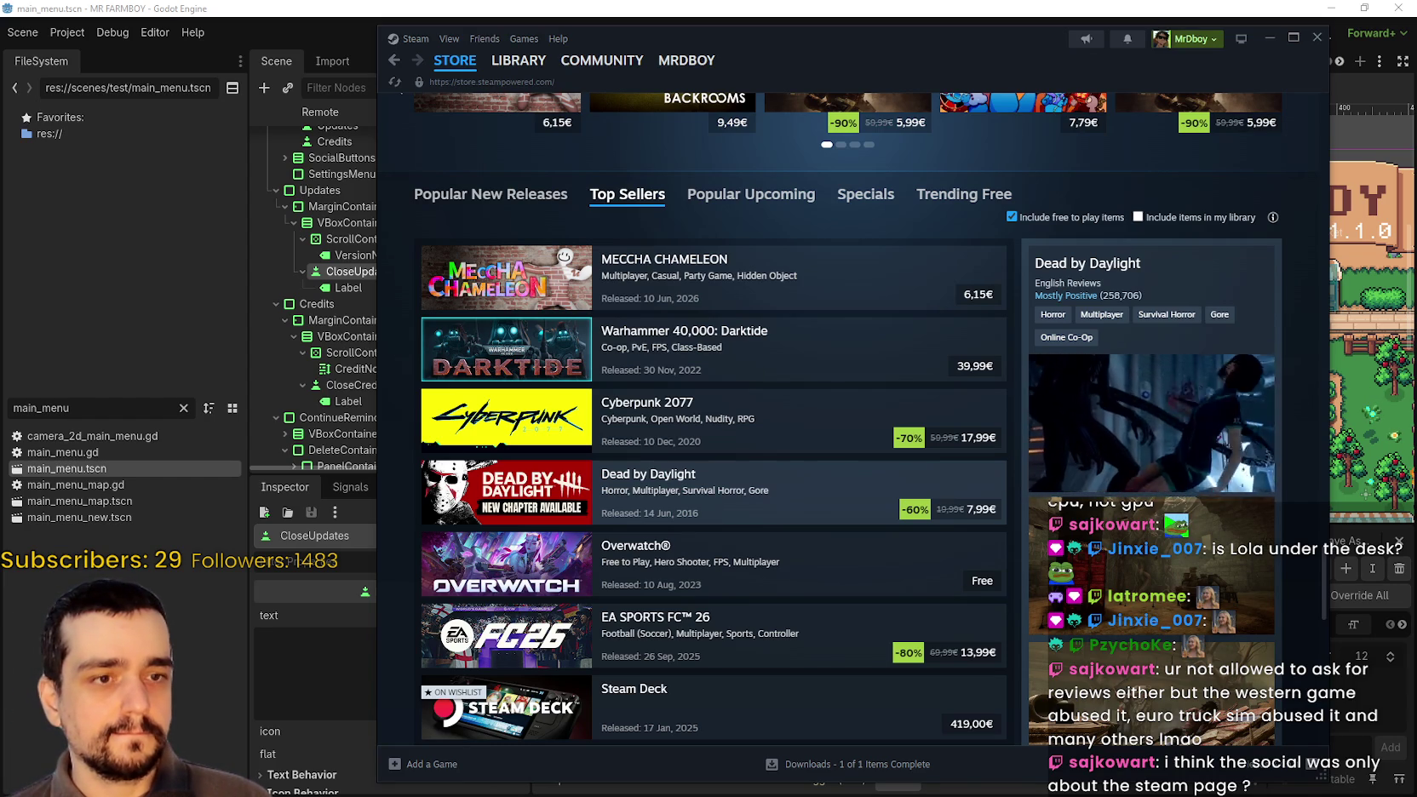
pyautogui.scroll(-2, 664, 409)
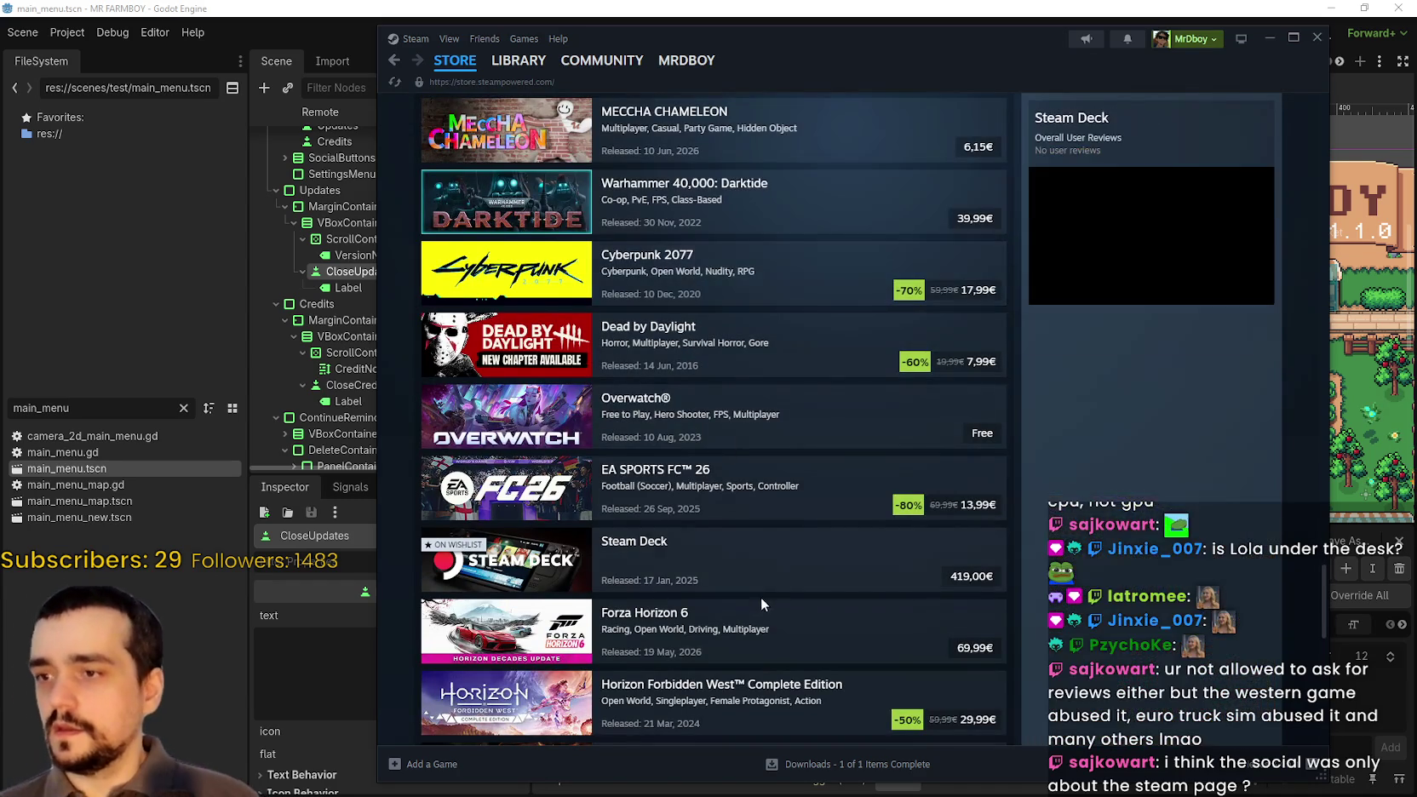
pyautogui.scroll(-2, 681, 545)
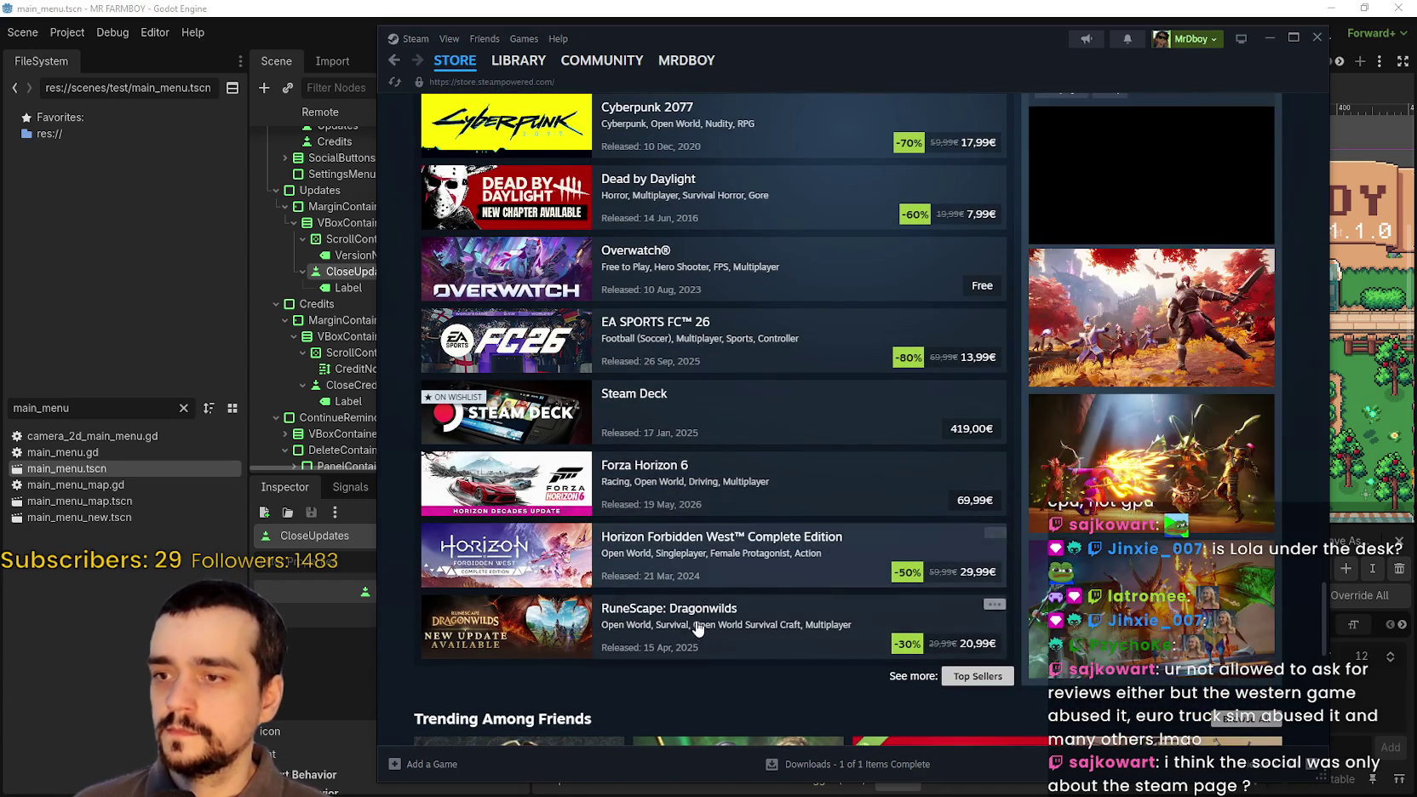
pyautogui.scroll(3, 700, 590)
pyautogui.scroll(-4, 699, 588)
pyautogui.click(975, 600)
pyautogui.scroll(-5, 587, 490)
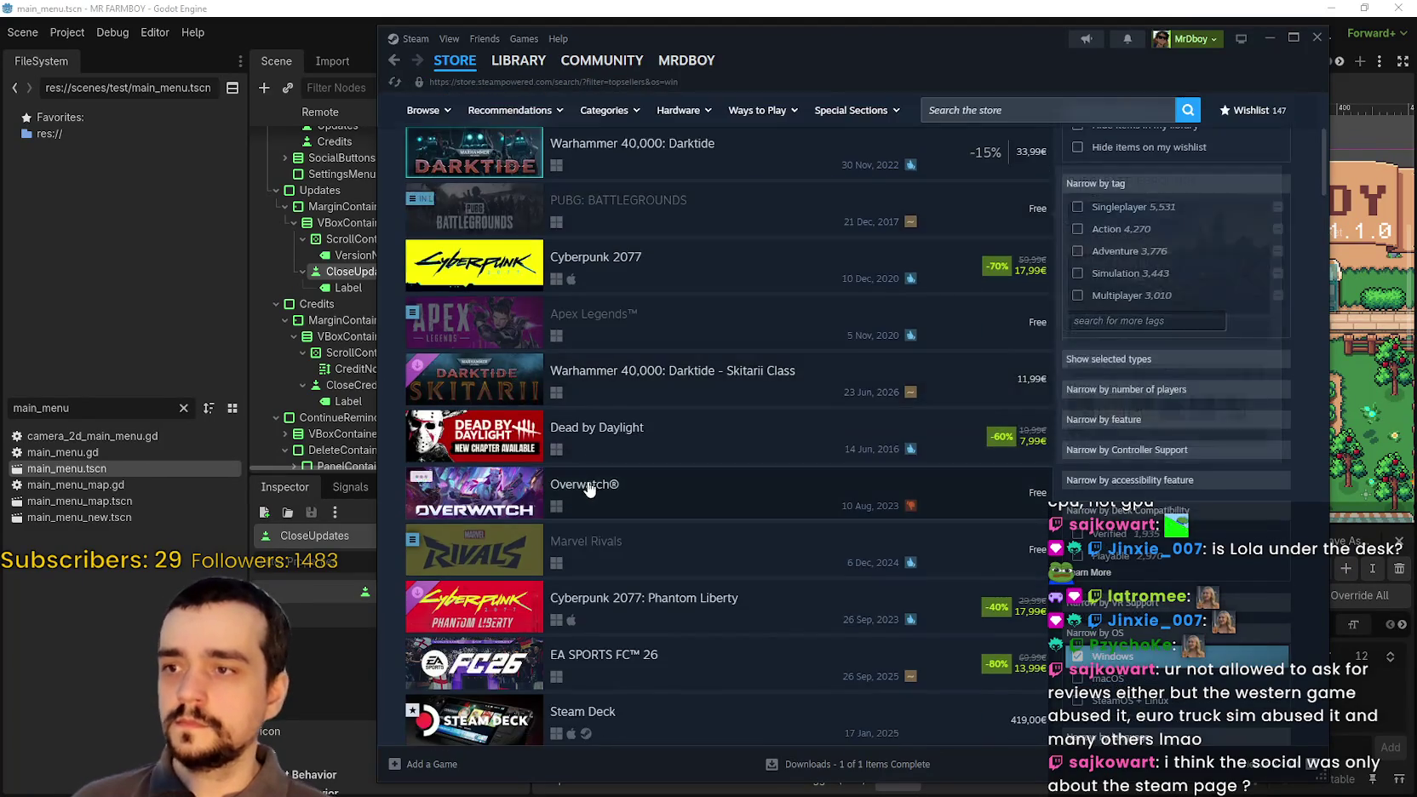
# - Scroll down the Top Sellers search results to DAVE THE DIVER
pyautogui.scroll(-3, 568, 506)
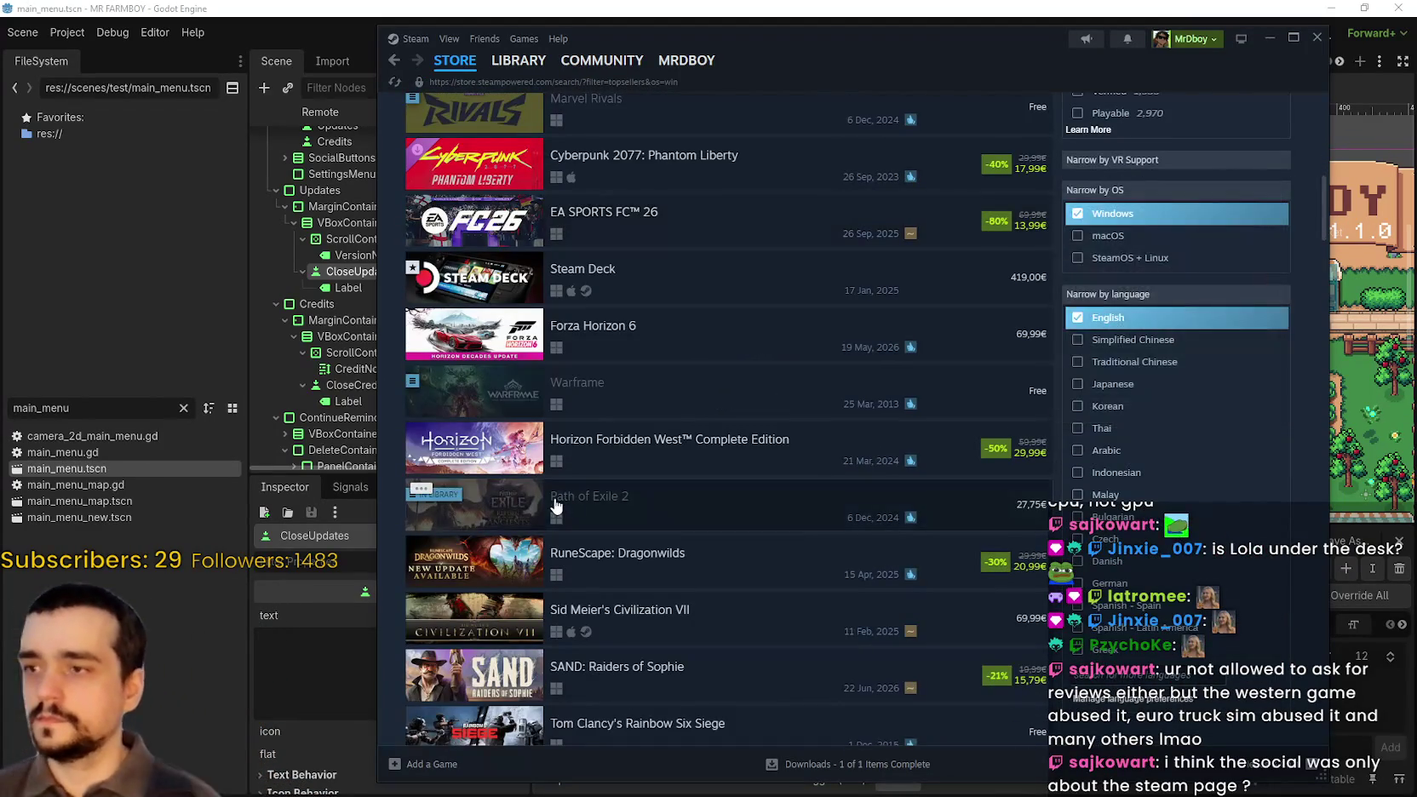
pyautogui.scroll(-3, 536, 493)
pyautogui.scroll(-5, 532, 492)
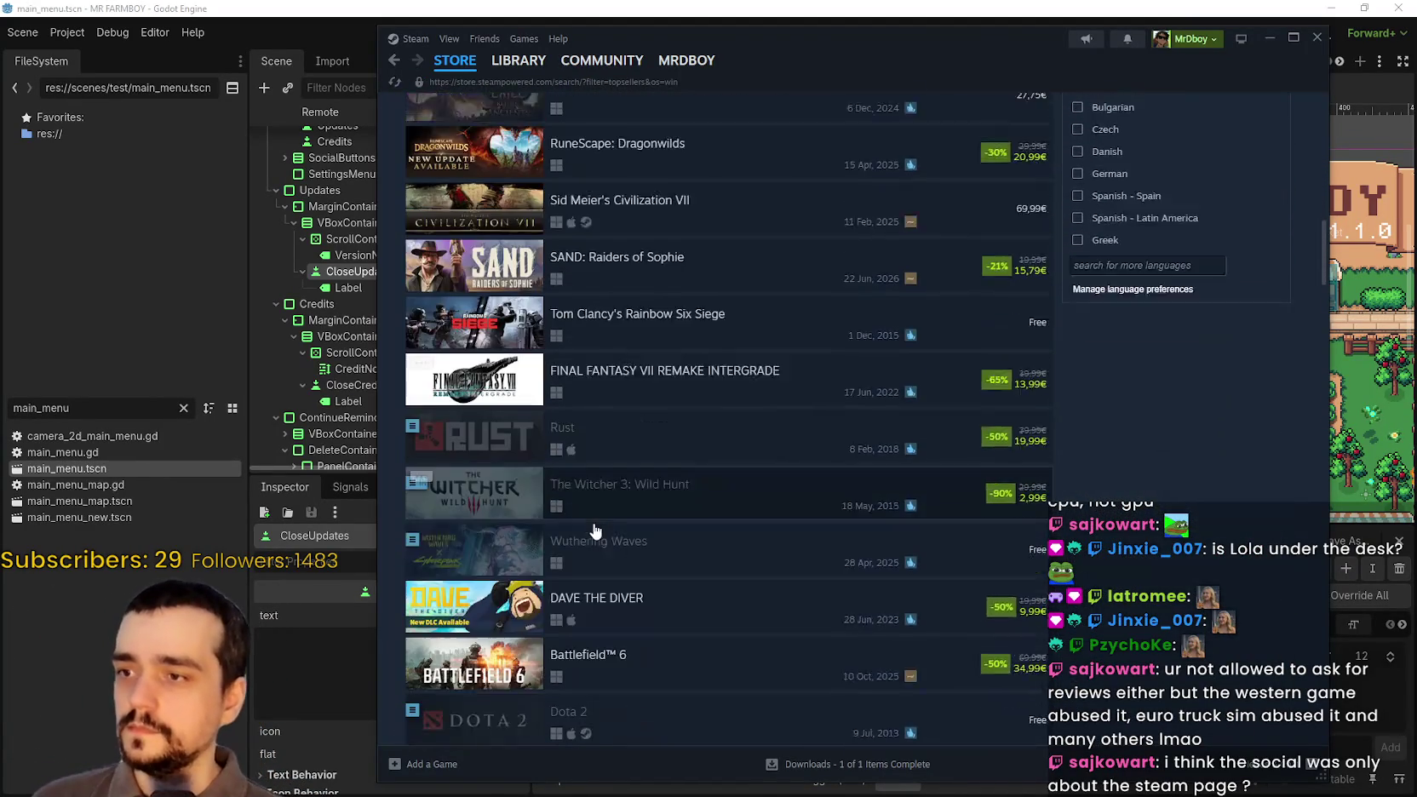
pyautogui.scroll(-1, 504, 208)
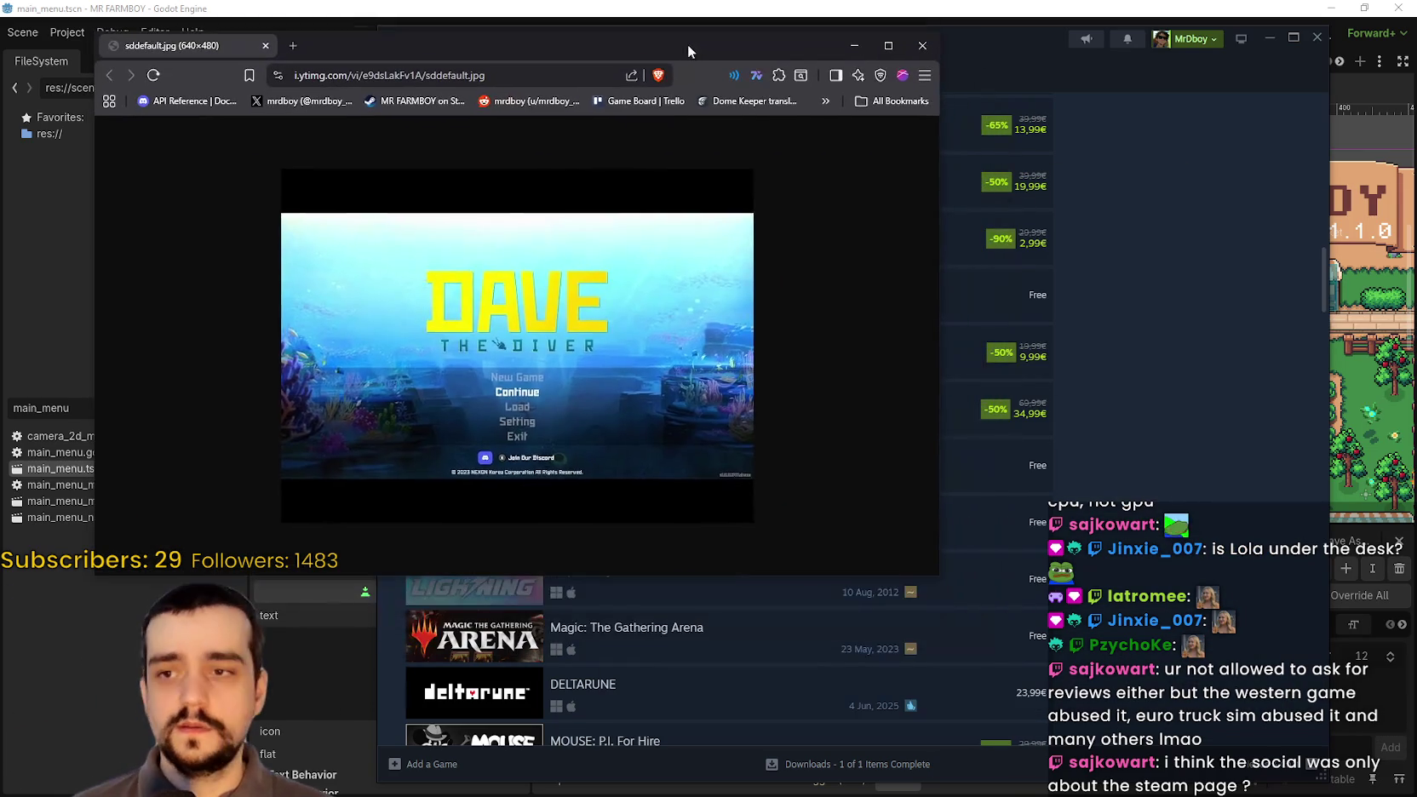
# - Snip the Dave the Diver title screen from the enlarged image, then move the image window up-left
pyautogui.scroll(4, 571, 492)
pyautogui.scroll(-2, 571, 492)
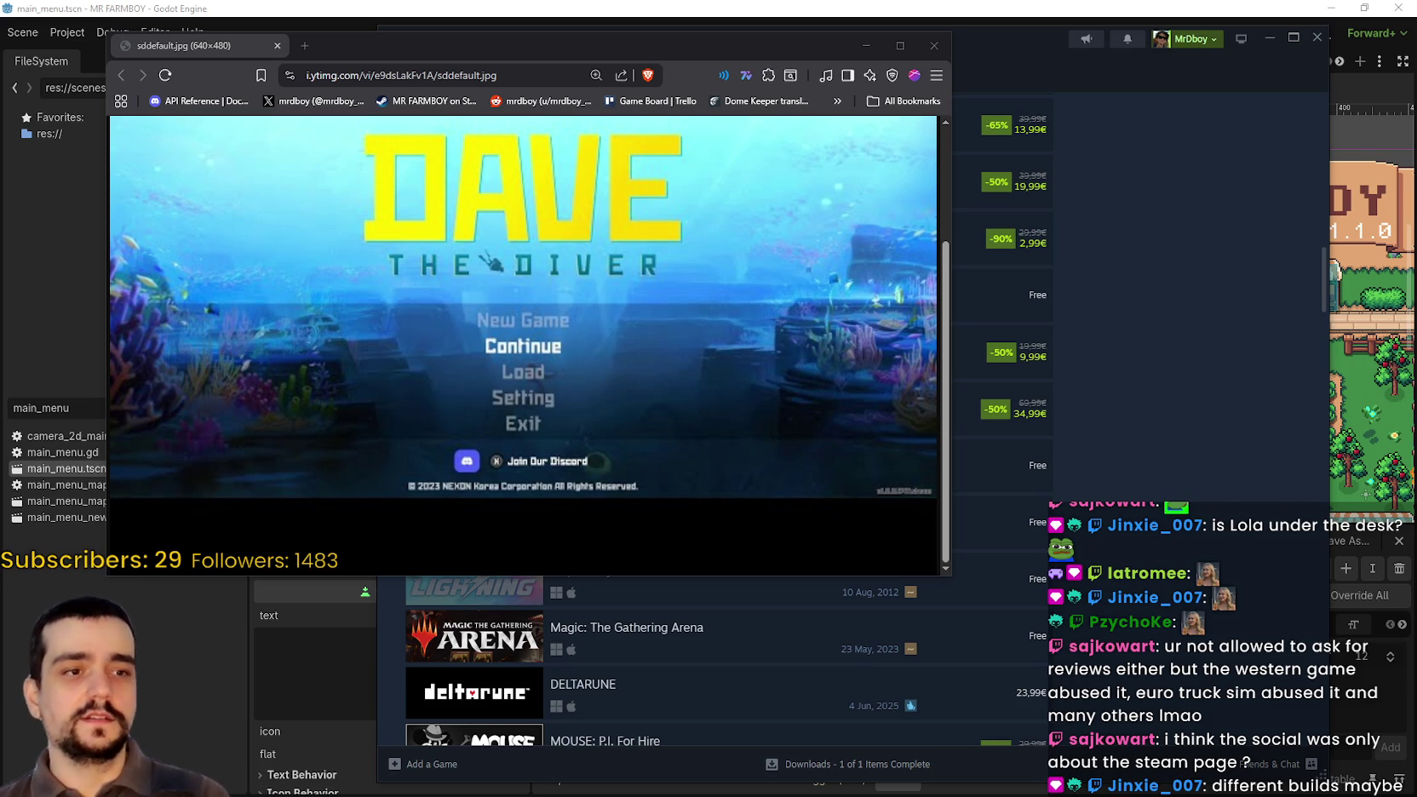
pyautogui.press('super+shift+s')
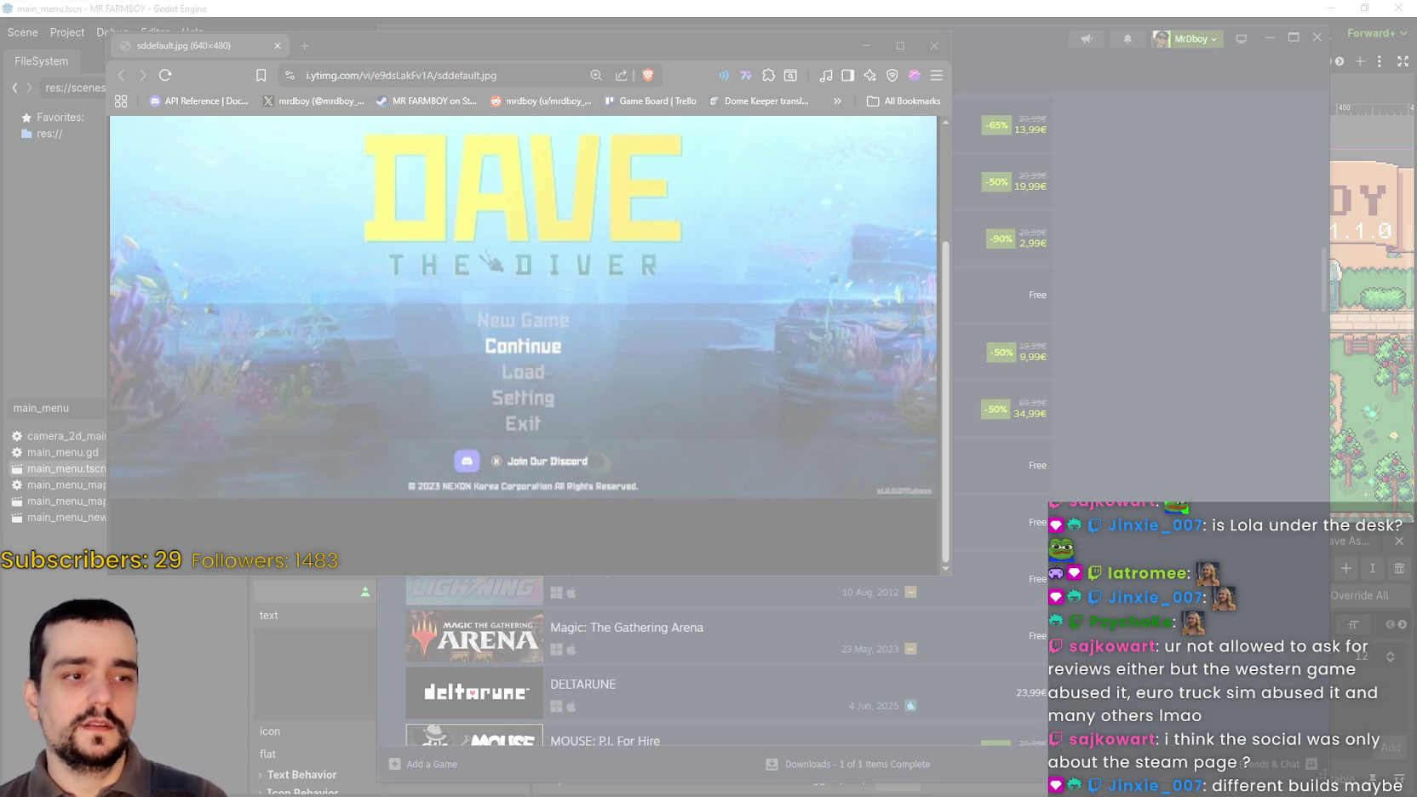
pyautogui.click(788, 119)
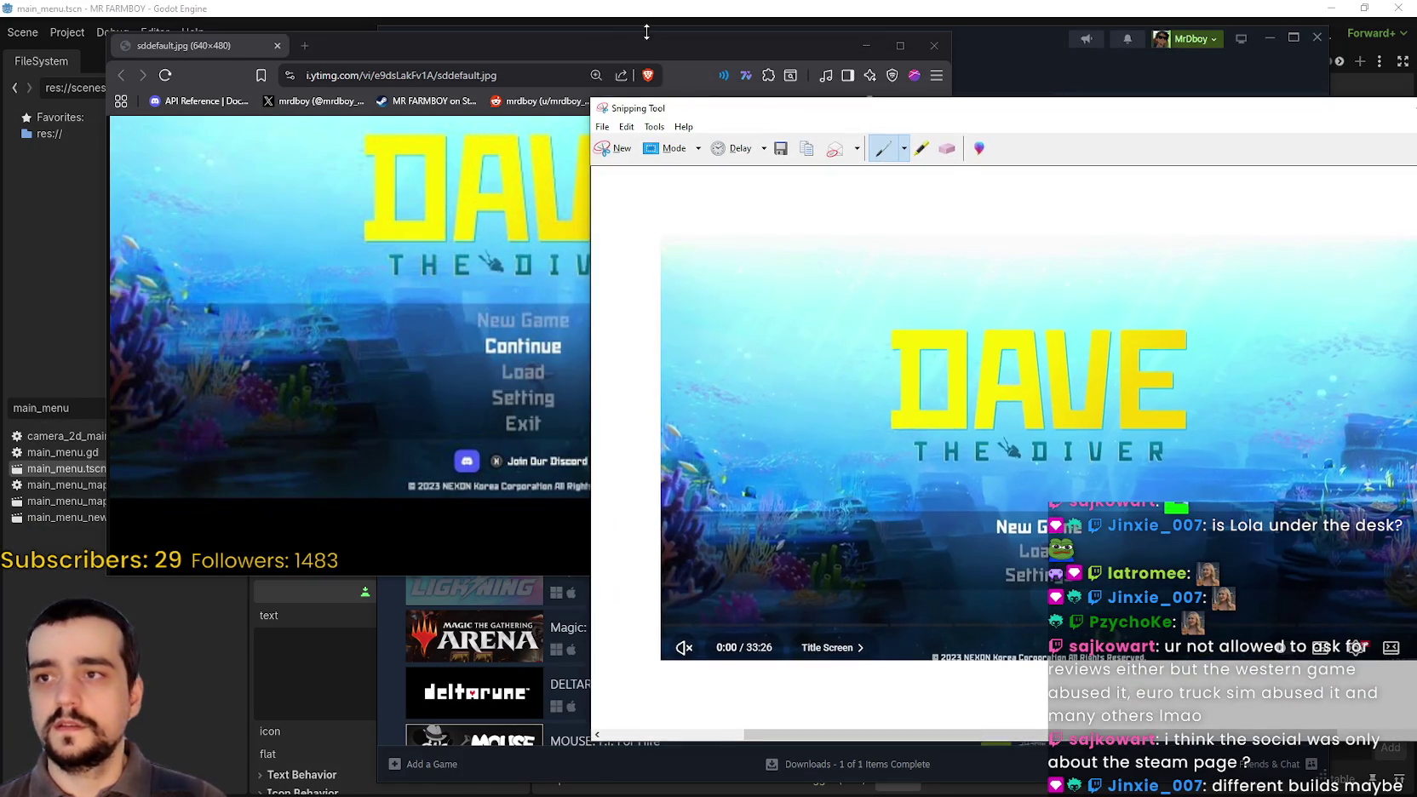
pyautogui.moveTo(648, 55)
pyautogui.mouseDown()
pyautogui.moveTo(608, 25)
pyautogui.moveTo(559, 35)
pyautogui.mouseUp()
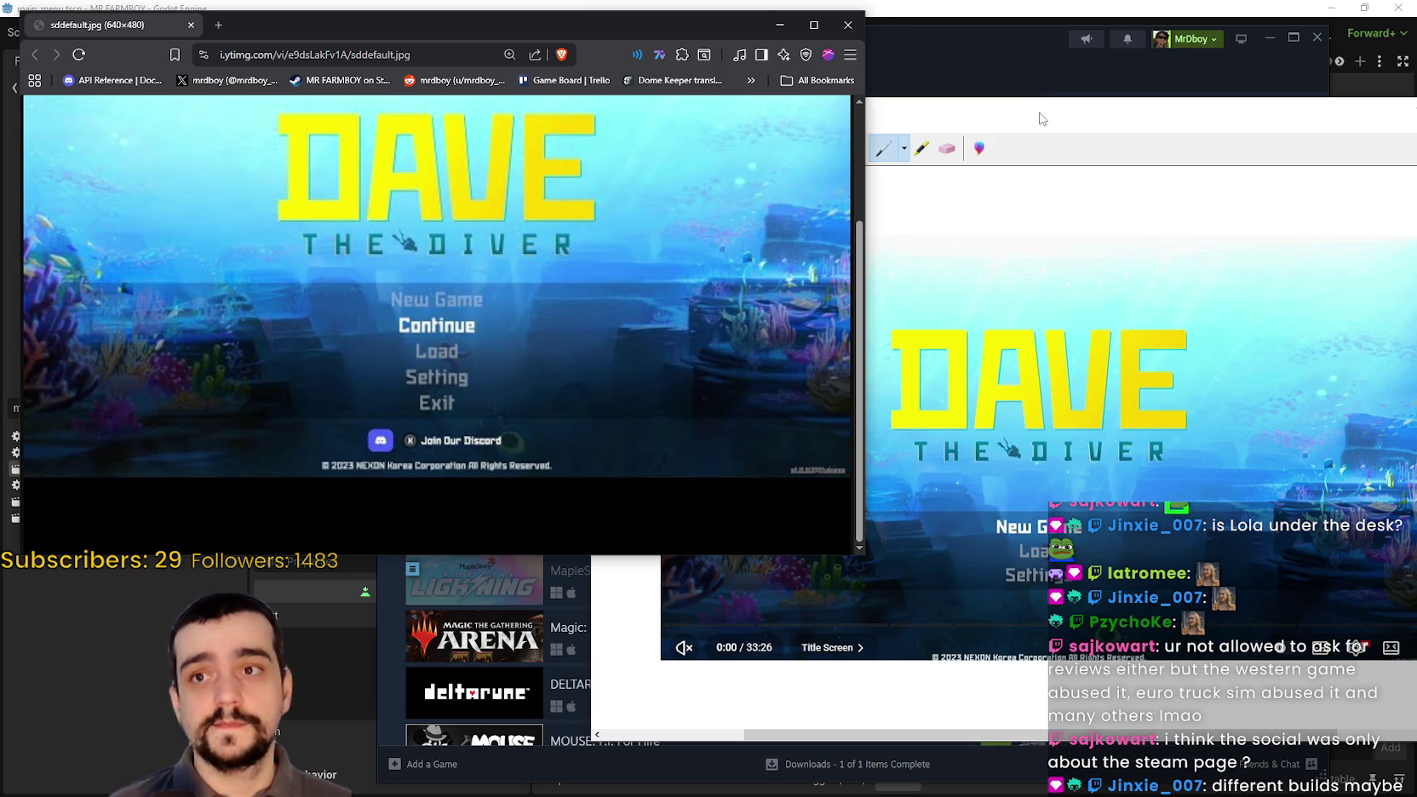
# - Place the snipped title-screen capture beside the Dave the Diver menu image and shorten the capture window
pyautogui.moveTo(937, 109); pyautogui.dragTo(925, 14)
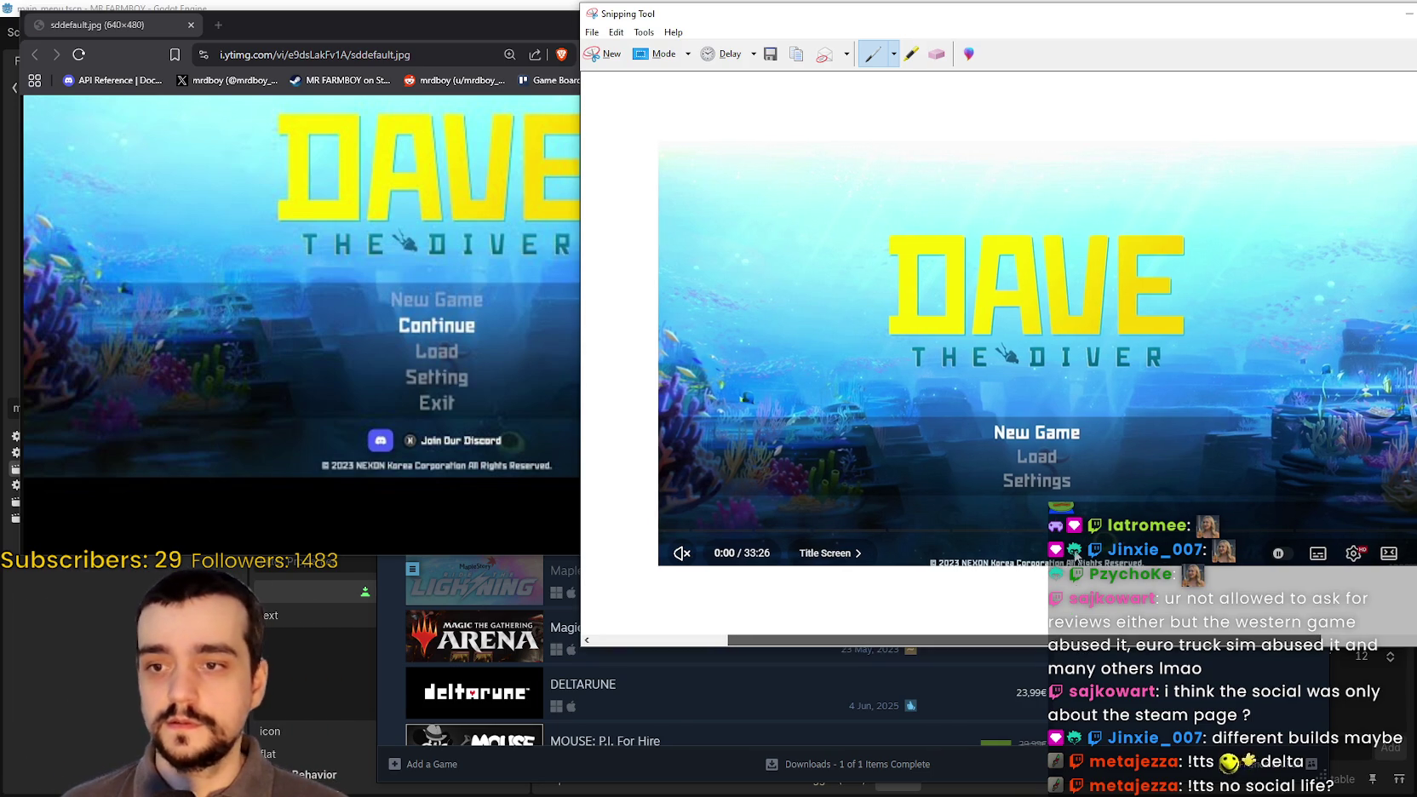
pyautogui.click(1104, 658)
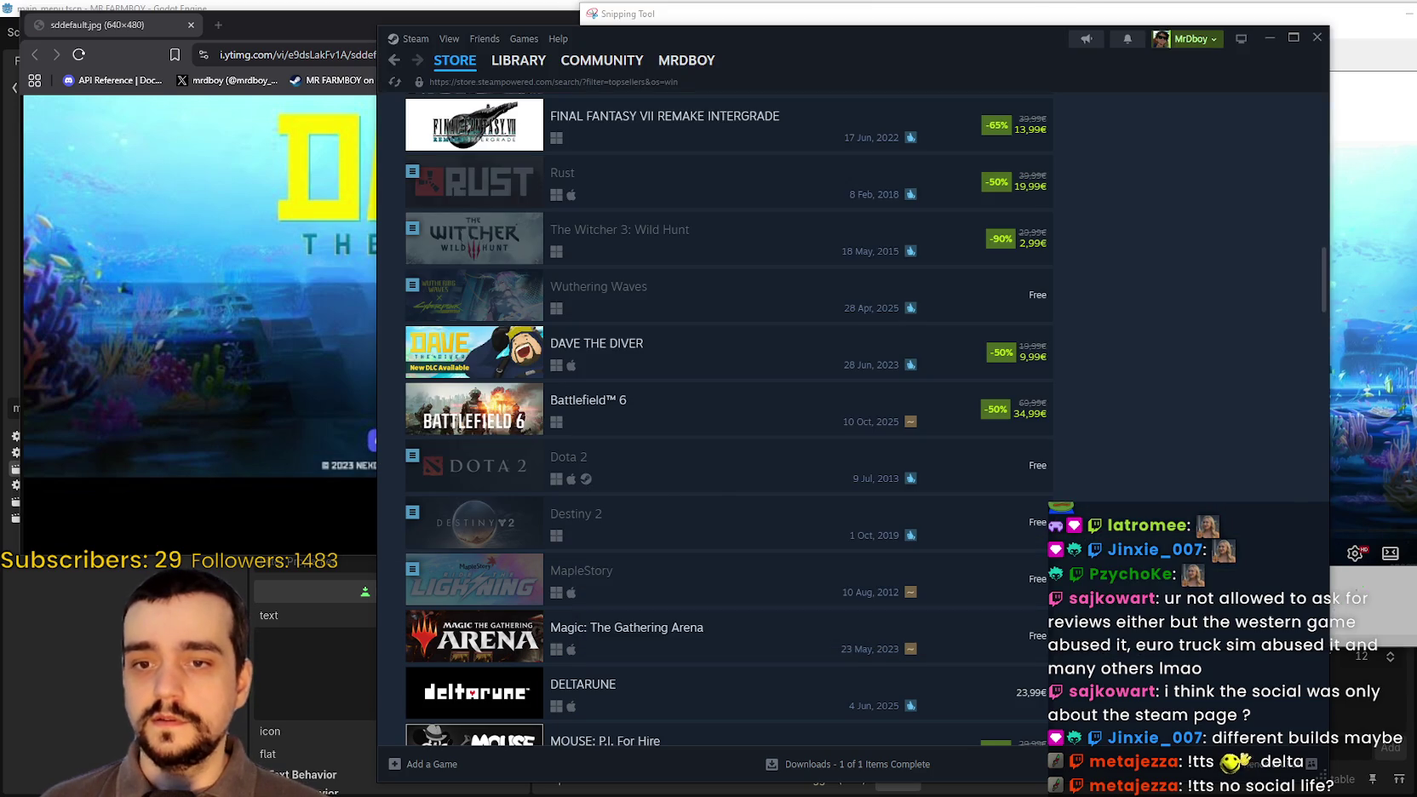
pyautogui.click(1333, 610)
pyautogui.moveTo(762, 647); pyautogui.dragTo(762, 460)
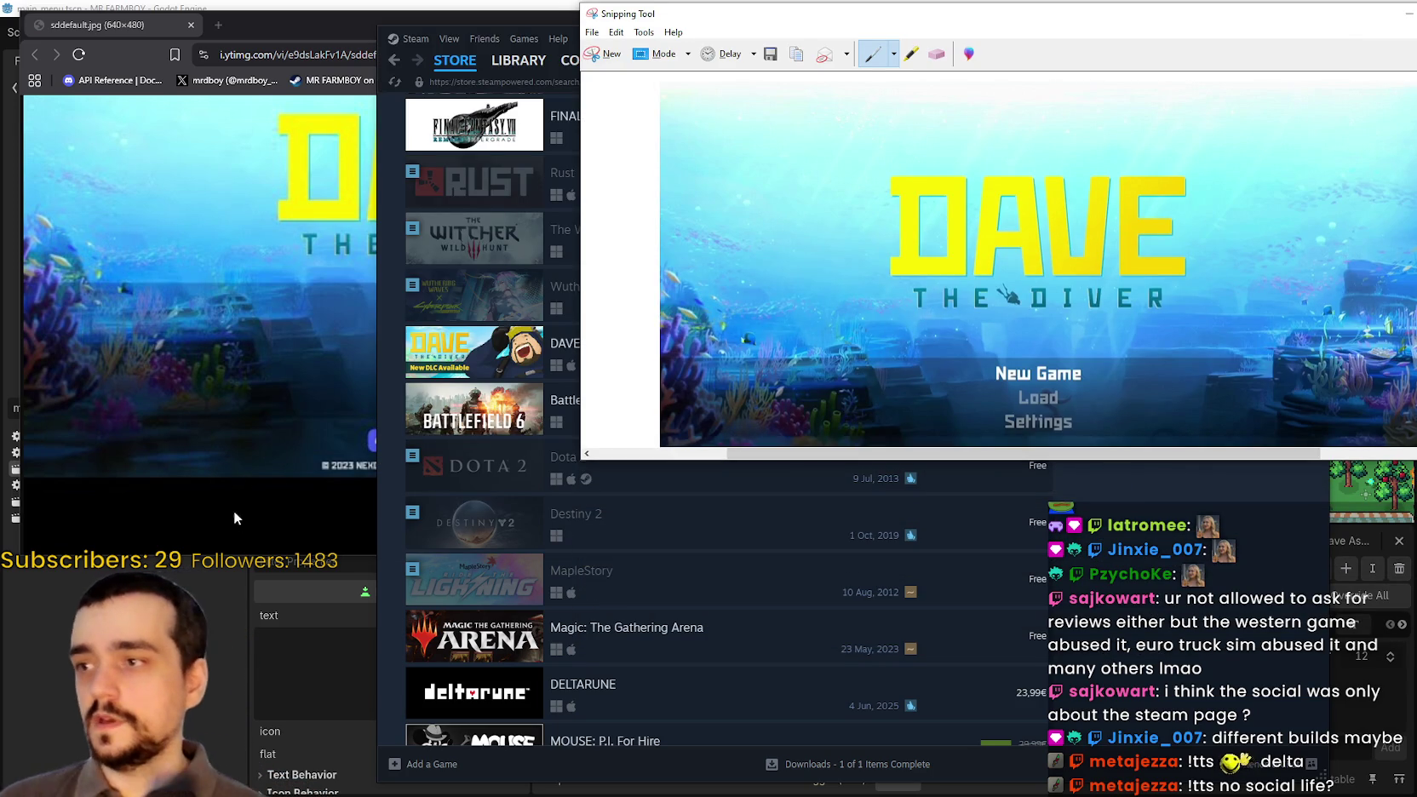
pyautogui.click(231, 500)
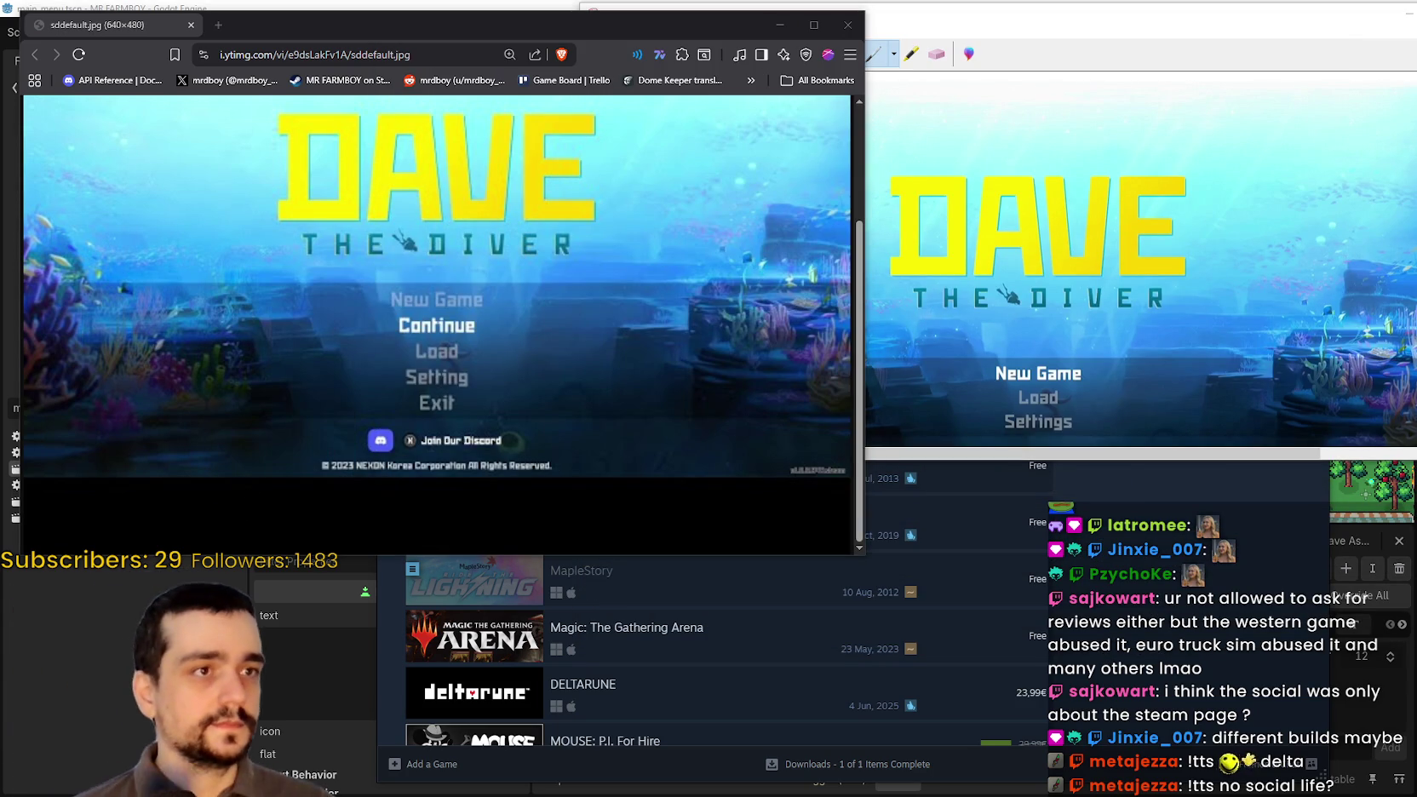
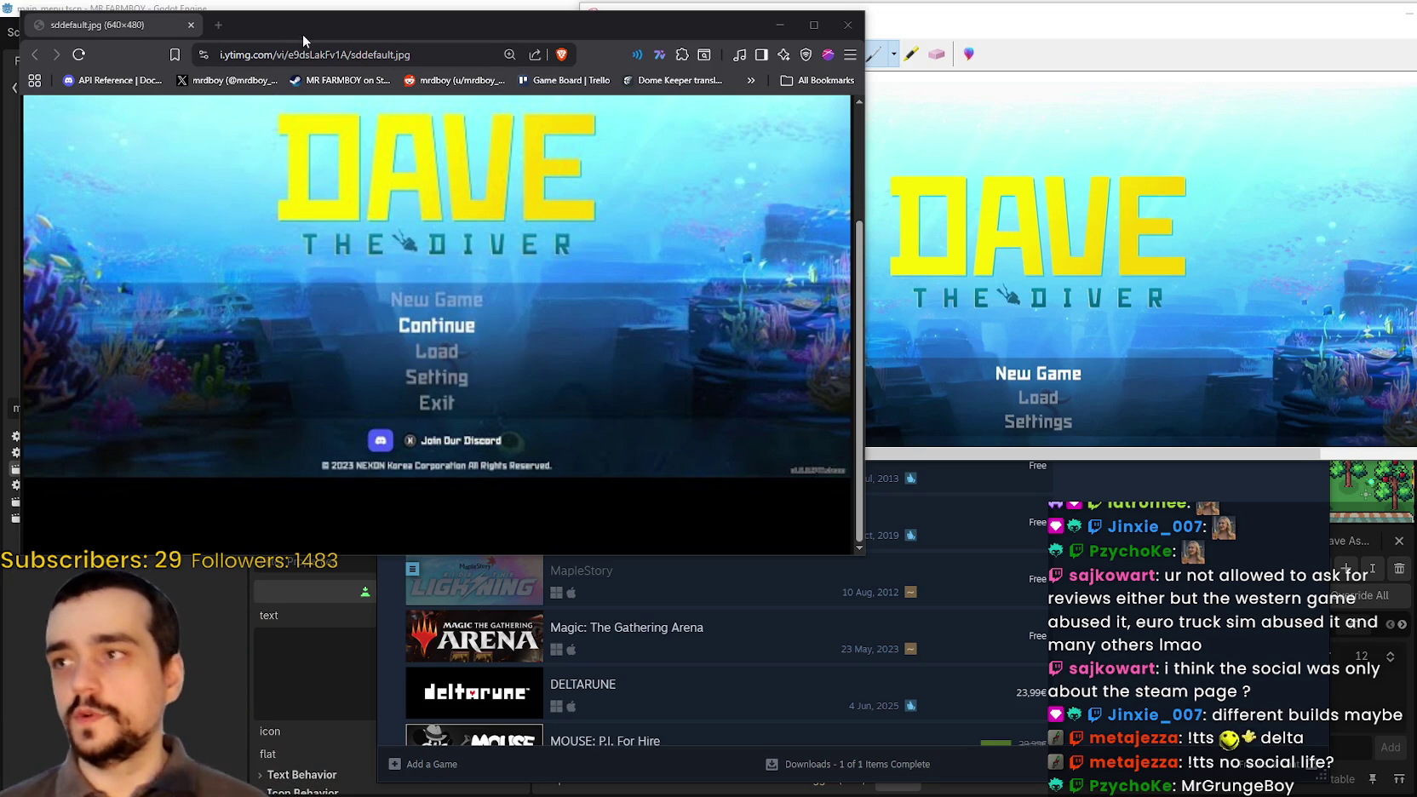
# - Close the Dave the Diver reference image in Brave and discard the Snipping Tool capture unsaved
pyautogui.moveTo(302, 40); pyautogui.dragTo(340, 38)
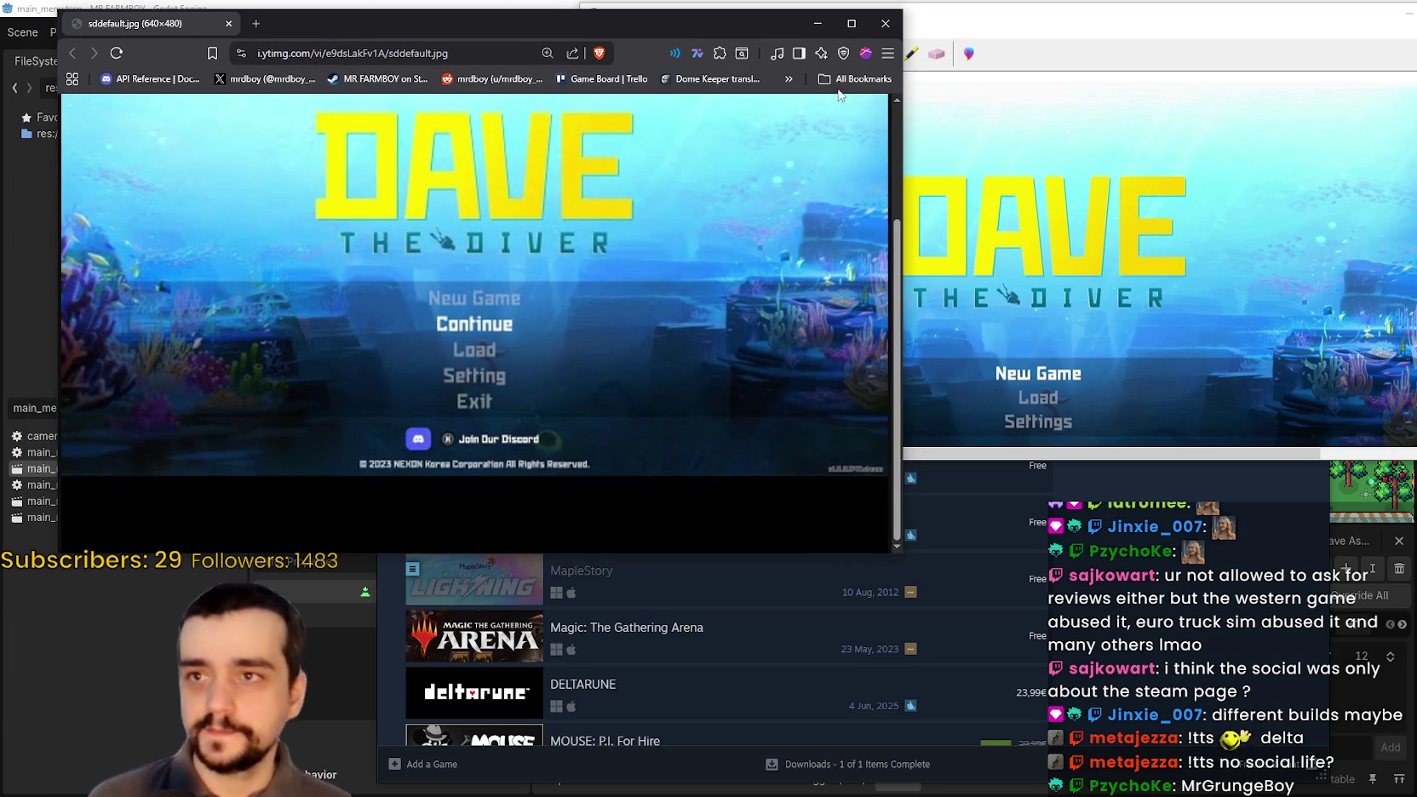
pyautogui.click(885, 23)
pyautogui.moveTo(1339, 21); pyautogui.dragTo(994, 95)
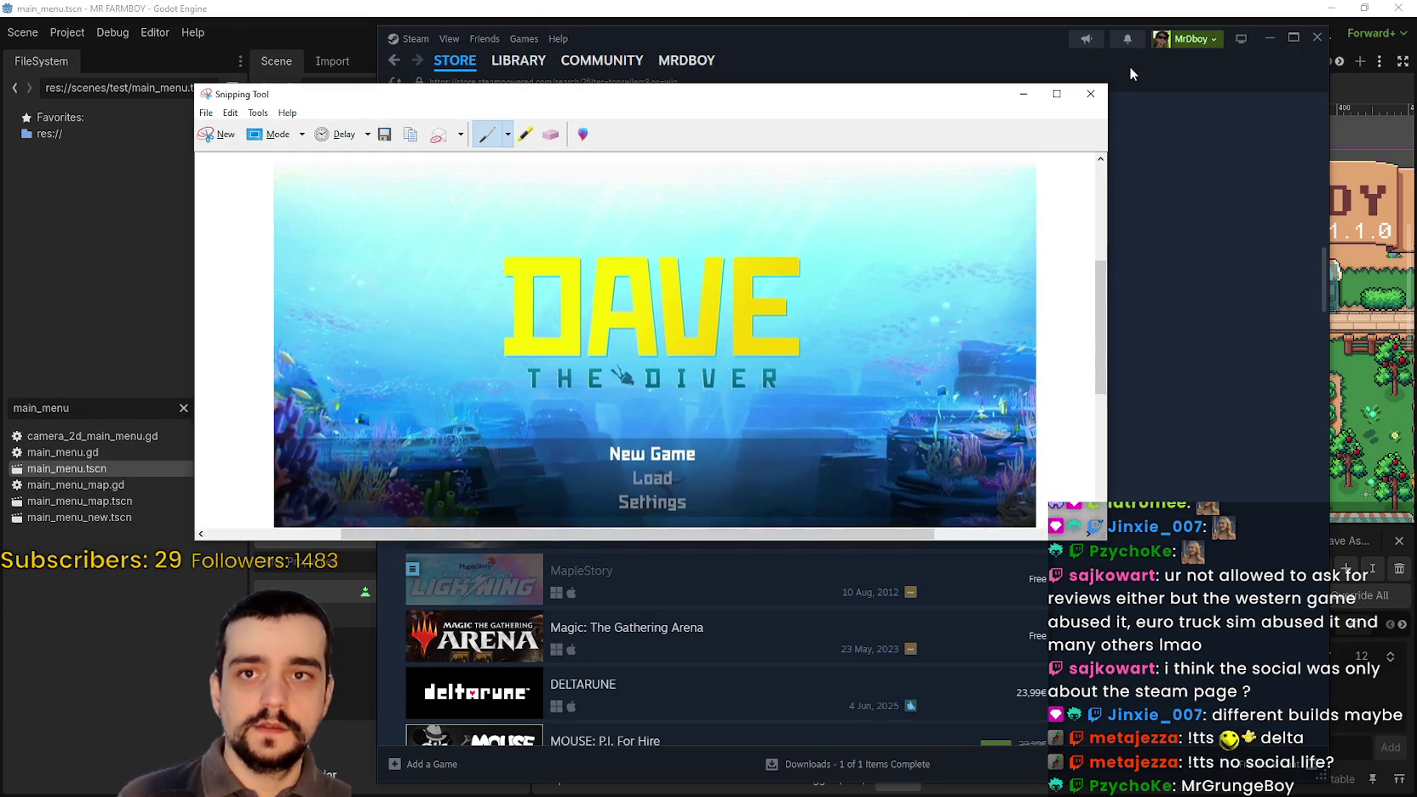
pyautogui.click(1090, 94)
pyautogui.click(713, 330)
pyautogui.click(313, 6)
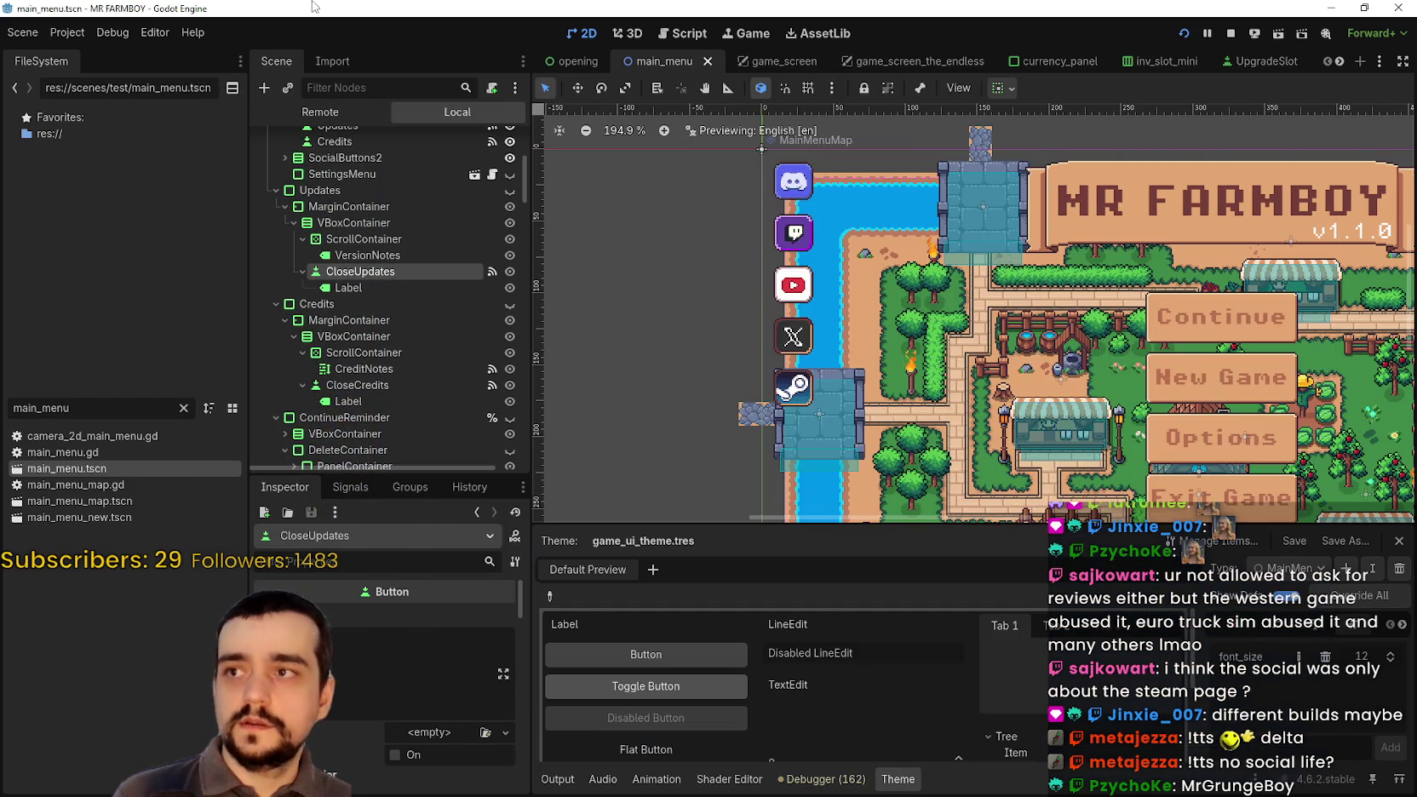
# - Hide the SocialButtons2 social icon column in the Scene dock
pyautogui.scroll(-4, 744, 372)
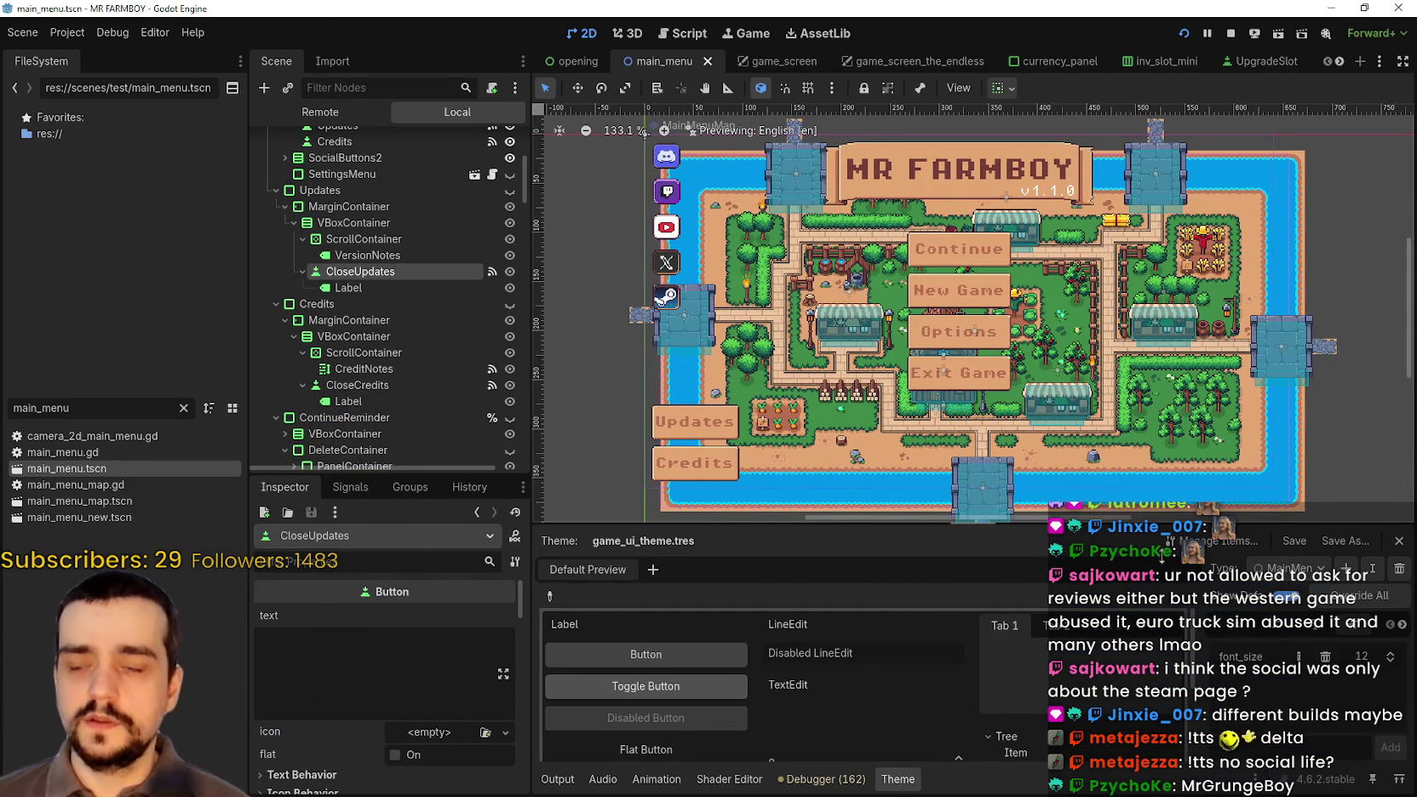
pyautogui.scroll(1, 851, 307)
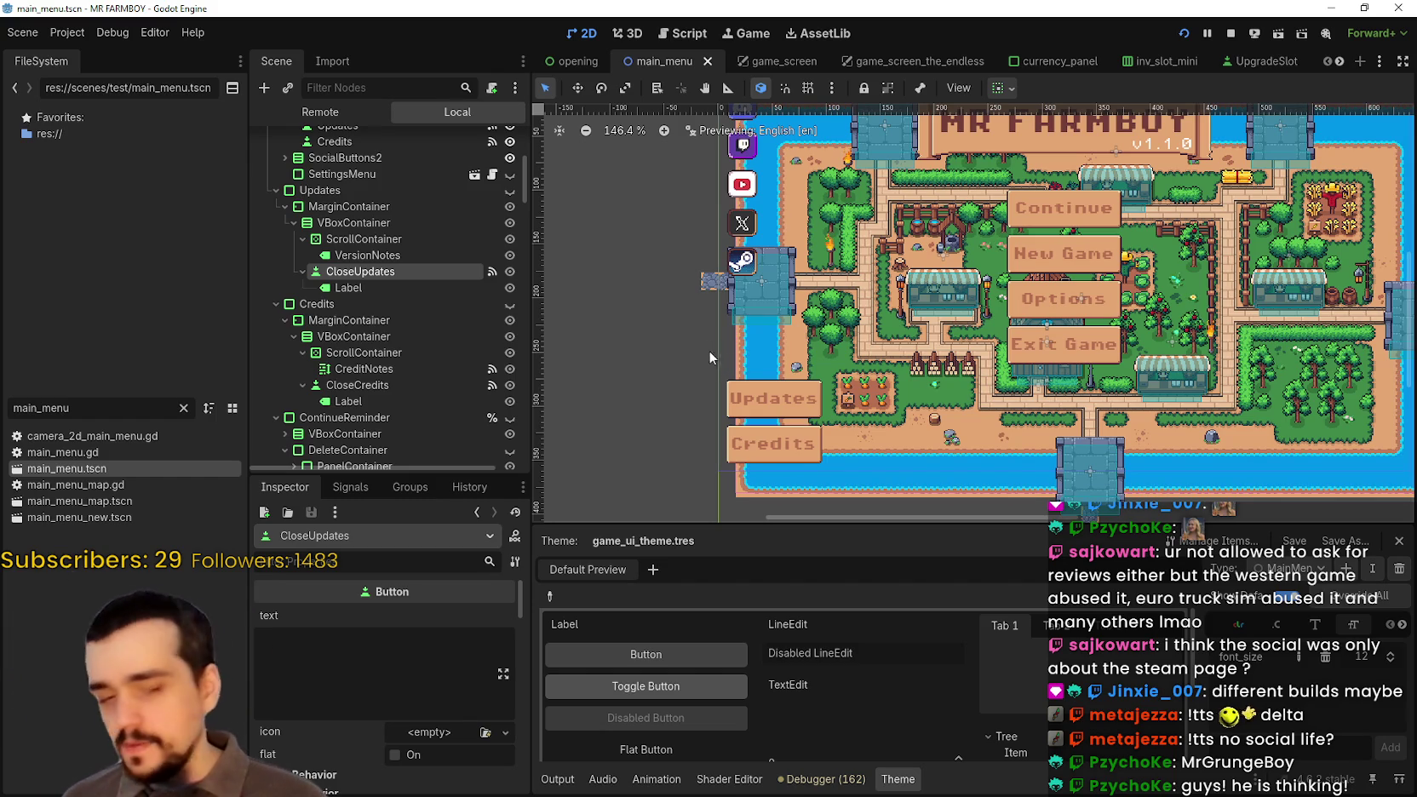
pyautogui.scroll(1, 807, 393)
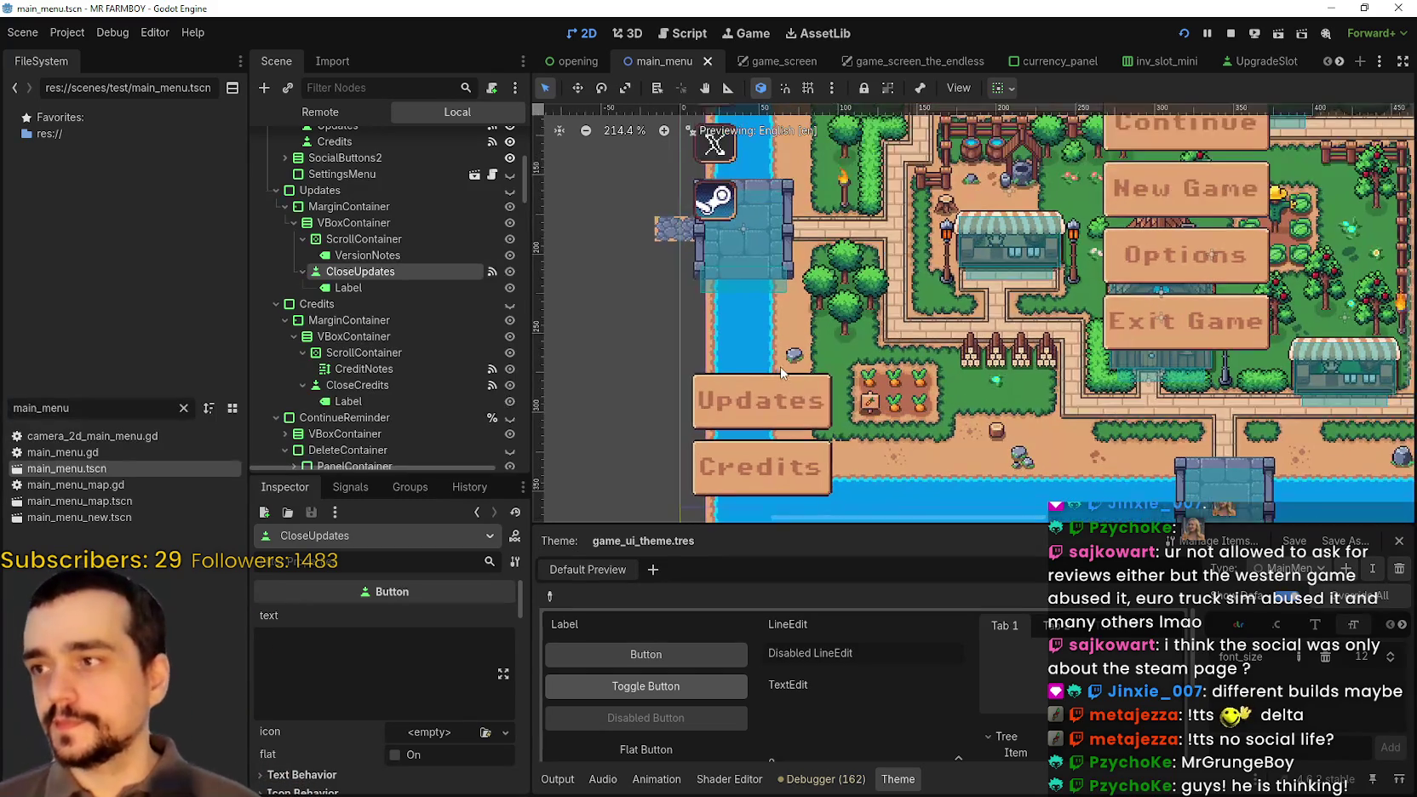
pyautogui.scroll(-1, 742, 357)
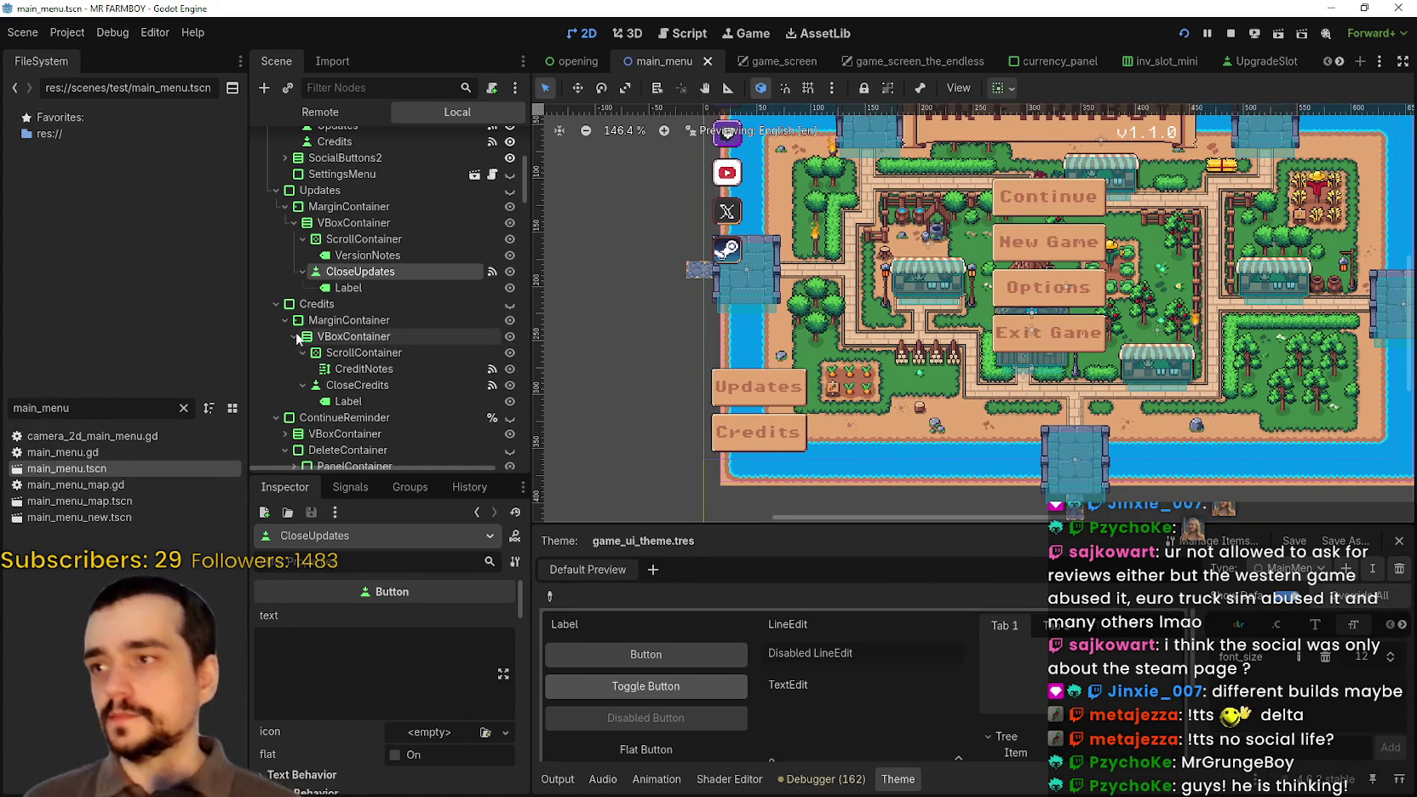
pyautogui.scroll(-5, 317, 343)
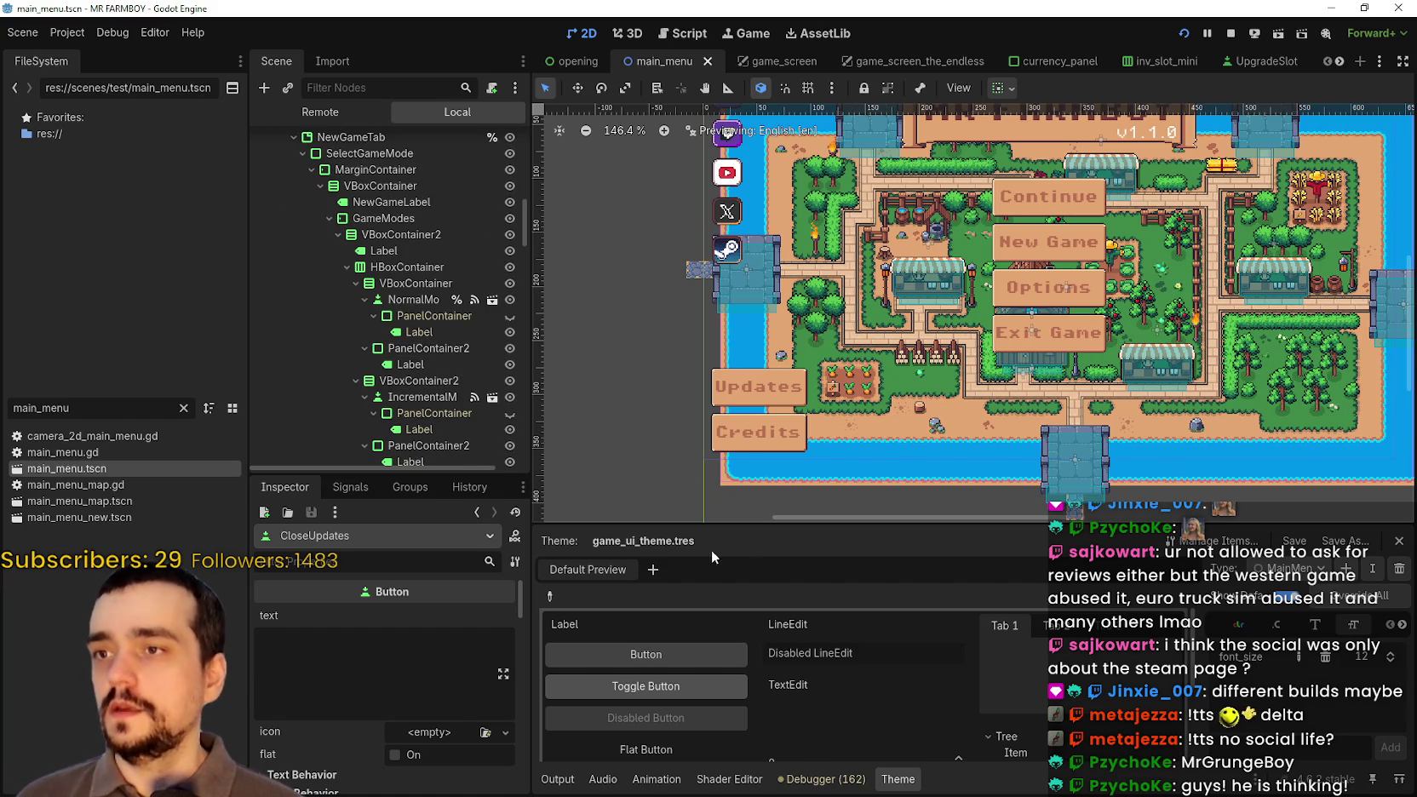
pyautogui.scroll(1, 536, 515)
pyautogui.scroll(5, 460, 403)
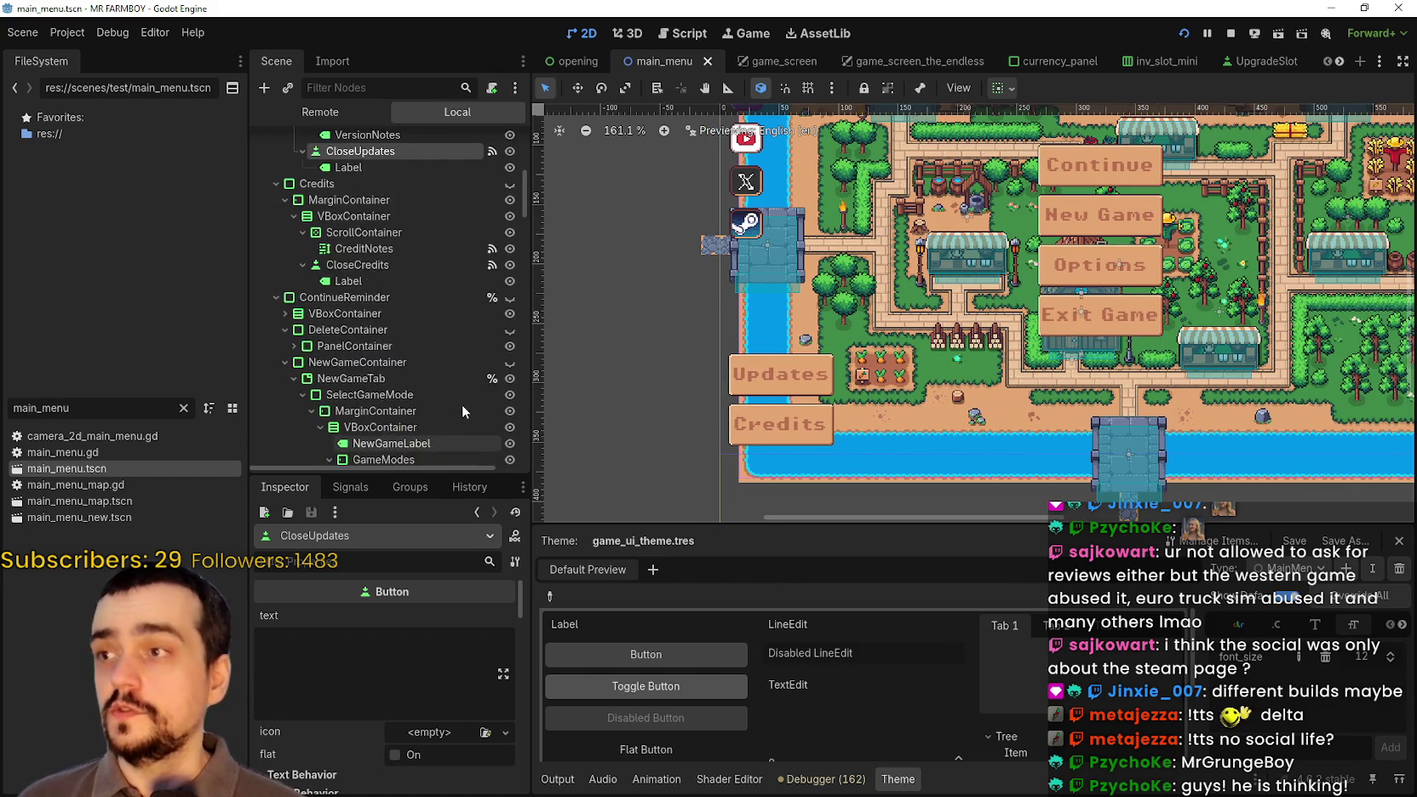
pyautogui.scroll(10, 462, 405)
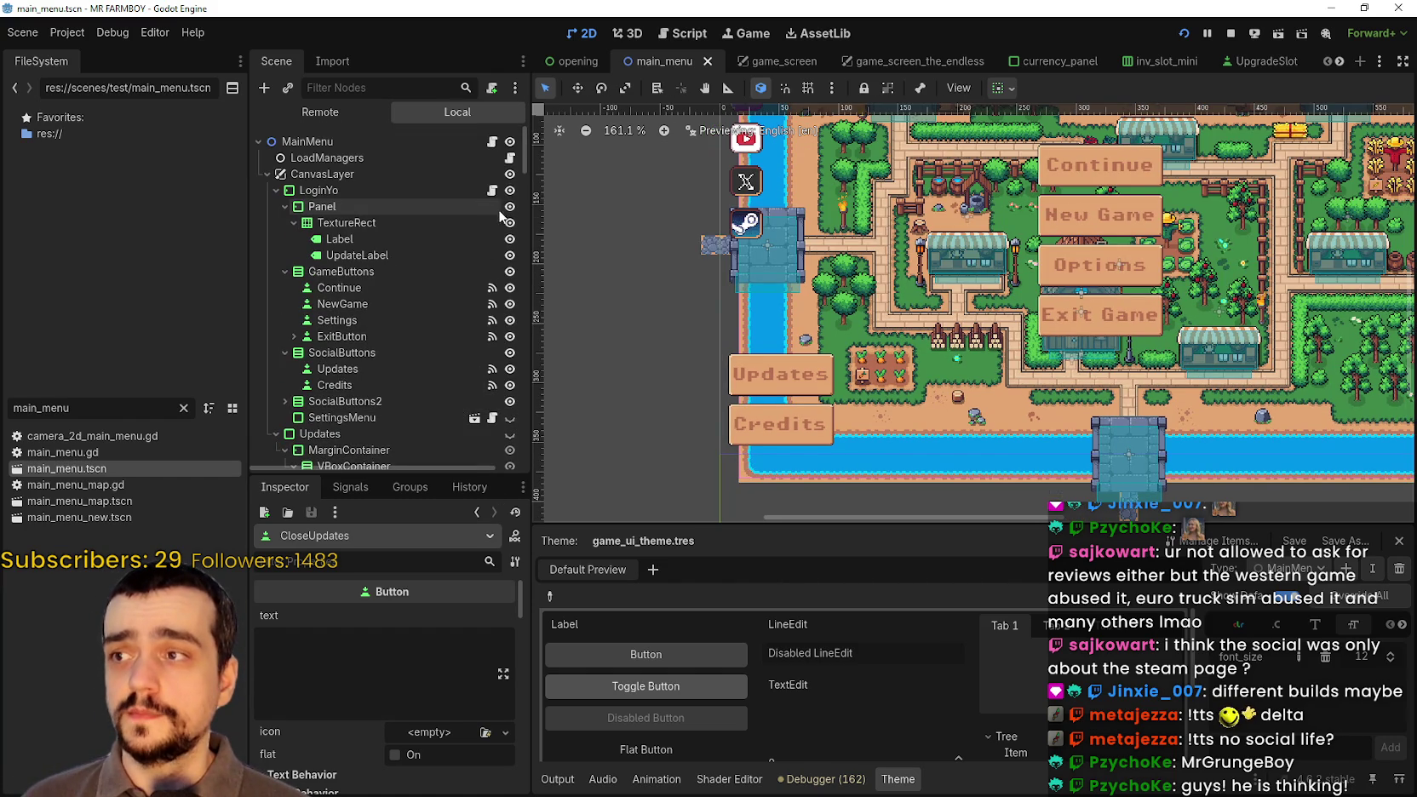
pyautogui.scroll(-3, 689, 233)
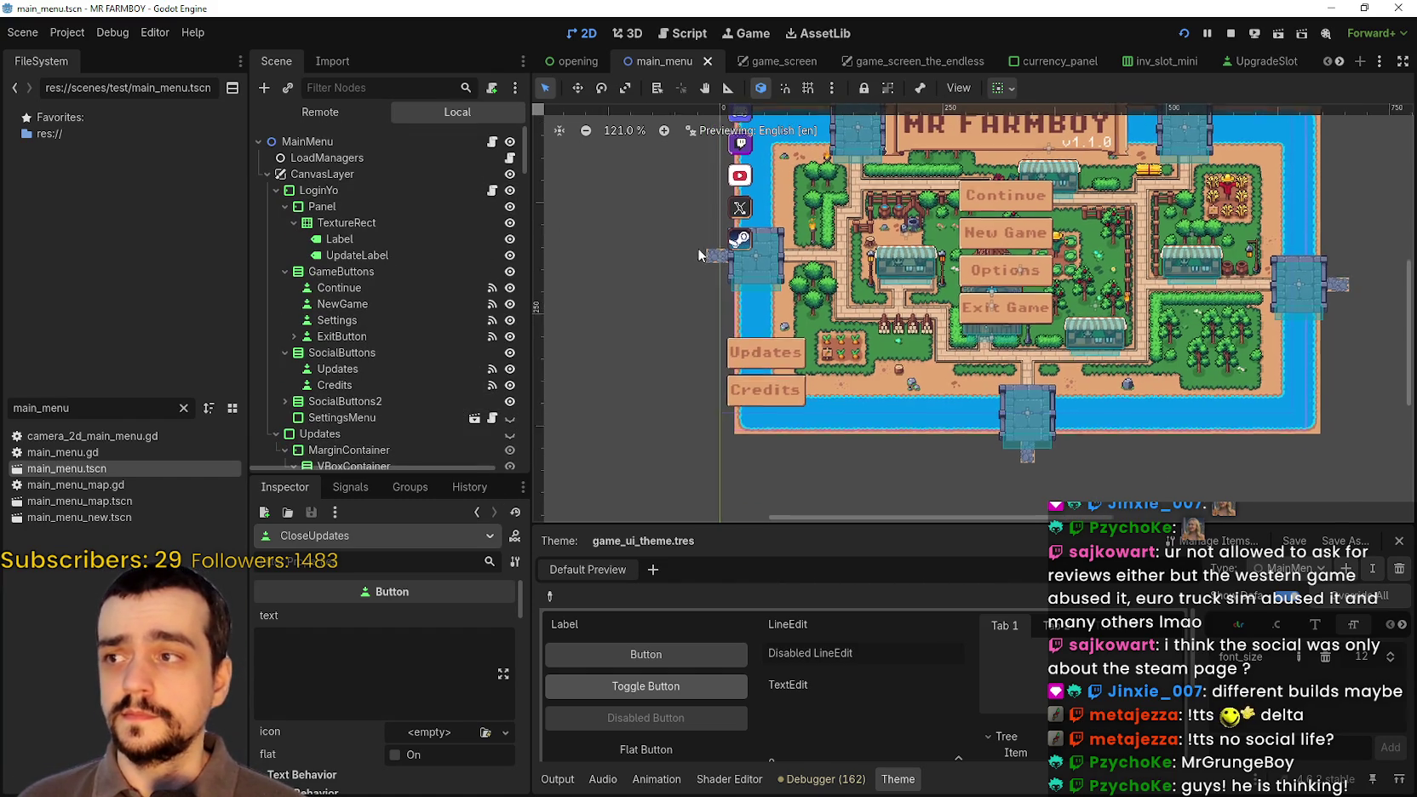
pyautogui.click(399, 355)
pyautogui.click(509, 399)
# - Select the Credits node and make the credits popup visible in the editor
pyautogui.scroll(-2, 882, 233)
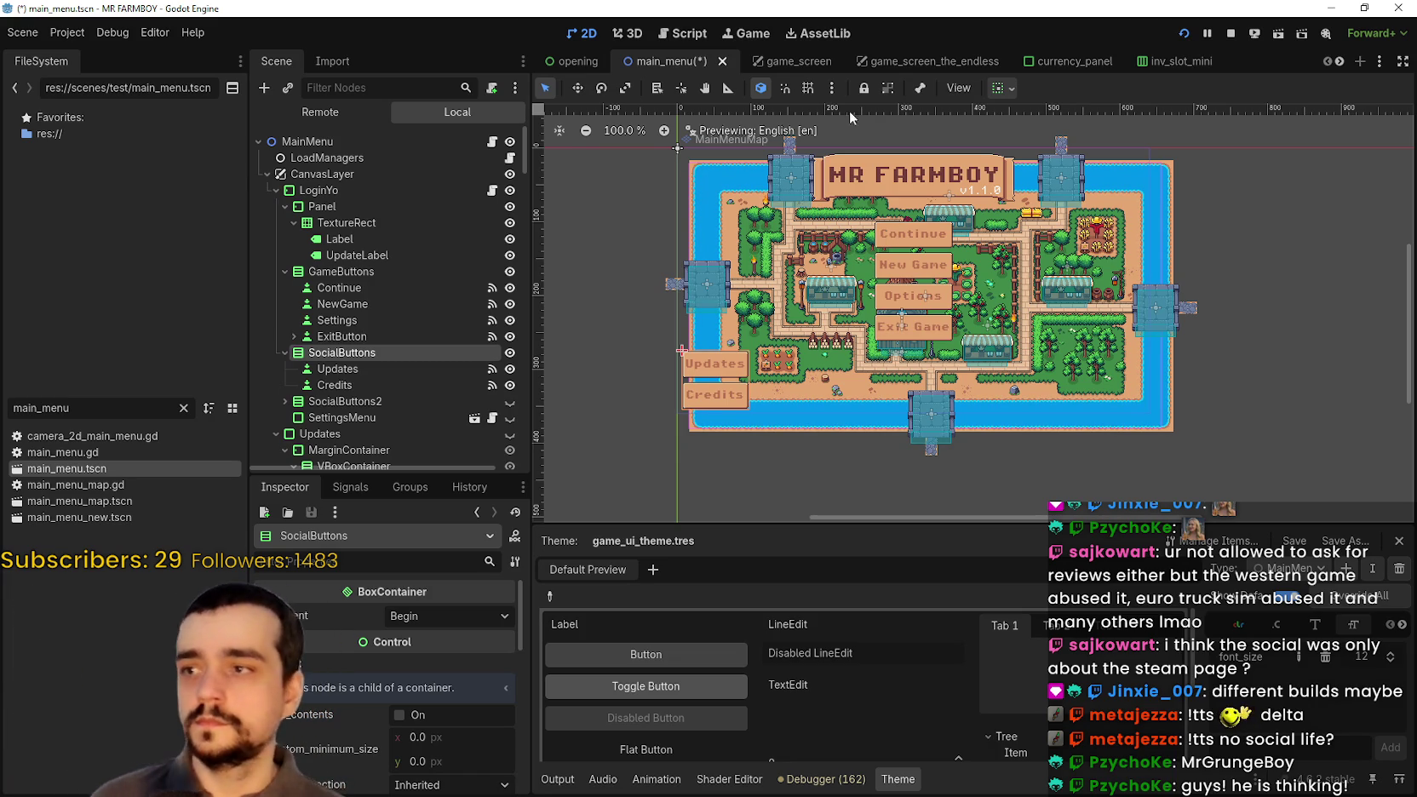
pyautogui.scroll(-5, 427, 383)
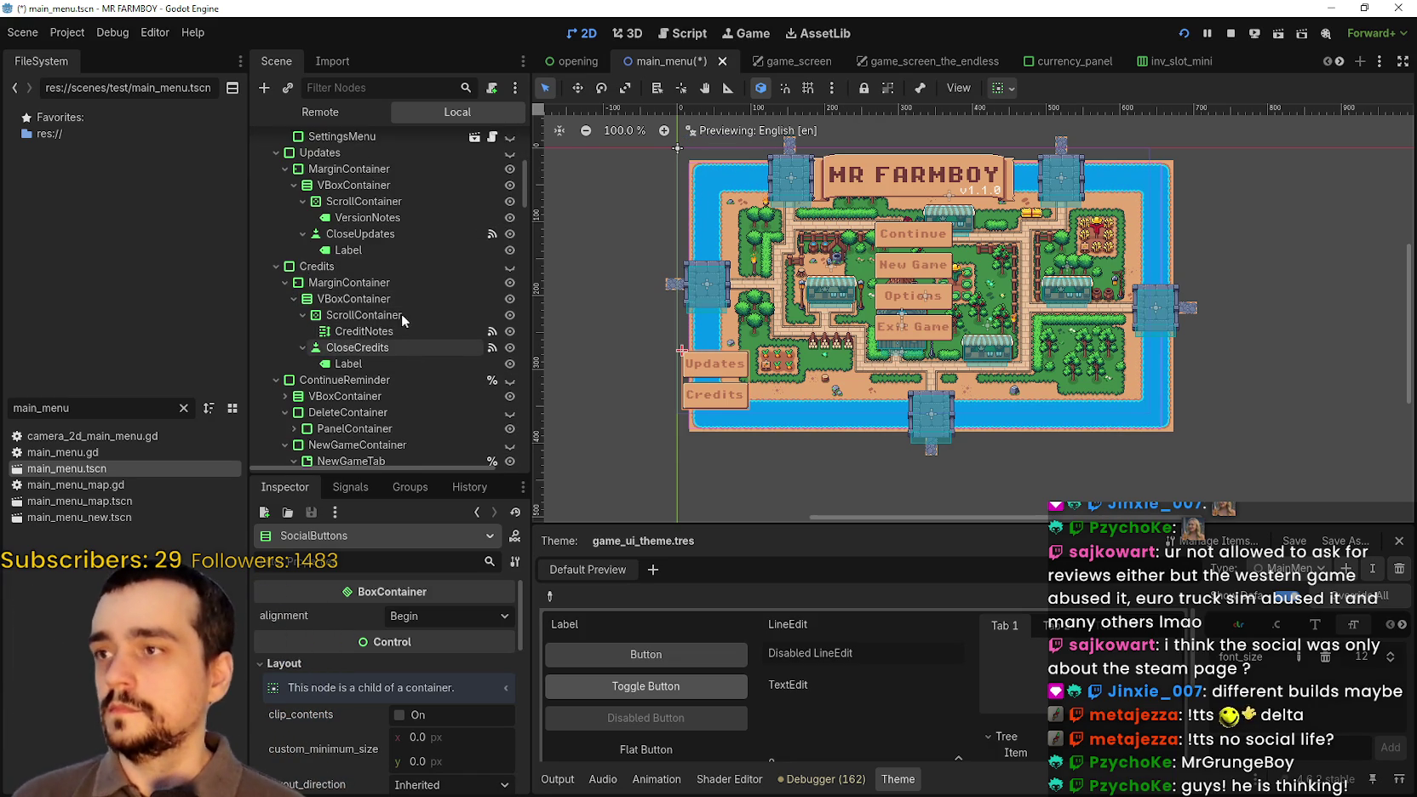
pyautogui.scroll(1, 428, 240)
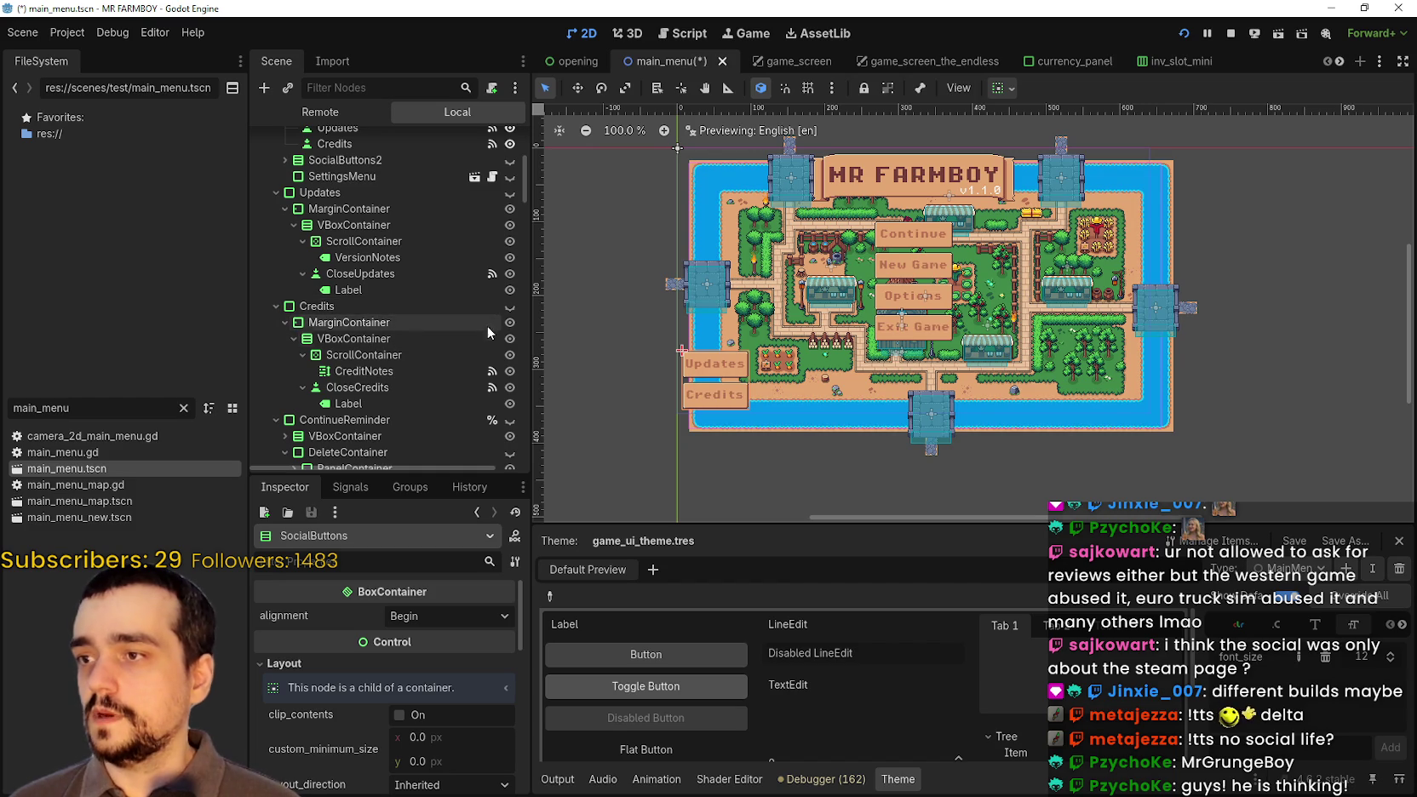
pyautogui.click(448, 306)
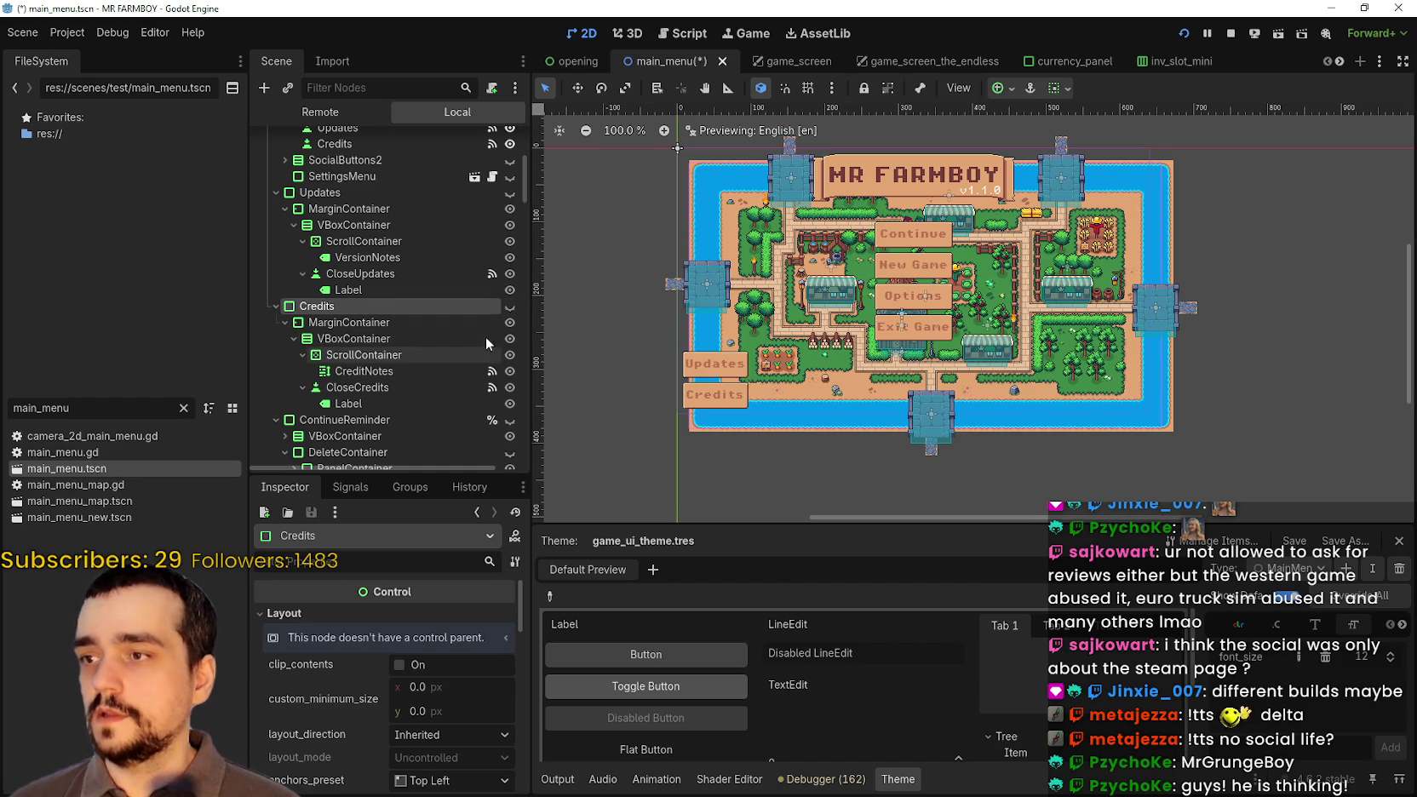
pyautogui.click(508, 307)
pyautogui.scroll(6, 924, 247)
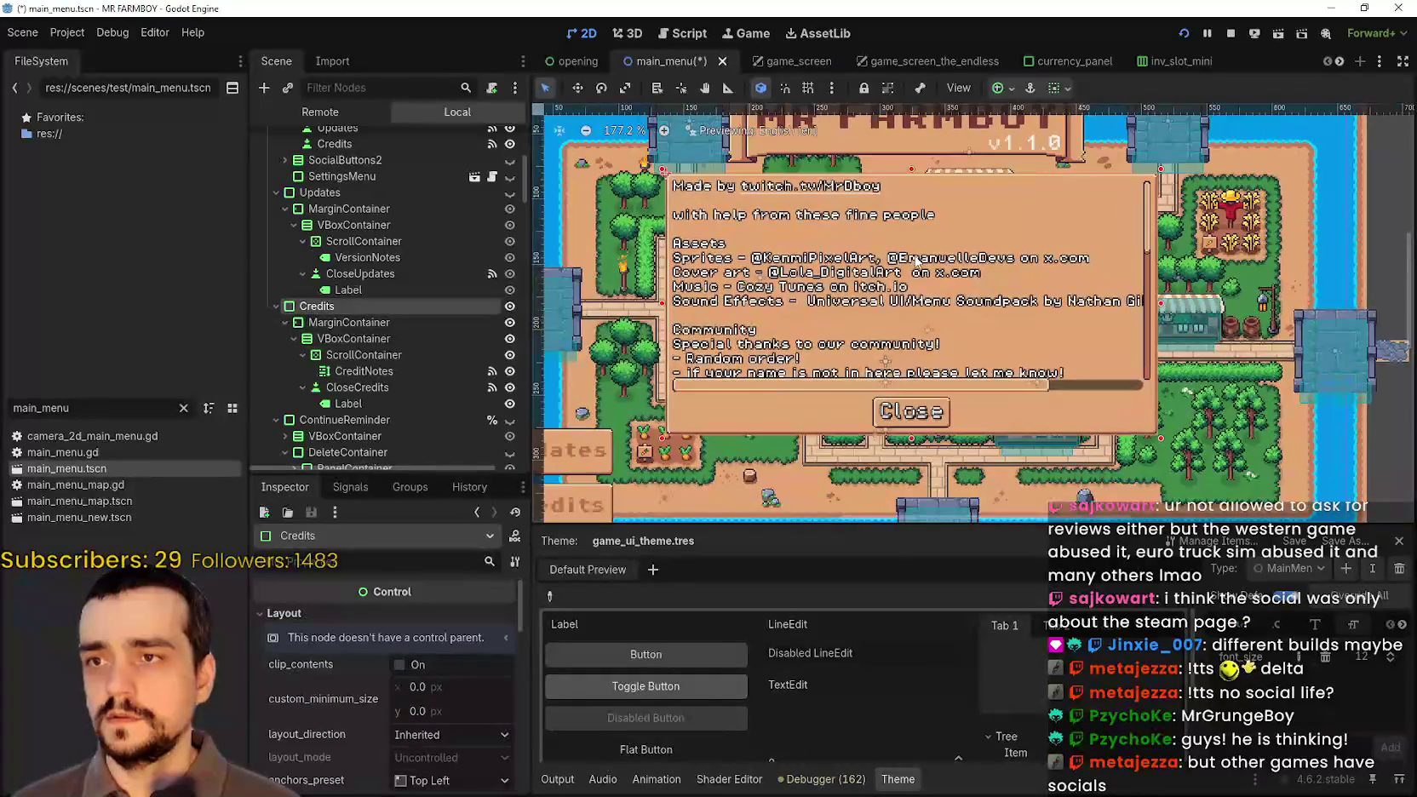
# - In CreditNotes, replace the twitch link markup with the creator's name as plain text
pyautogui.scroll(1, 915, 258)
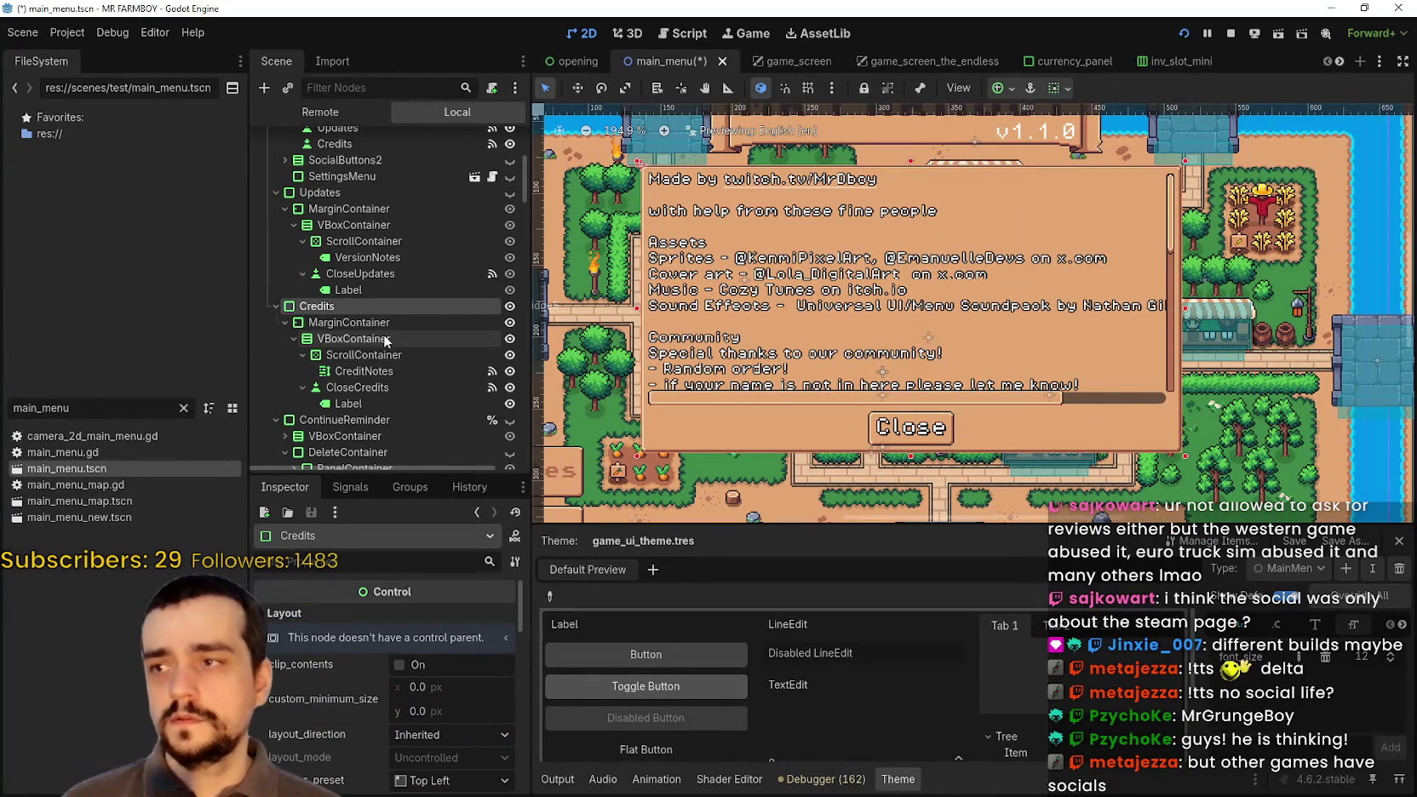
pyautogui.click(404, 376)
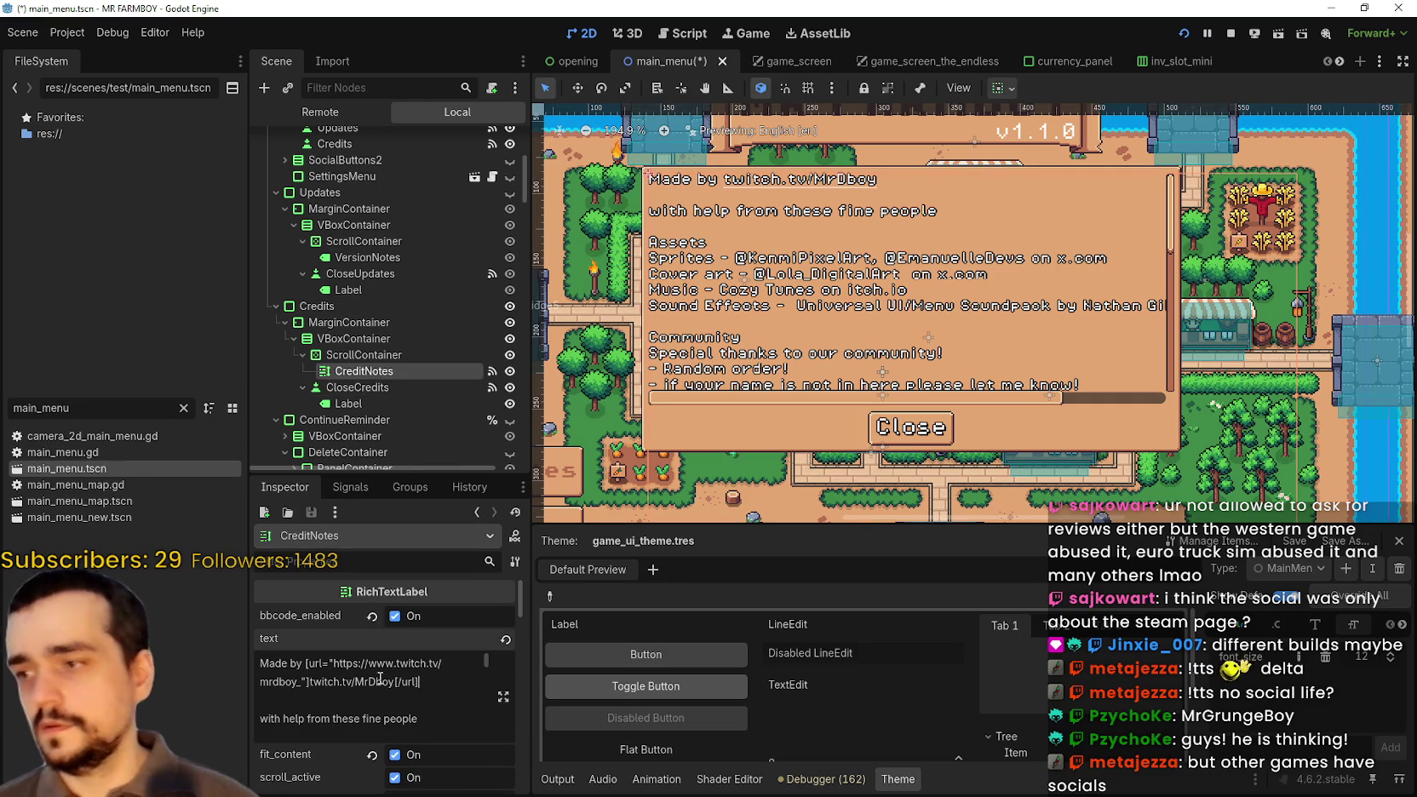
pyautogui.moveTo(429, 685); pyautogui.dragTo(308, 663)
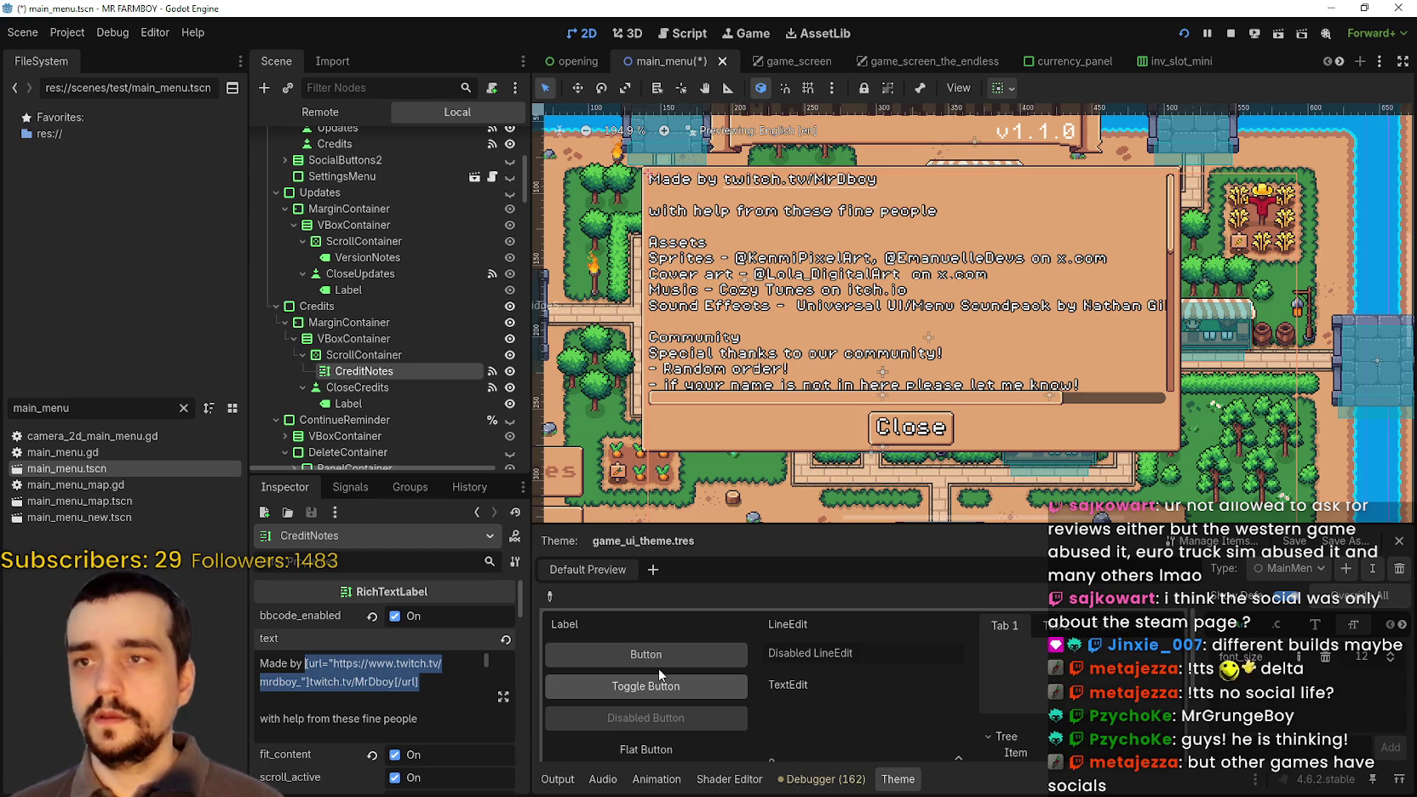
pyautogui.write('MrDboy')
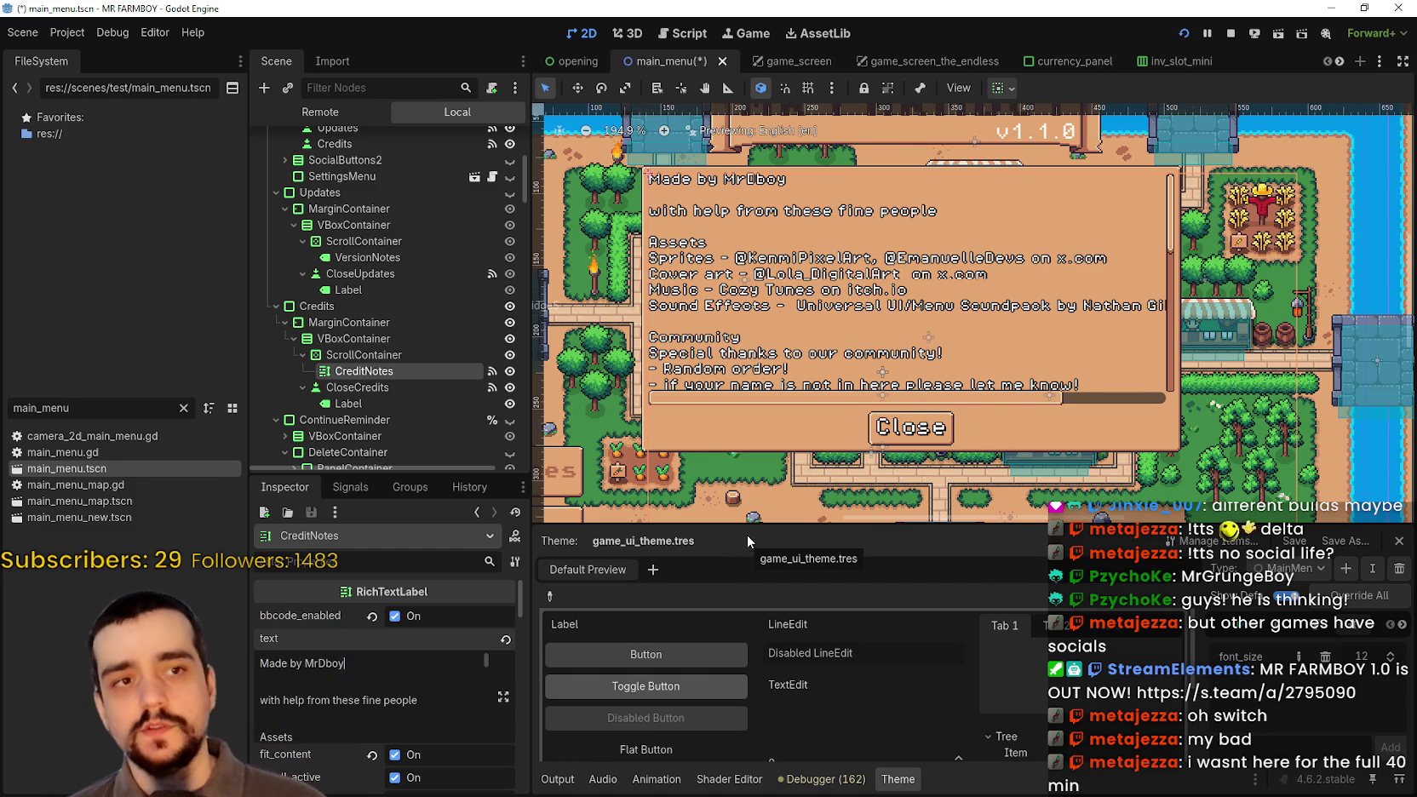
pyautogui.scroll(-1, 771, 265)
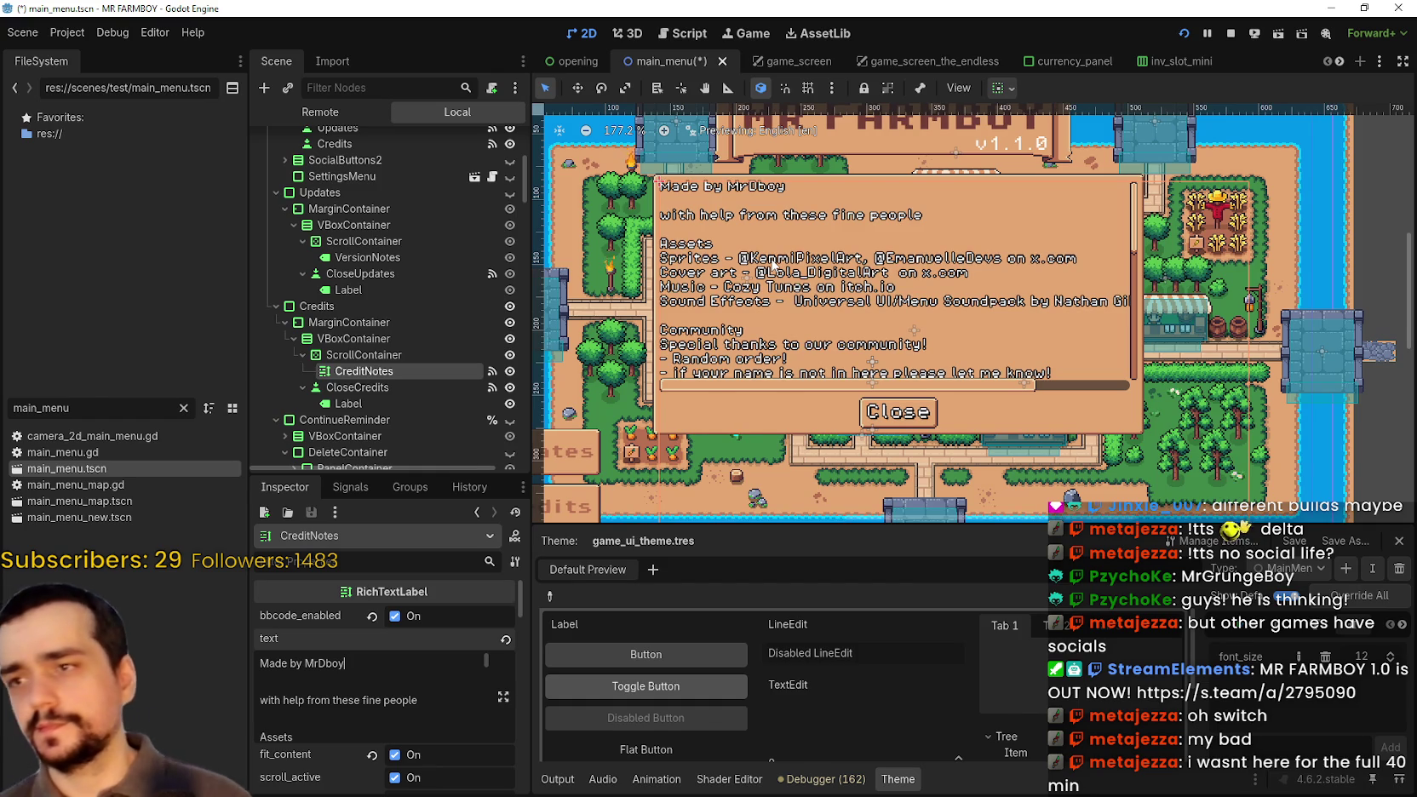
# - Zoom the 2D viewport in and out to inspect the credits panel
pyautogui.scroll(2, 772, 264)
pyautogui.scroll(-1, 766, 266)
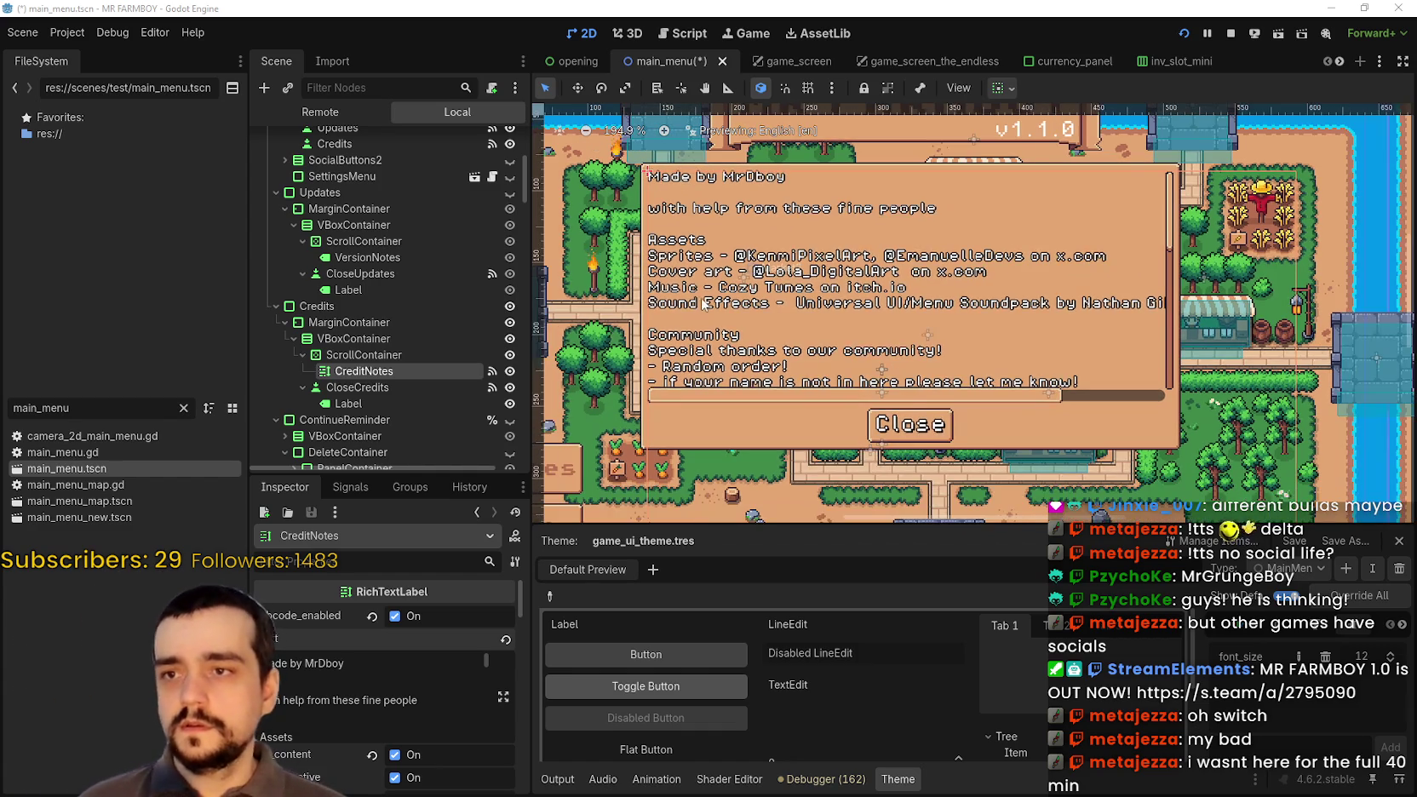
pyautogui.scroll(-1, 717, 272)
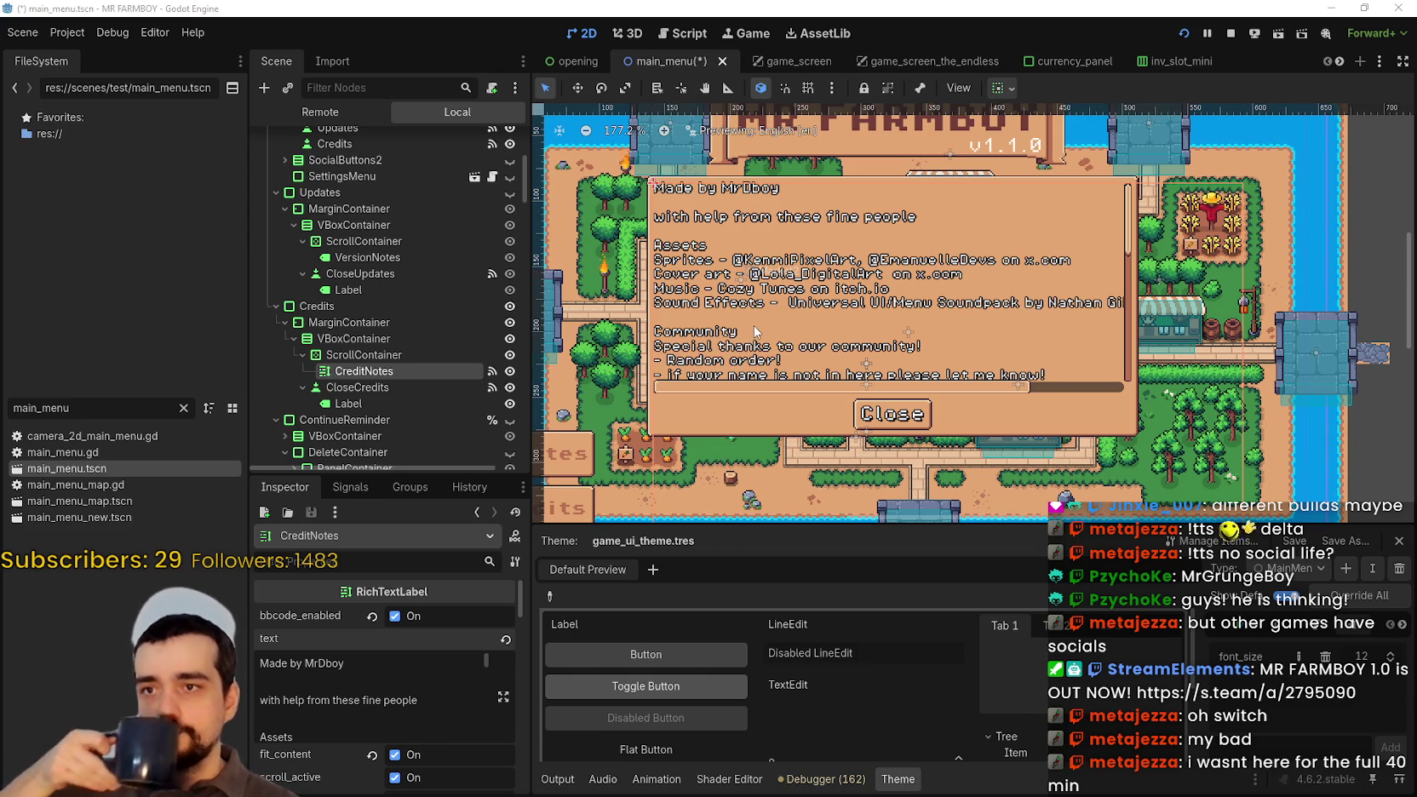
pyautogui.scroll(2, 761, 319)
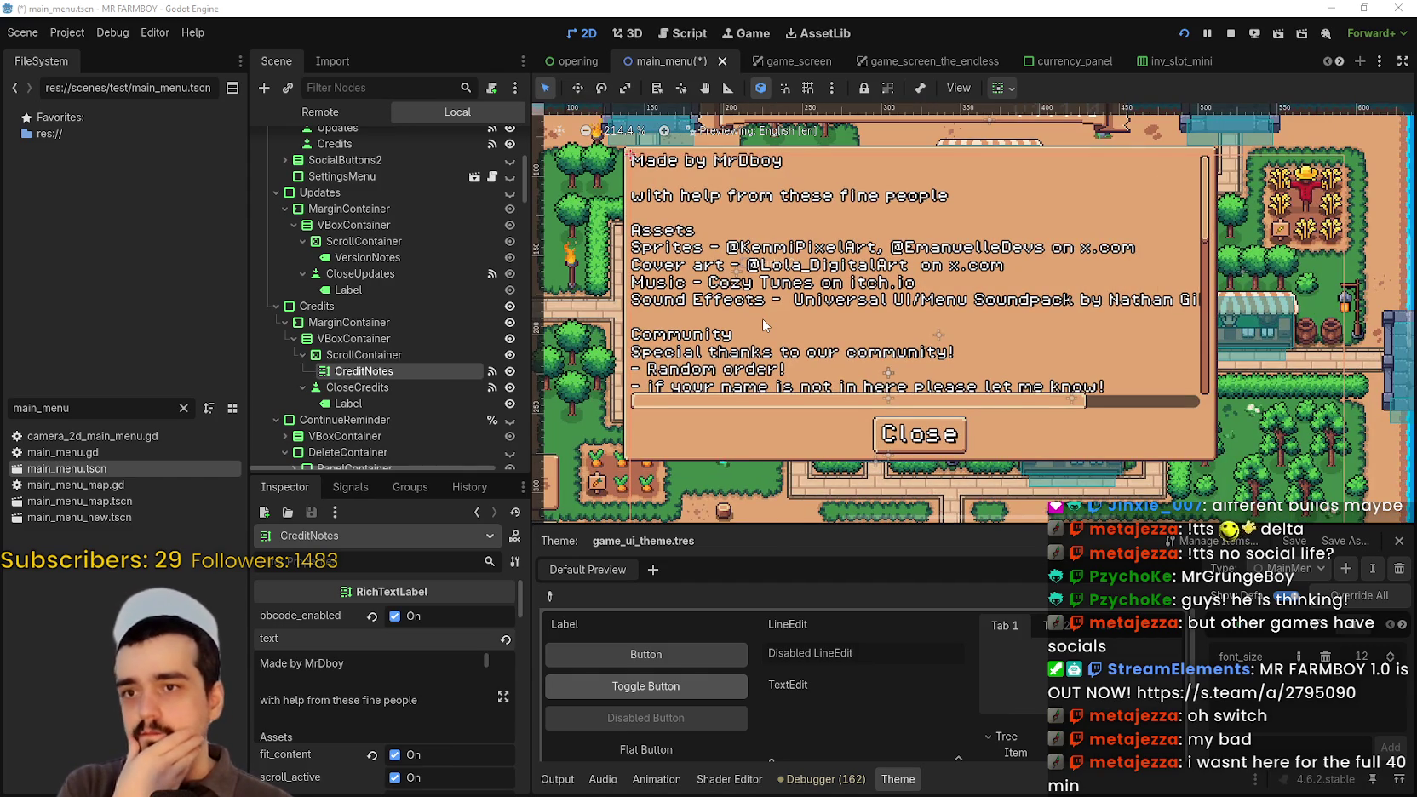
pyautogui.scroll(-2, 761, 319)
pyautogui.scroll(2, 857, 403)
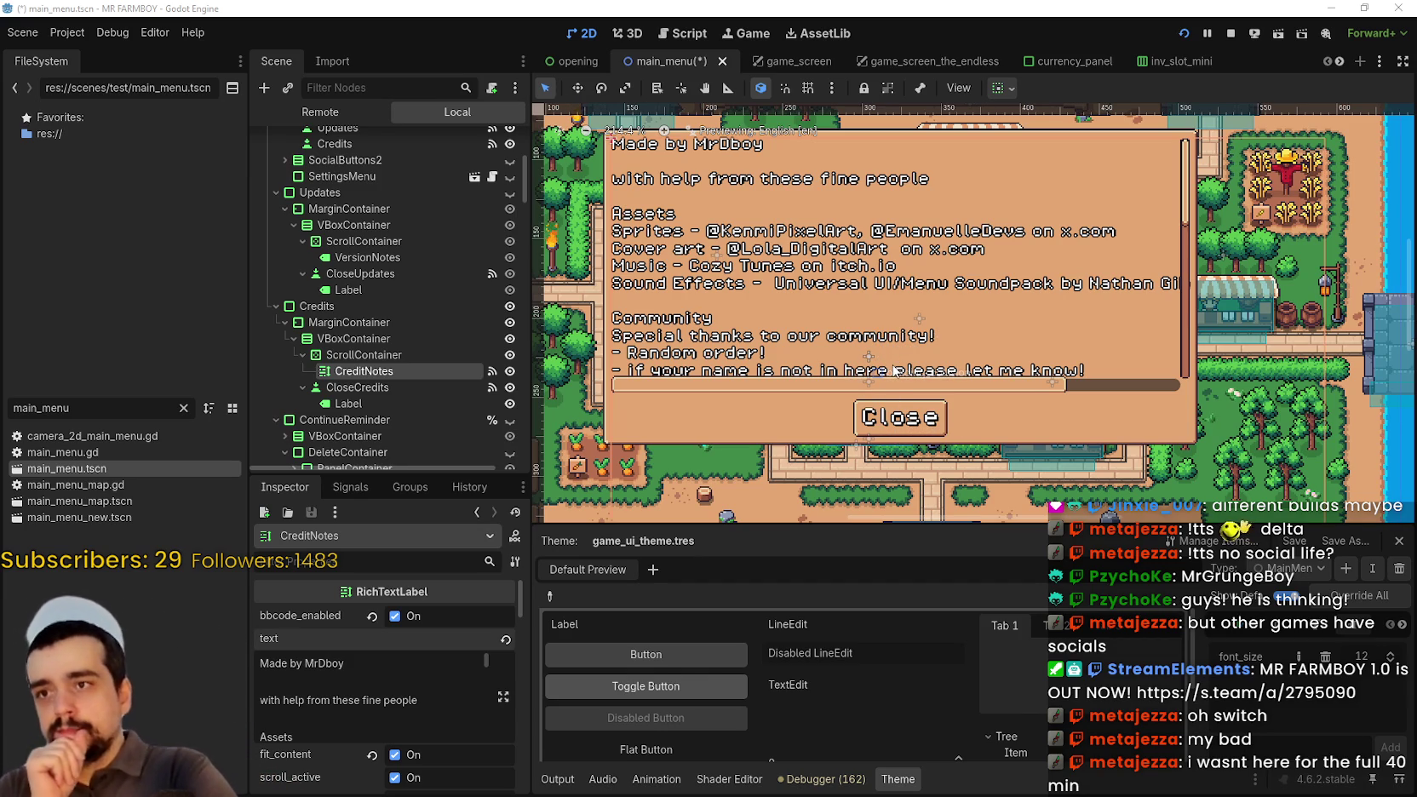
pyautogui.scroll(1, 1040, 265)
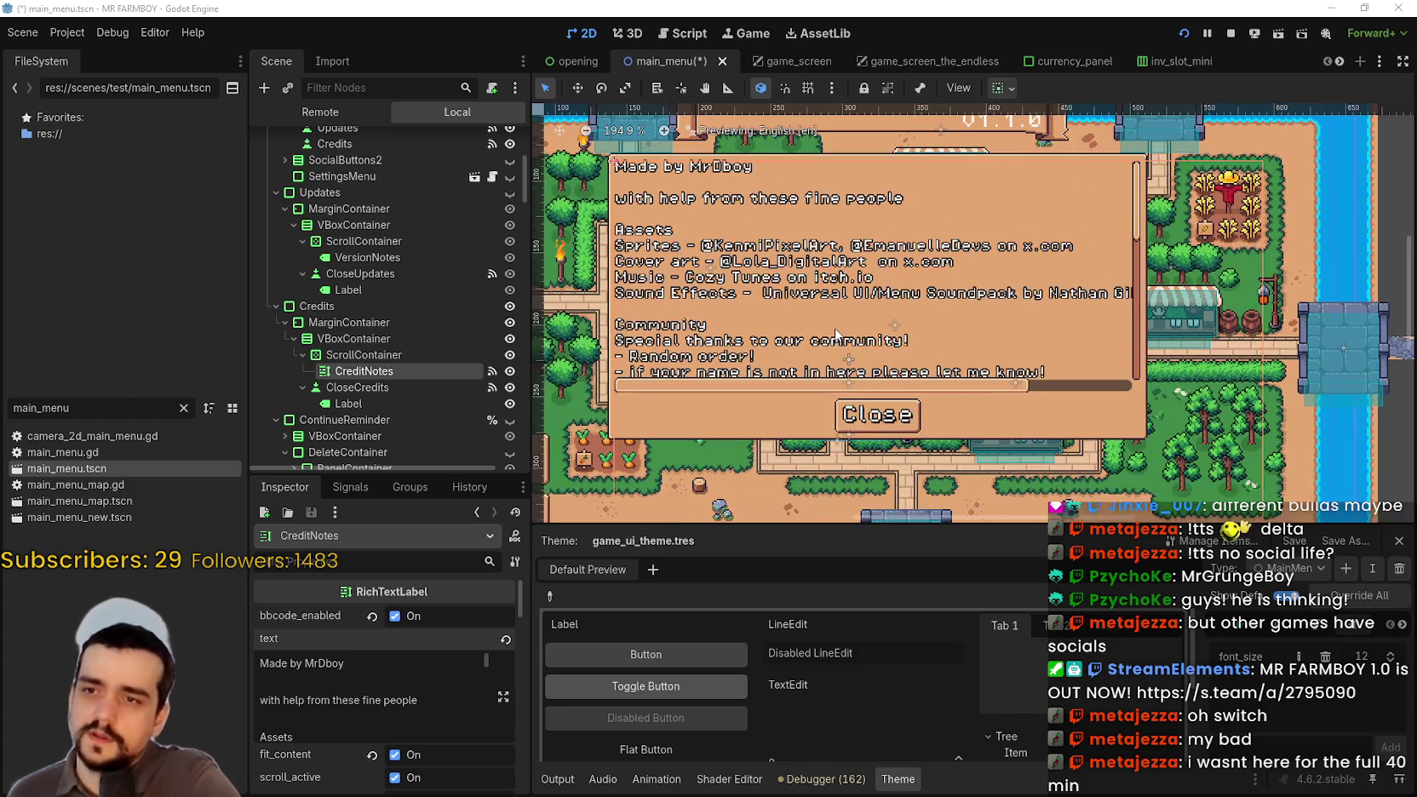
pyautogui.scroll(-2, 846, 298)
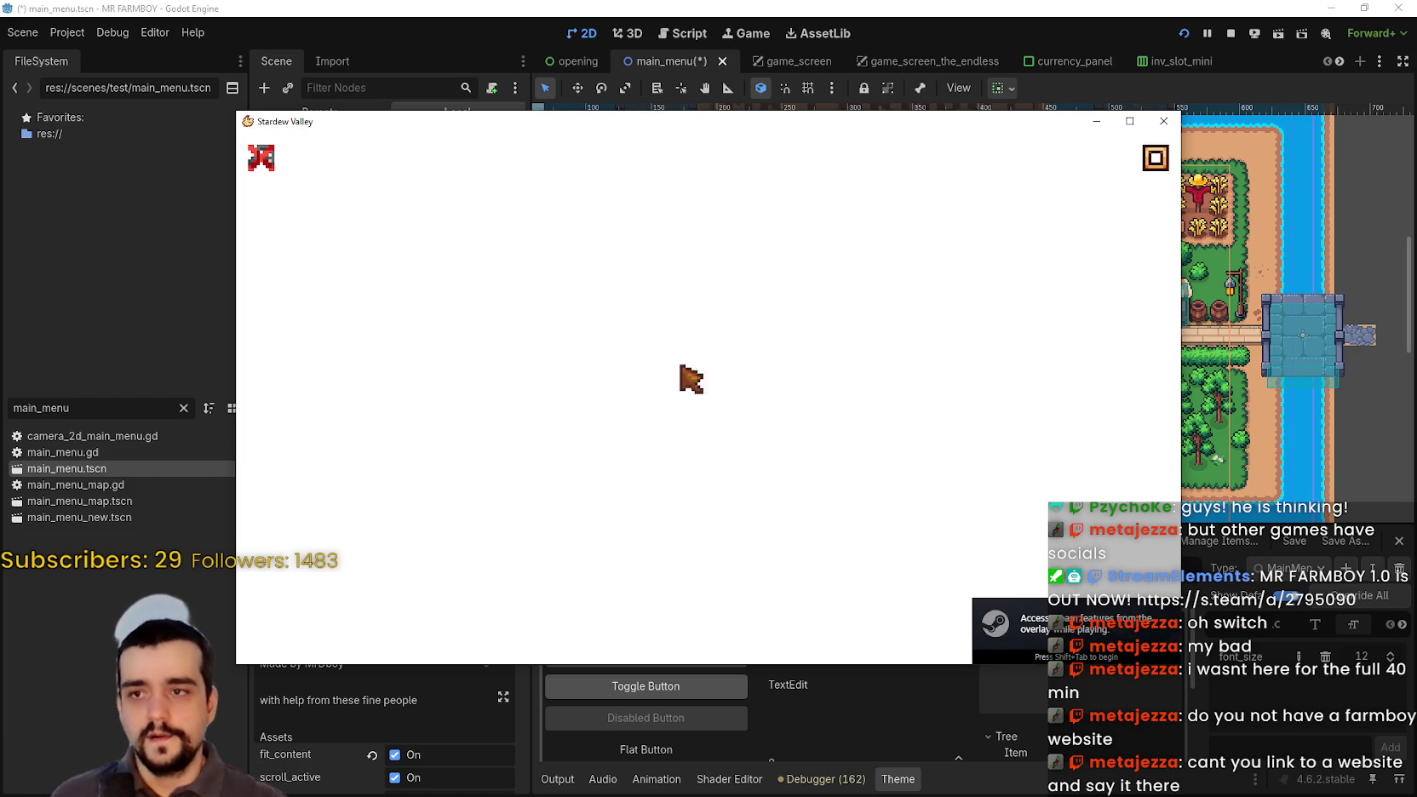
# - Reposition the Stardew Valley window, browse its credits page, then return to Godot
pyautogui.moveTo(665, 123); pyautogui.dragTo(758, 82)
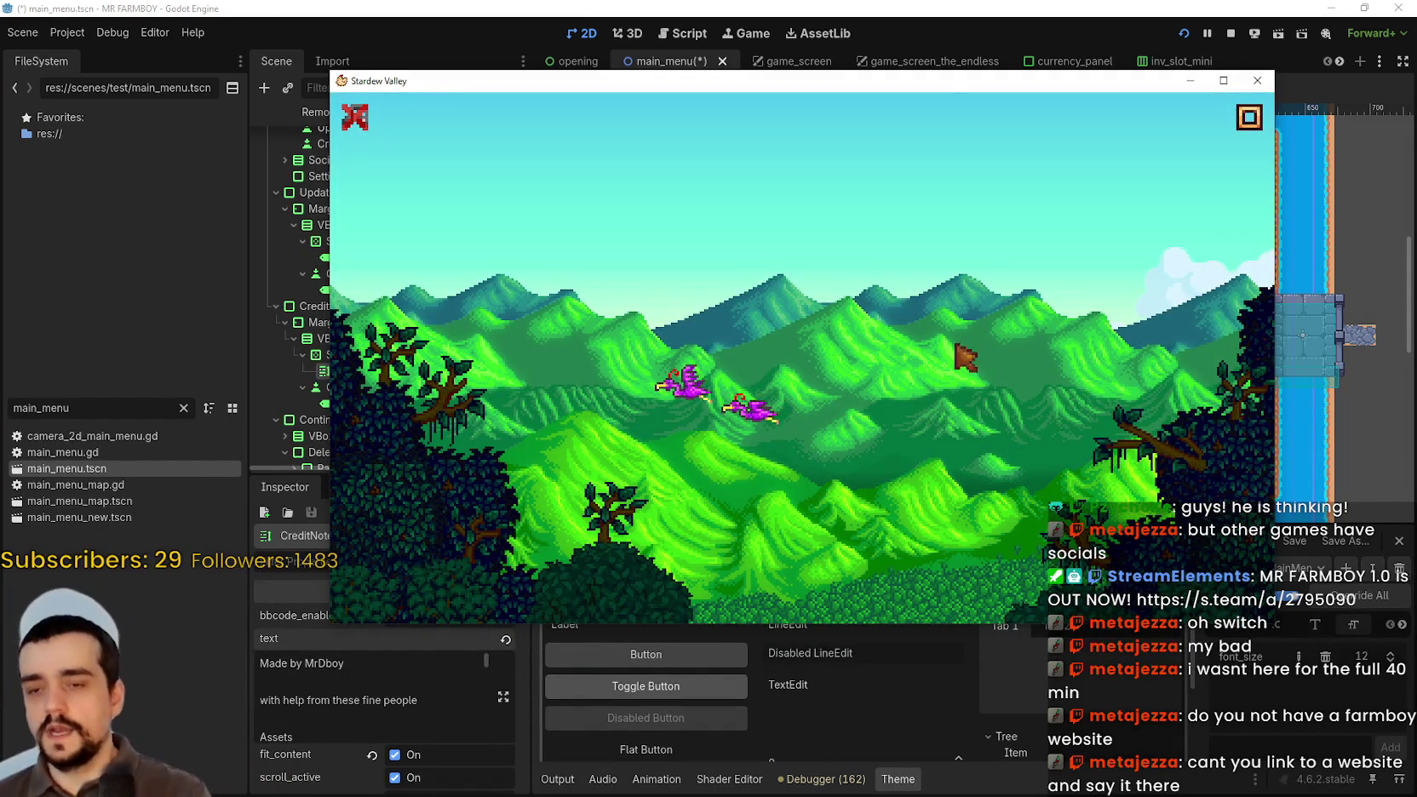
pyautogui.moveTo(934, 82); pyautogui.dragTo(833, 52)
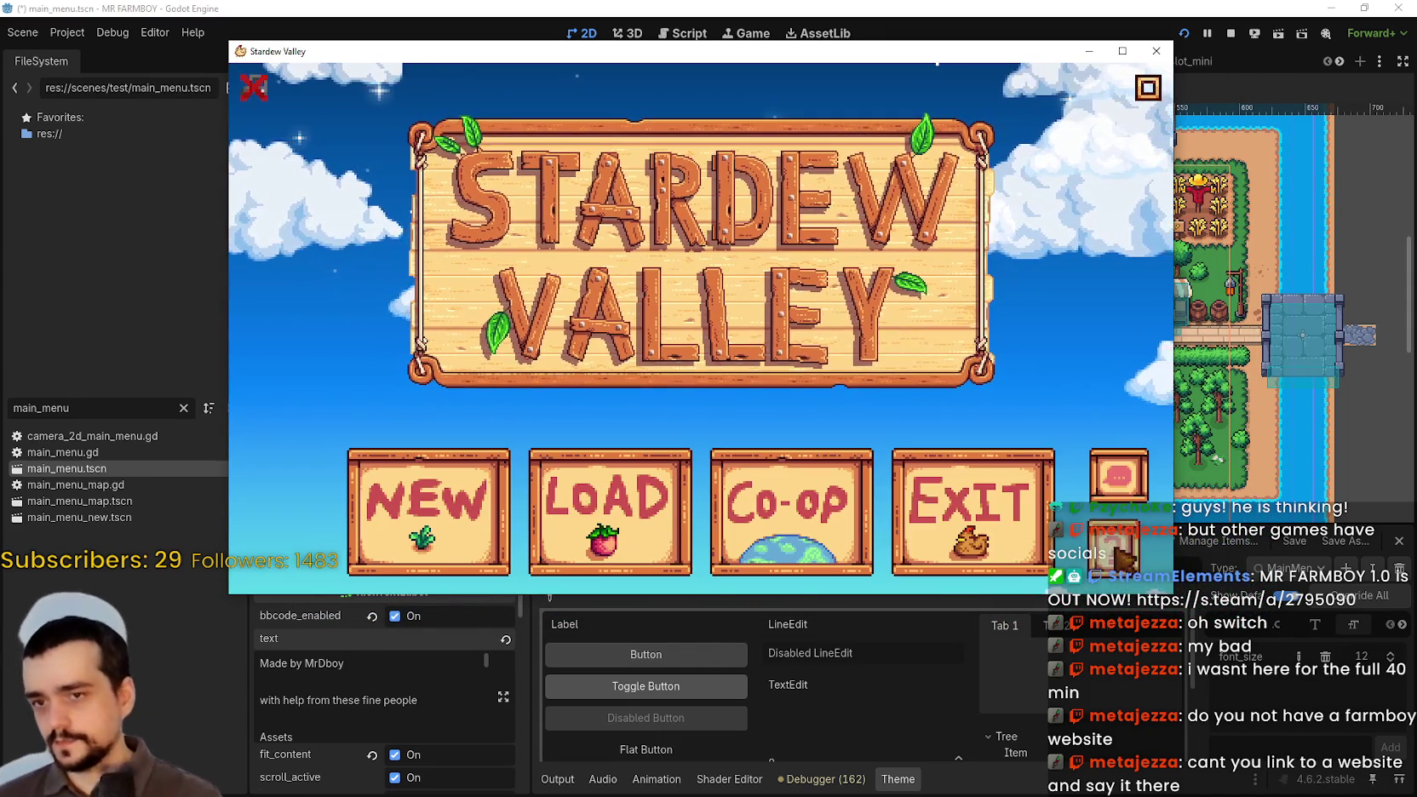
pyautogui.click(1115, 545)
pyautogui.scroll(-3, 708, 389)
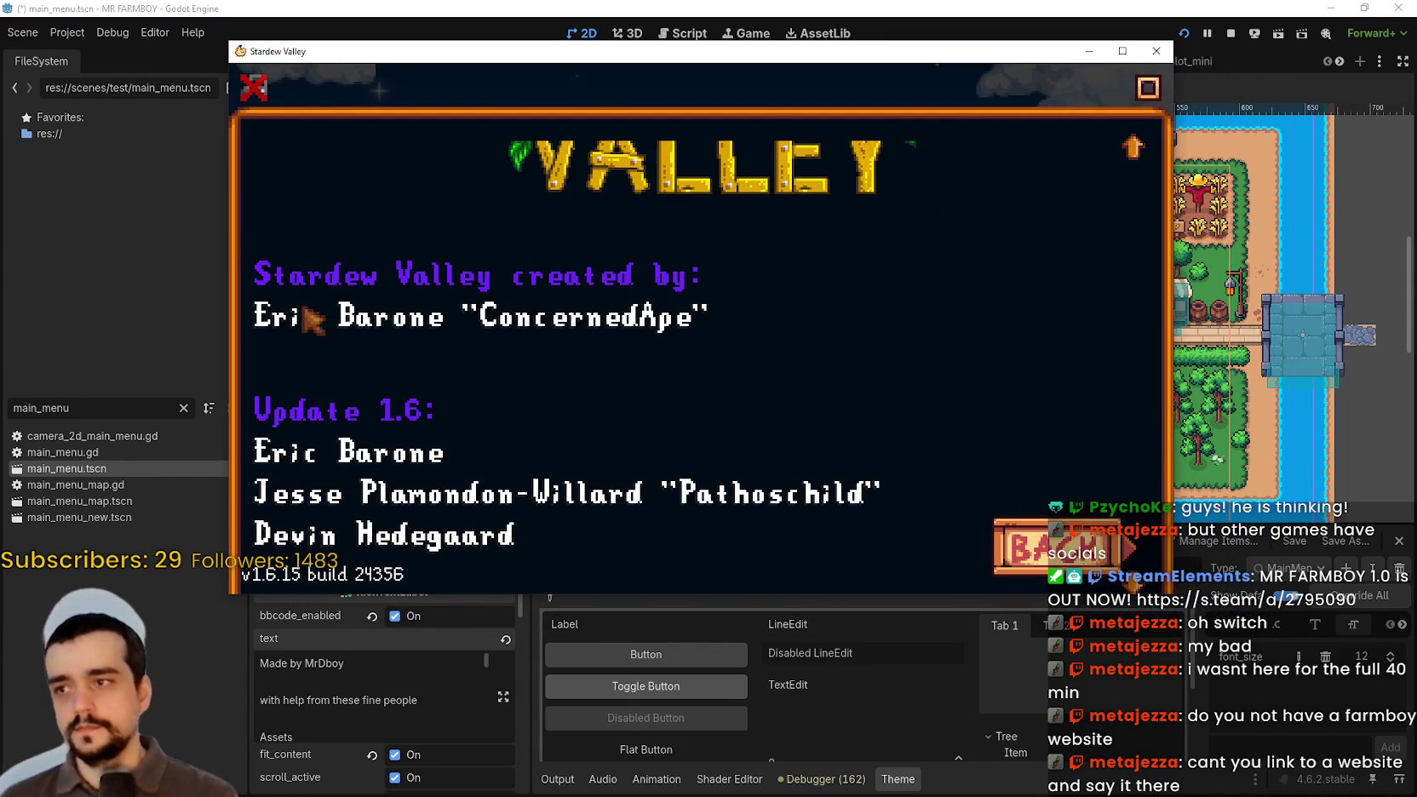
pyautogui.scroll(-3, 281, 321)
pyautogui.scroll(3, 358, 310)
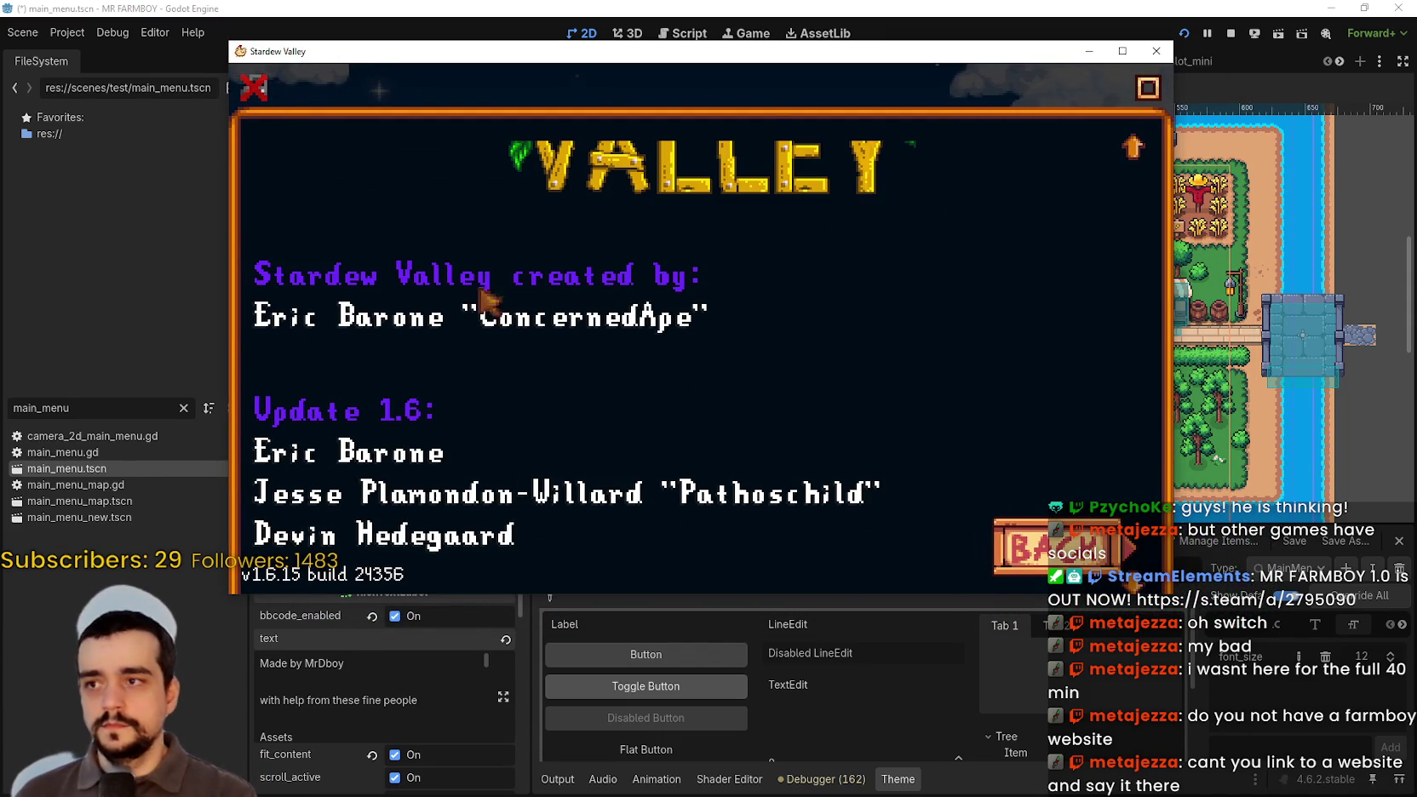
pyautogui.moveTo(676, 62)
pyautogui.mouseDown()
pyautogui.moveTo(753, 555)
pyautogui.moveTo(749, 163)
pyautogui.mouseUp()
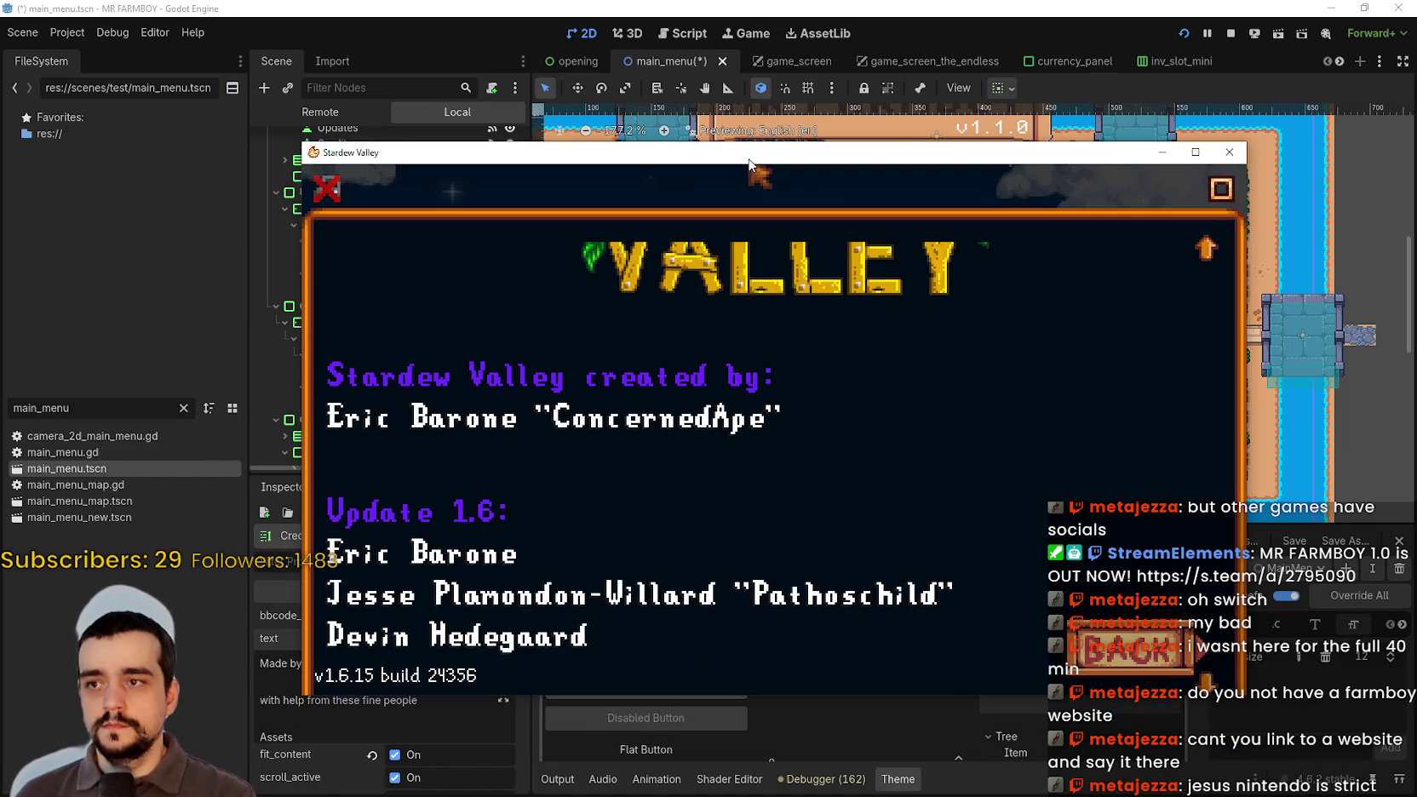
pyautogui.hotkey('alt', 'Tab')
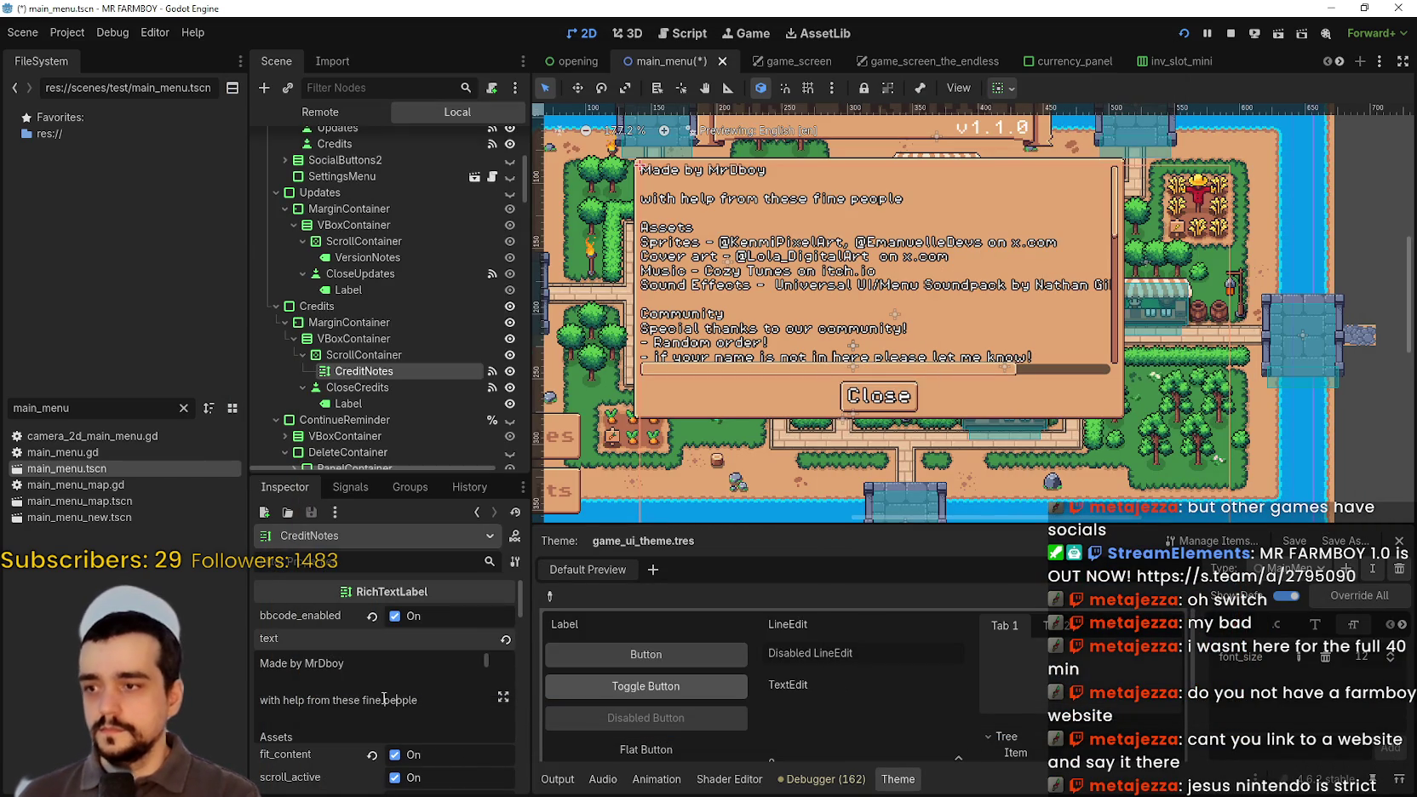
# - Retype the CreditNotes first line as 'MR FARMBOY created by' plus the quoted creator name, then add a blank line
pyautogui.tripleClick(354, 668)
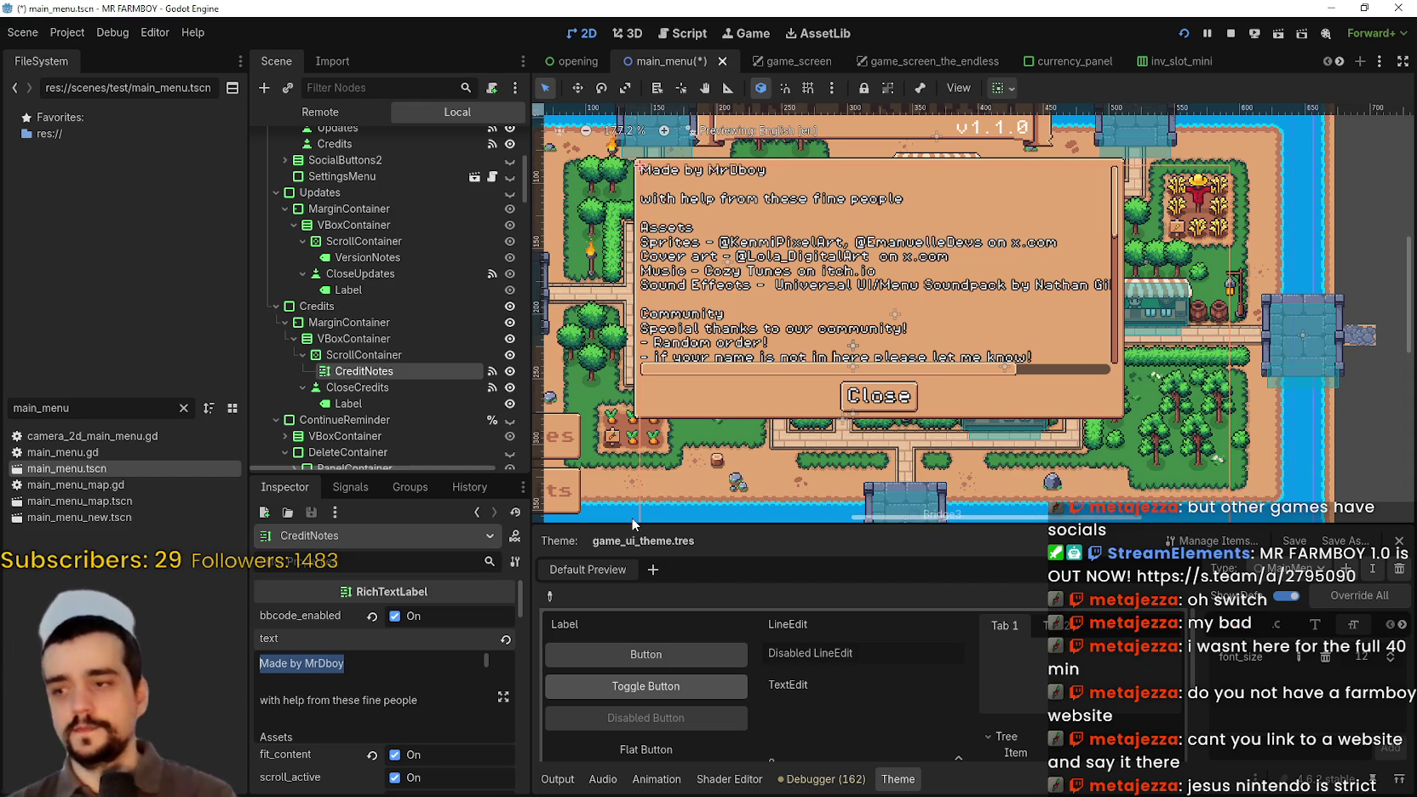
pyautogui.write('M')
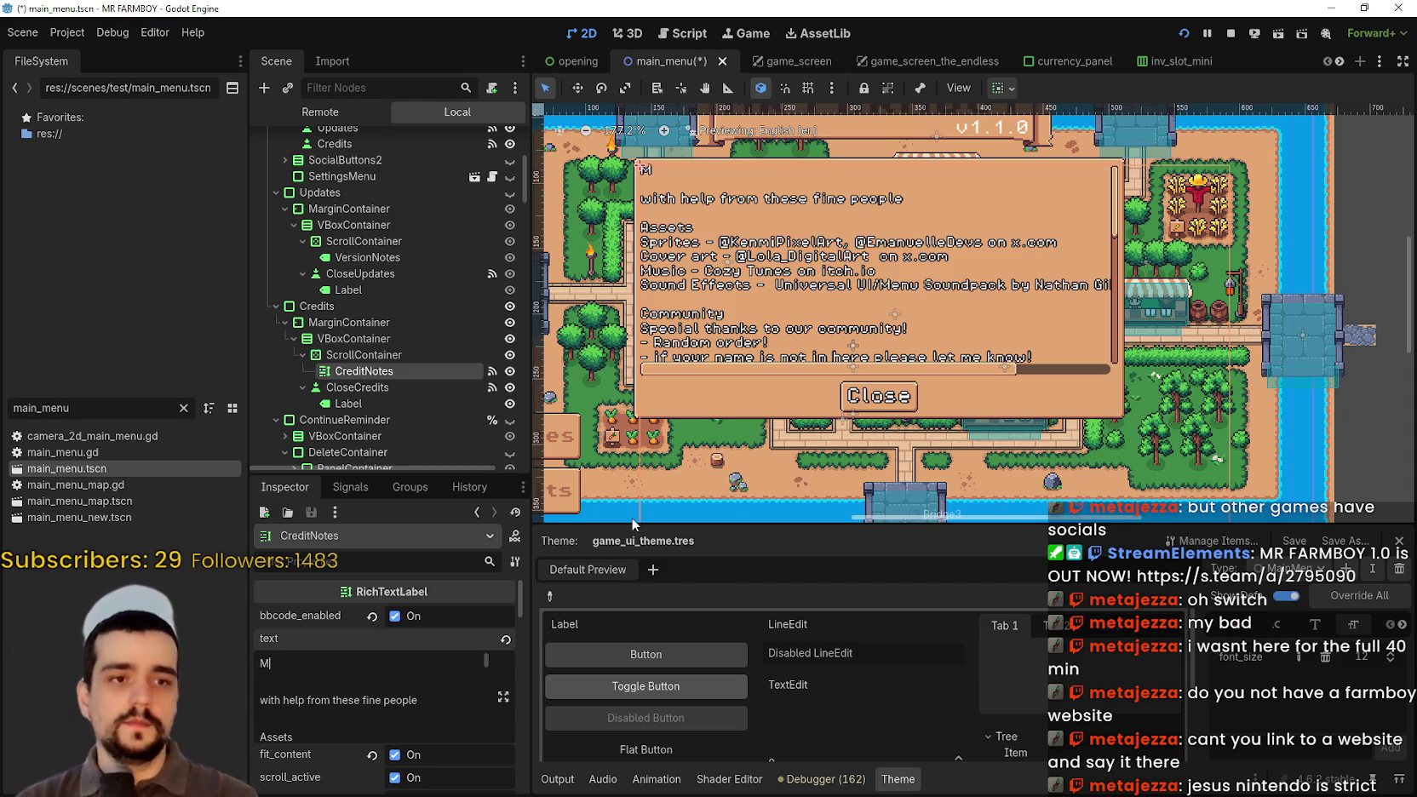
pyautogui.write('R Dem')
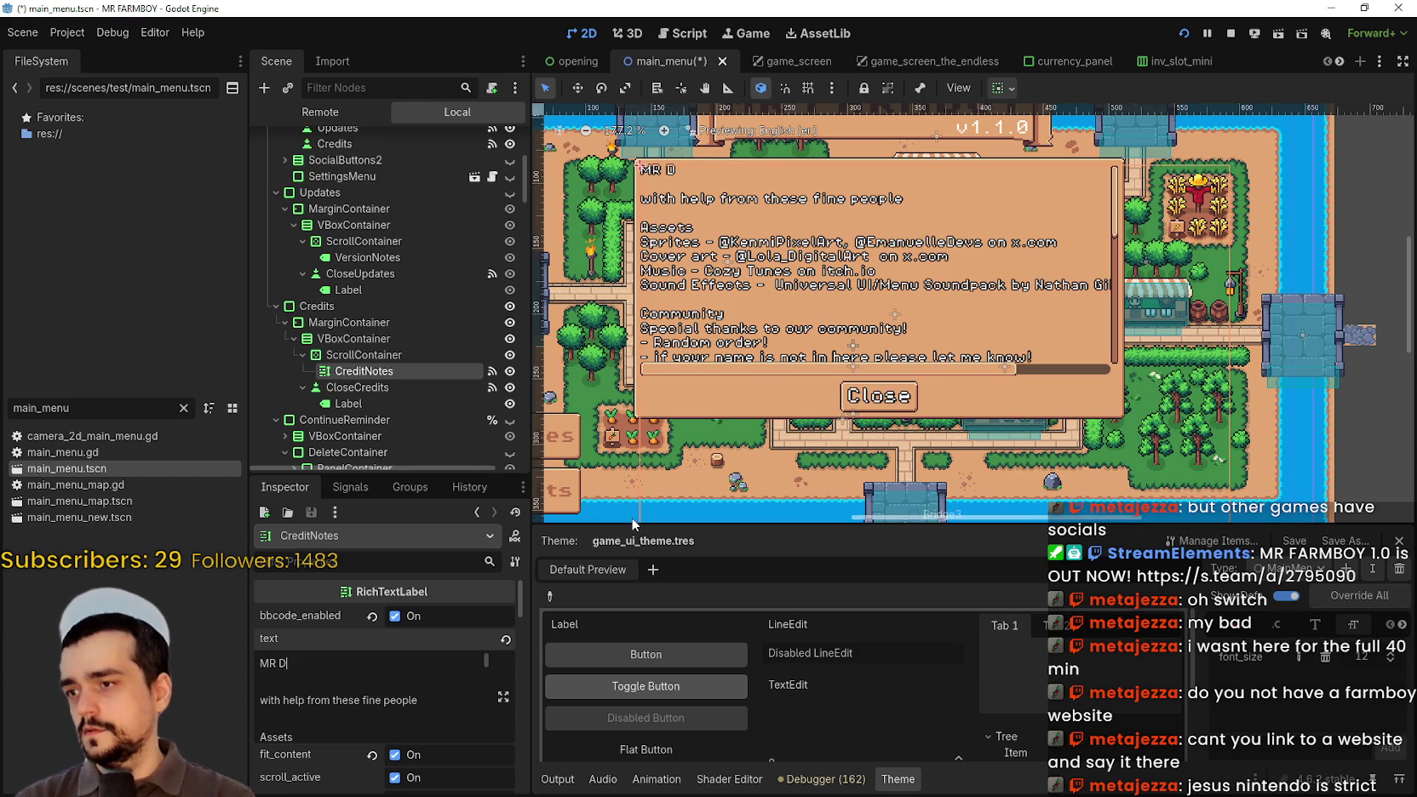
pyautogui.press('BackSpace')
pyautogui.press('BackSpace')
pyautogui.press('BackSpace')
pyautogui.write('F')
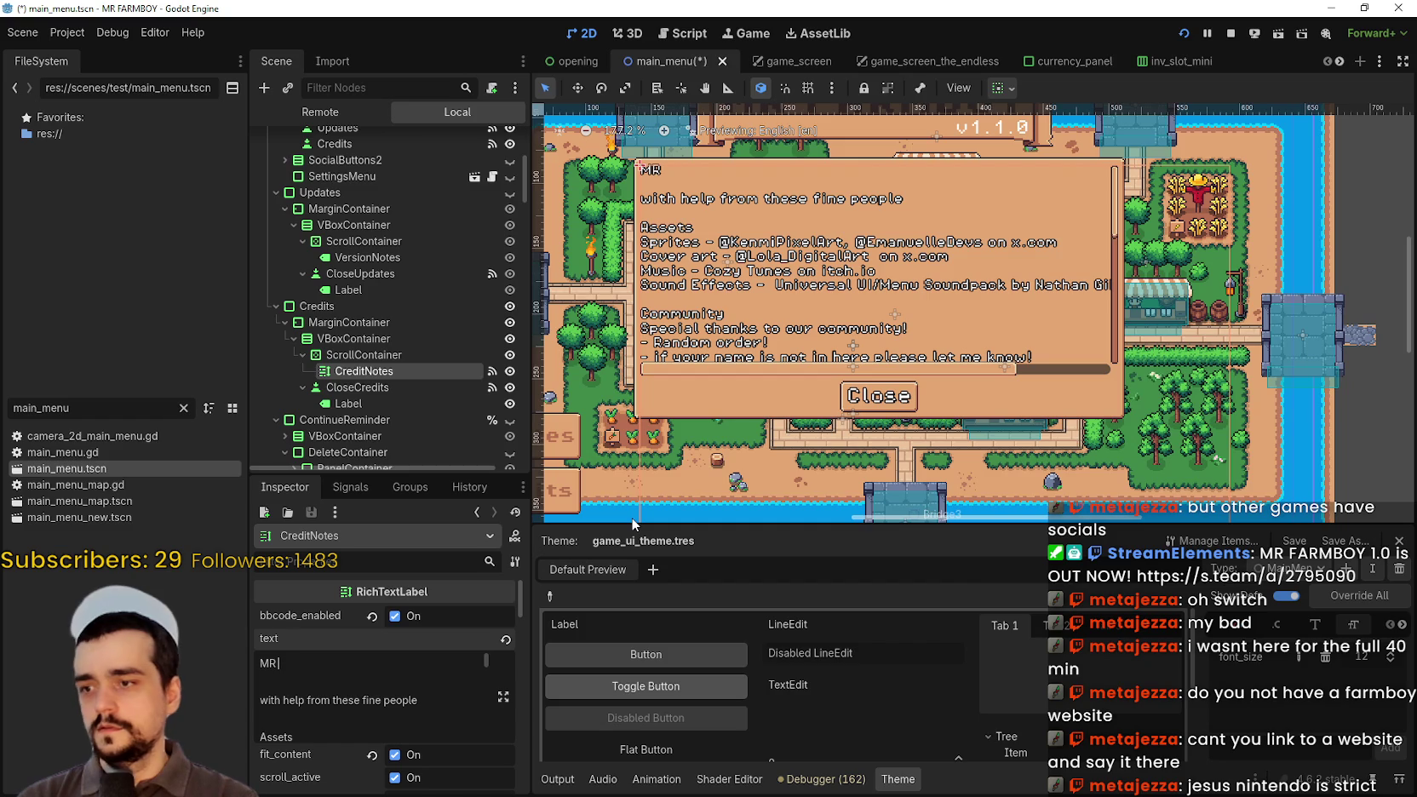
pyautogui.write('ARMBOY')
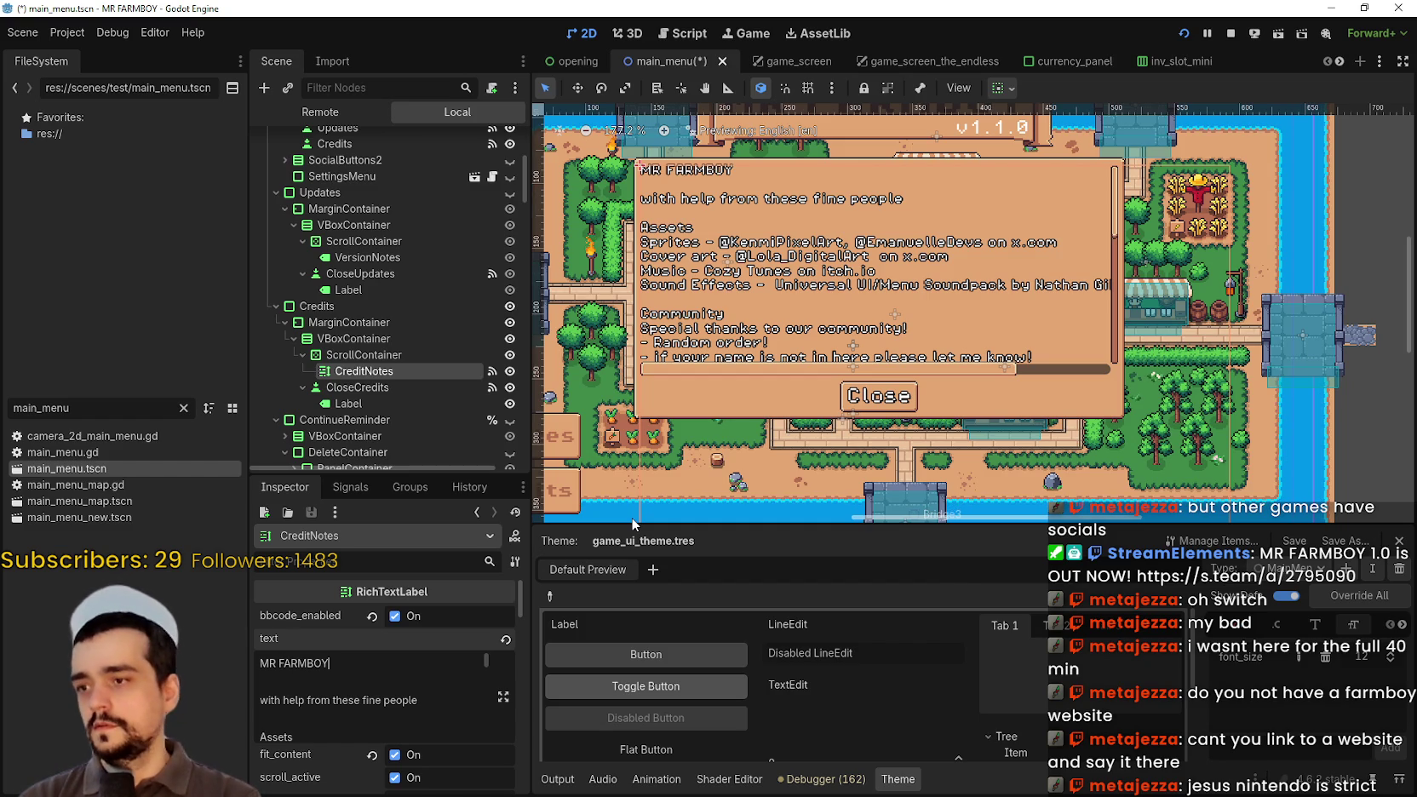
pyautogui.write(' crea')
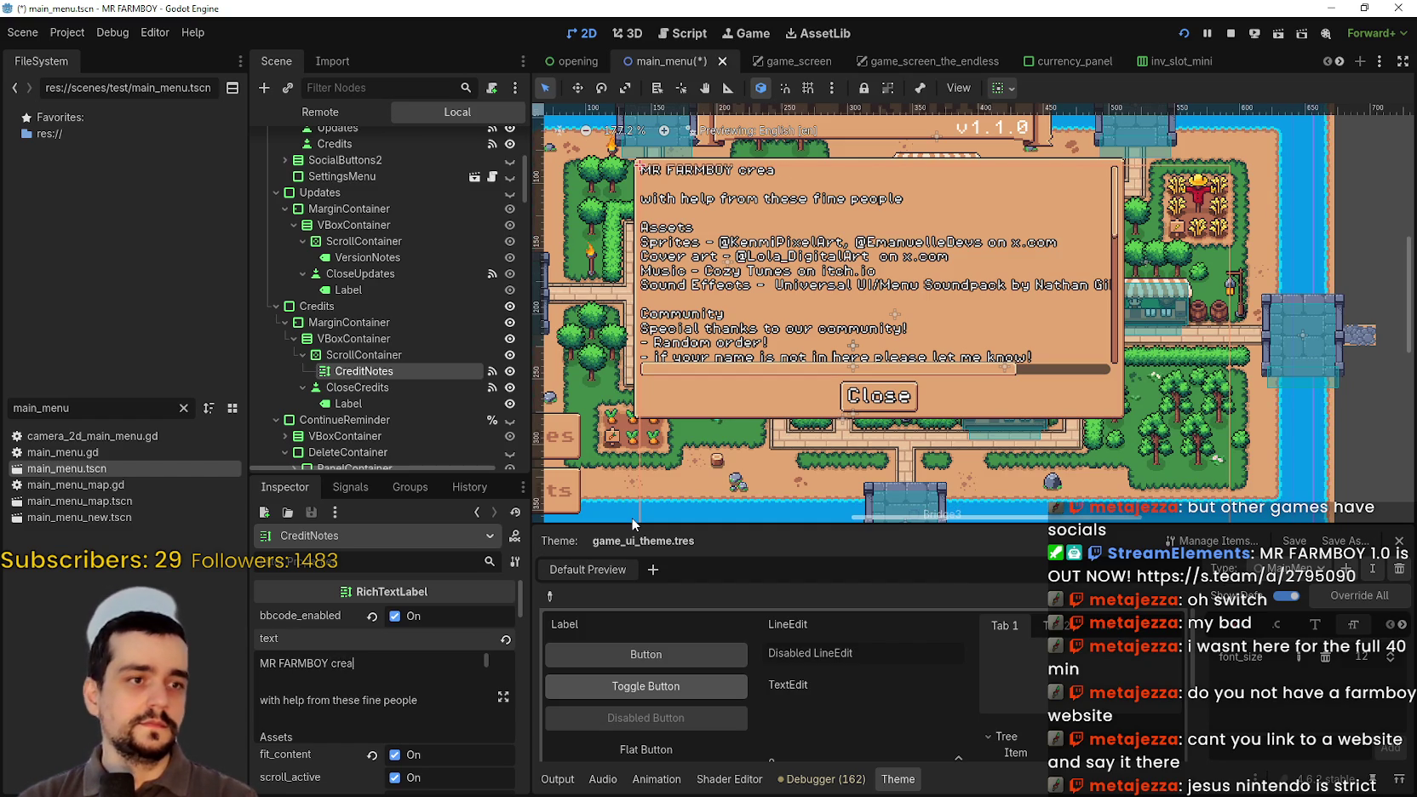
pyautogui.write('ted by:')
pyautogui.press('Return')
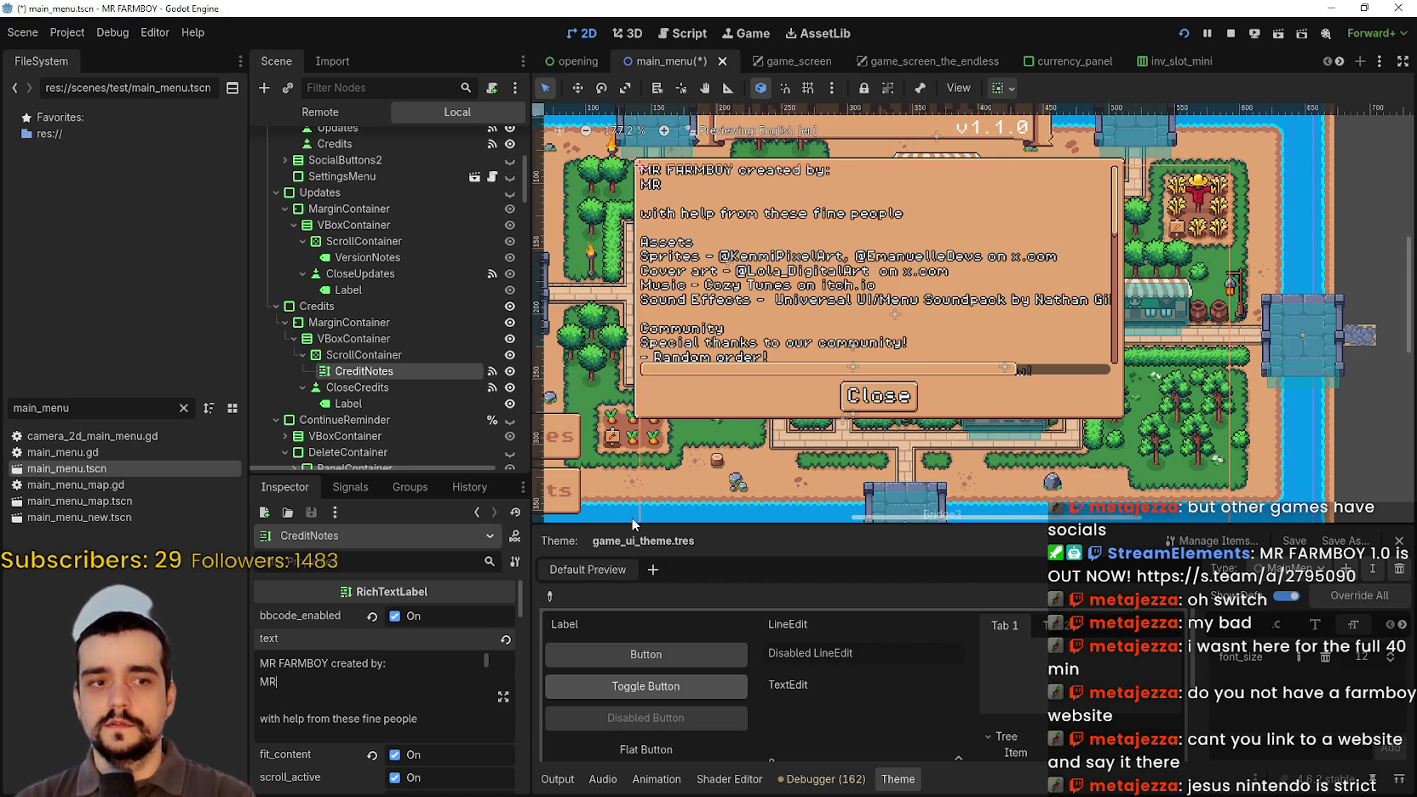
pyautogui.press('BackSpace')
pyautogui.write('boy')
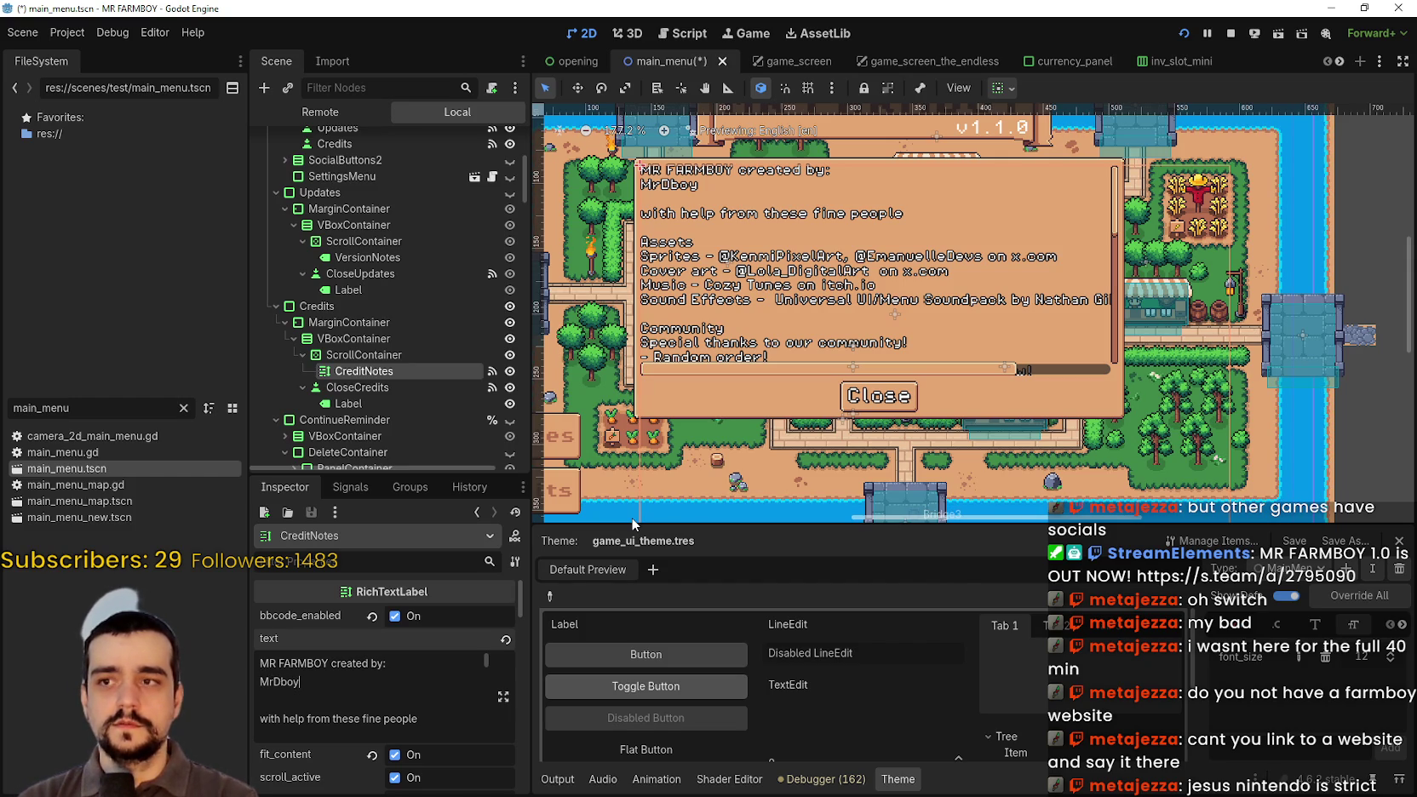
pyautogui.press('BackSpace')
pyautogui.press('BackSpace')
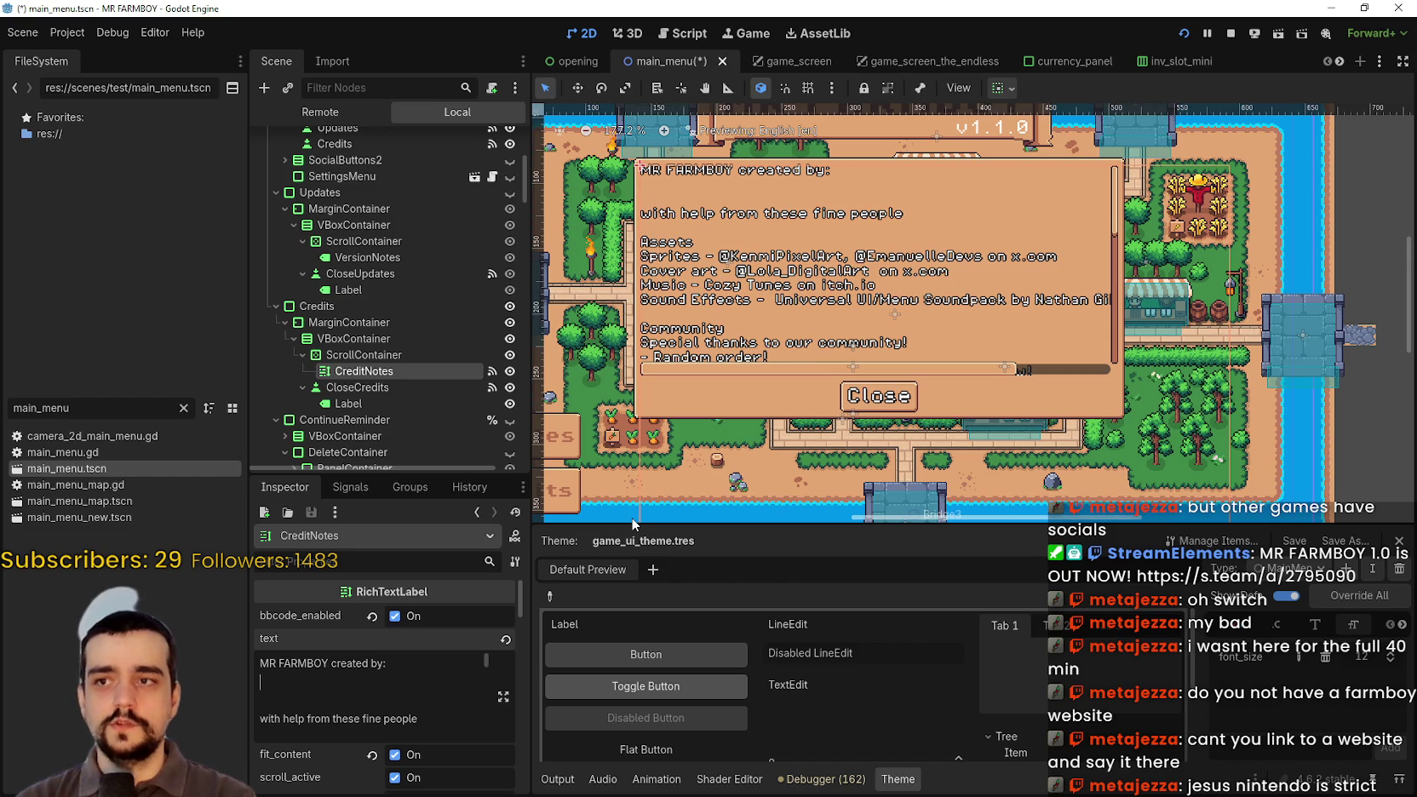
pyautogui.press('BackSpace')
pyautogui.press('BackSpace')
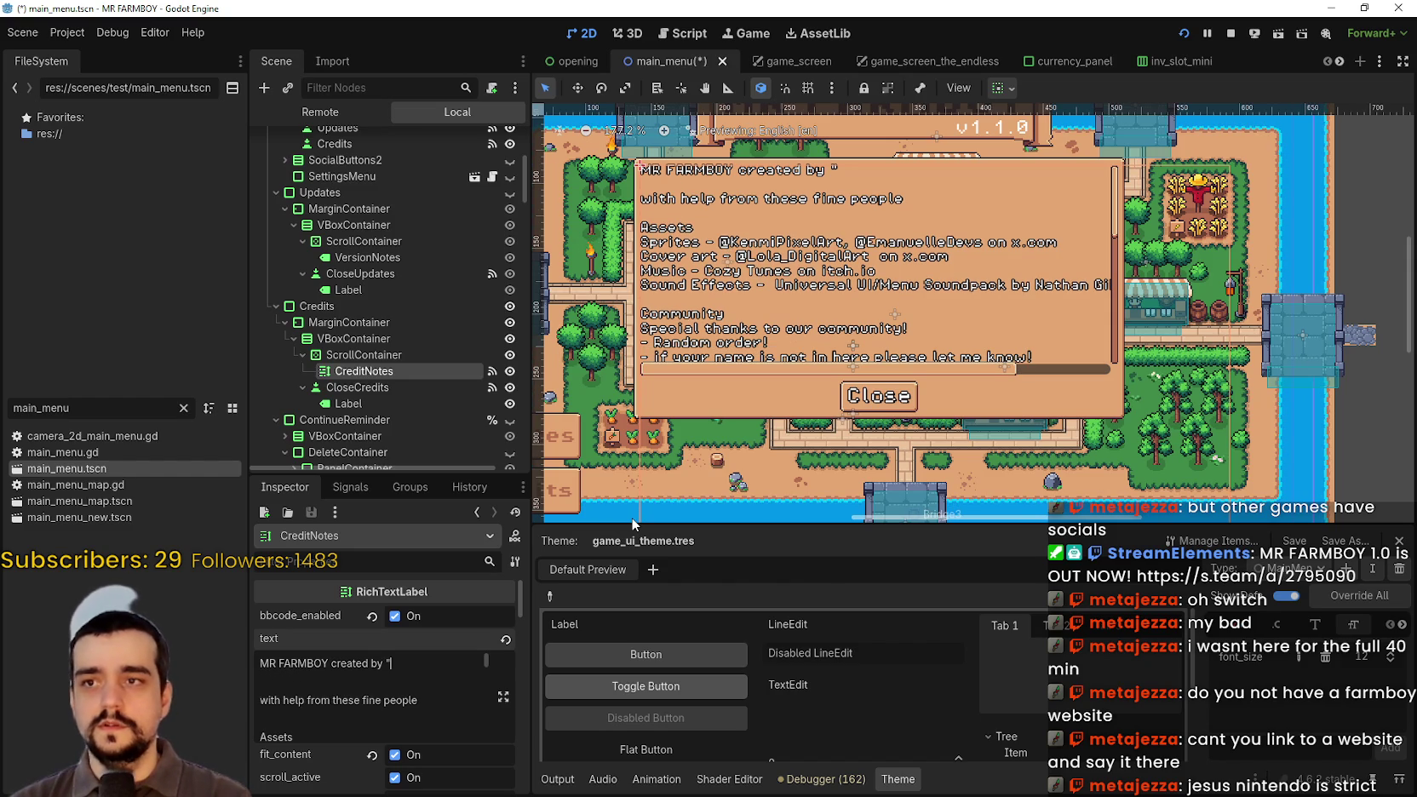
pyautogui.write('Dboy"')
pyautogui.press('Return')
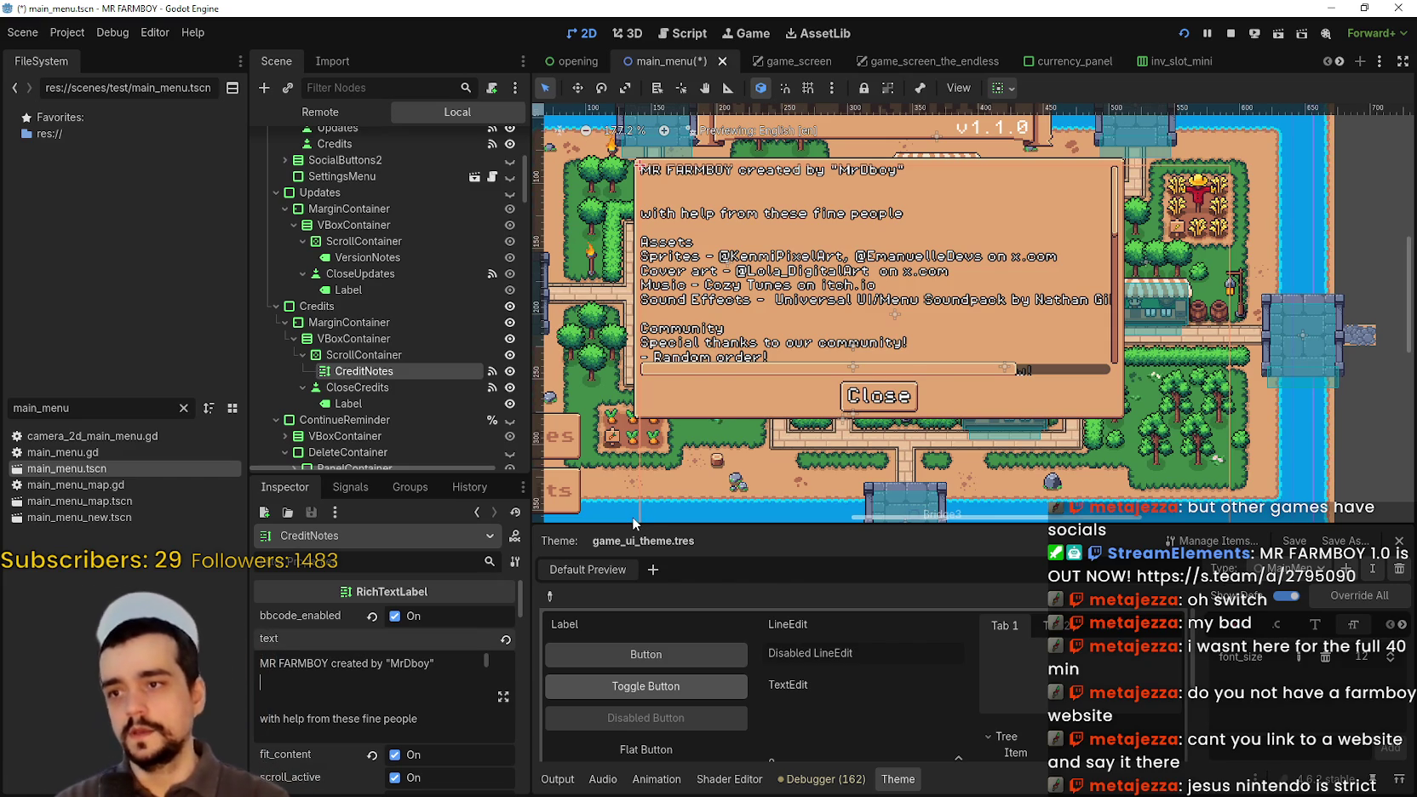
pyautogui.scroll(-3, 700, 402)
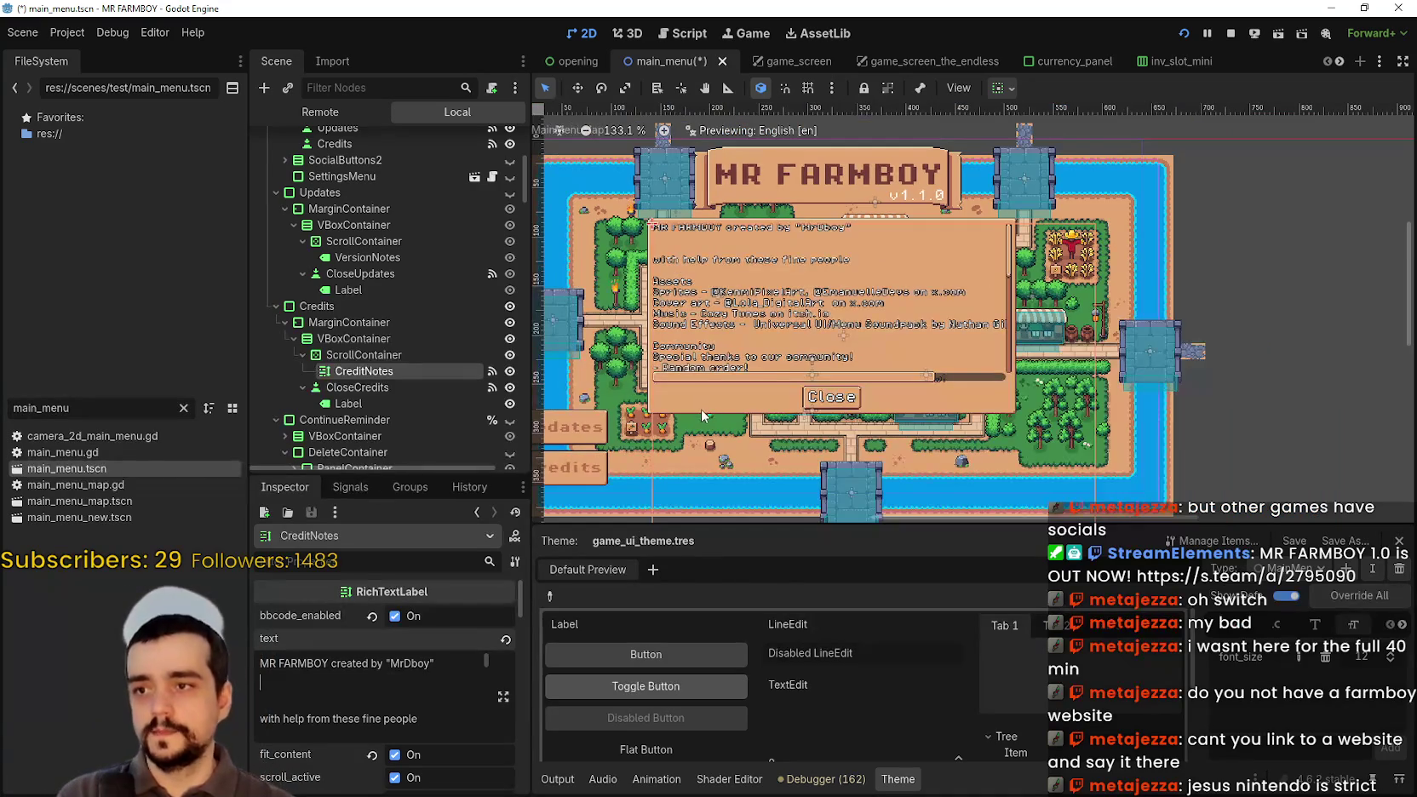
pyautogui.scroll(3, 679, 385)
pyautogui.scroll(-1, 679, 390)
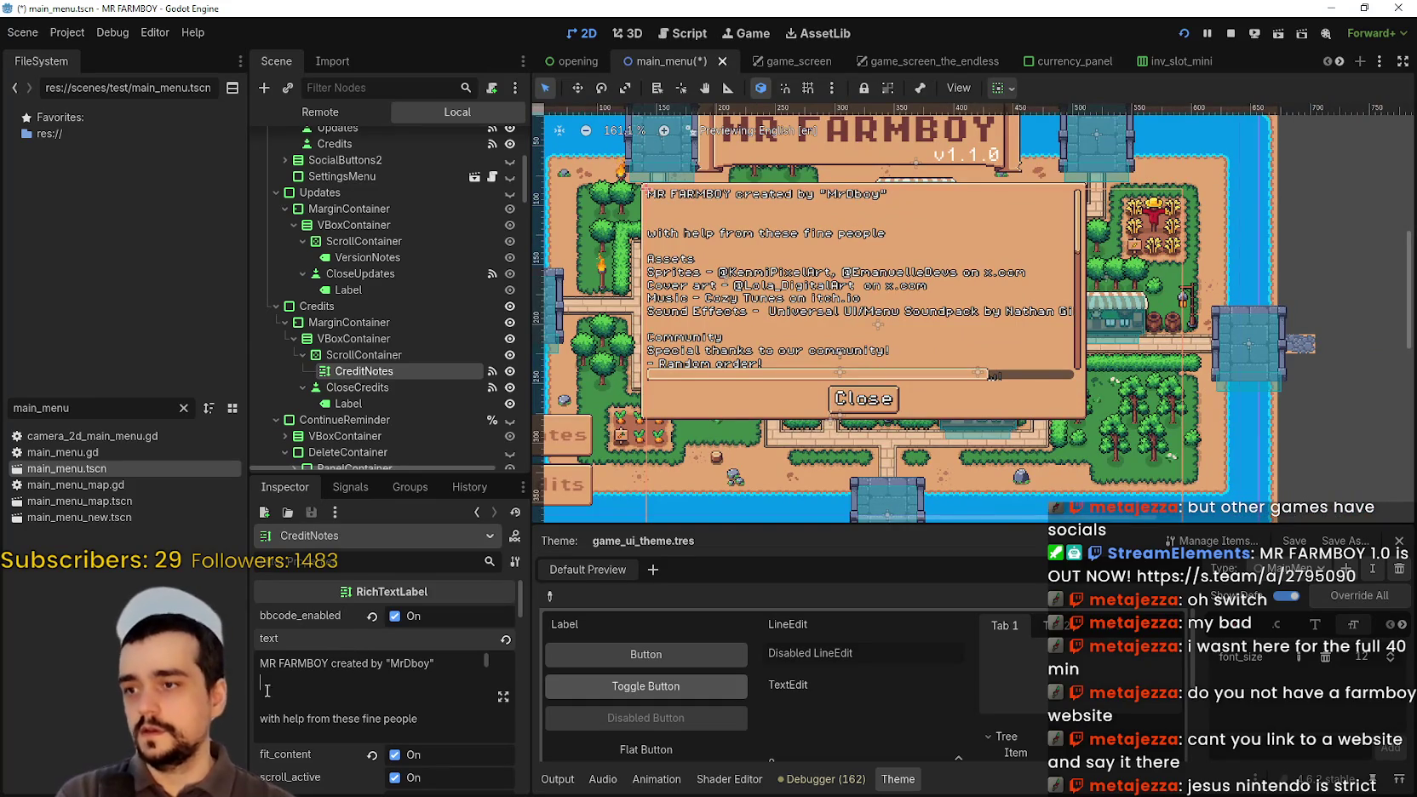
# - Copy the creator line and select the VersionNotes label under Updates > ScrollContainer
pyautogui.tripleClick(349, 663)
pyautogui.hotkey('ctrl', 'c')
pyautogui.scroll(-4, 377, 429)
pyautogui.scroll(-4, 670, 410)
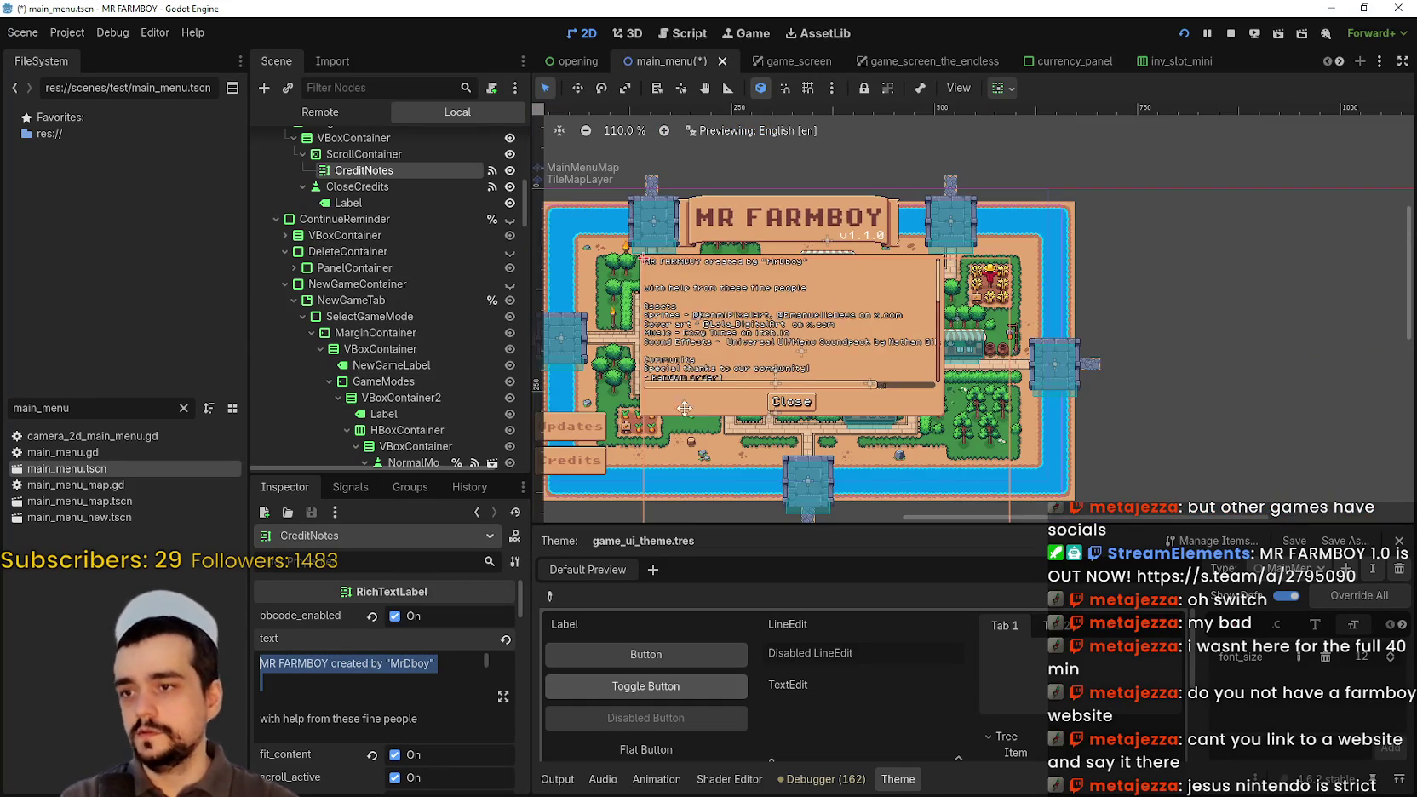
pyautogui.scroll(1, 669, 410)
pyautogui.scroll(3, 400, 230)
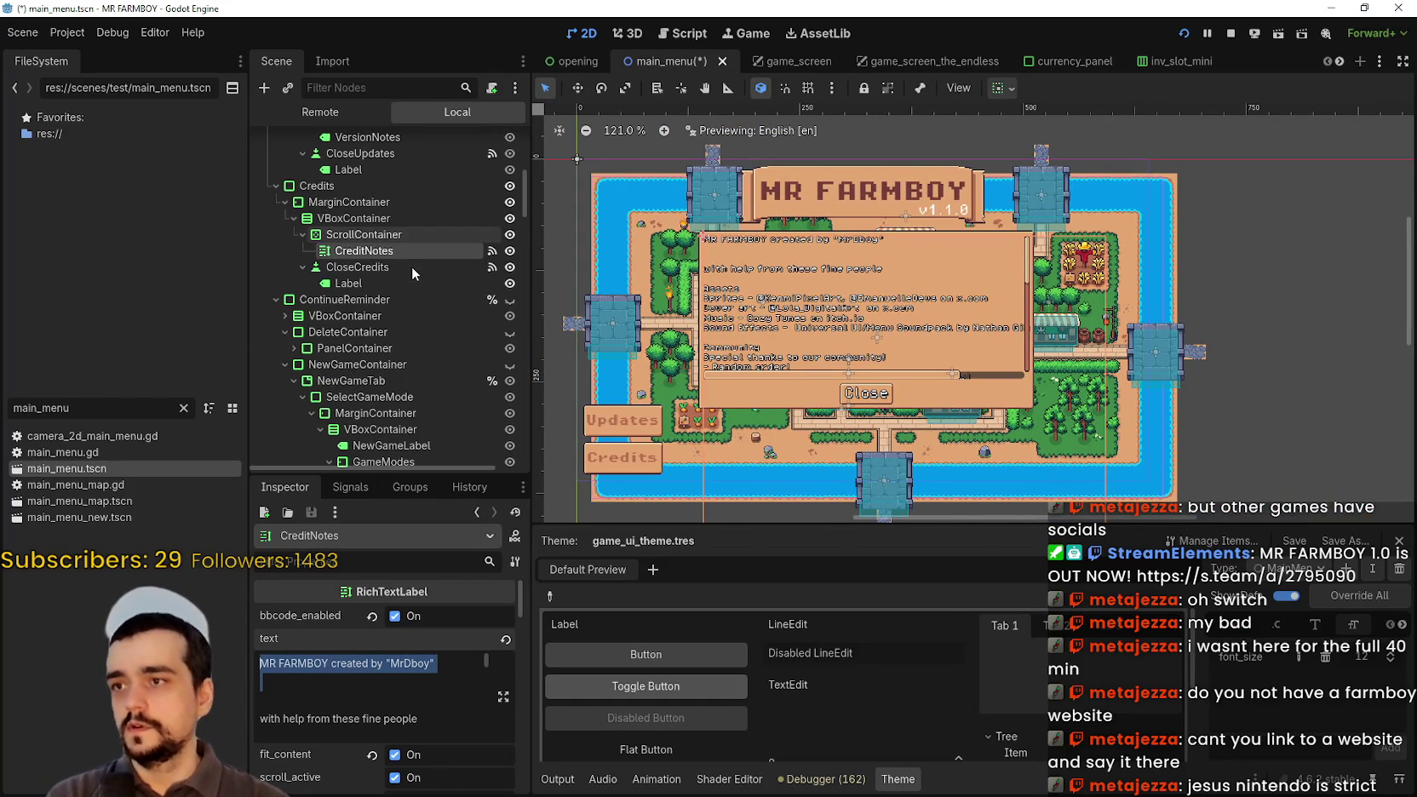
pyautogui.click(369, 156)
pyautogui.scroll(1, 379, 216)
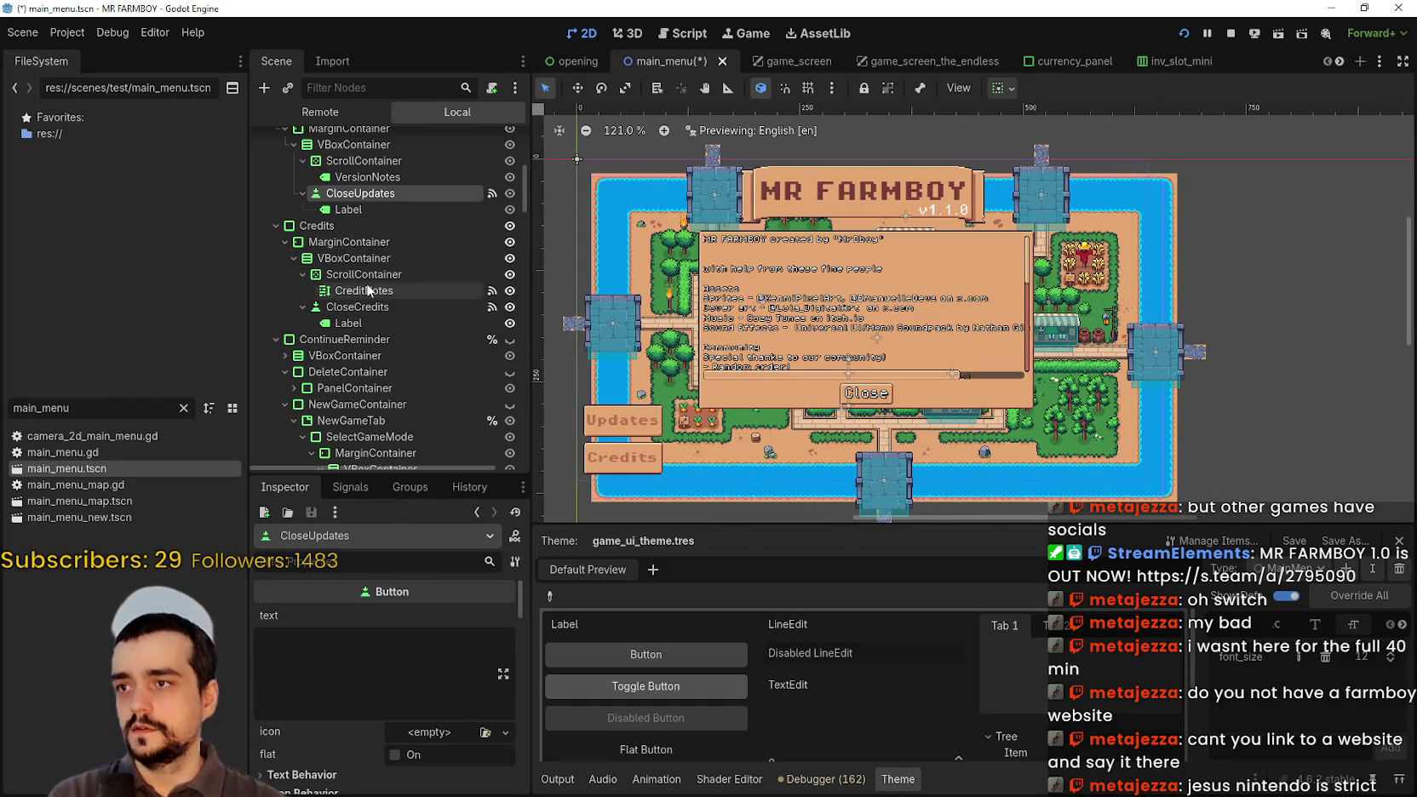
pyautogui.scroll(2, 369, 290)
pyautogui.click(366, 257)
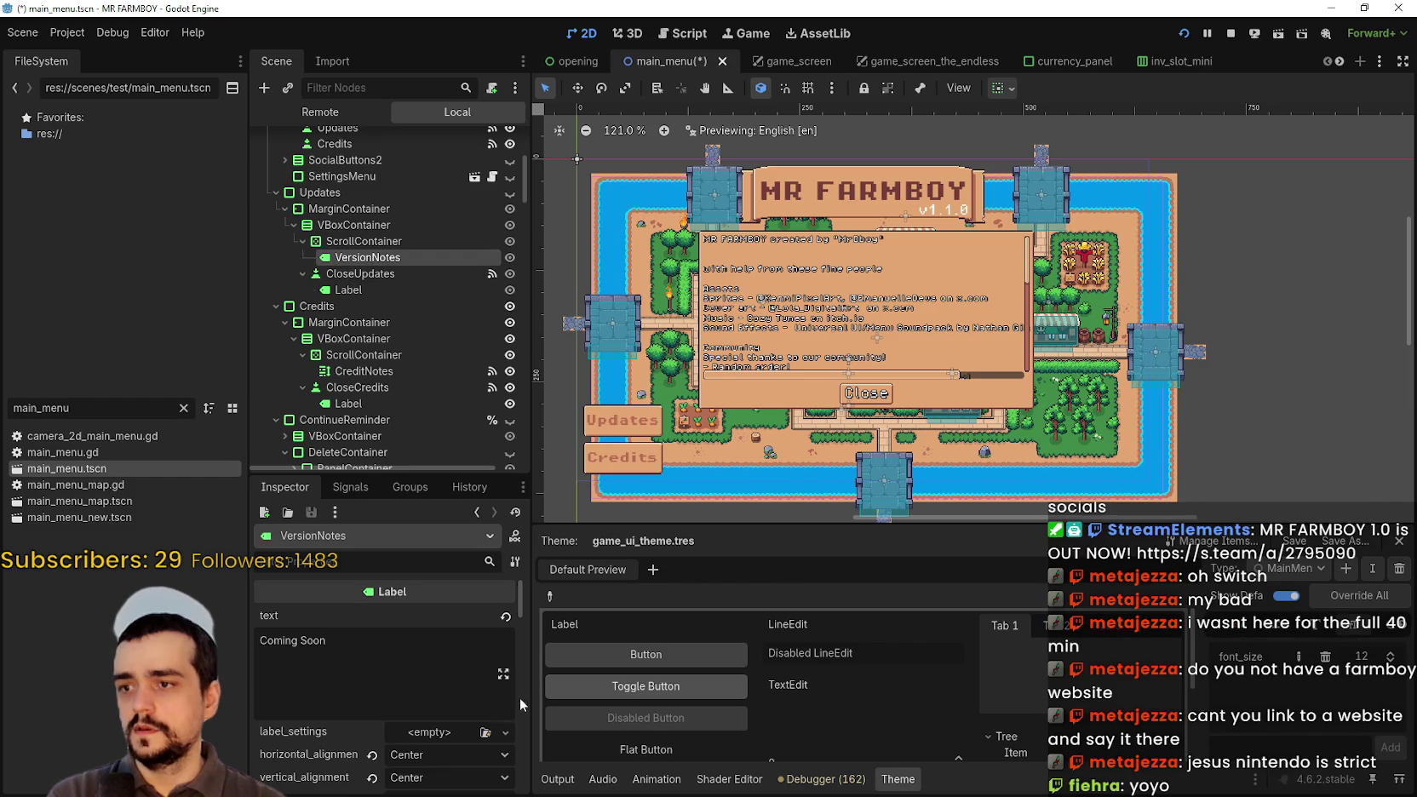
# - Paste the creator line over 'Coming Soon' in the VersionNotes text editor and confirm
pyautogui.click(503, 674)
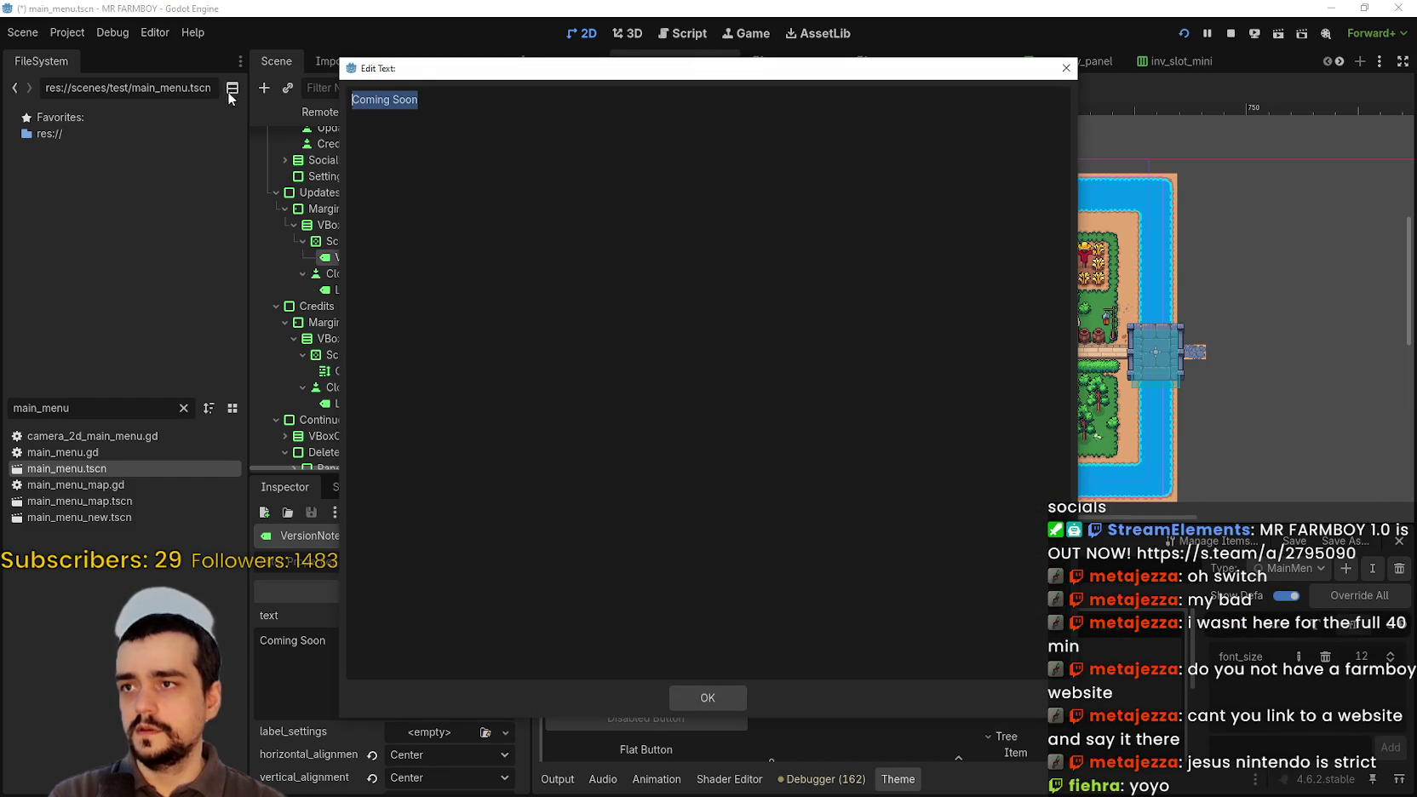
pyautogui.hotkey('ctrl', 'v')
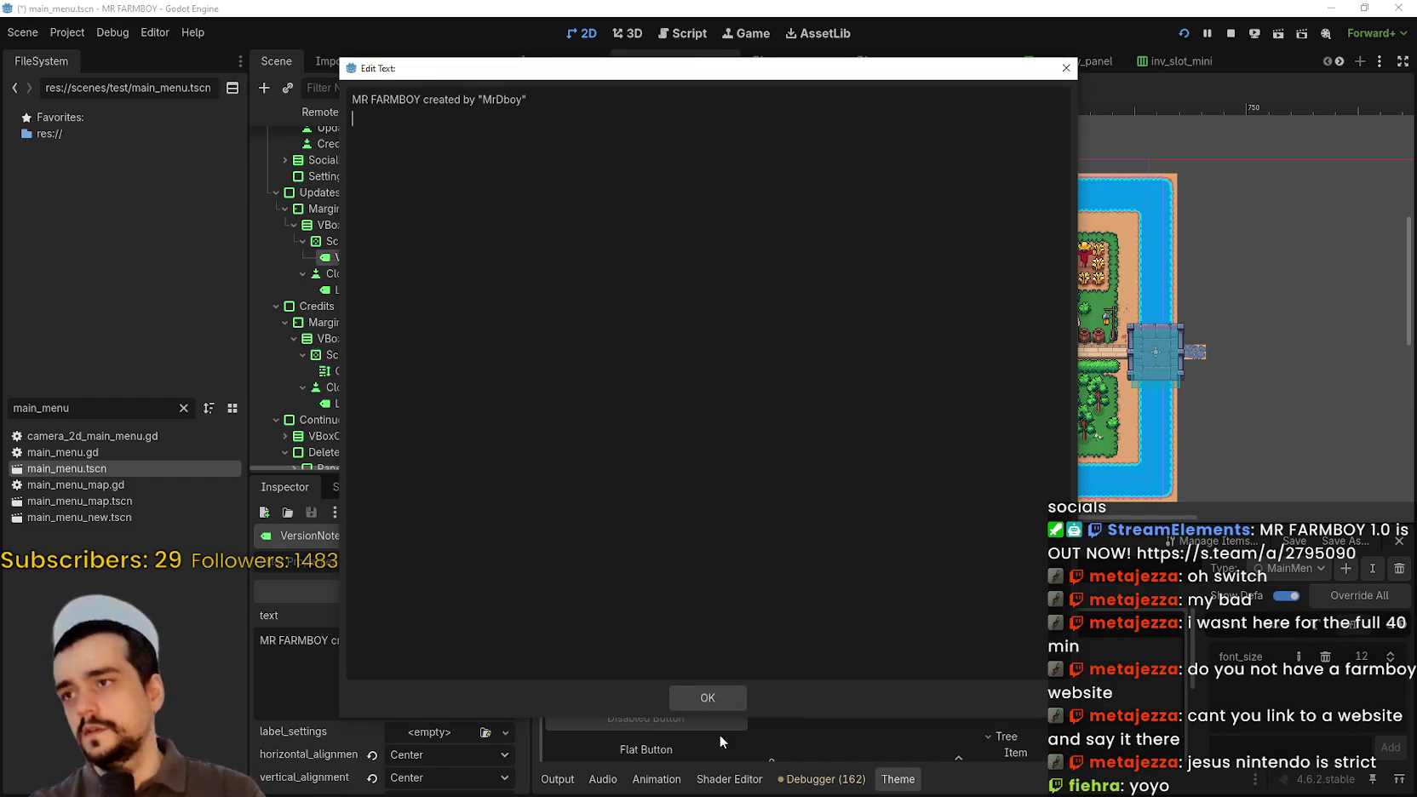
pyautogui.click(708, 698)
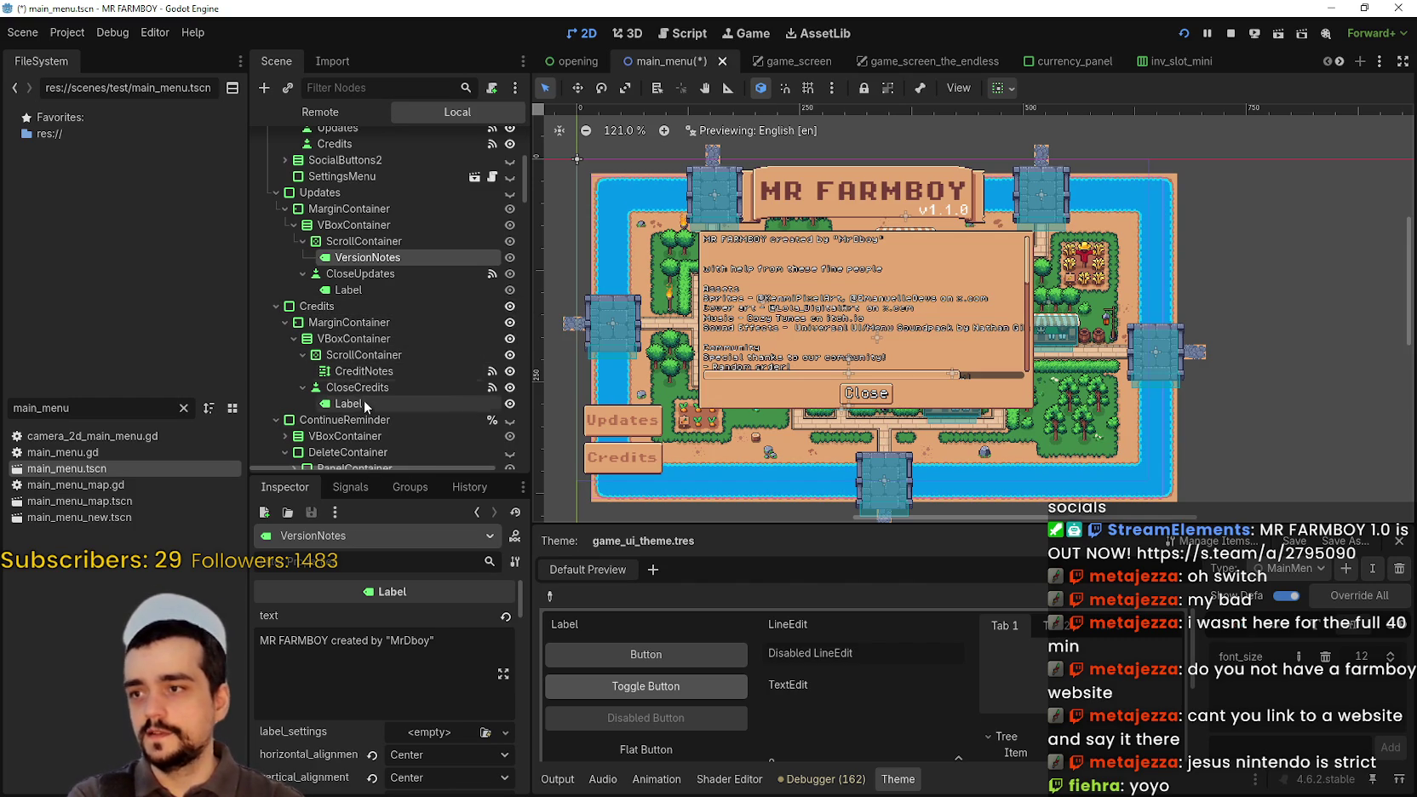
# - Add an 'Update 1.1.0:' heading on a new line below the VersionNotes creator line
pyautogui.click(453, 666)
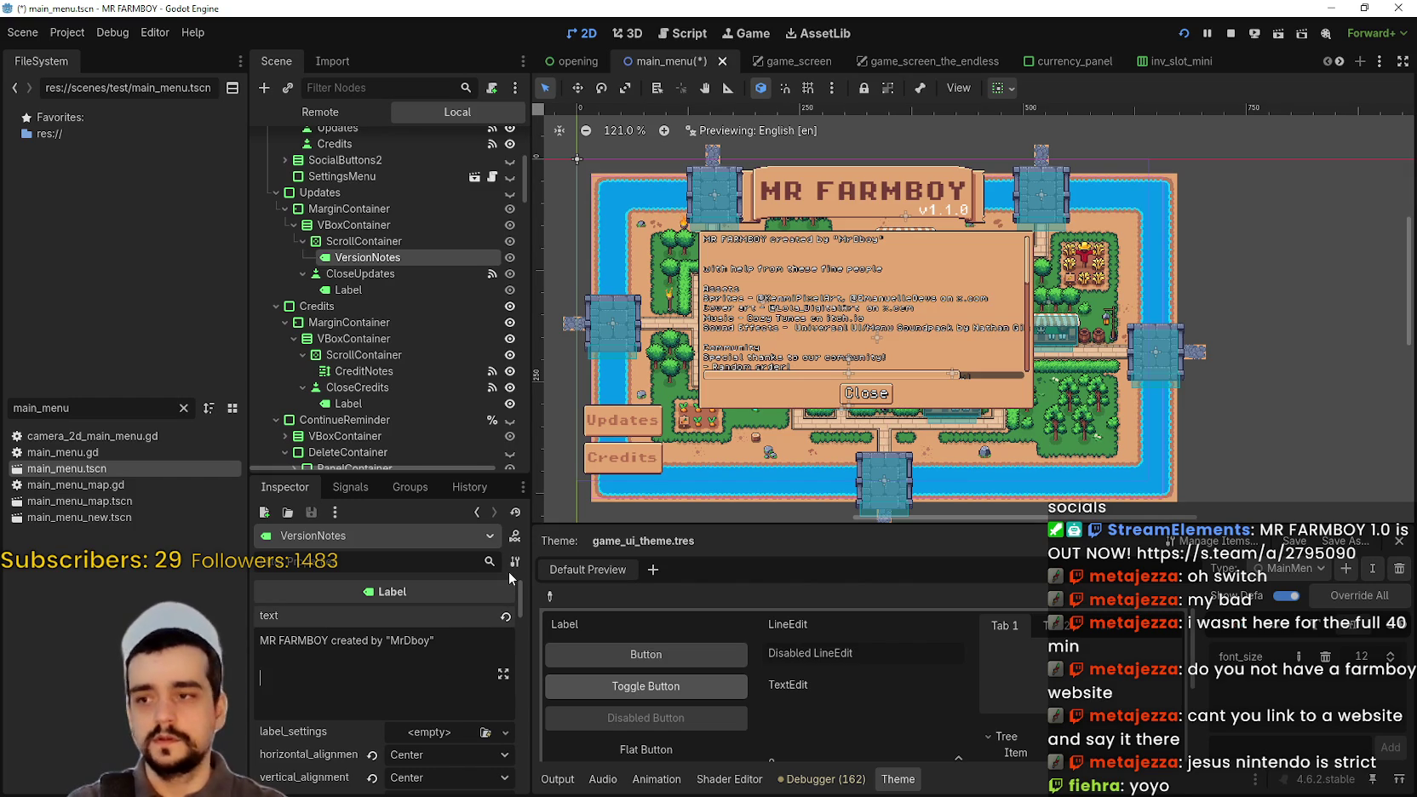
pyautogui.press('Return')
pyautogui.press('Return')
pyautogui.press('BackSpace')
pyautogui.write('pdate 1.1.0')
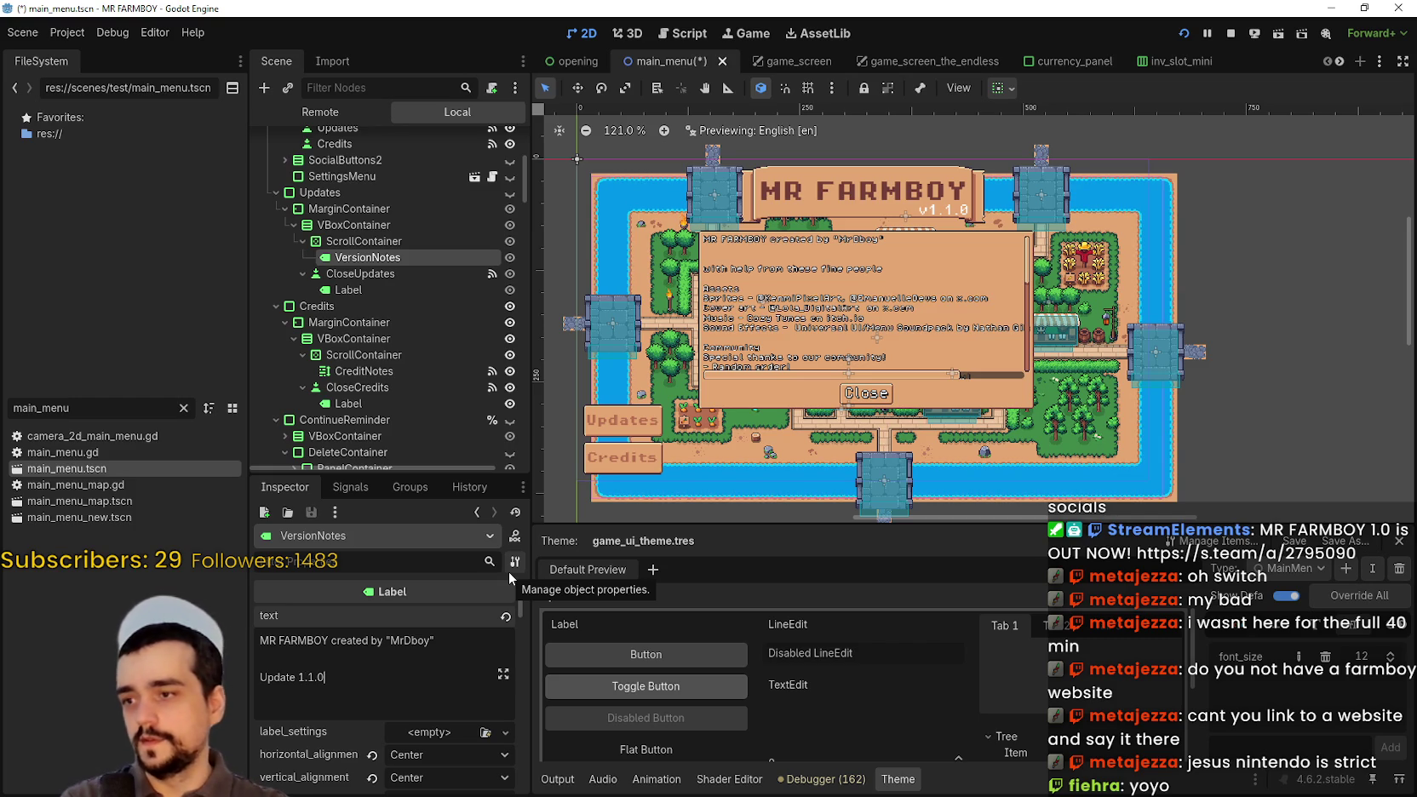
pyautogui.write(':')
pyautogui.press('Return')
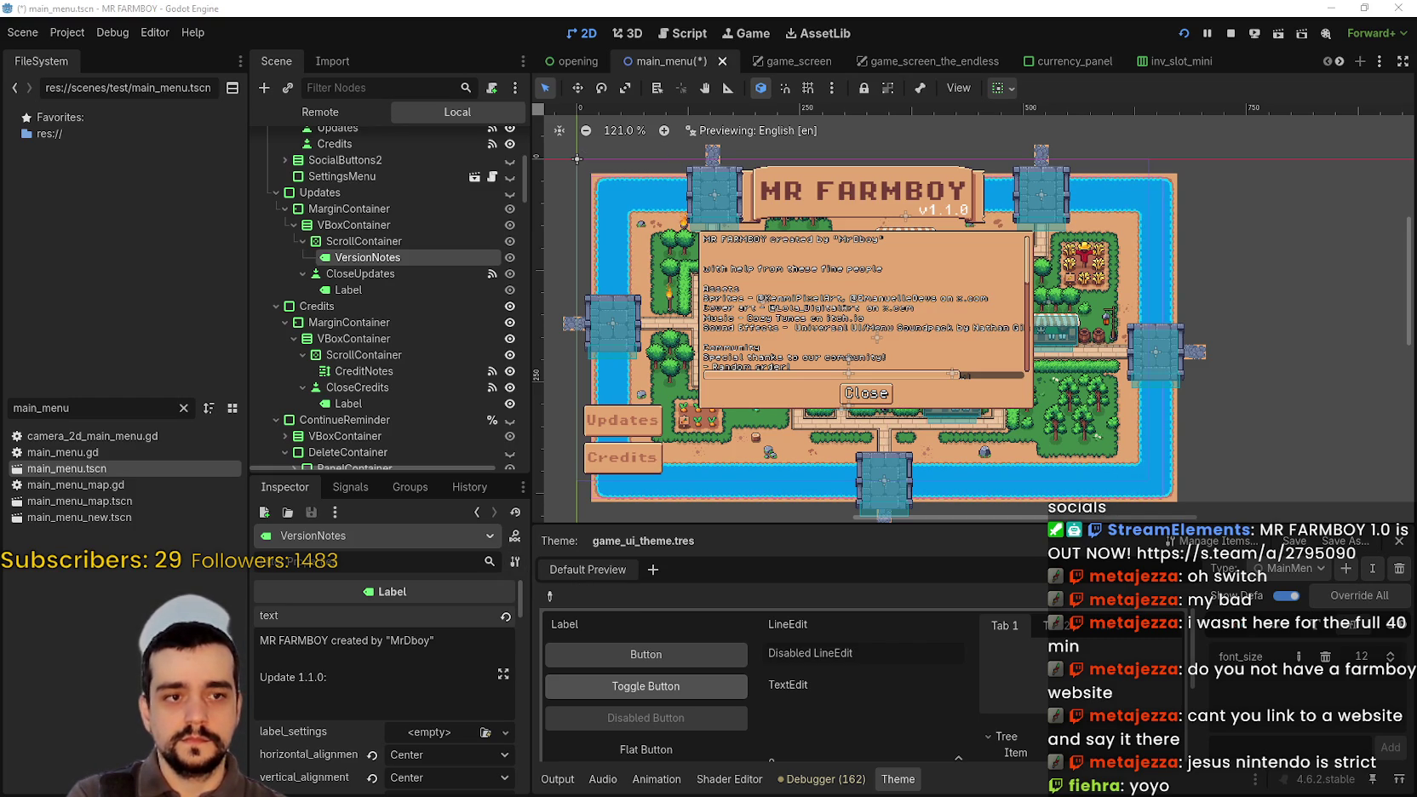
pyautogui.hotkey('alt', 'Tab')
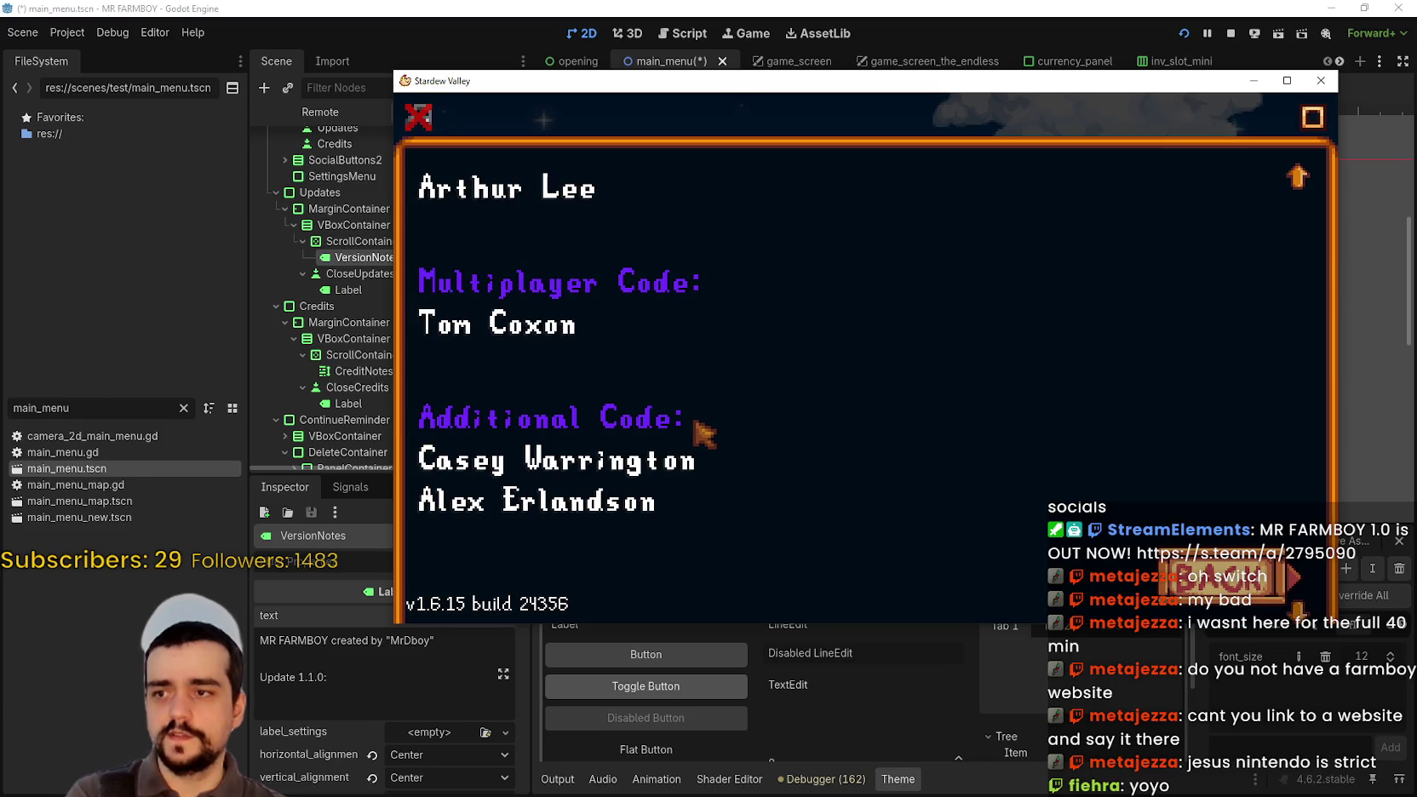
# - Scroll Stardew Valley's credits past translations, ports and QA, then return to Godot
pyautogui.scroll(-5, 703, 434)
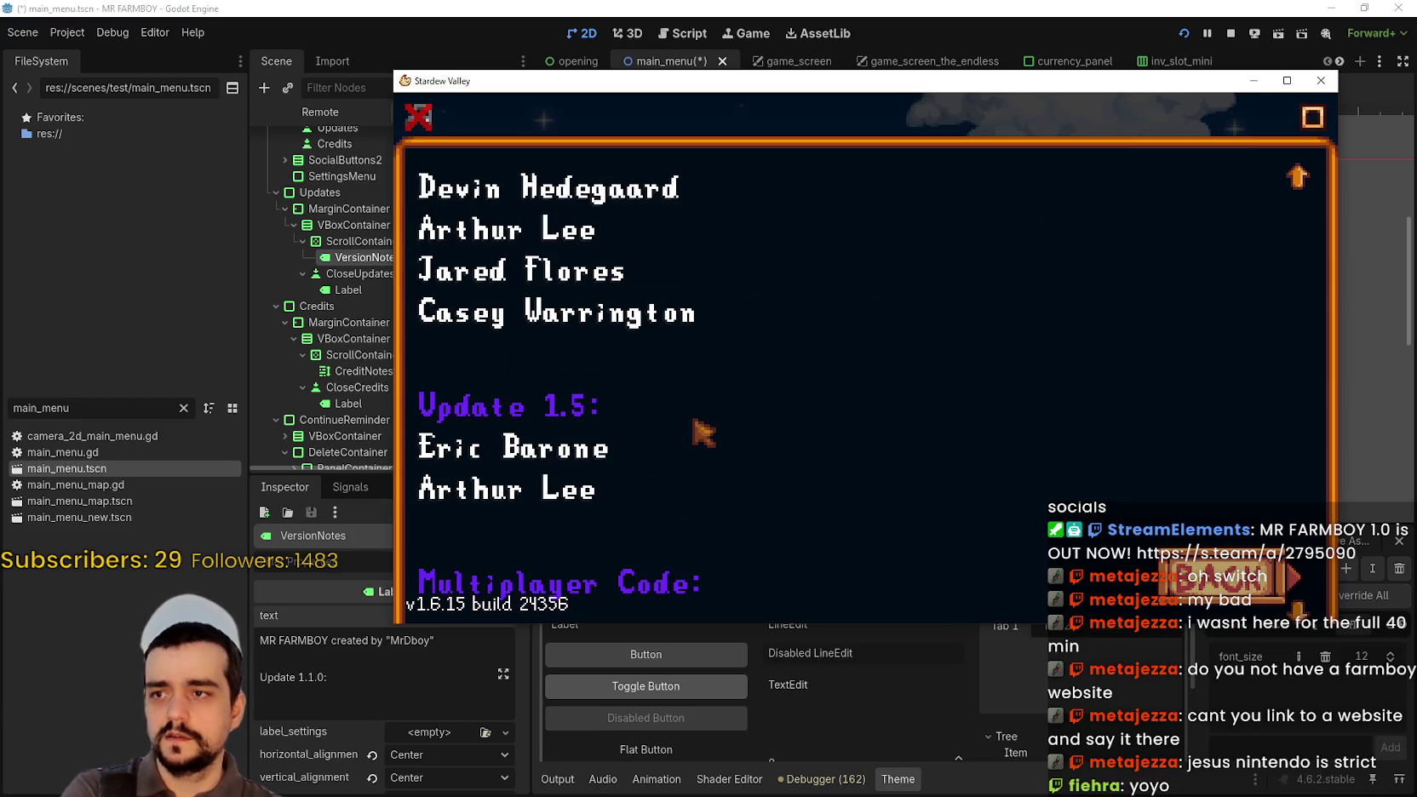
pyautogui.scroll(-8, 698, 434)
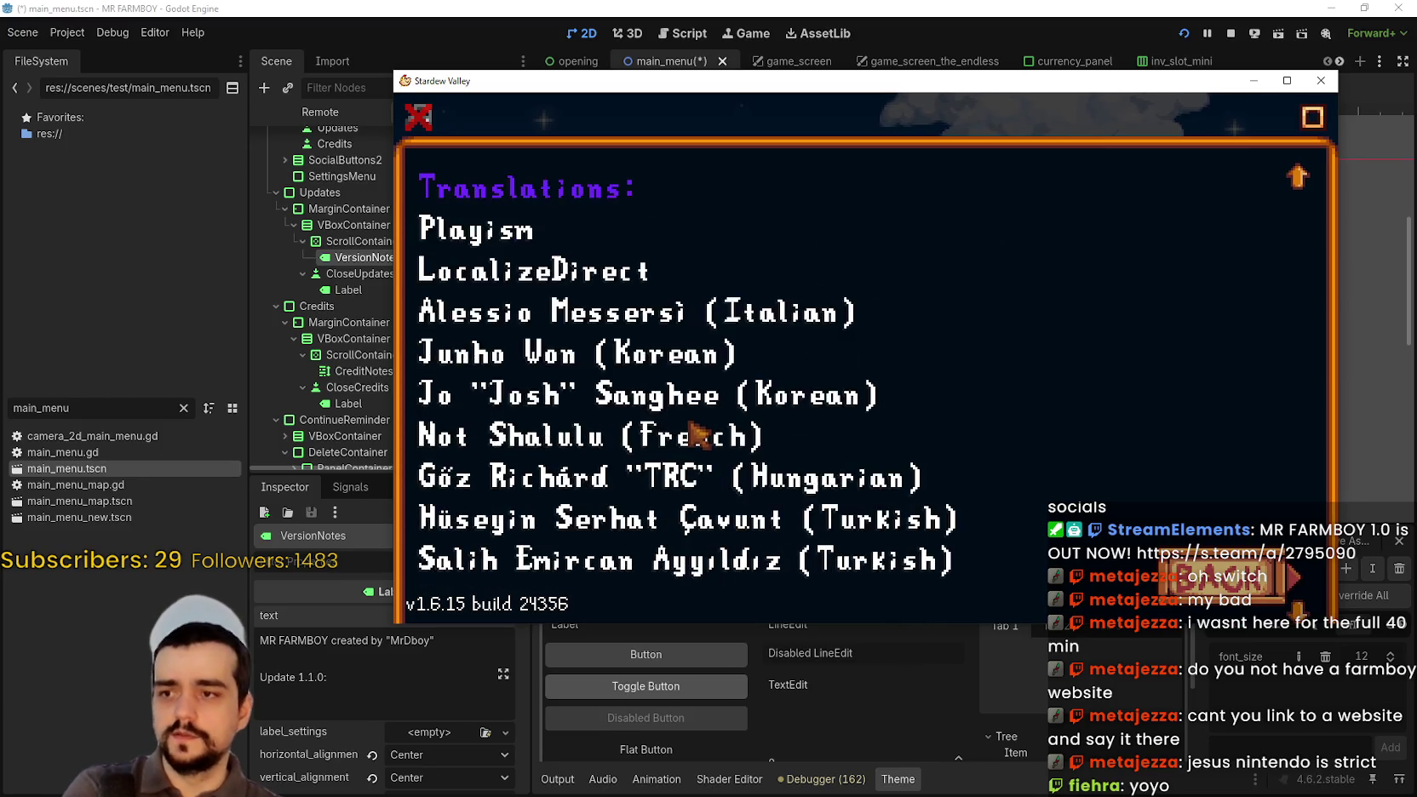
pyautogui.scroll(-5, 698, 434)
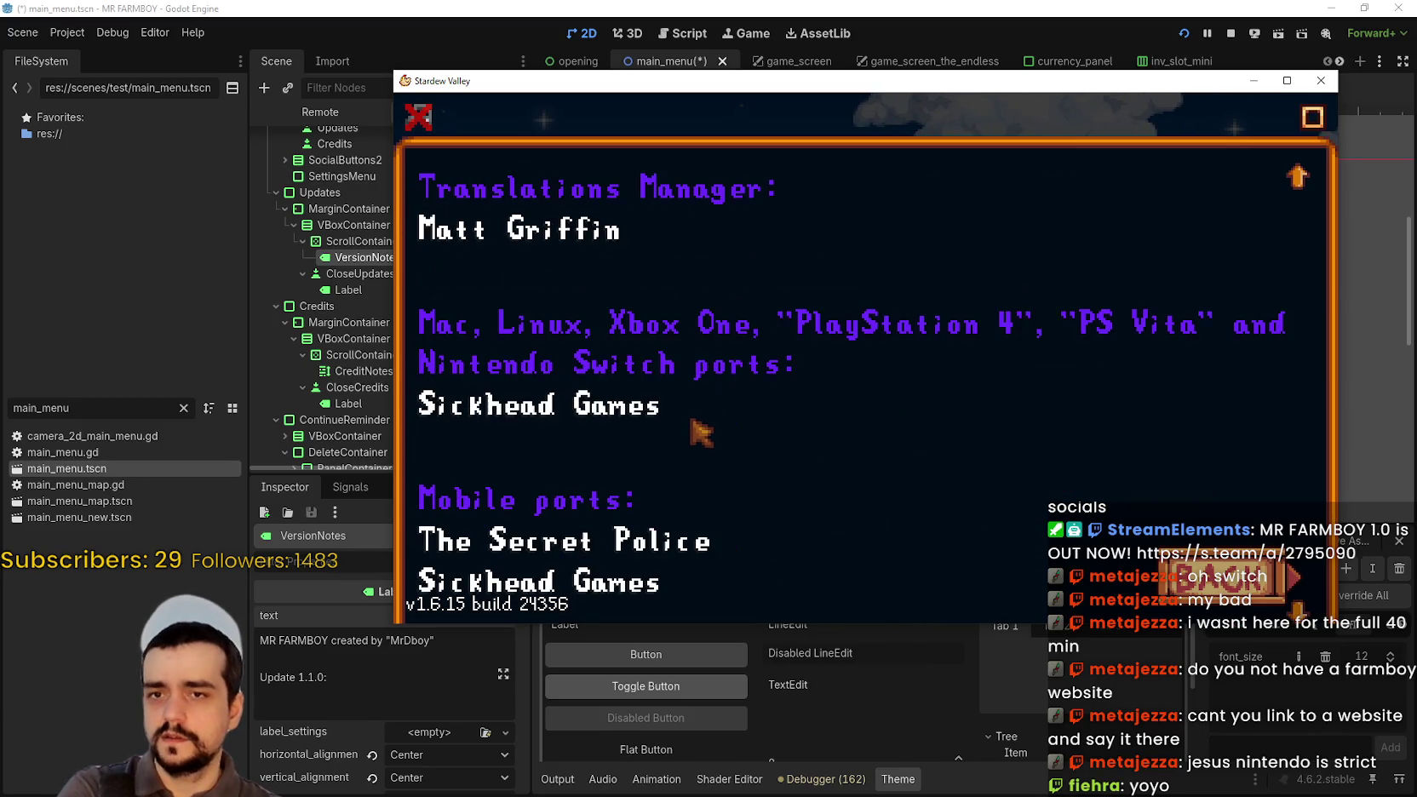
pyautogui.scroll(-8, 691, 415)
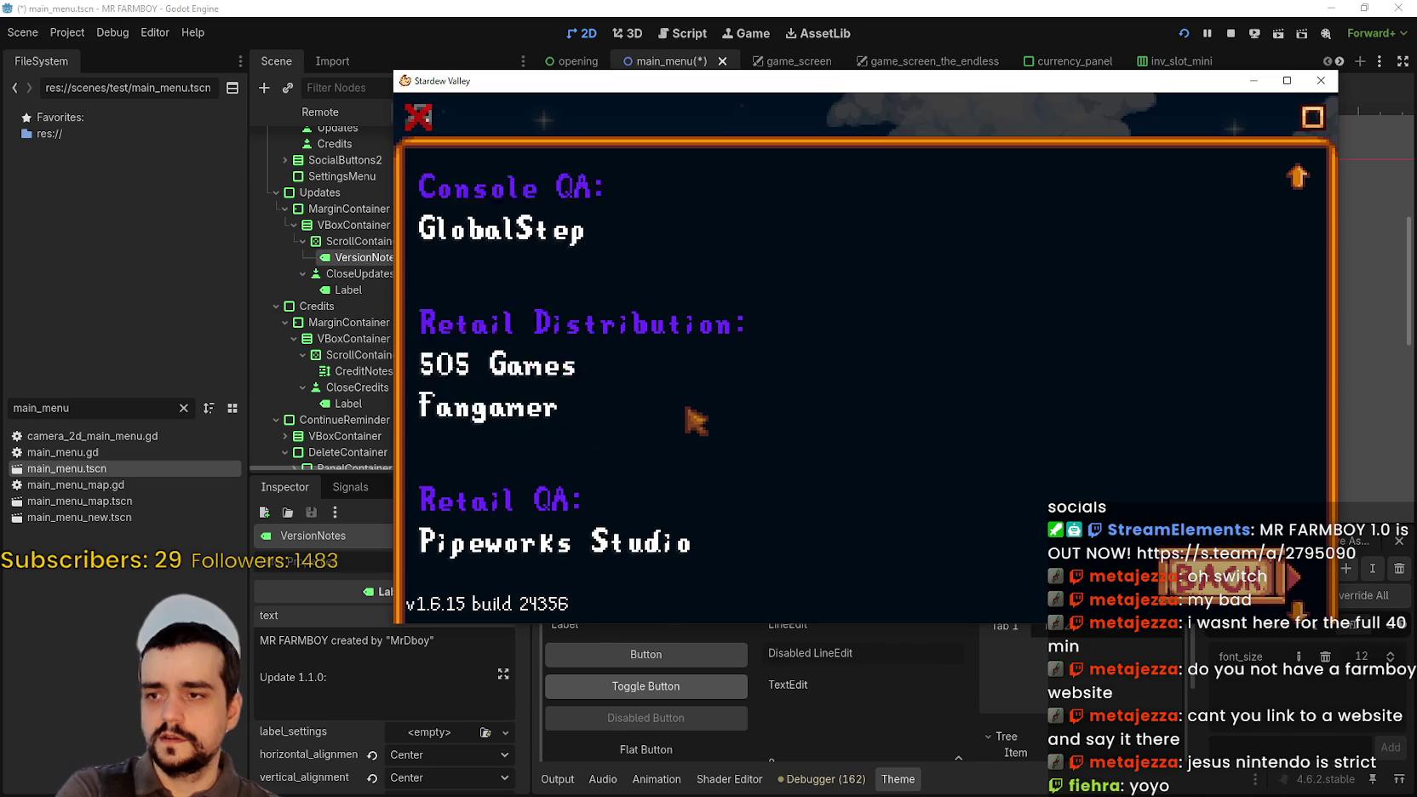
pyautogui.hotkey('alt', 'Tab')
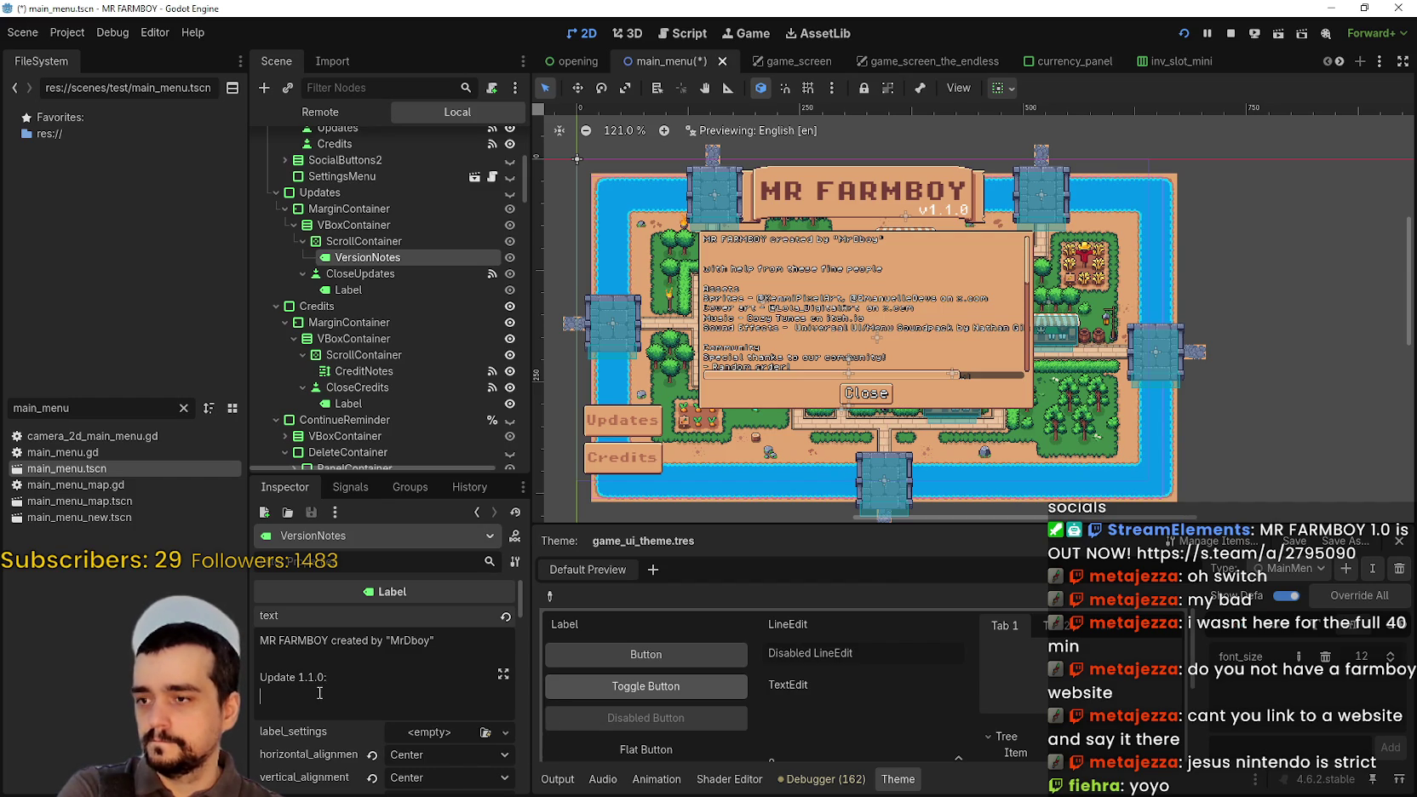
# - Add the author's handle on a new line under the Update 1.1.0: heading
pyautogui.press('Return')
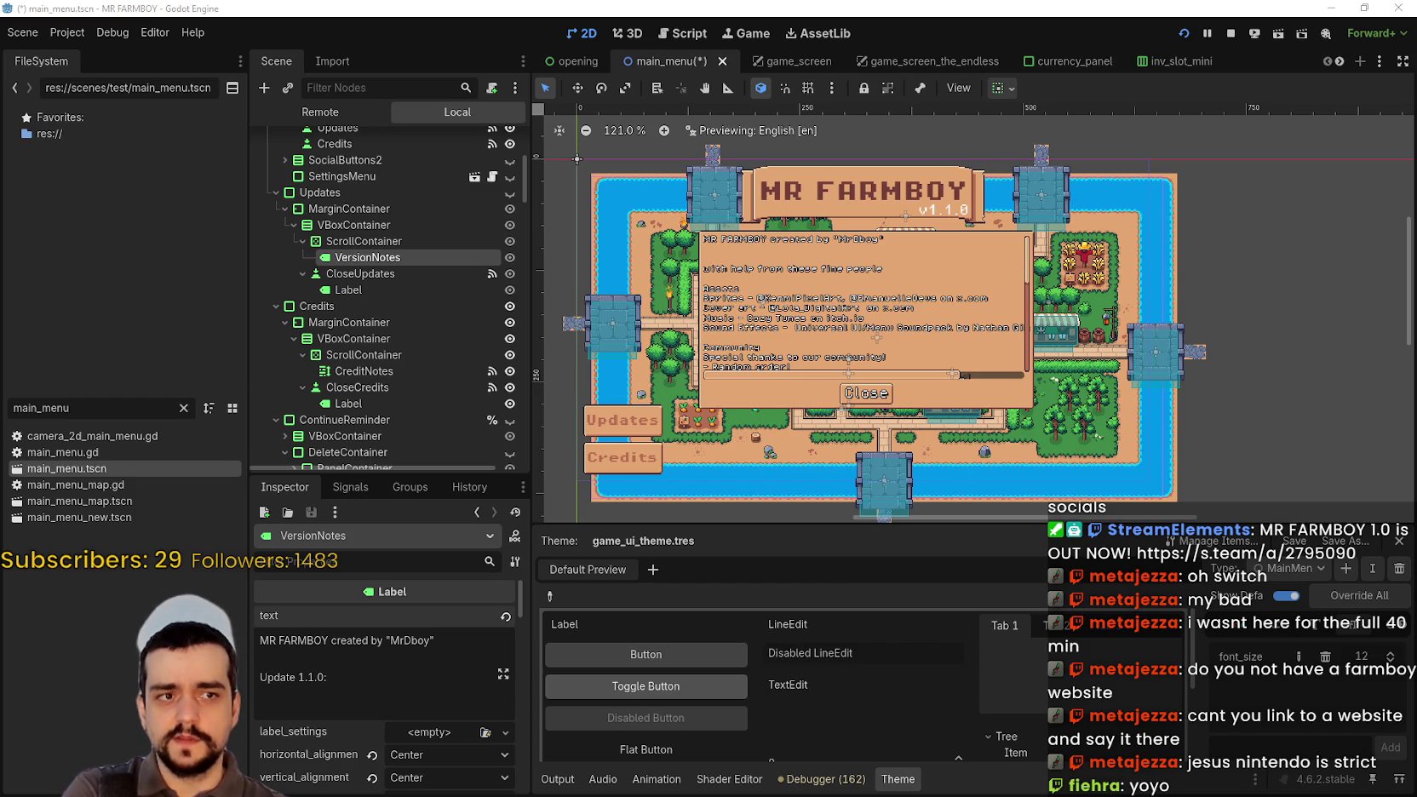
pyautogui.click(349, 695)
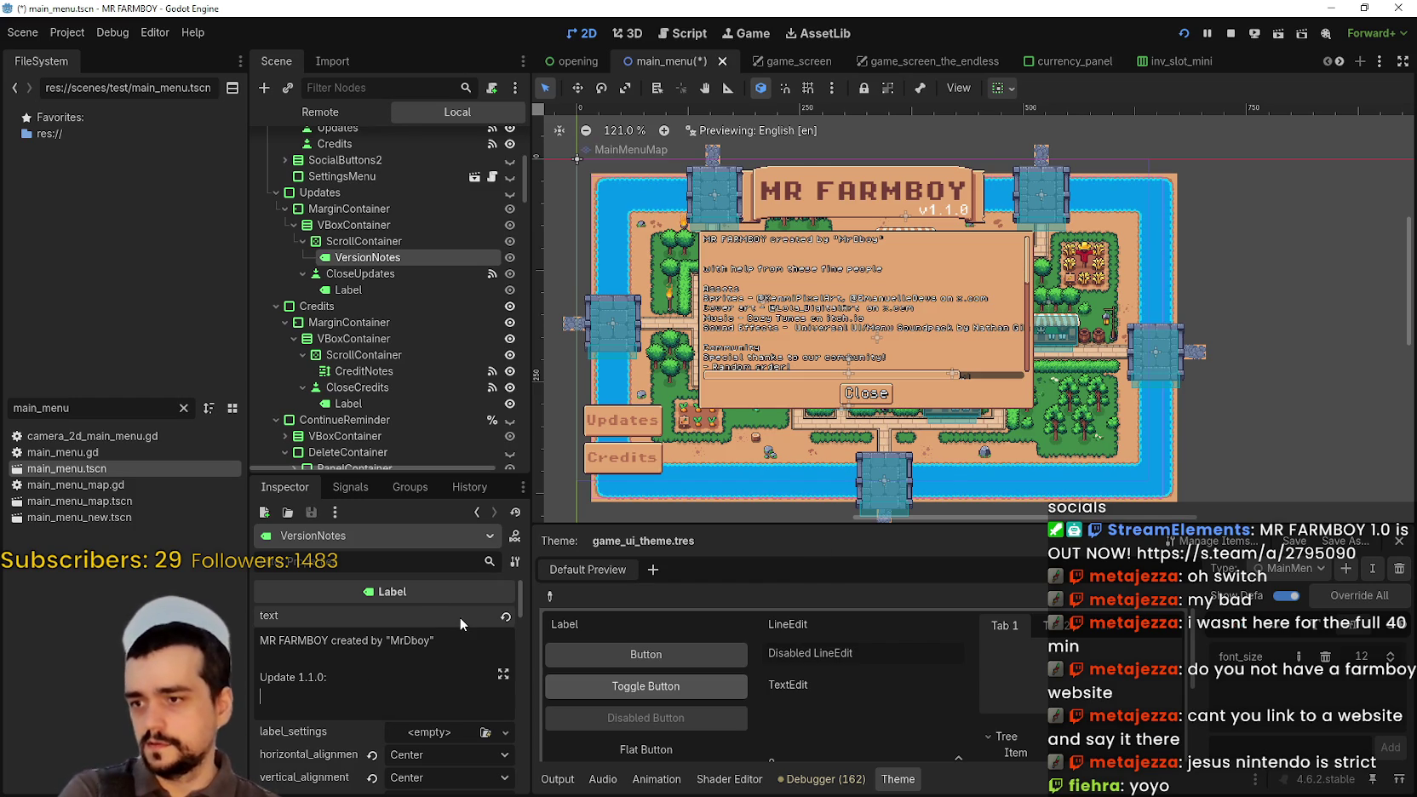
pyautogui.write('MrDboy')
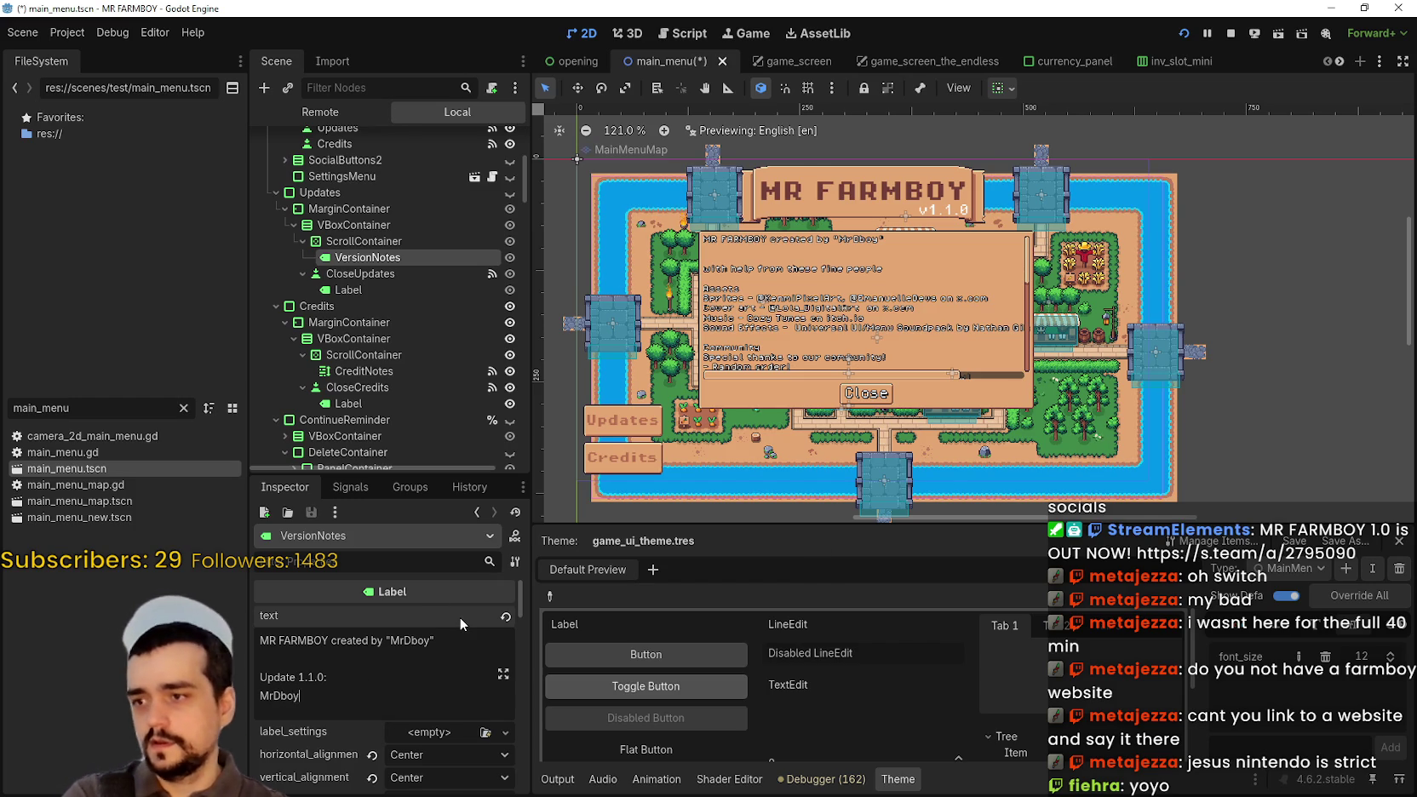
pyautogui.press('Return')
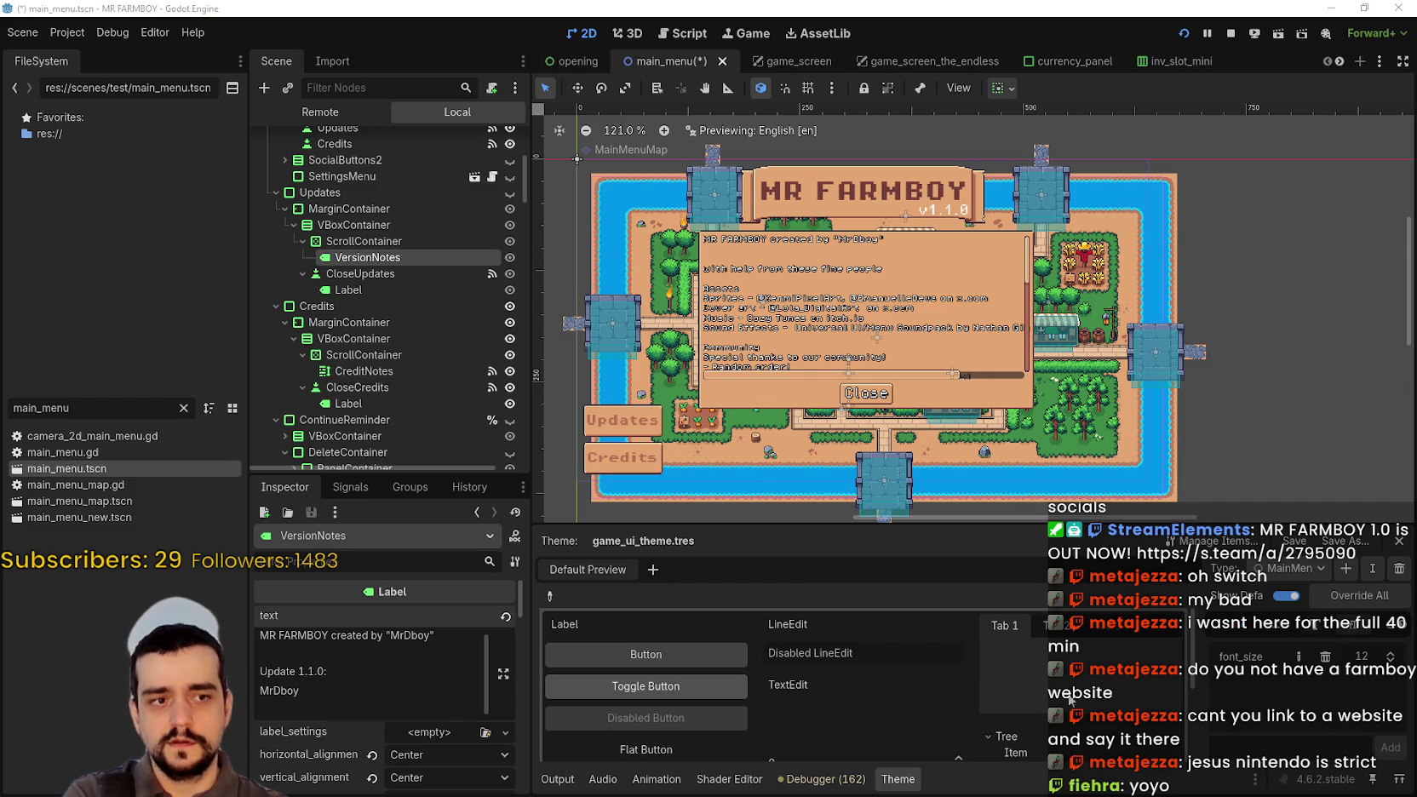
# - Add a Translations: heading followed by a dash placeholder line
pyautogui.scroll(-2, 331, 700)
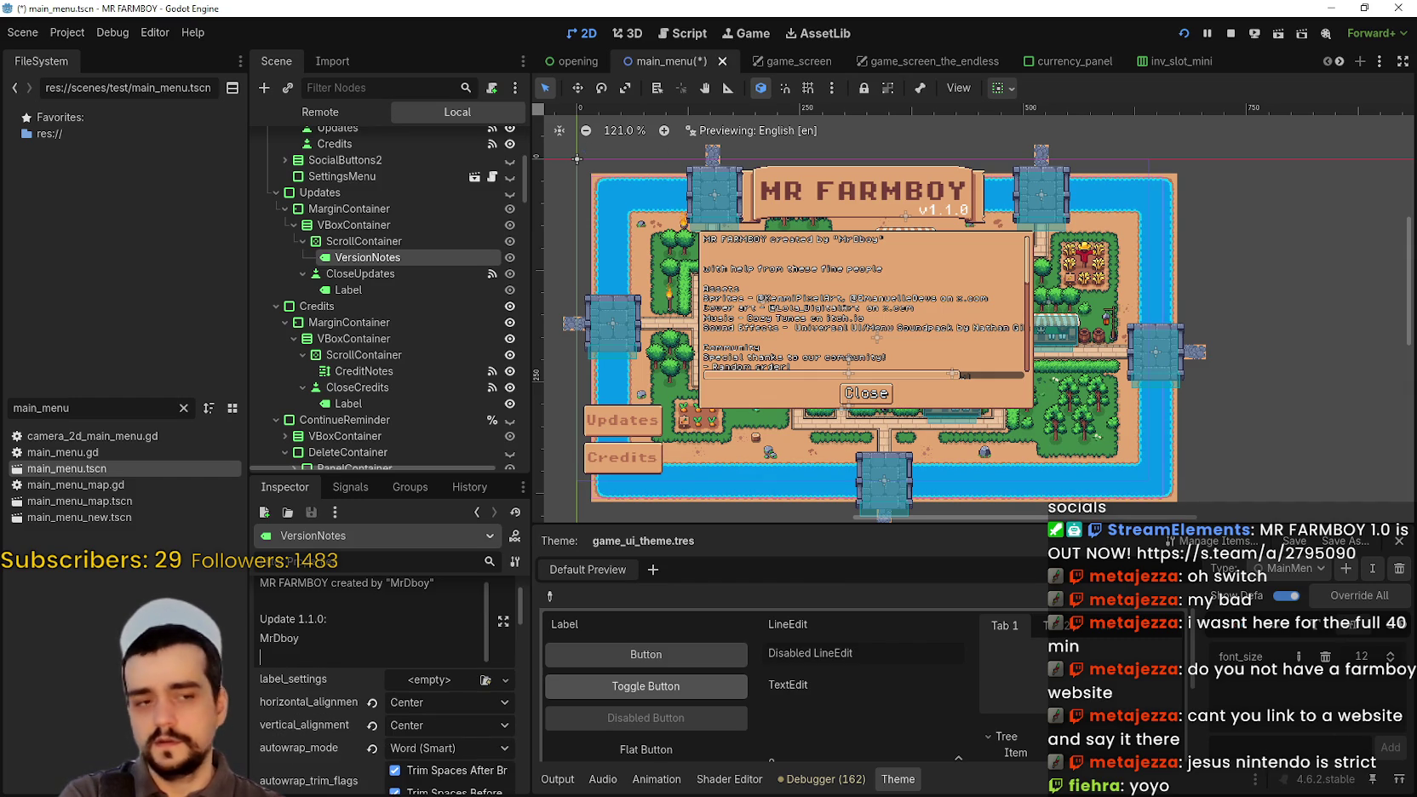
pyautogui.press('Return')
pyautogui.write('Translations')
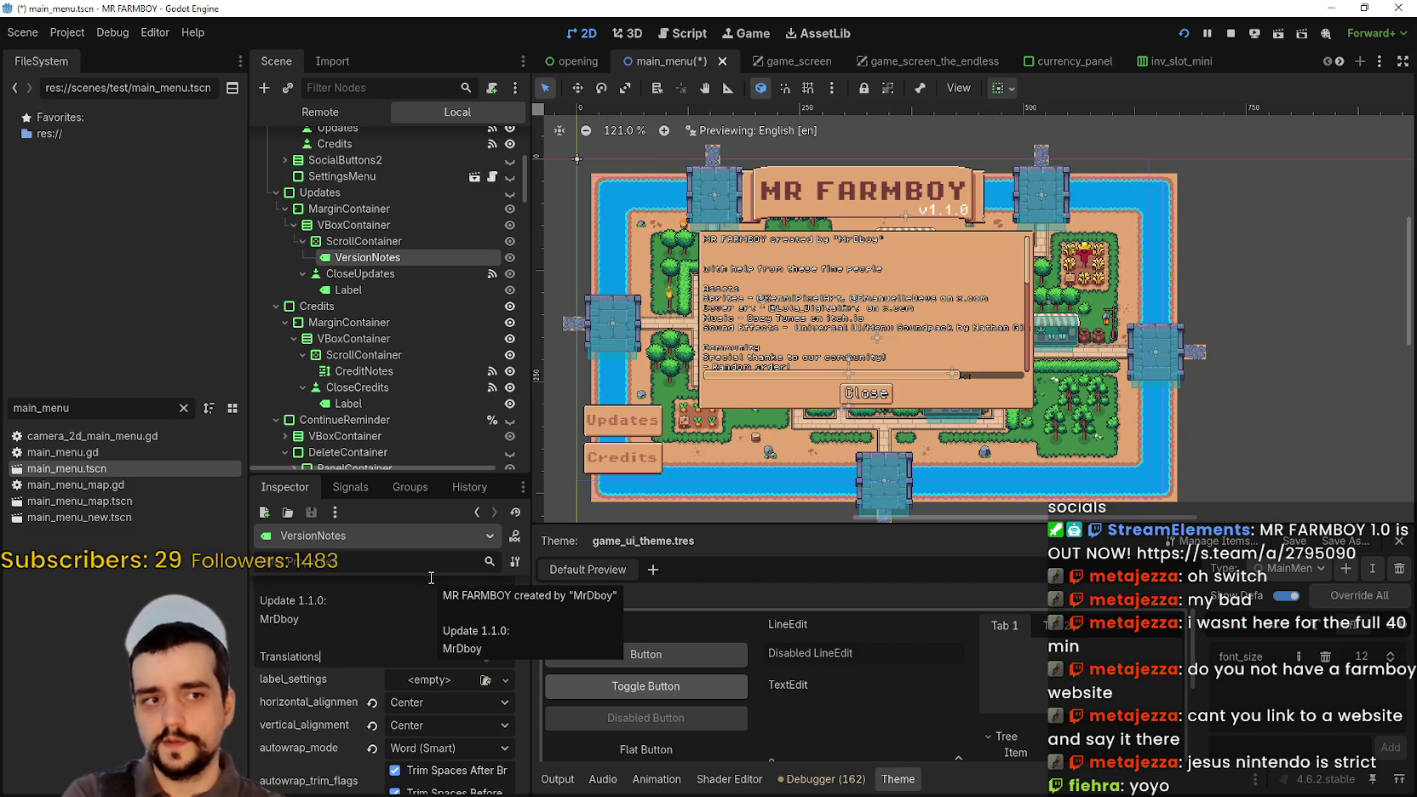
pyautogui.write(':')
pyautogui.press('Return')
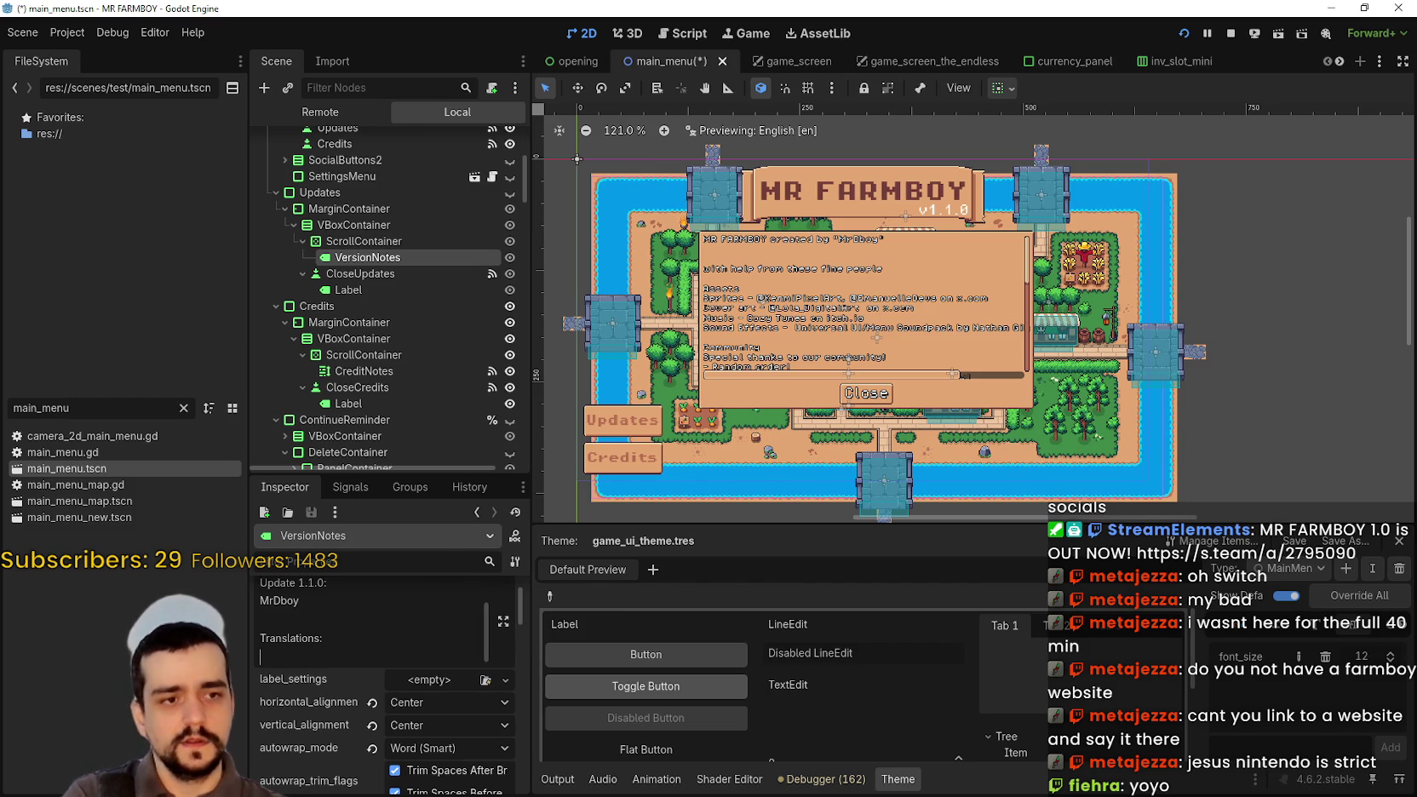
pyautogui.write('-')
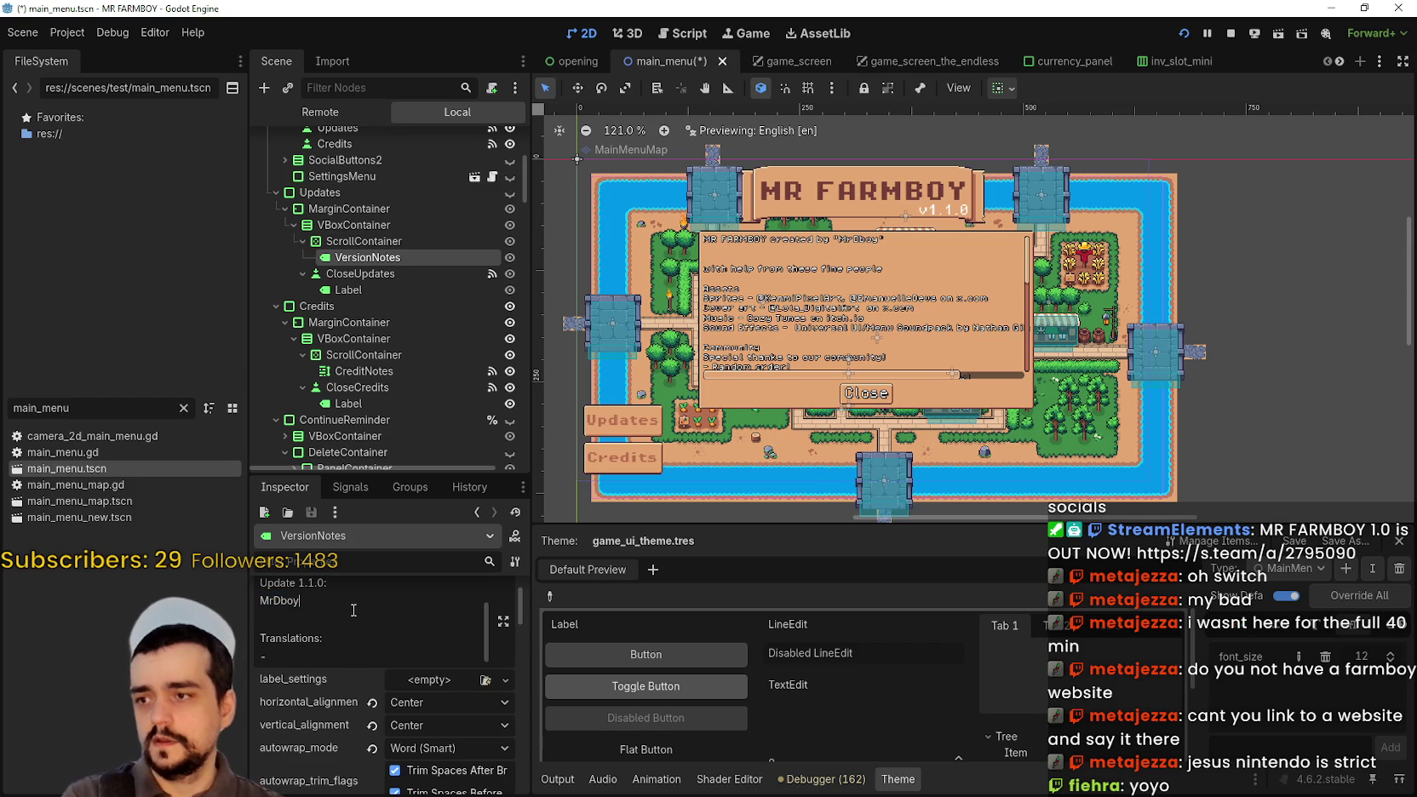
# - Undo the last edit and make the Inspector text field taller
pyautogui.hotkey('ctrl', 'z')
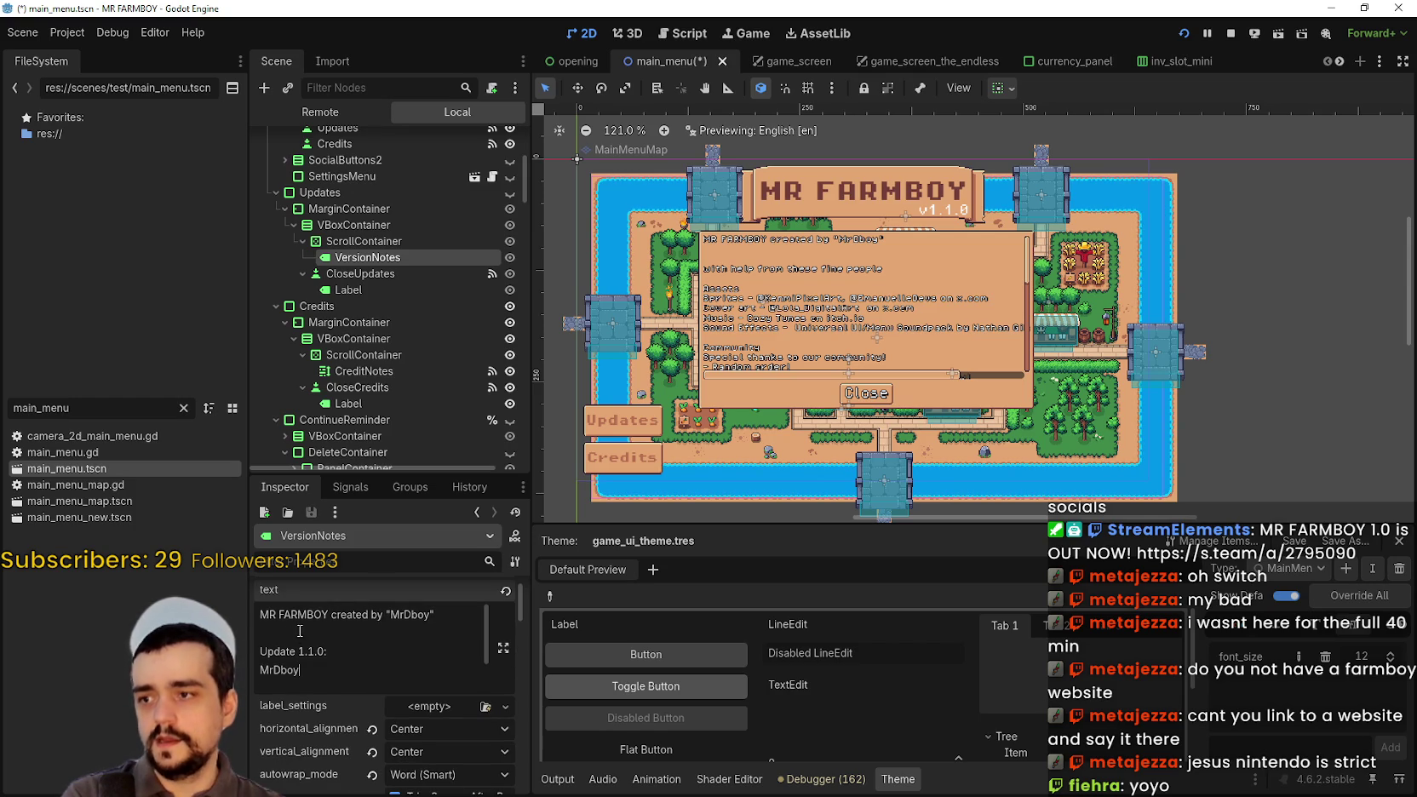
pyautogui.moveTo(381, 476); pyautogui.dragTo(379, 304)
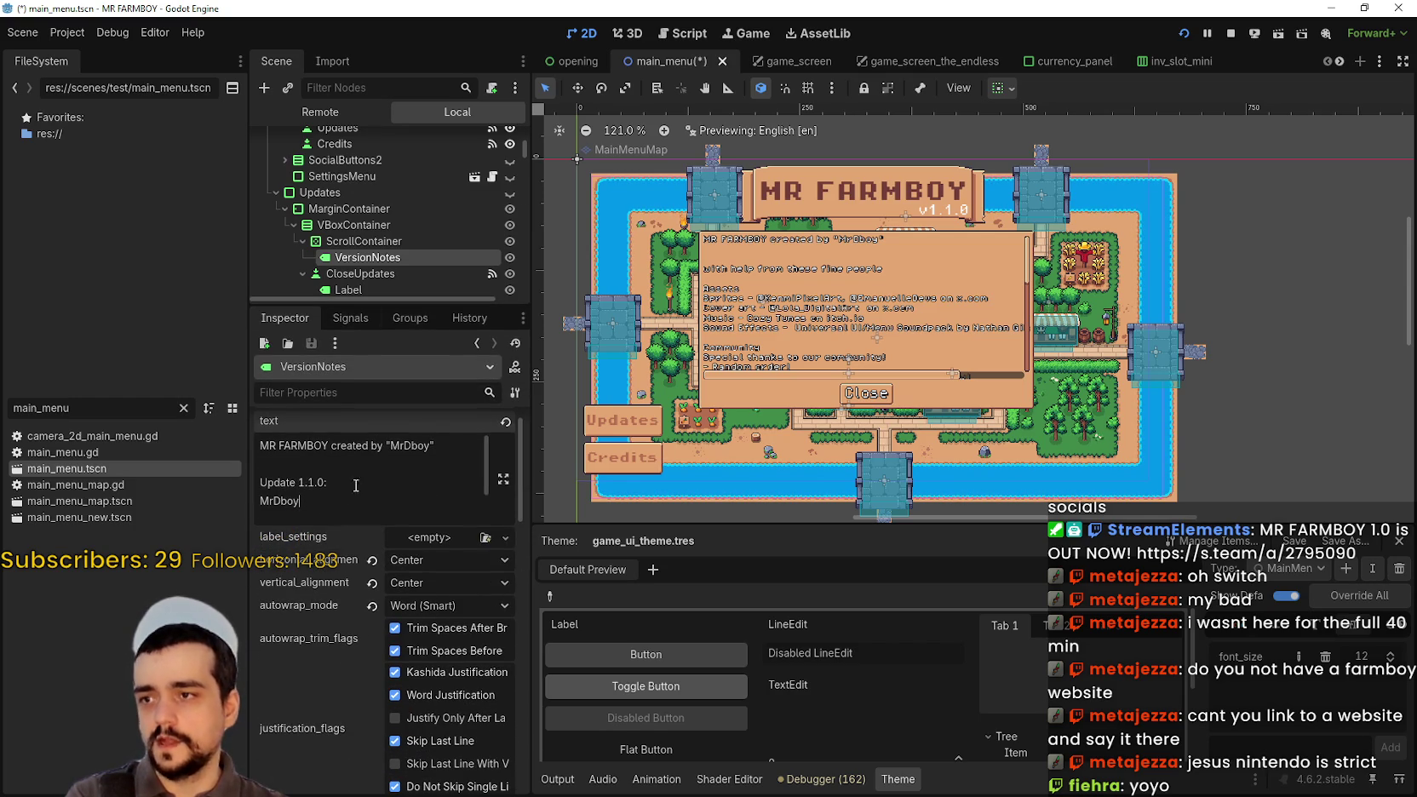
pyautogui.scroll(-2, 376, 438)
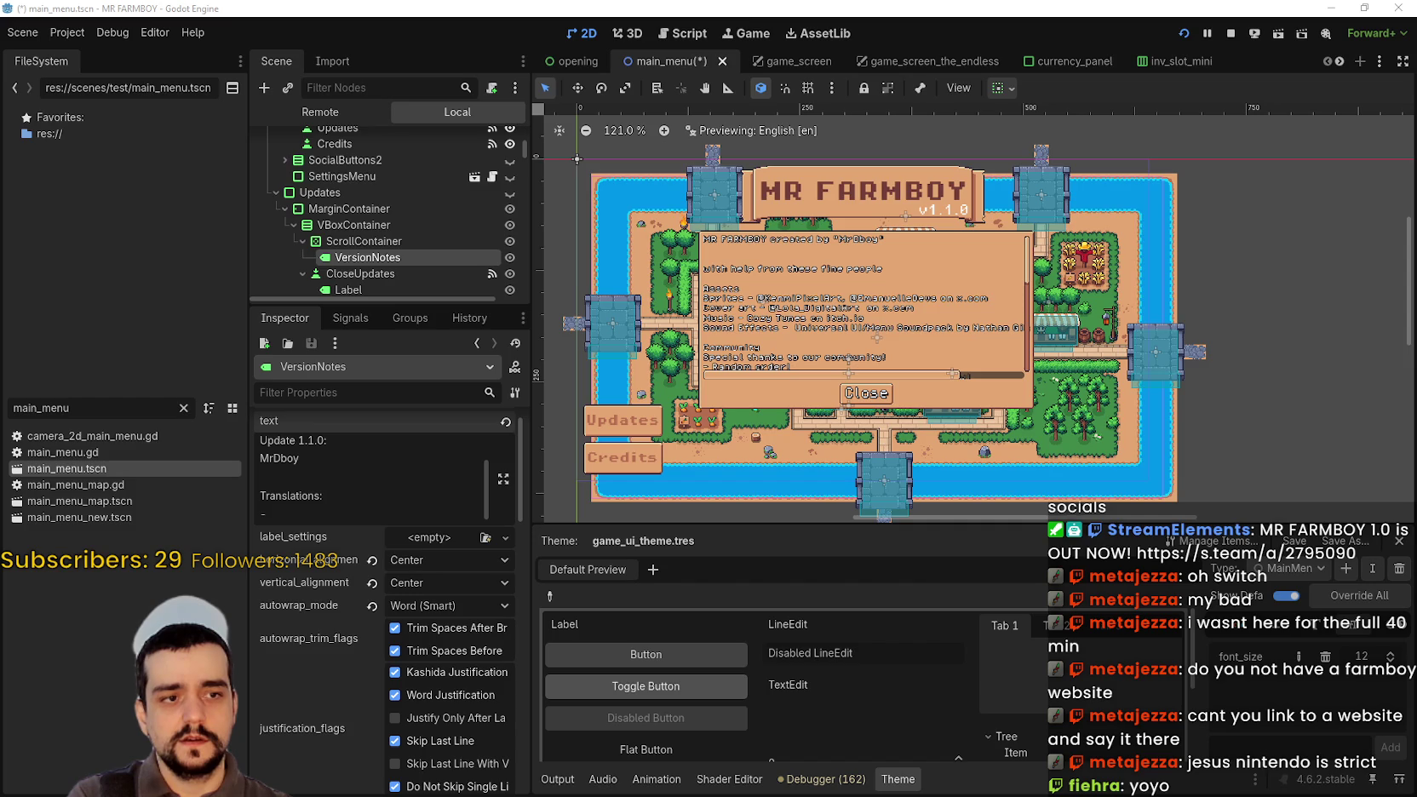
pyautogui.scroll(-2, 321, 491)
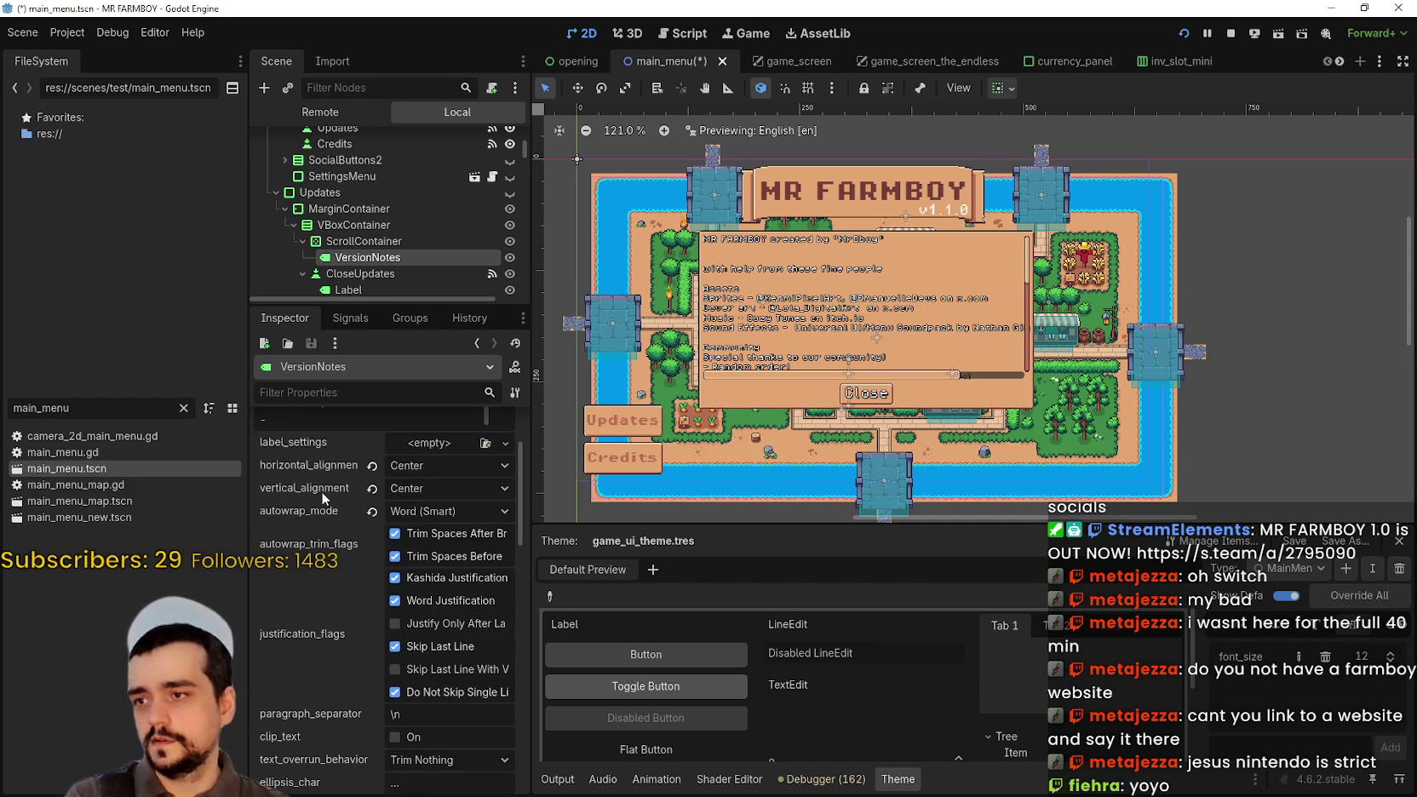
pyautogui.scroll(-2, 345, 457)
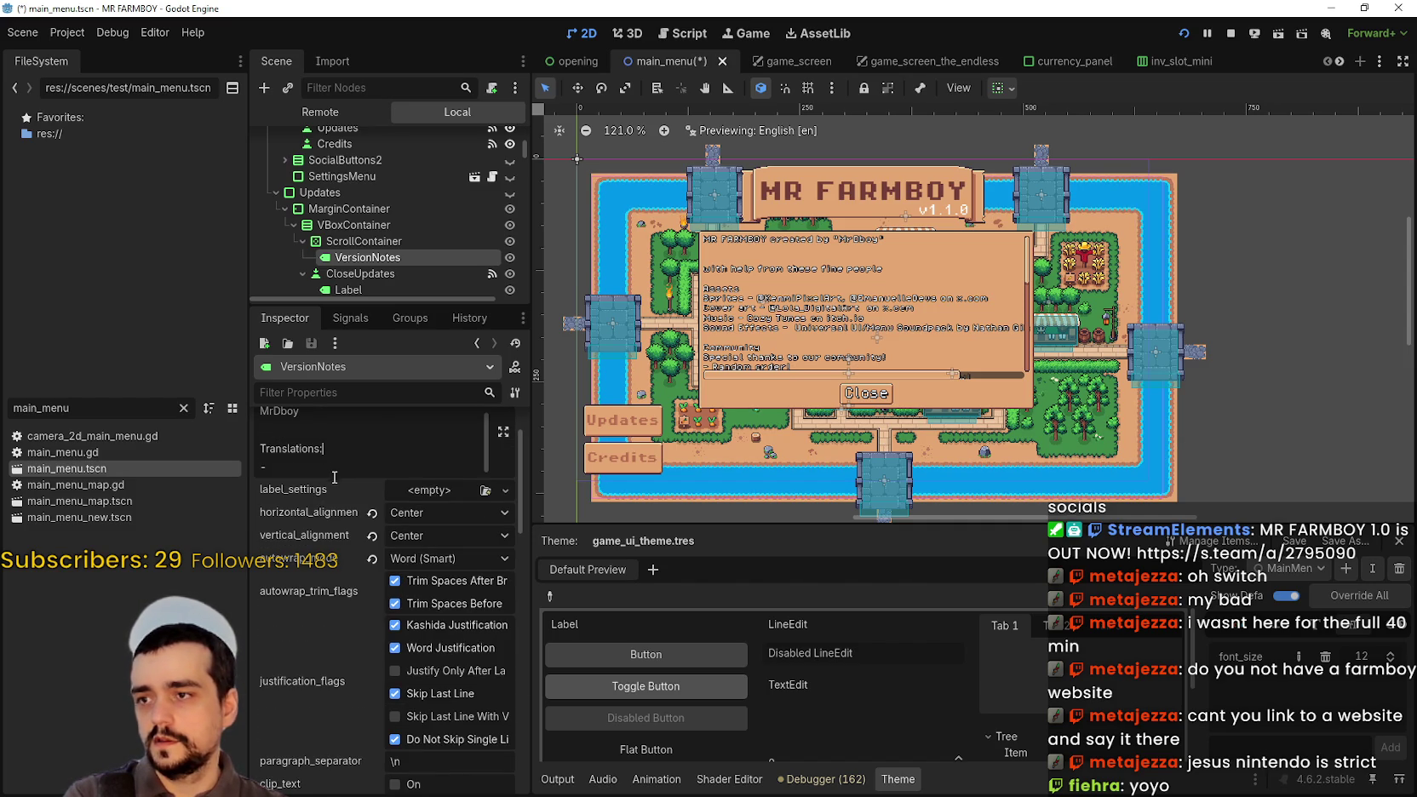
pyautogui.moveTo(374, 305); pyautogui.dragTo(366, 253)
# - Insert blank lines below the Translations dash line
pyautogui.click(336, 409)
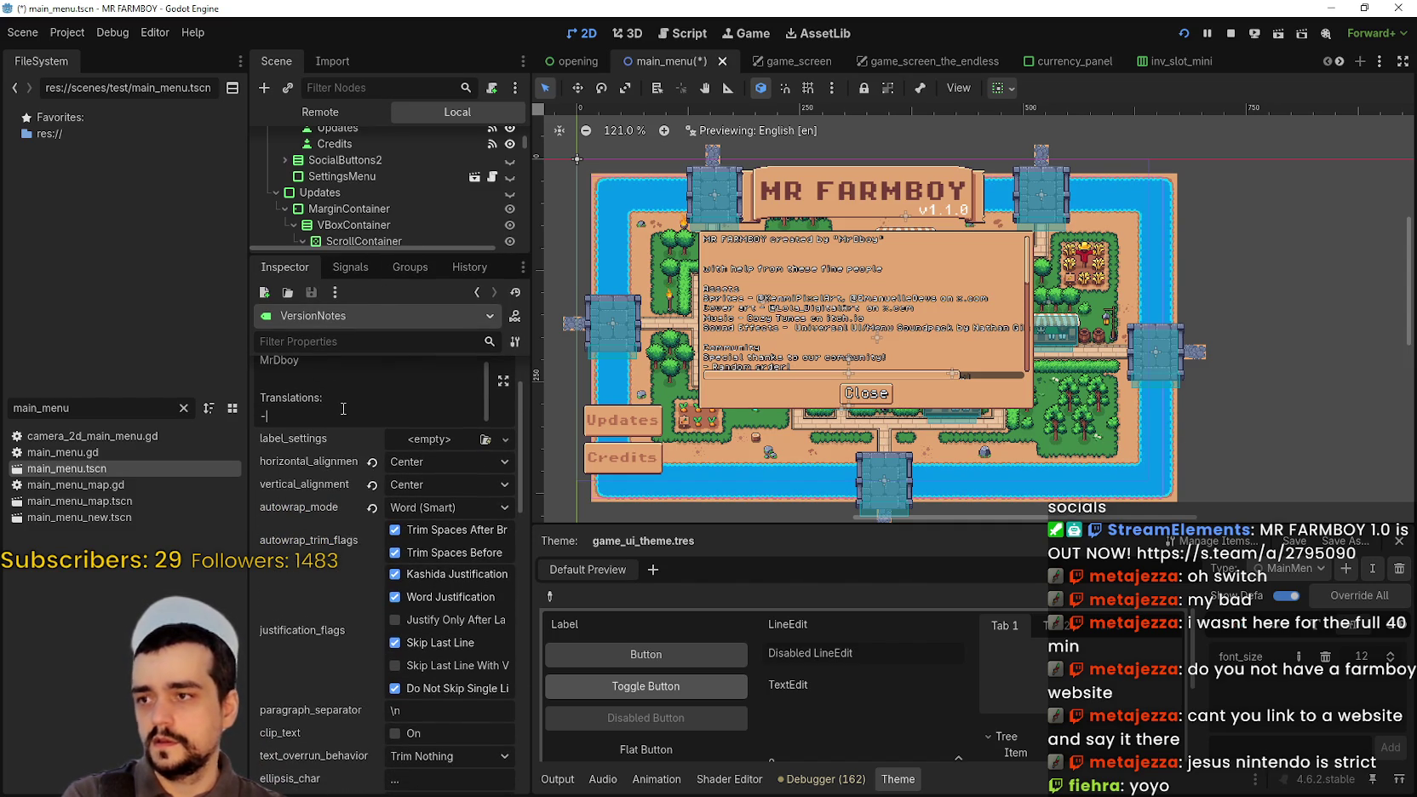
pyautogui.press('Return')
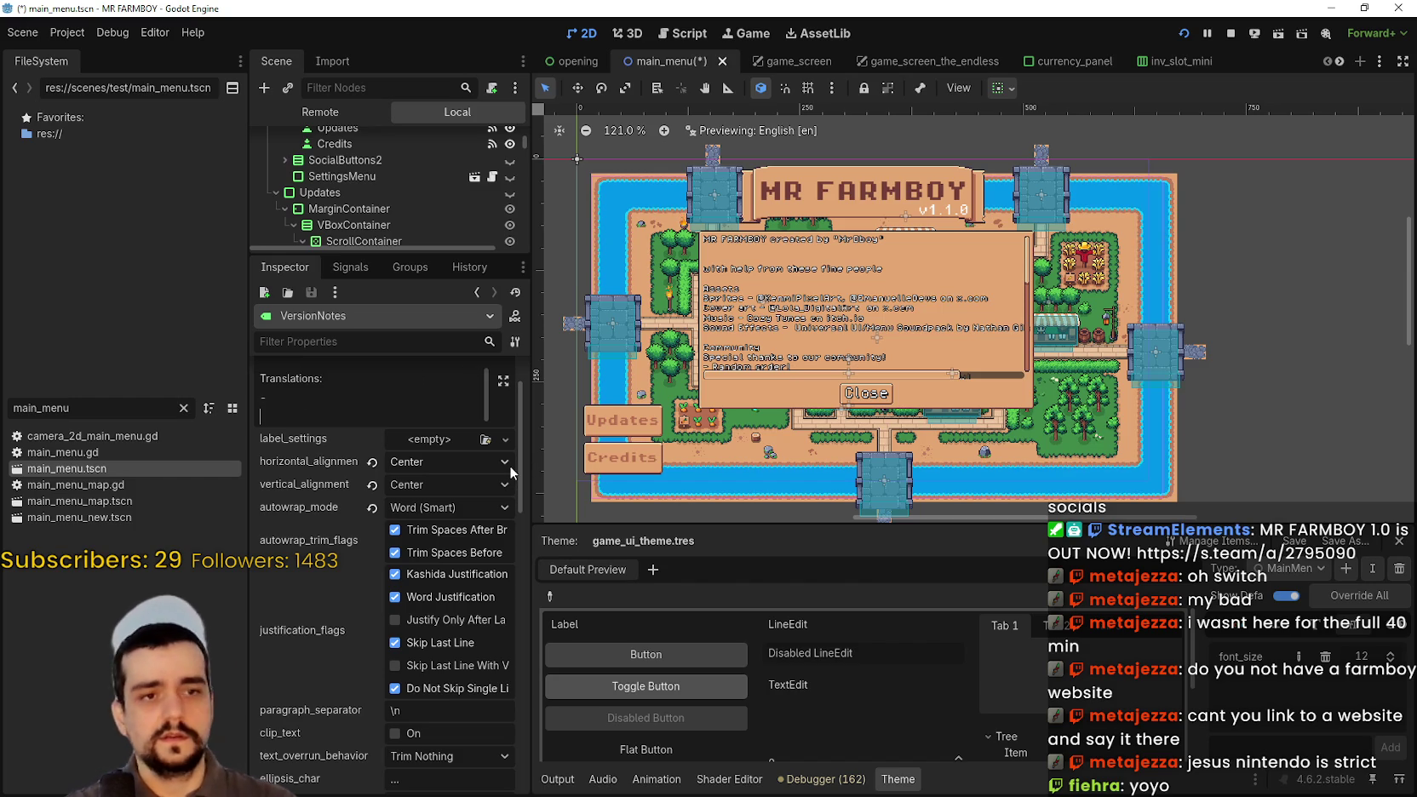
pyautogui.press('Return')
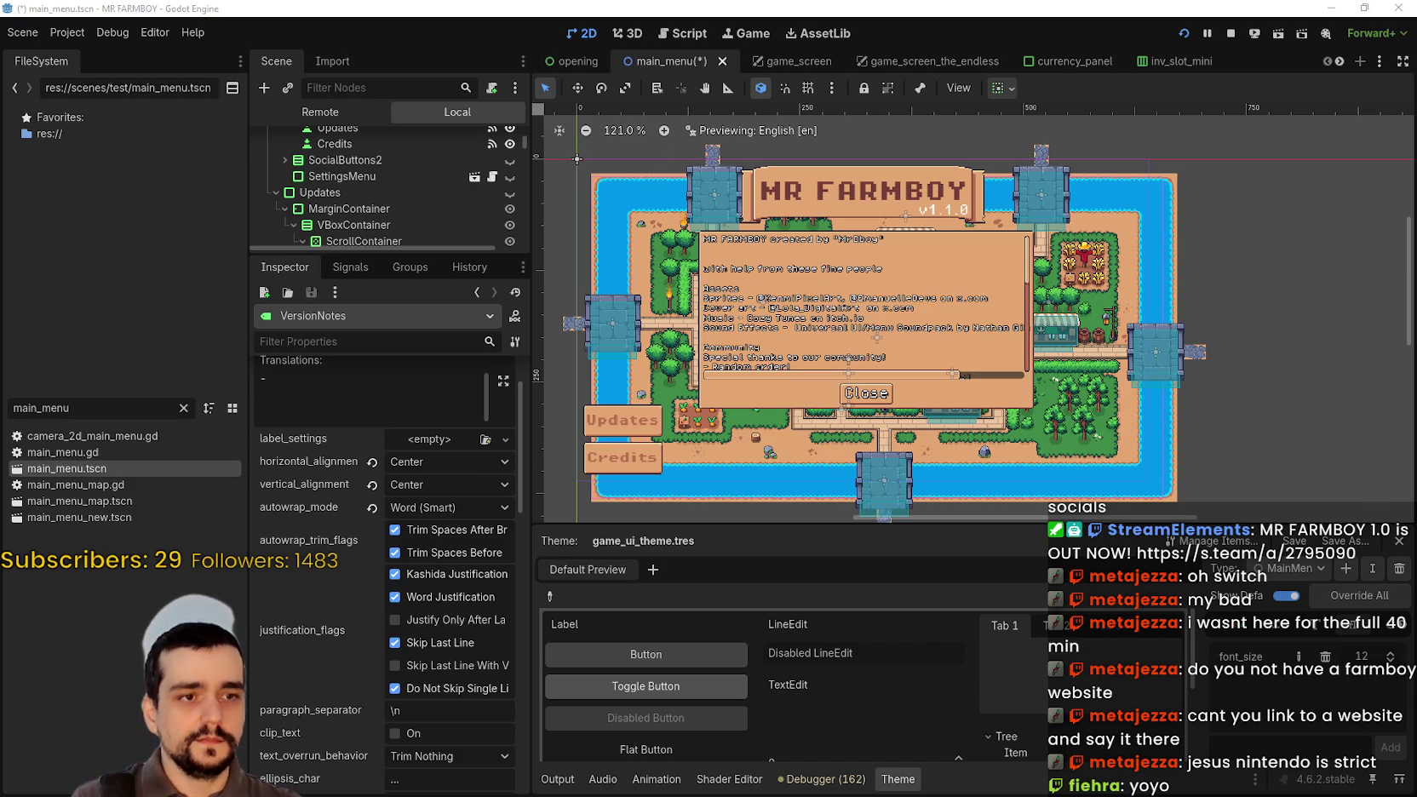
pyautogui.click(278, 399)
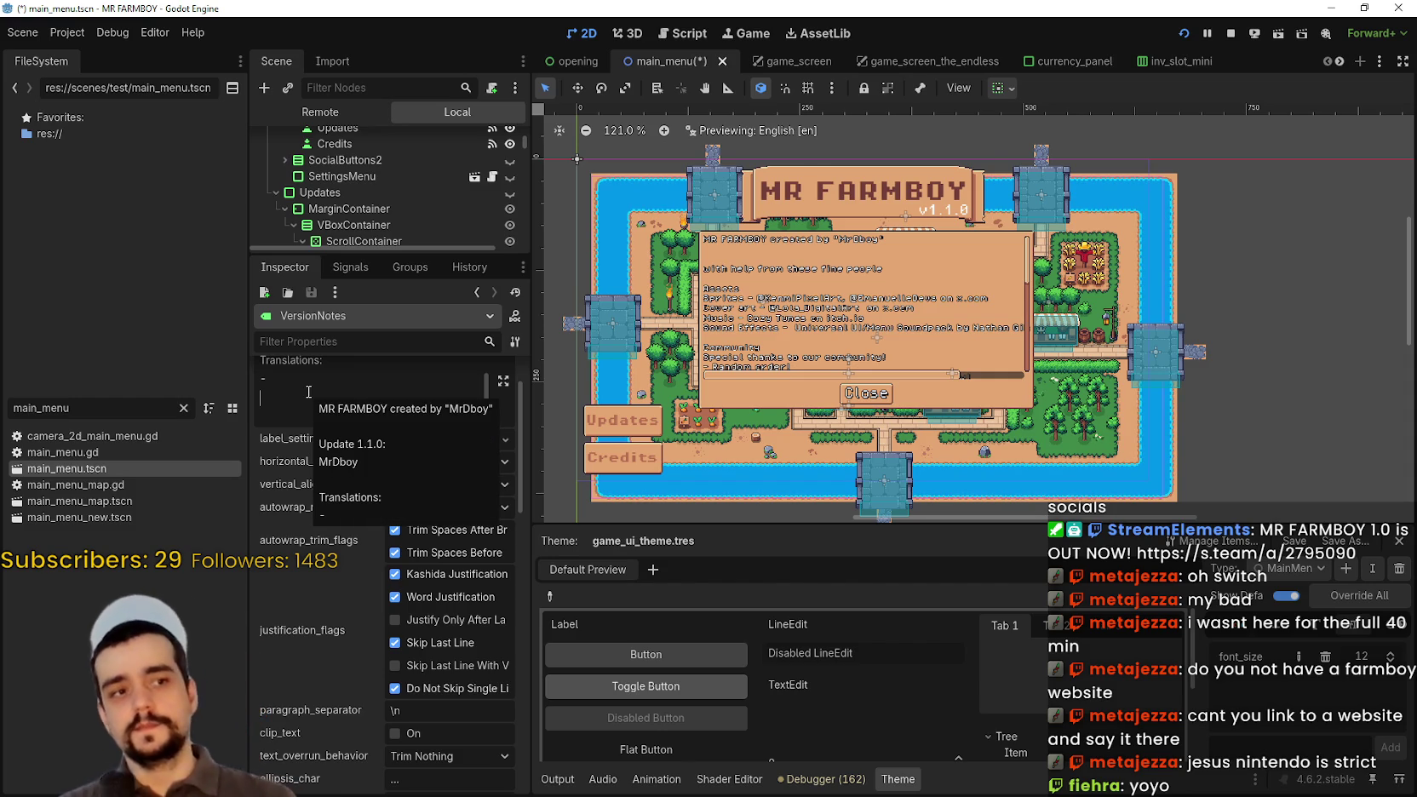
pyautogui.write('N')
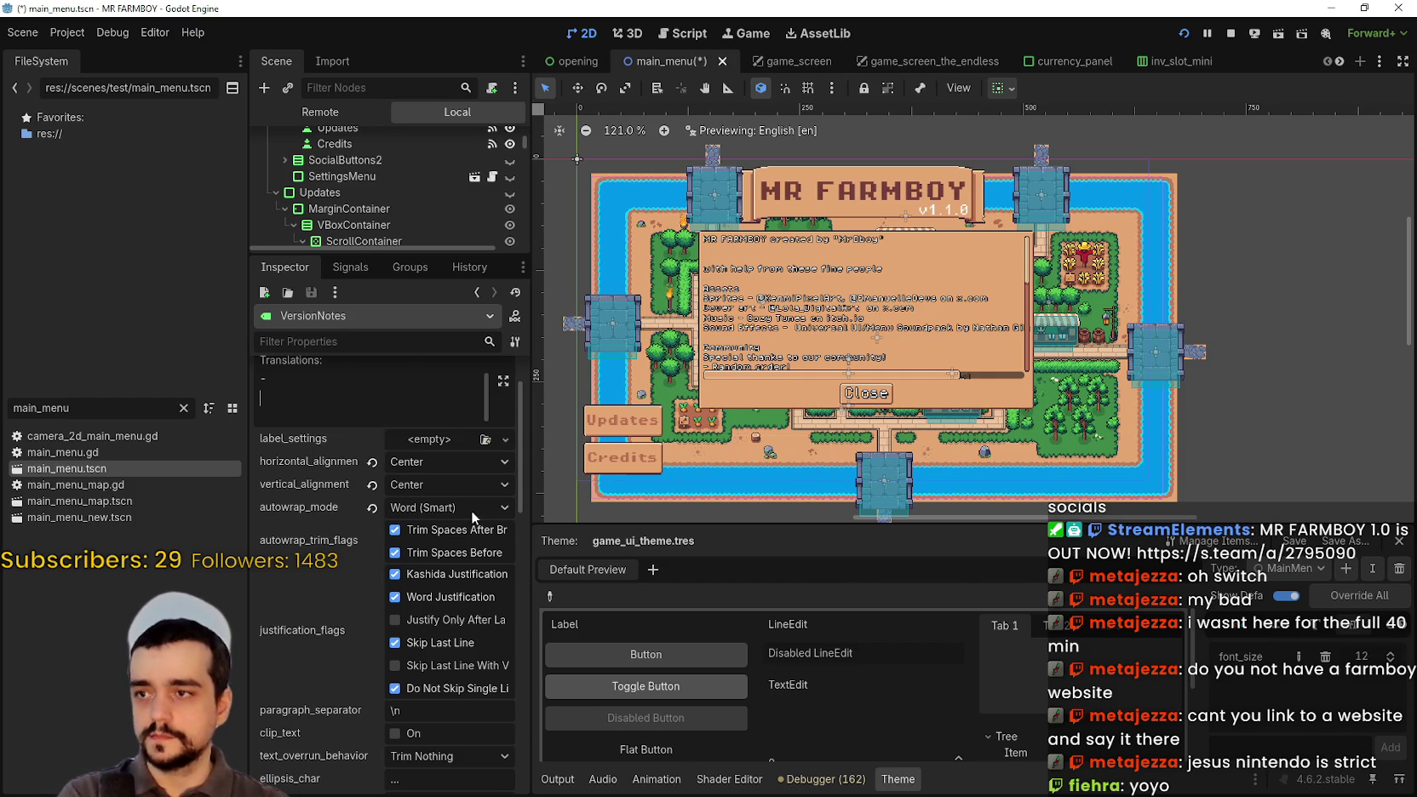
pyautogui.scroll(1, 521, 407)
pyautogui.scroll(1, 523, 408)
# - Add a Switch Ports: credit heading below the dash line
pyautogui.click(340, 465)
pyautogui.press('Return')
pyautogui.write('P')
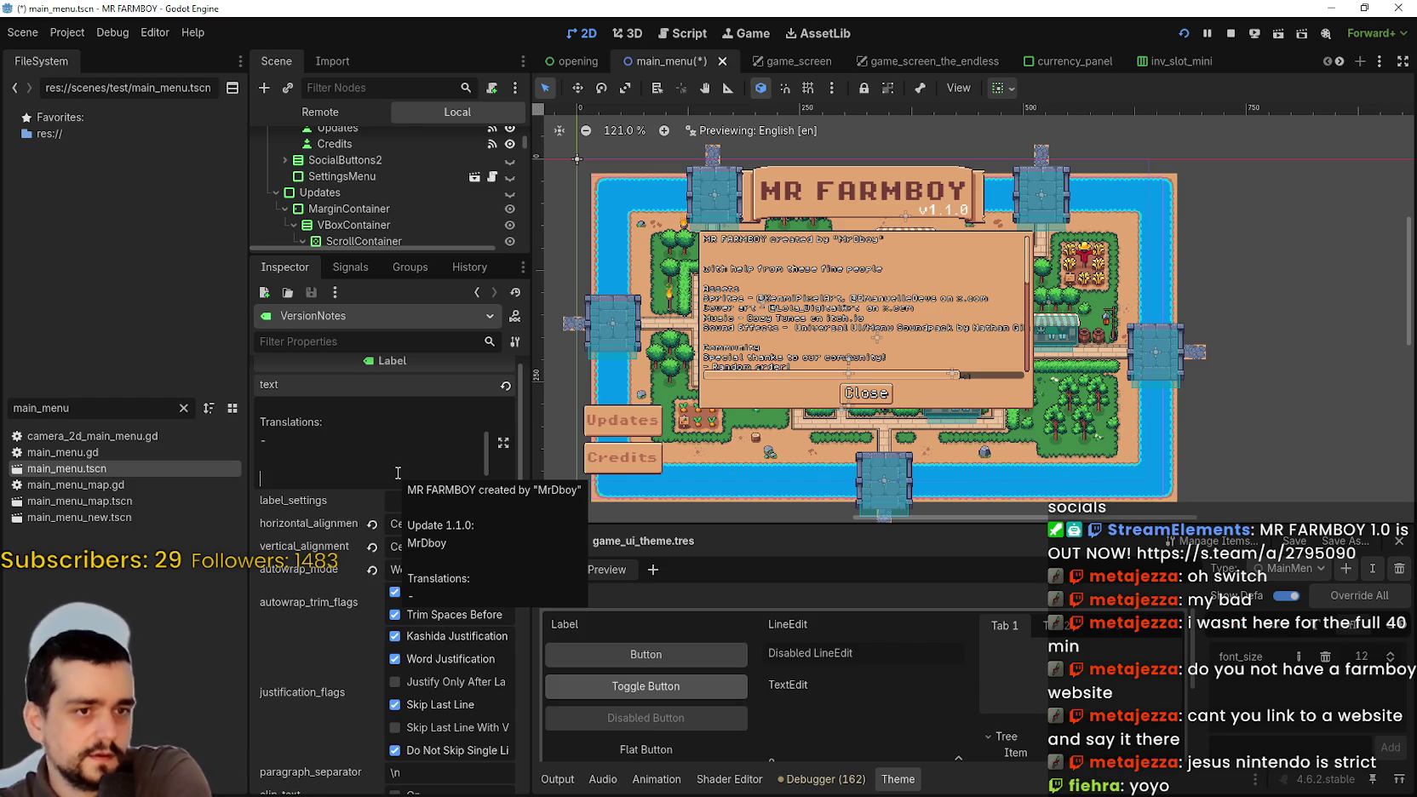
pyautogui.write('Switc')
pyautogui.press('BackSpace')
pyautogui.write('h Por')
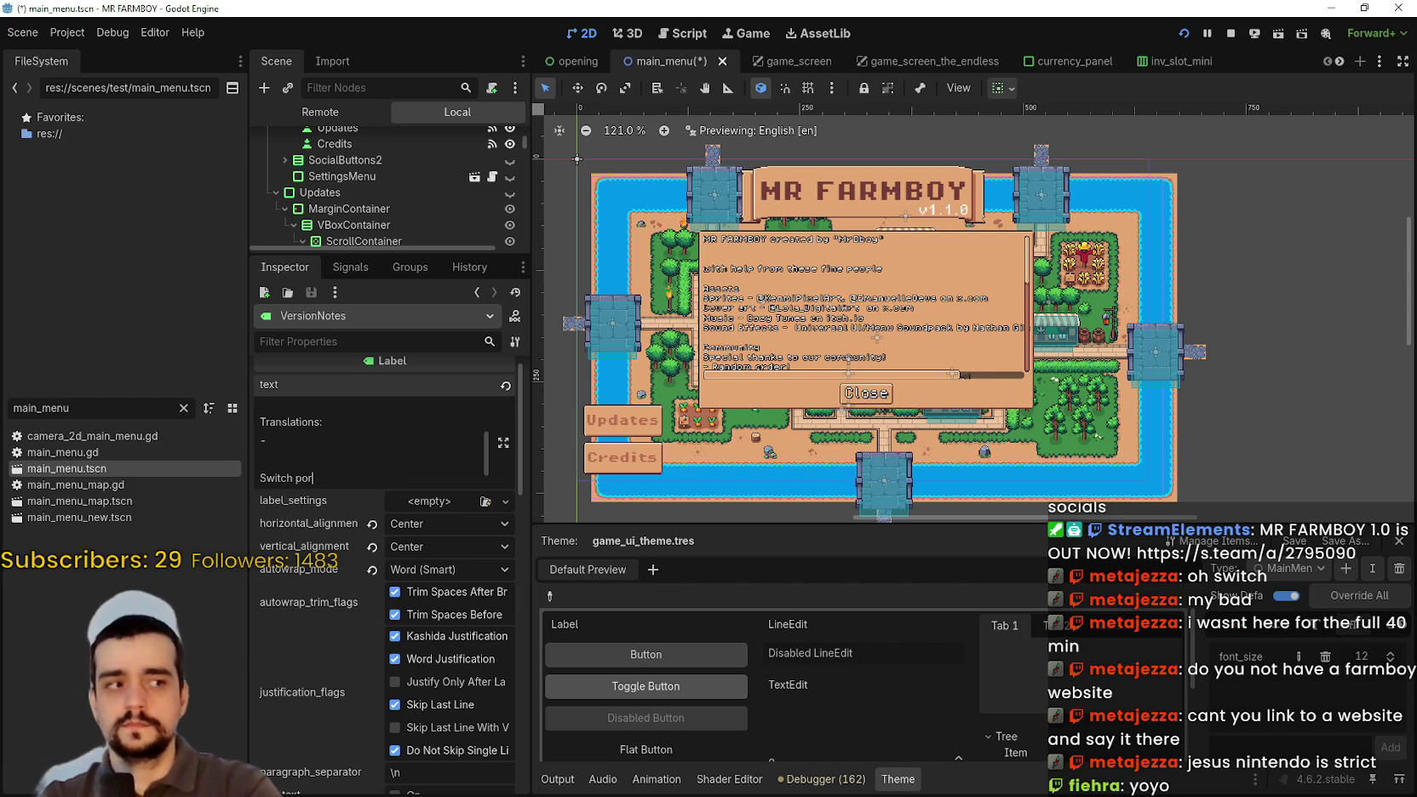
pyautogui.click(320, 470)
pyautogui.write('ts:')
pyautogui.press('Return')
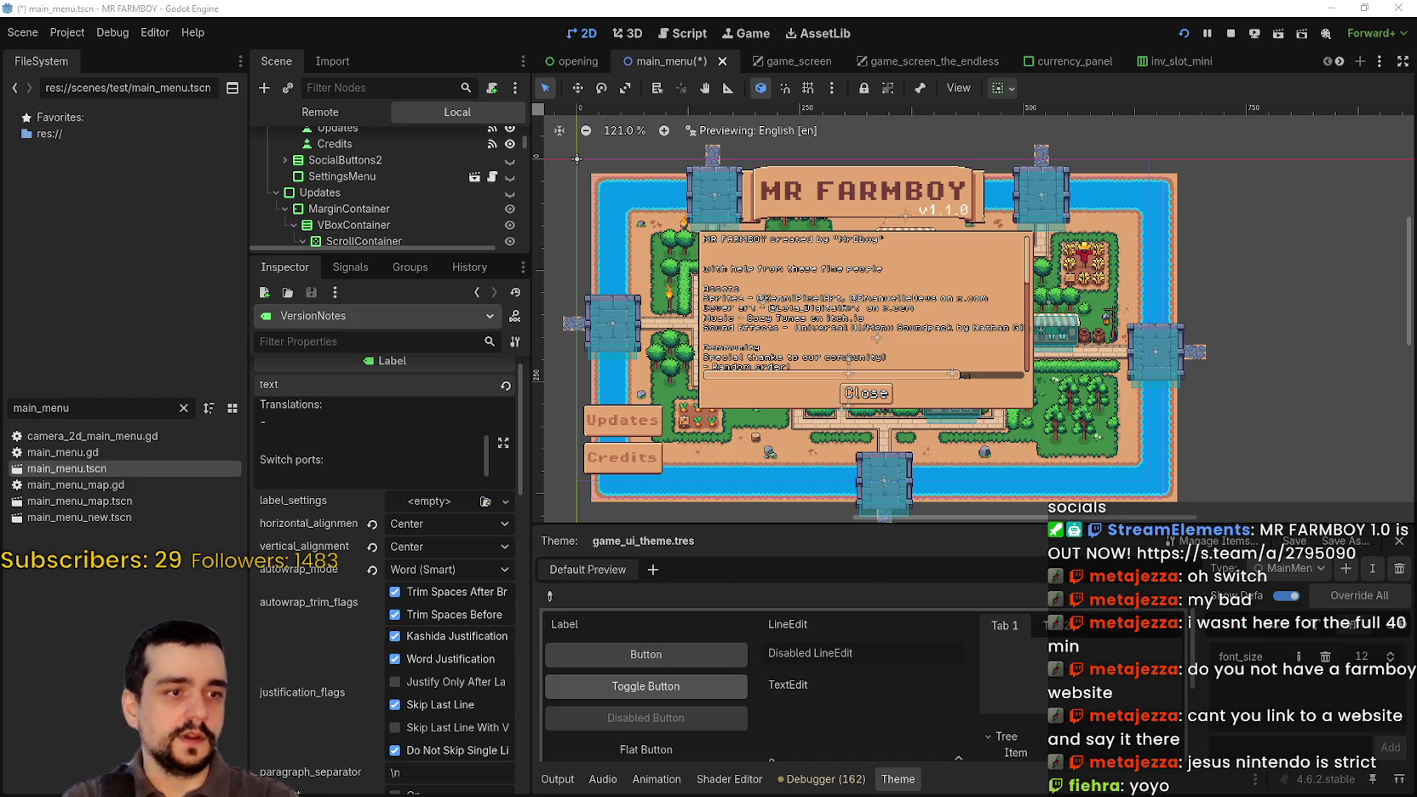
# - Fill in the Switch ports entry and replace the Translations dash with Shipmates
pyautogui.click(342, 474)
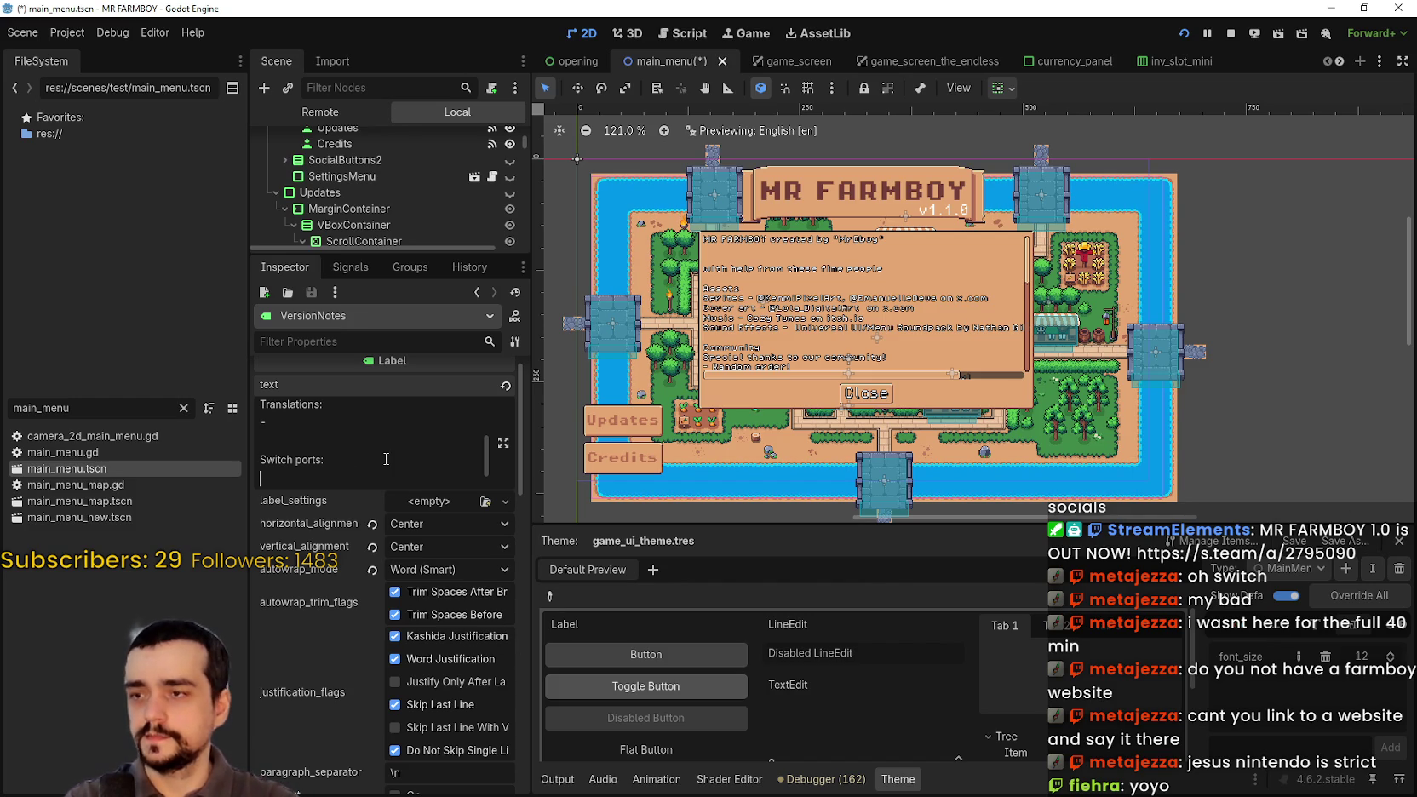
pyautogui.write('Ship')
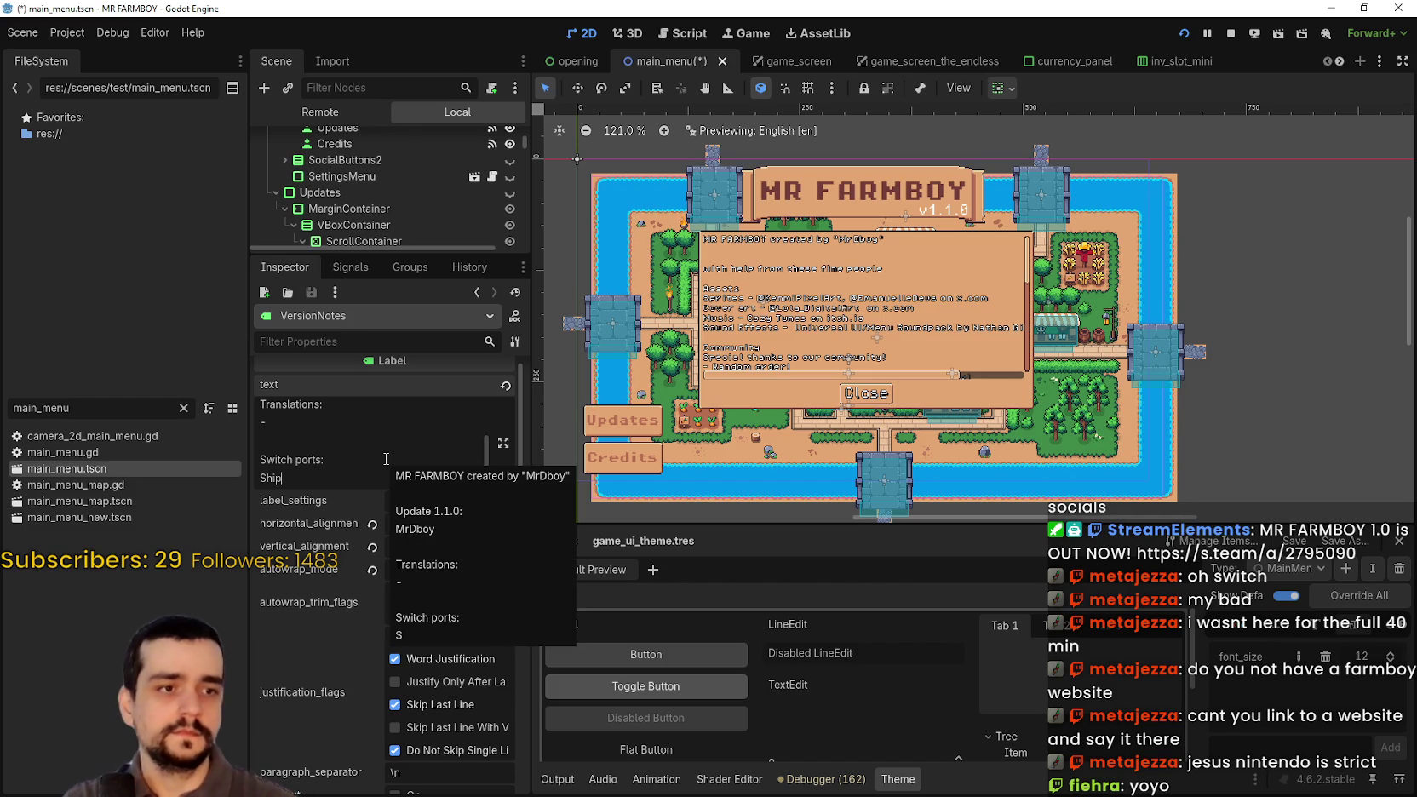
pyautogui.write('mates')
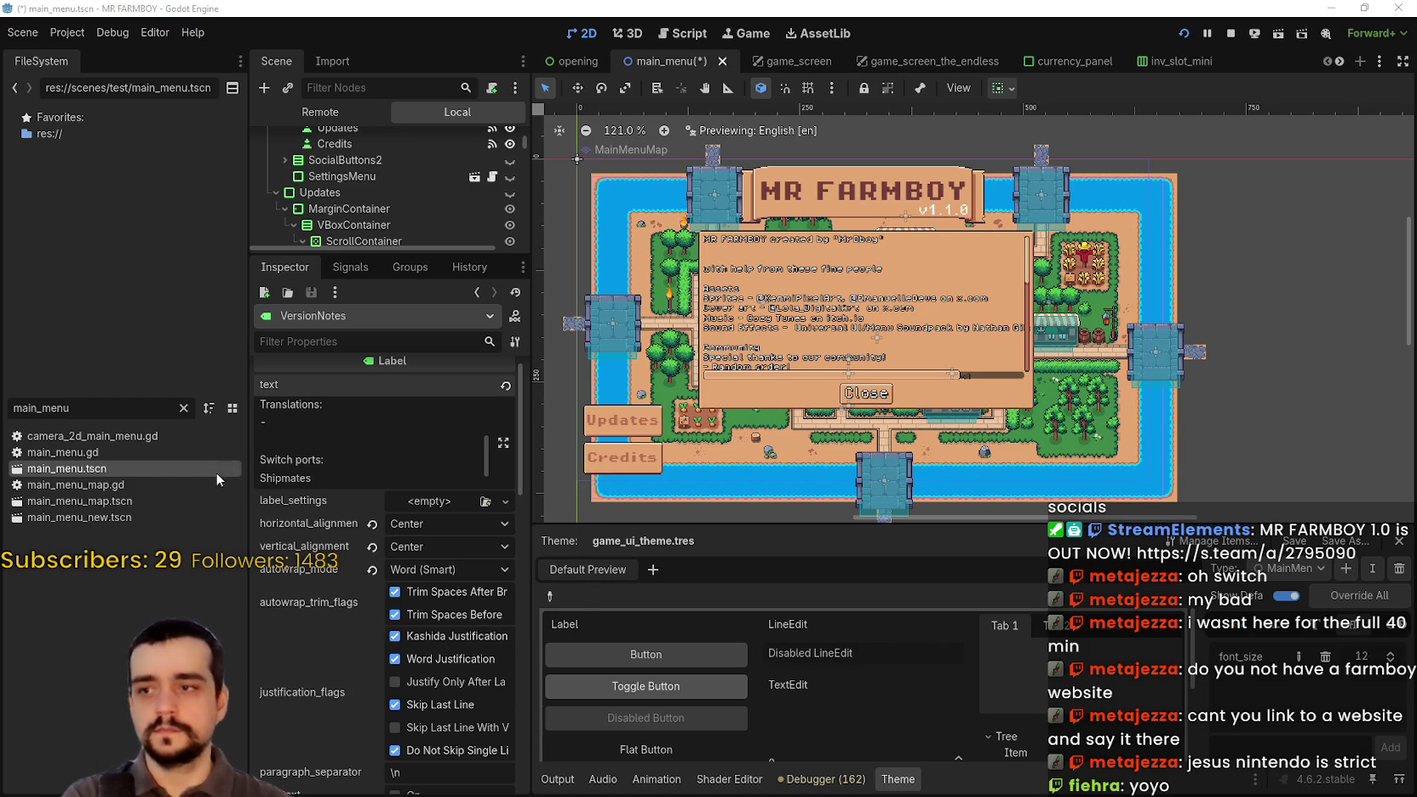
pyautogui.click(330, 423)
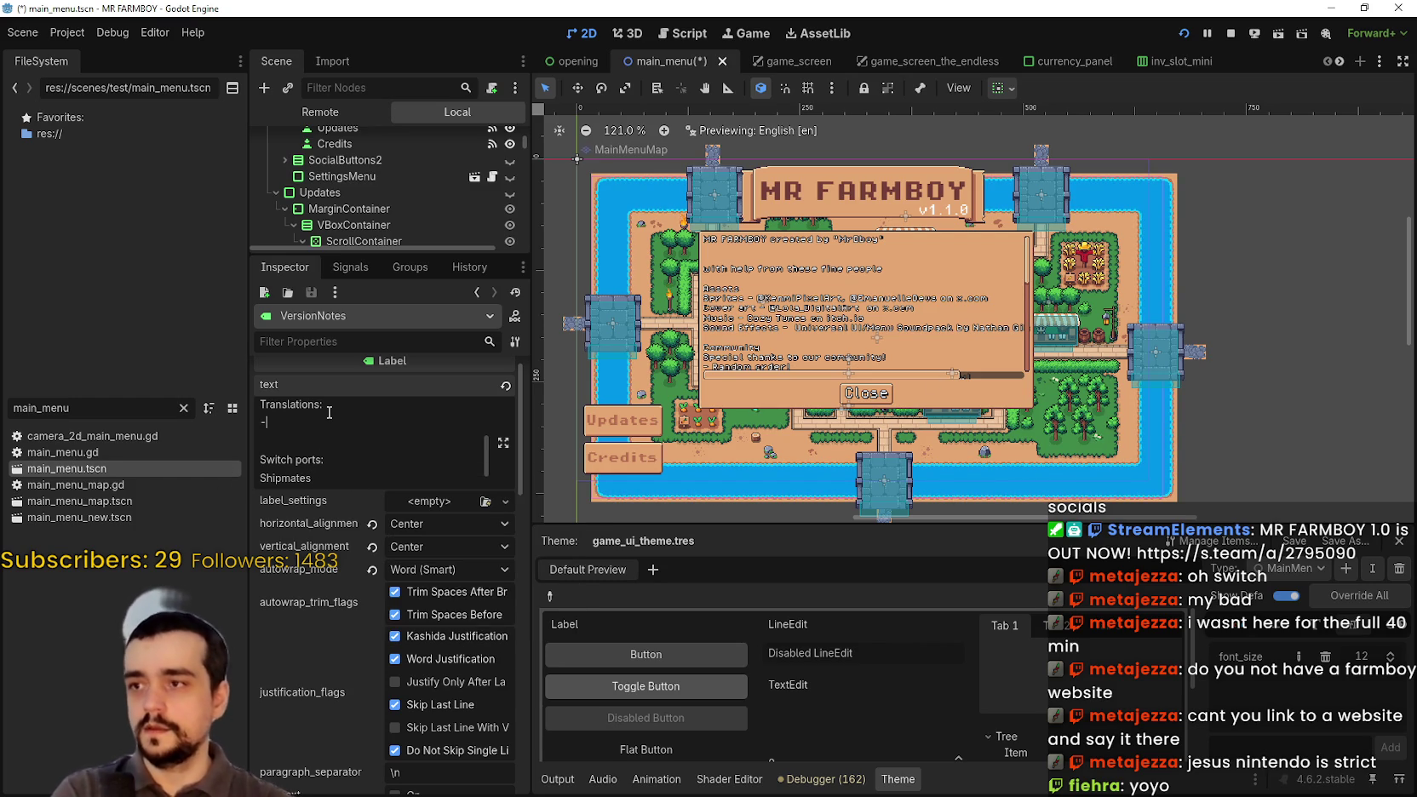
pyautogui.press('BackSpace')
pyautogui.write('S')
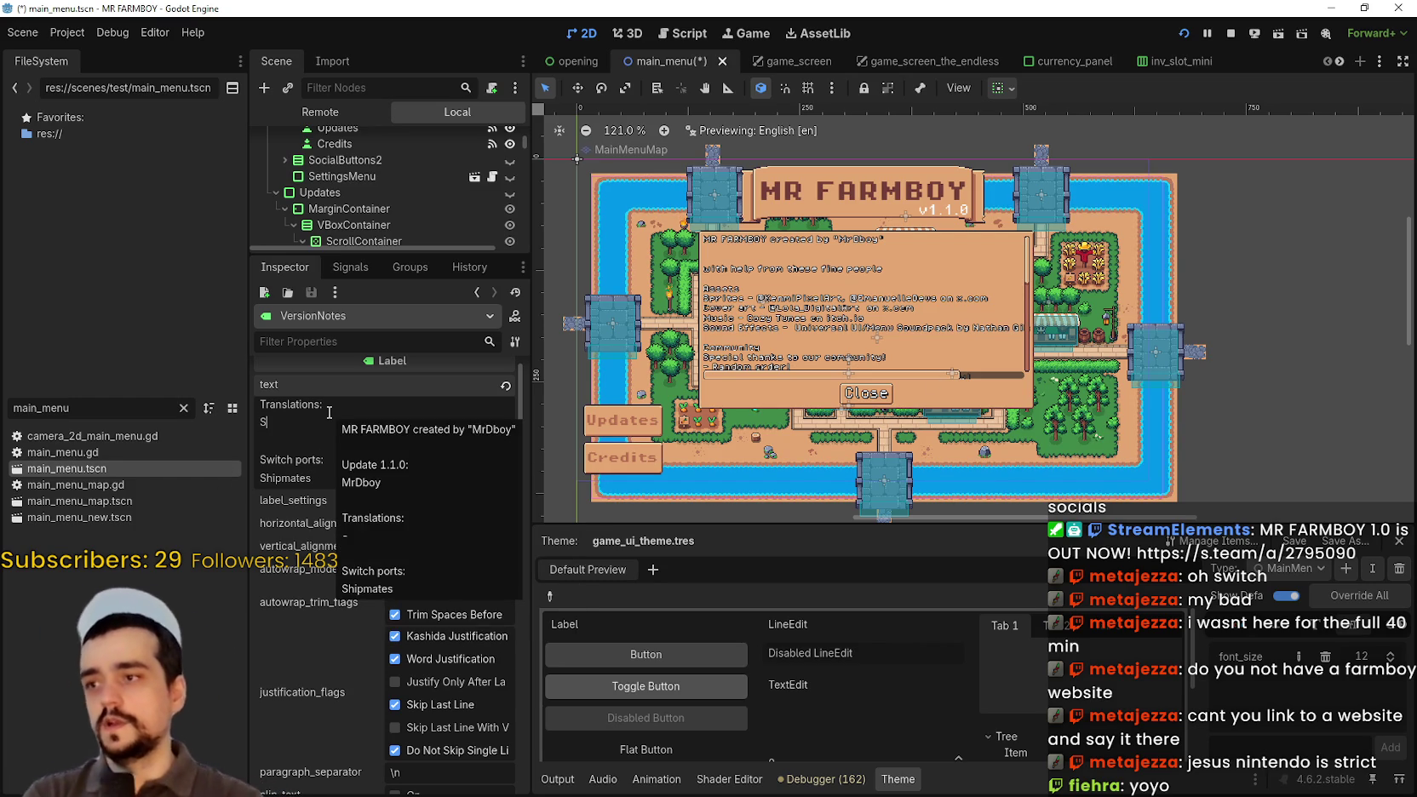
pyautogui.write('hipmates')
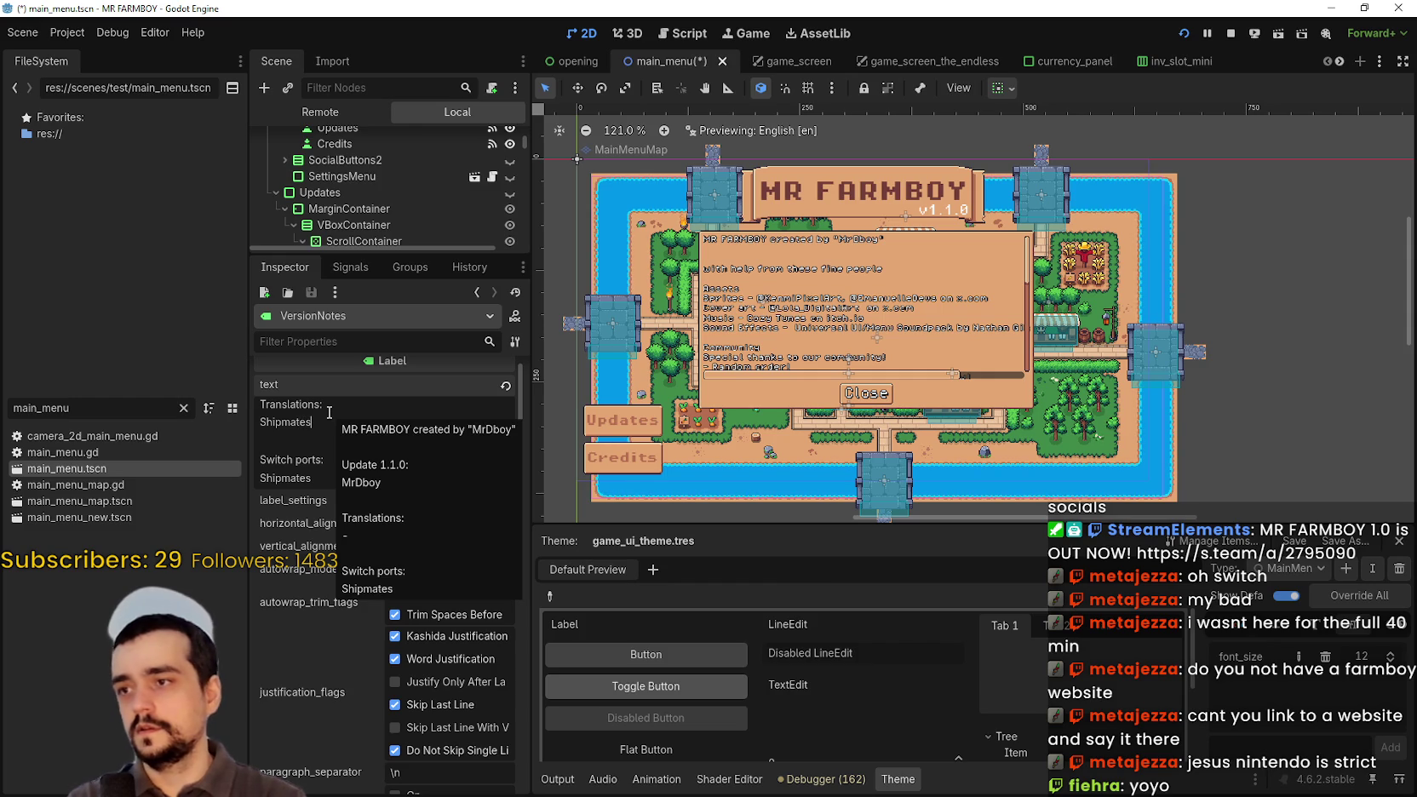
# - Add a Console QA section crediting Shipmates
pyautogui.scroll(5, 341, 438)
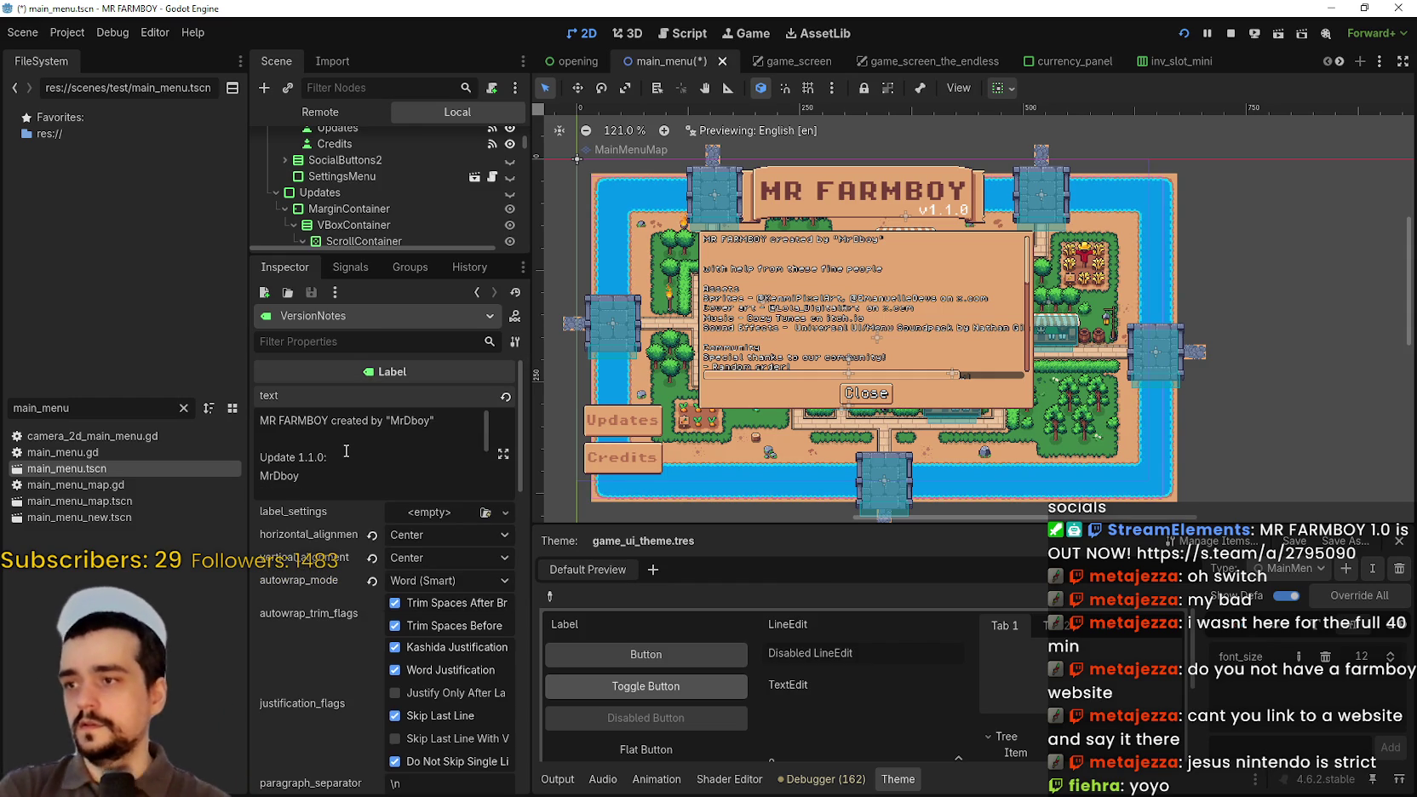
pyautogui.scroll(-5, 341, 453)
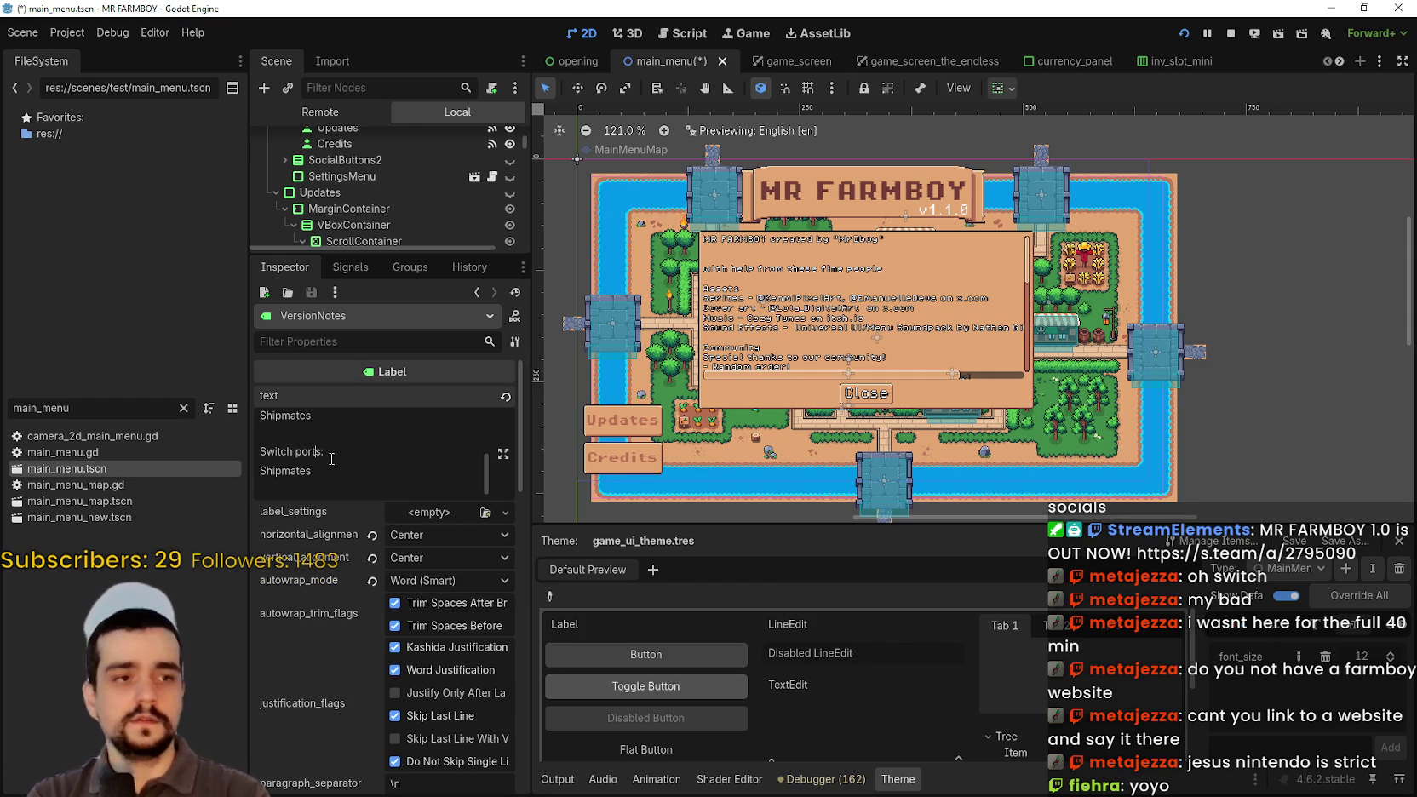
pyautogui.press('Return')
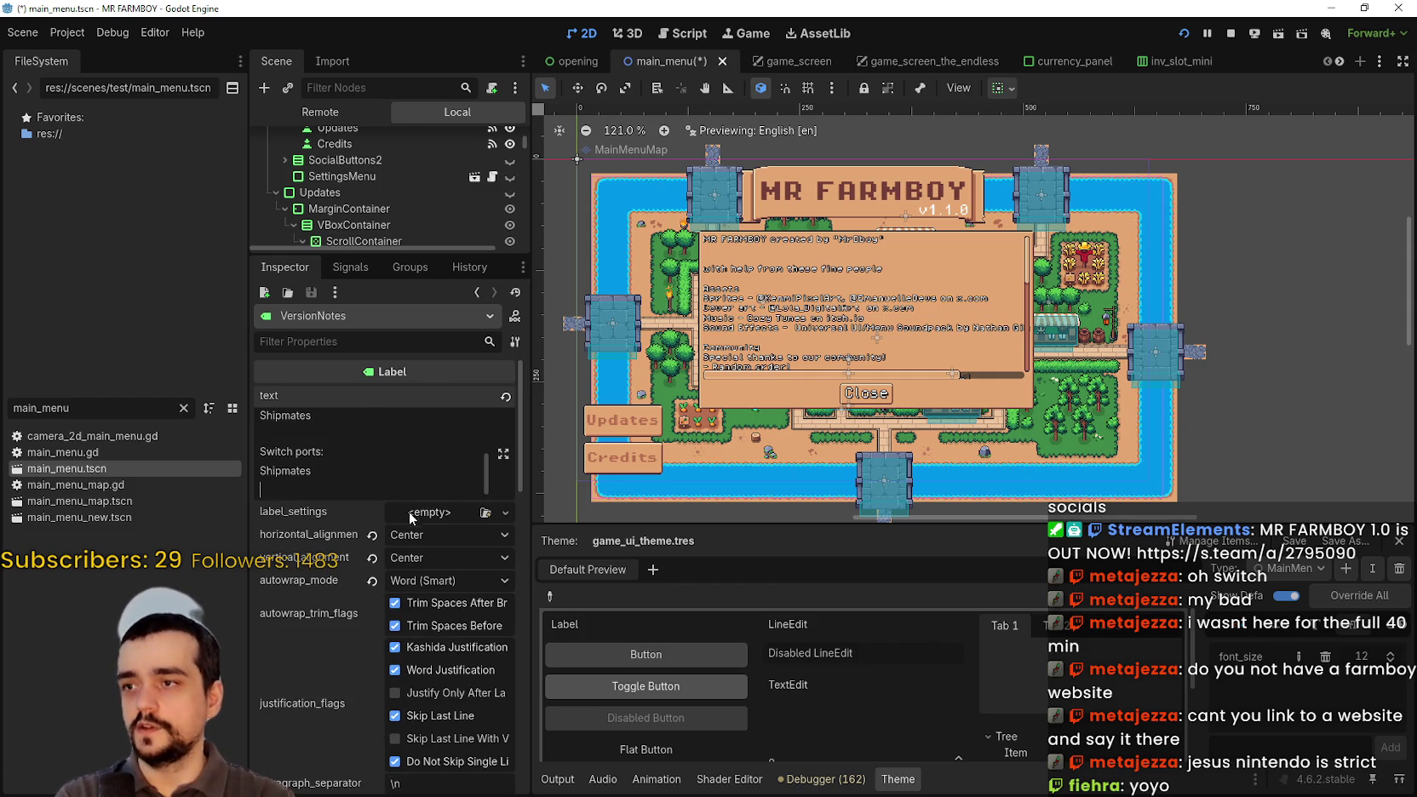
pyautogui.press('Return')
pyautogui.write('Conso')
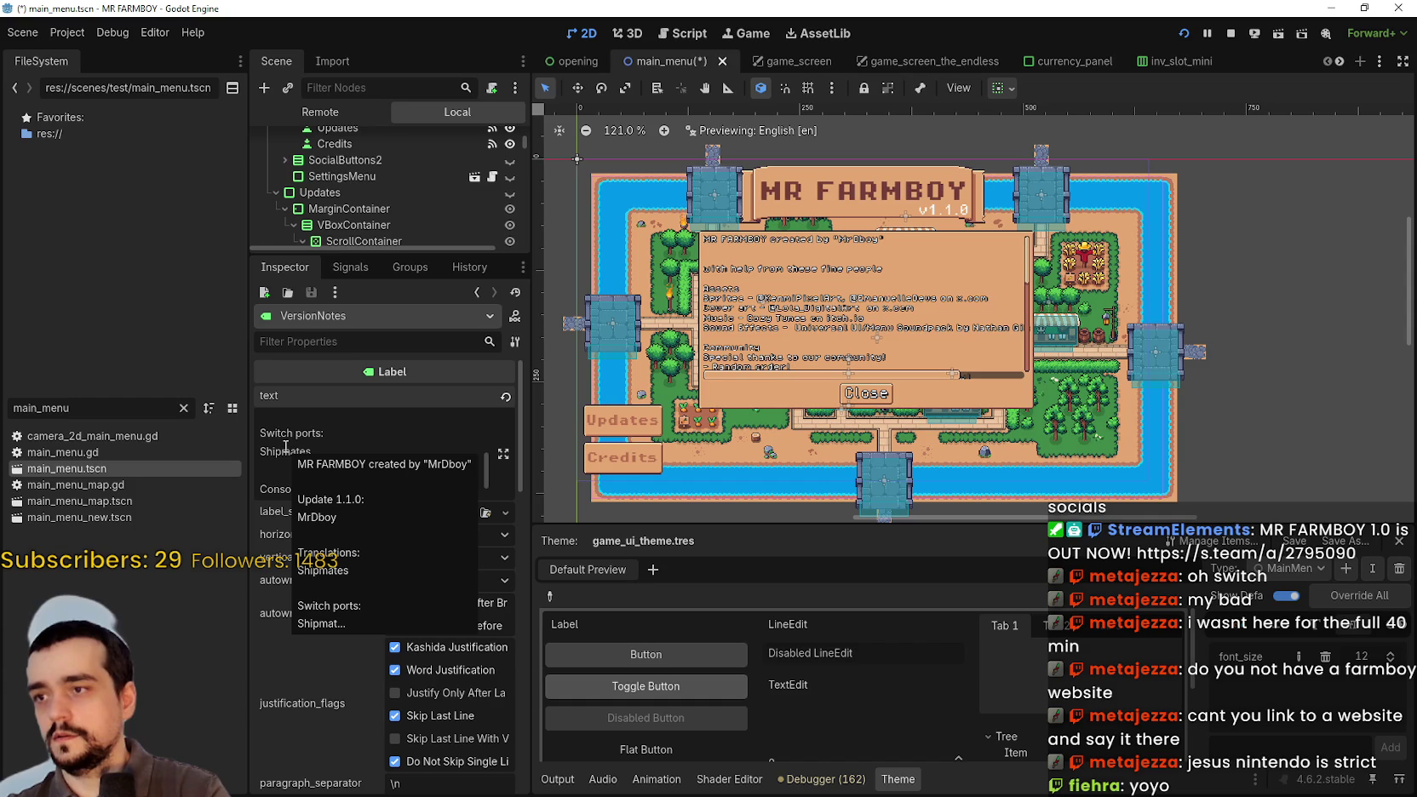
pyautogui.press('Return')
pyautogui.write('Shipmates')
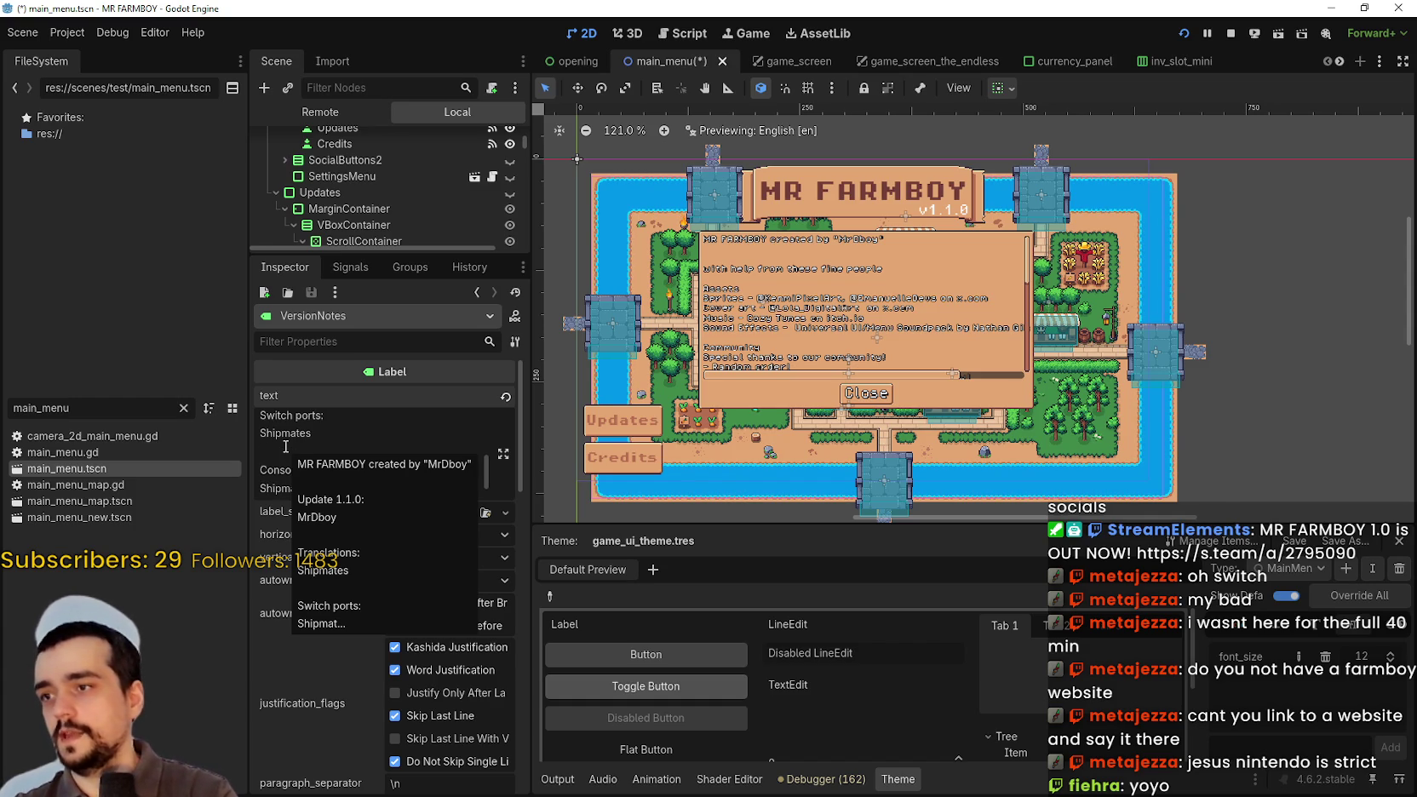
pyautogui.press('Return')
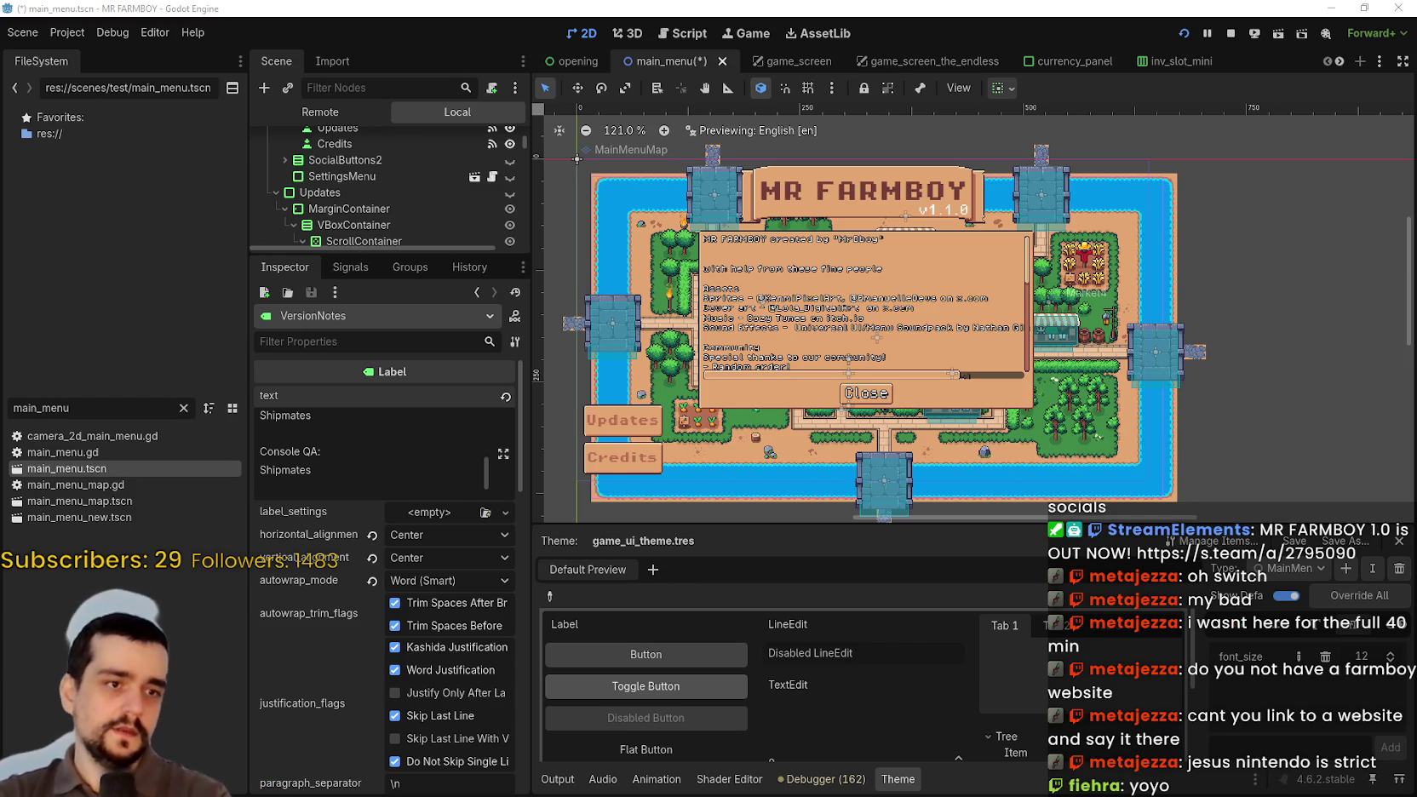
# - Add a Links: section with an Official Discord entry, without a trailing dash
pyautogui.click(342, 481)
pyautogui.press('Return')
pyautogui.press('Return')
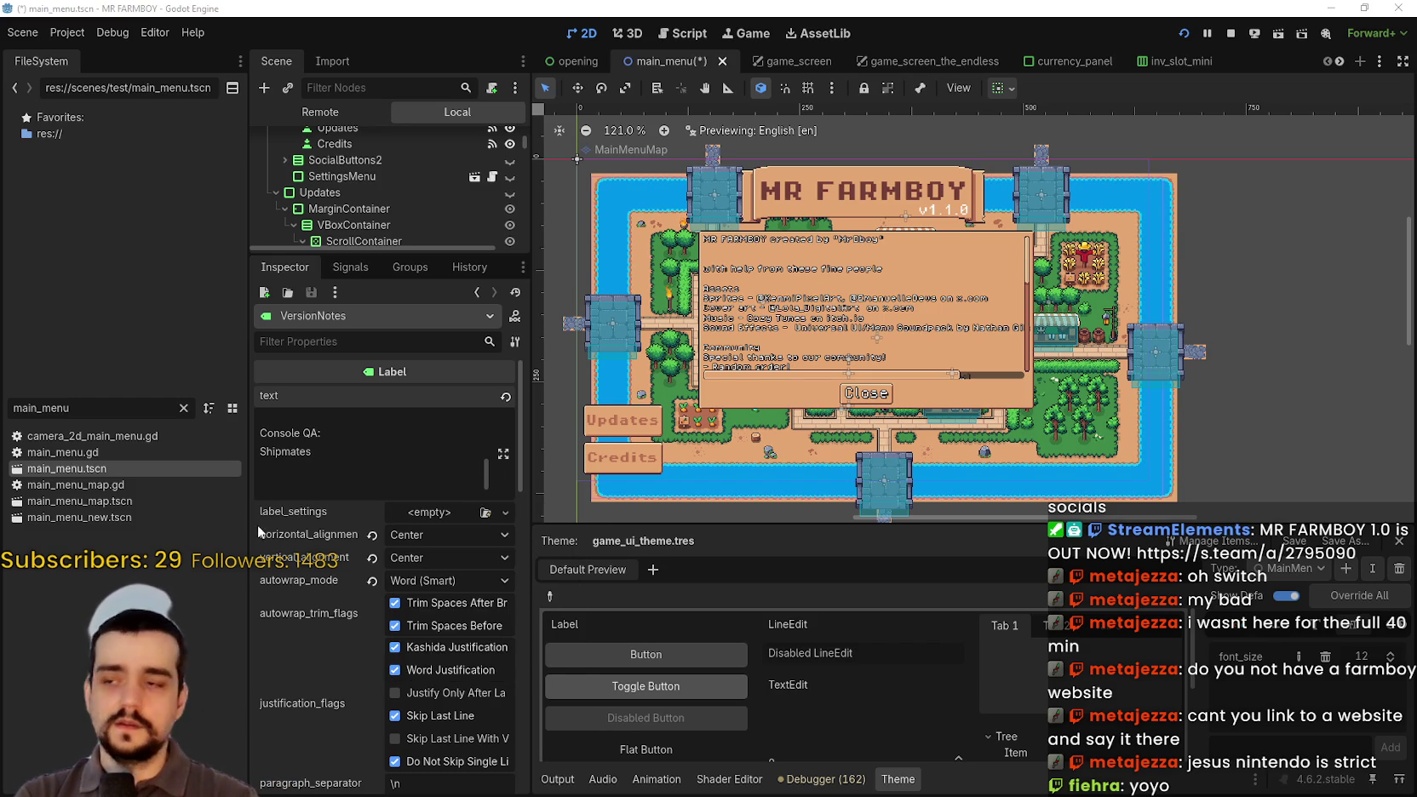
pyautogui.write('L')
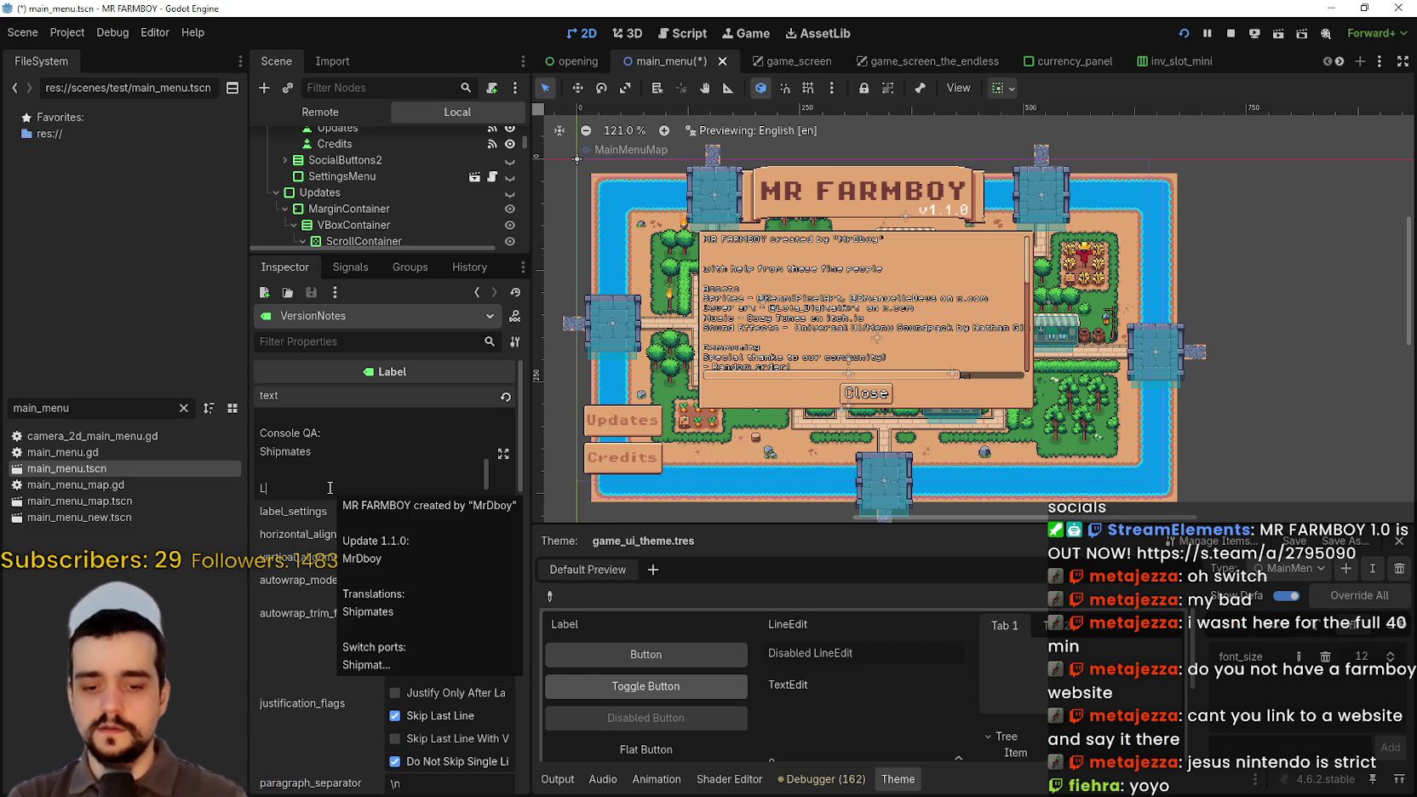
pyautogui.write('inks:')
pyautogui.press('Return')
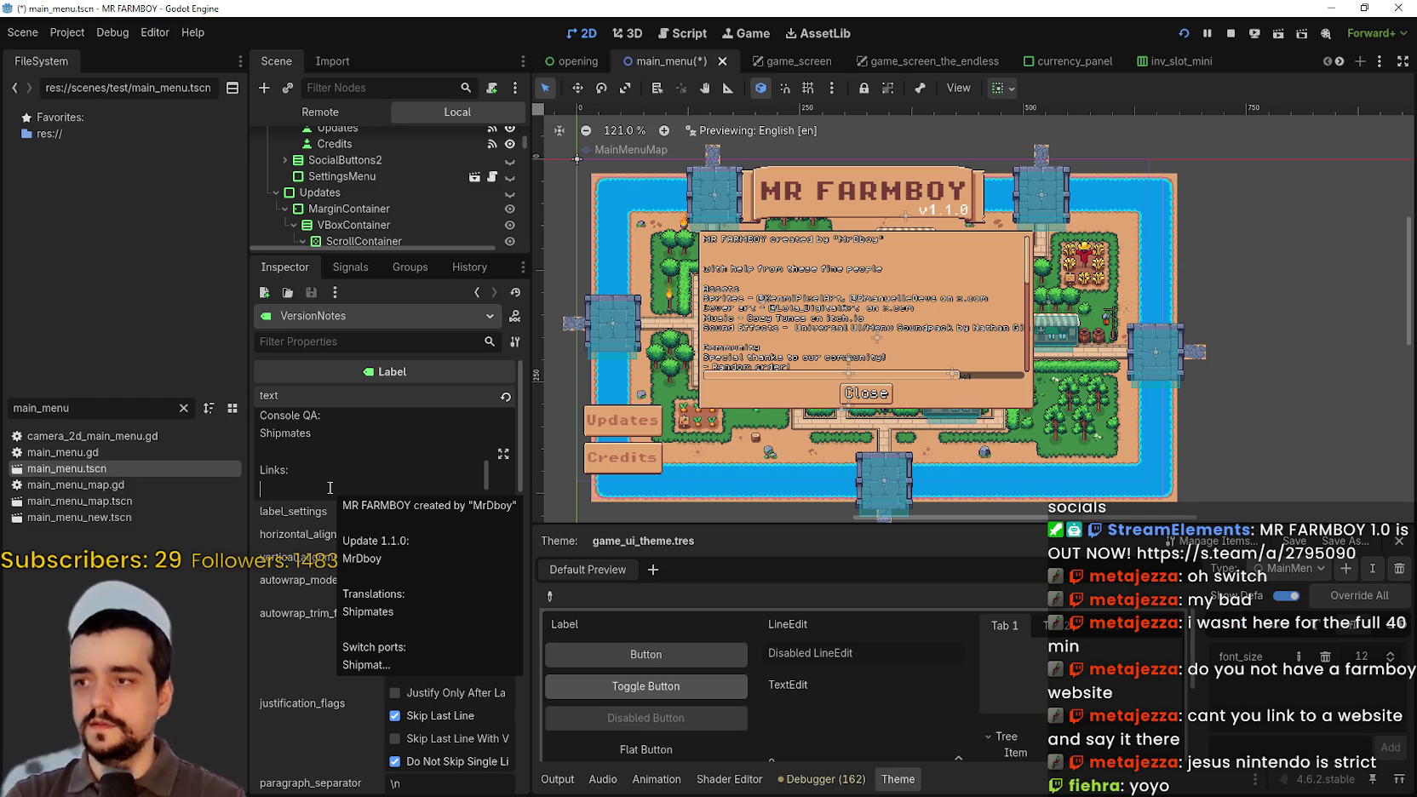
pyautogui.write('ficial Discord: -')
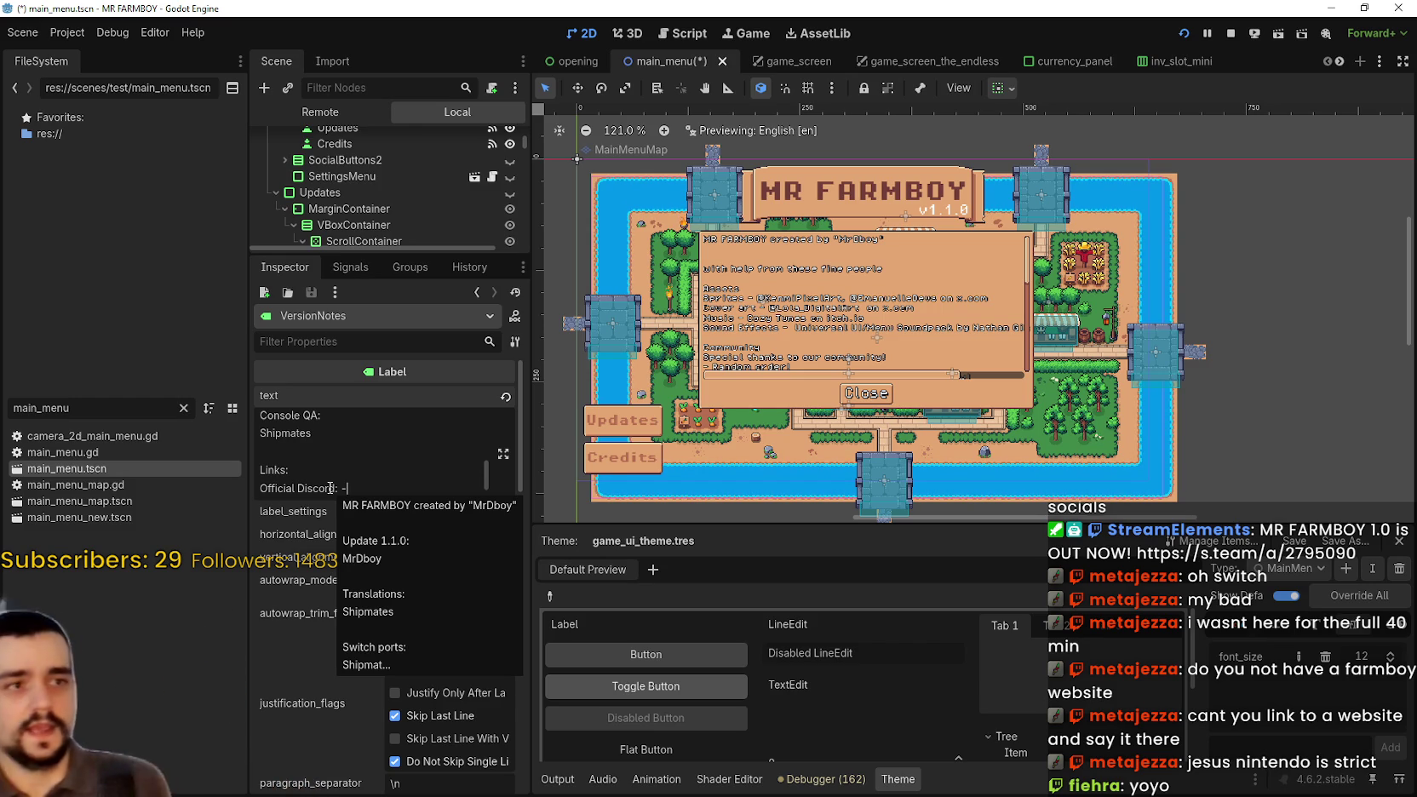
pyautogui.press('BackSpace')
pyautogui.press('BackSpace')
pyautogui.press('BackSpace')
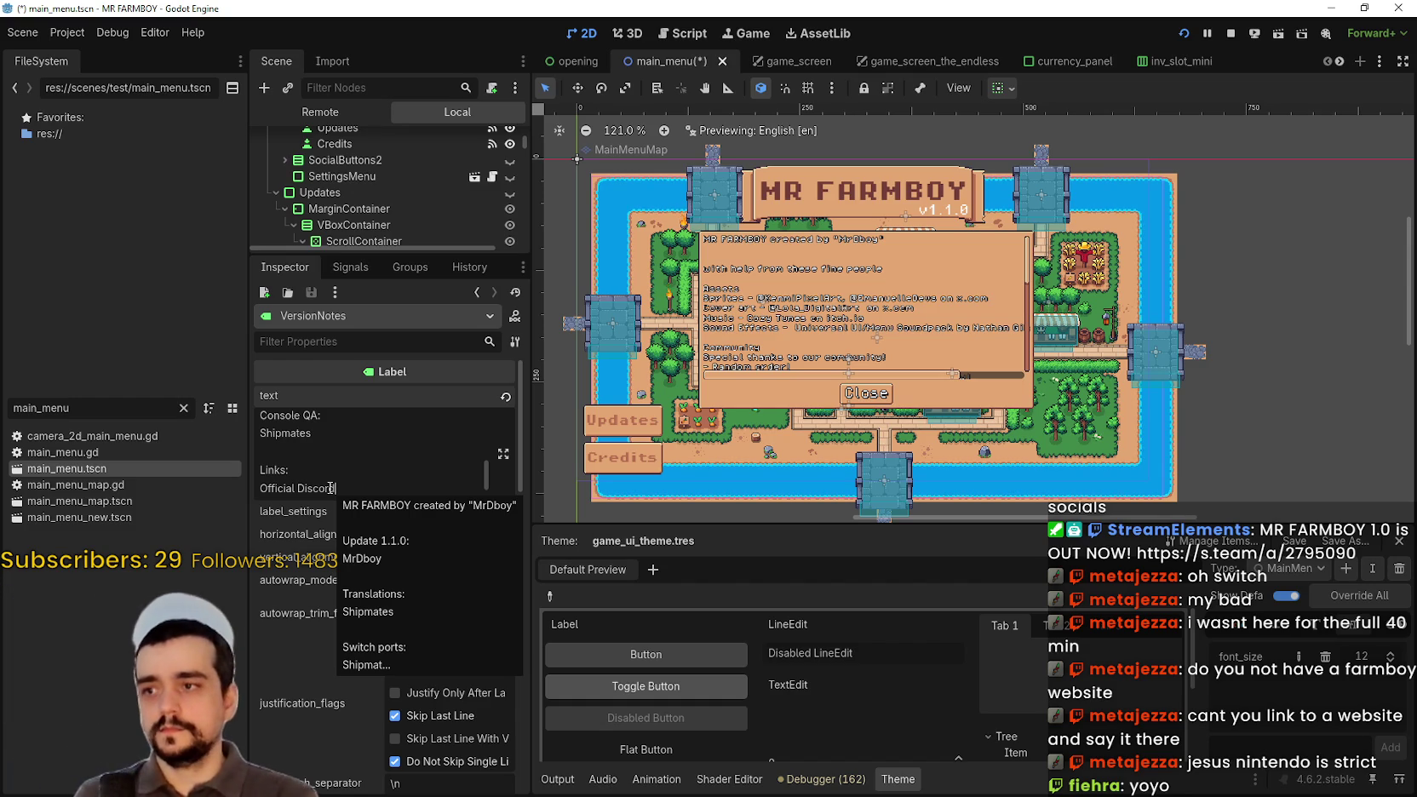
# - Open the VersionNotes text in the expanded Edit Text dialog
pyautogui.scroll(-2, 378, 478)
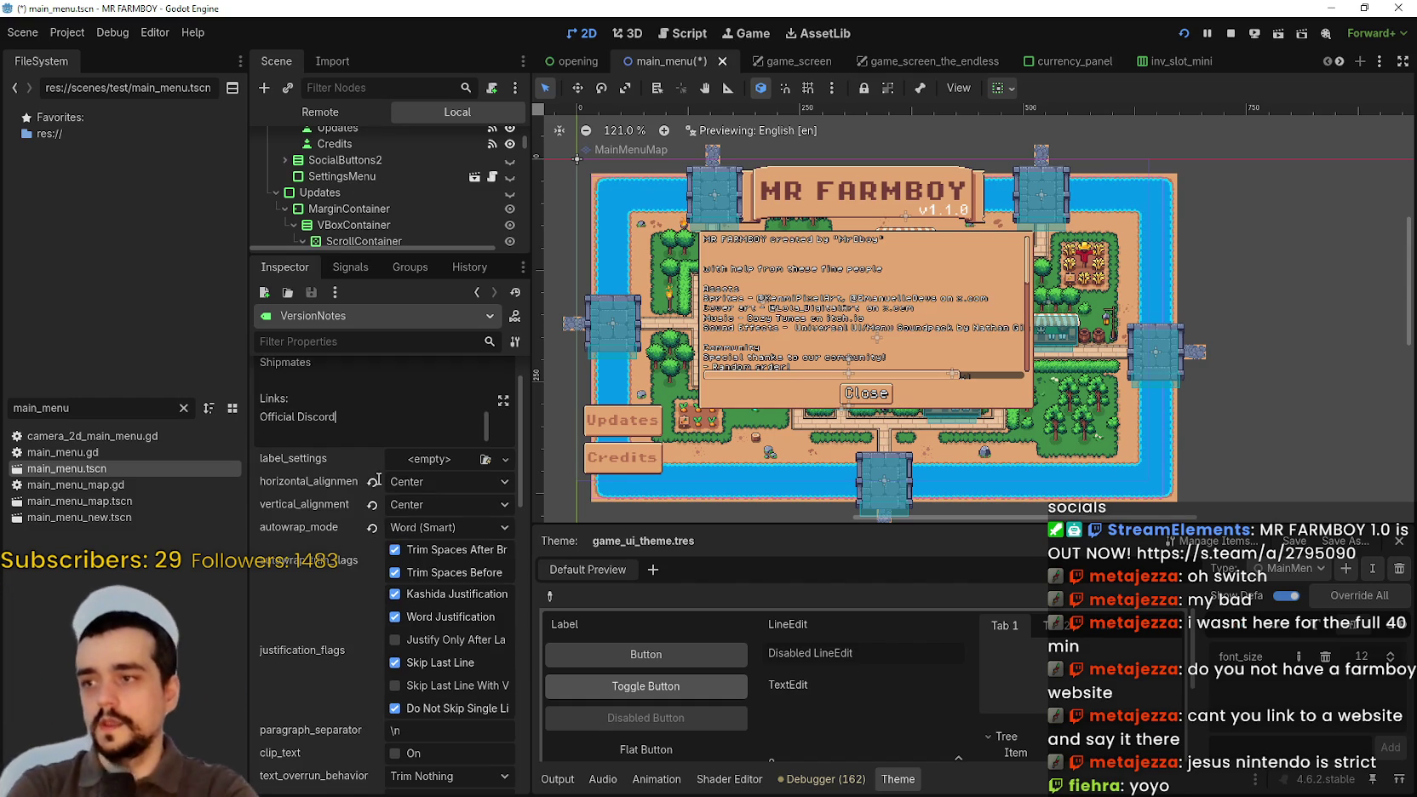
pyautogui.scroll(5, 309, 425)
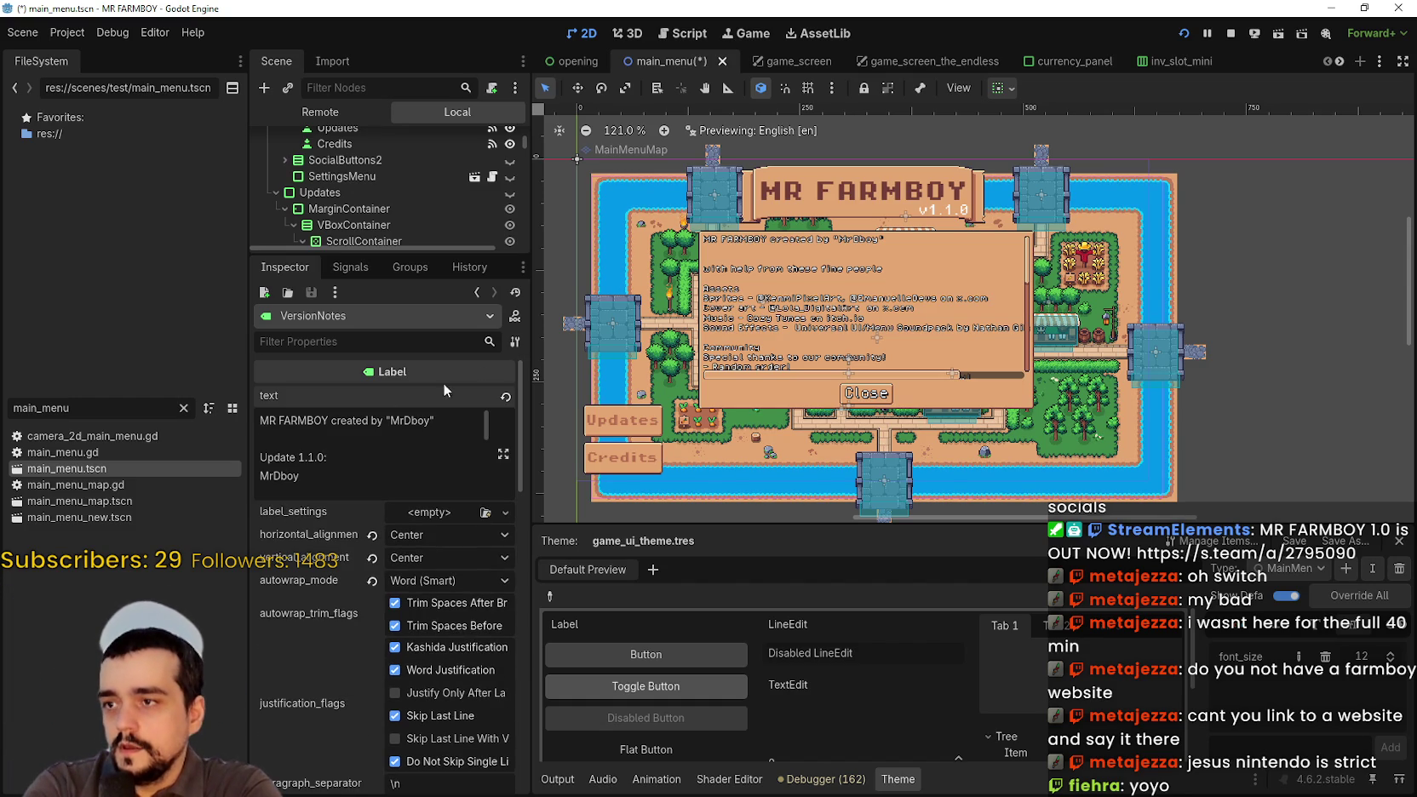
pyautogui.click(503, 453)
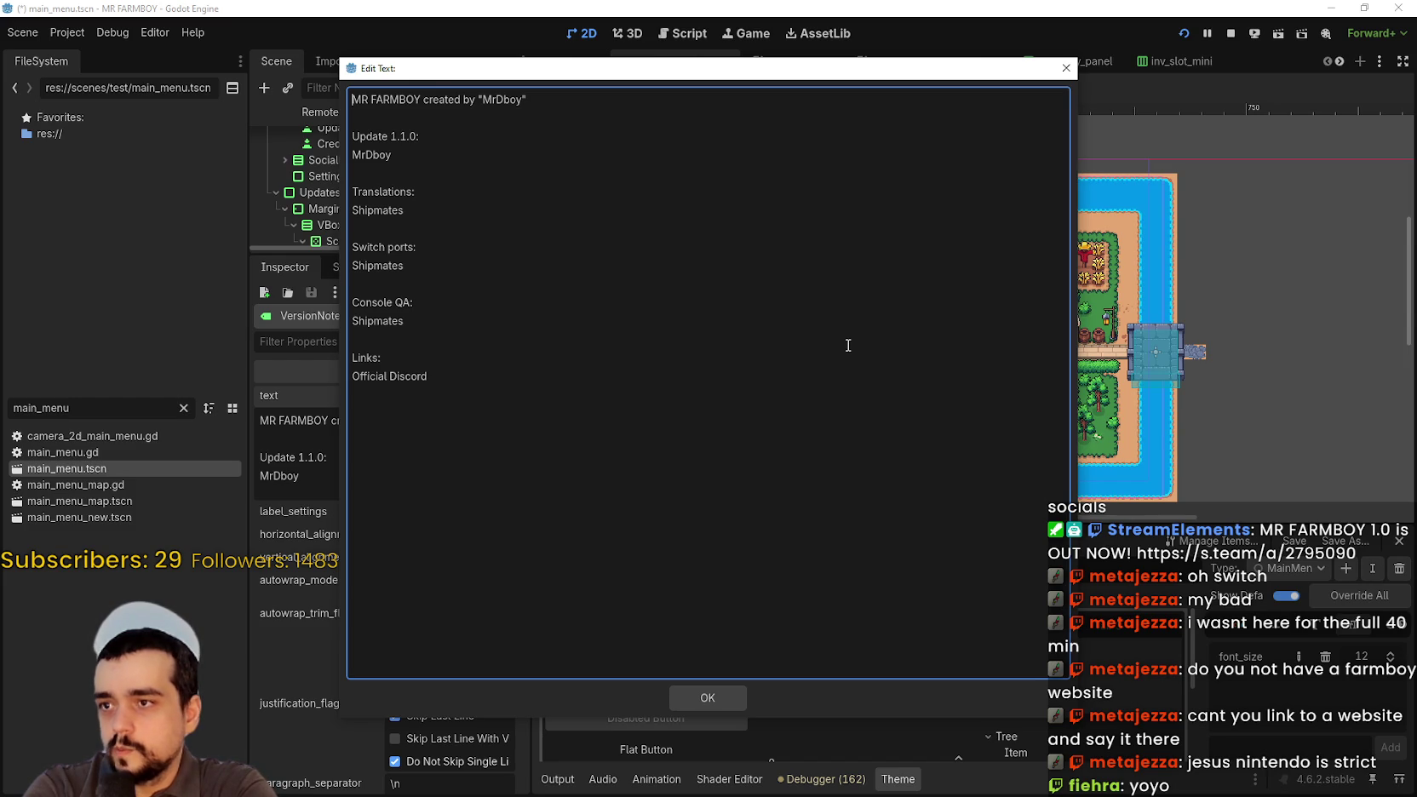
# - Confirm the Edit Text dialog with OK, keeping the version notes changes
pyautogui.click(703, 697)
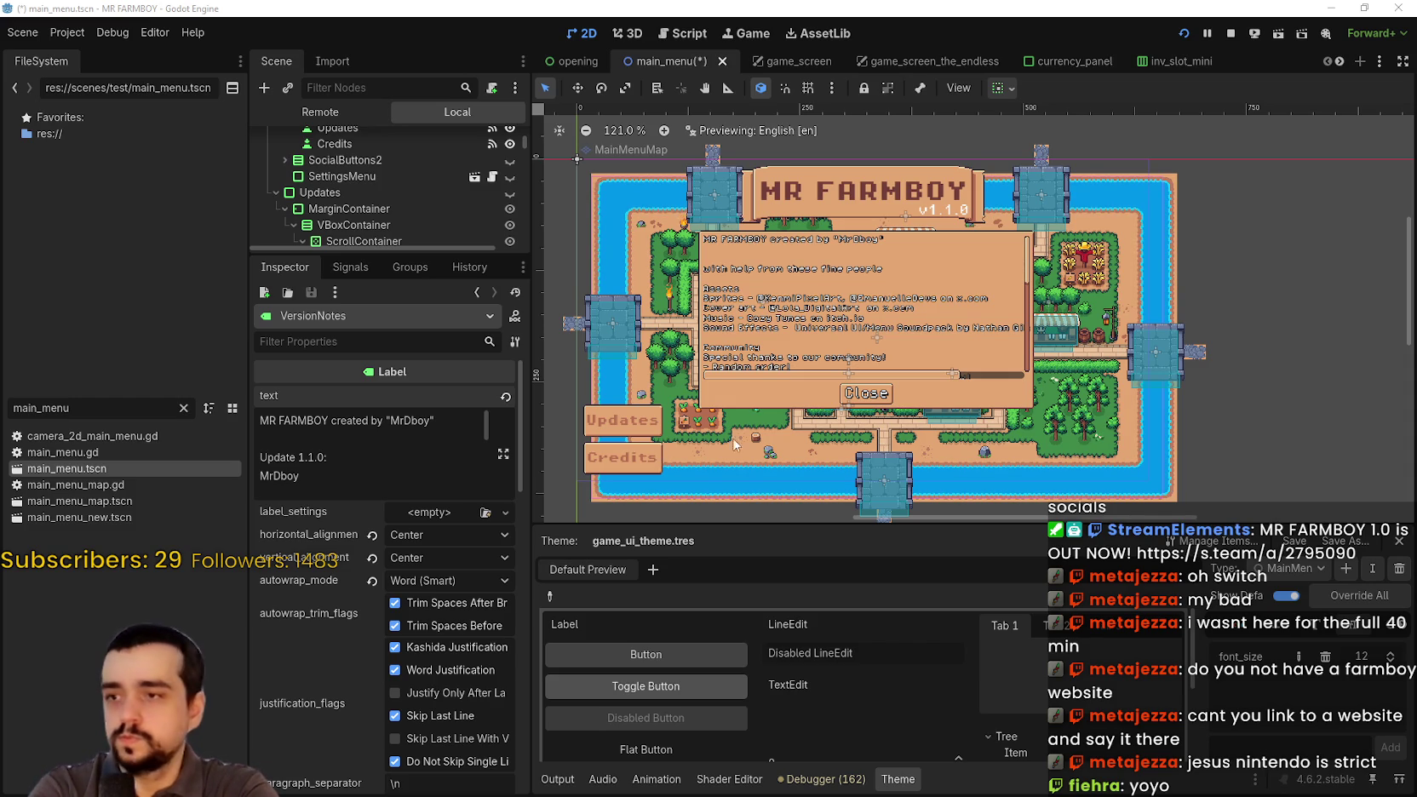
pyautogui.scroll(-6, 344, 437)
# - Add a Credits: heading on a new line below Official Discord
pyautogui.click(344, 438)
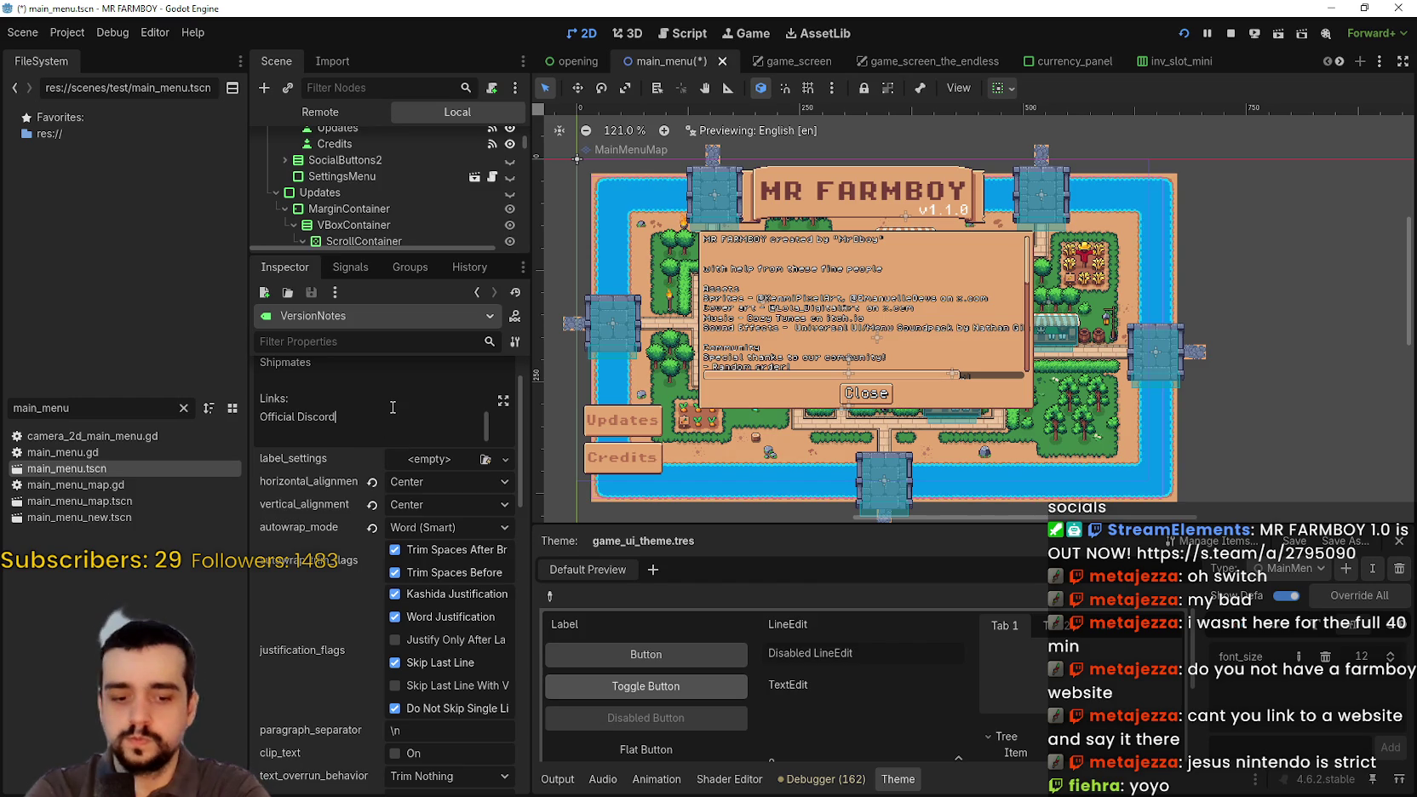
pyautogui.press('Return')
pyautogui.write('Credits:')
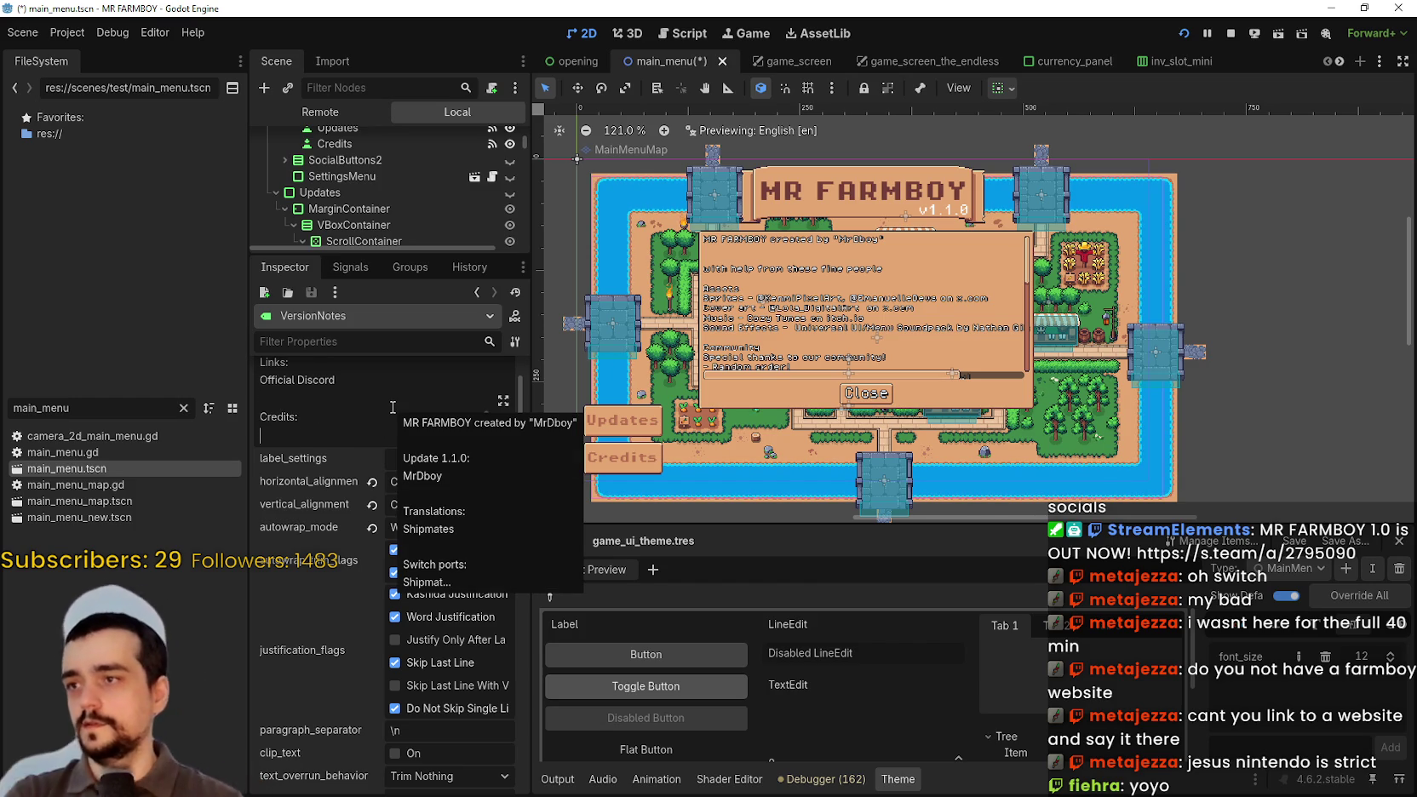
pyautogui.press('Return')
# - Select the Credits button node in the scene tree
pyautogui.scroll(2, 791, 277)
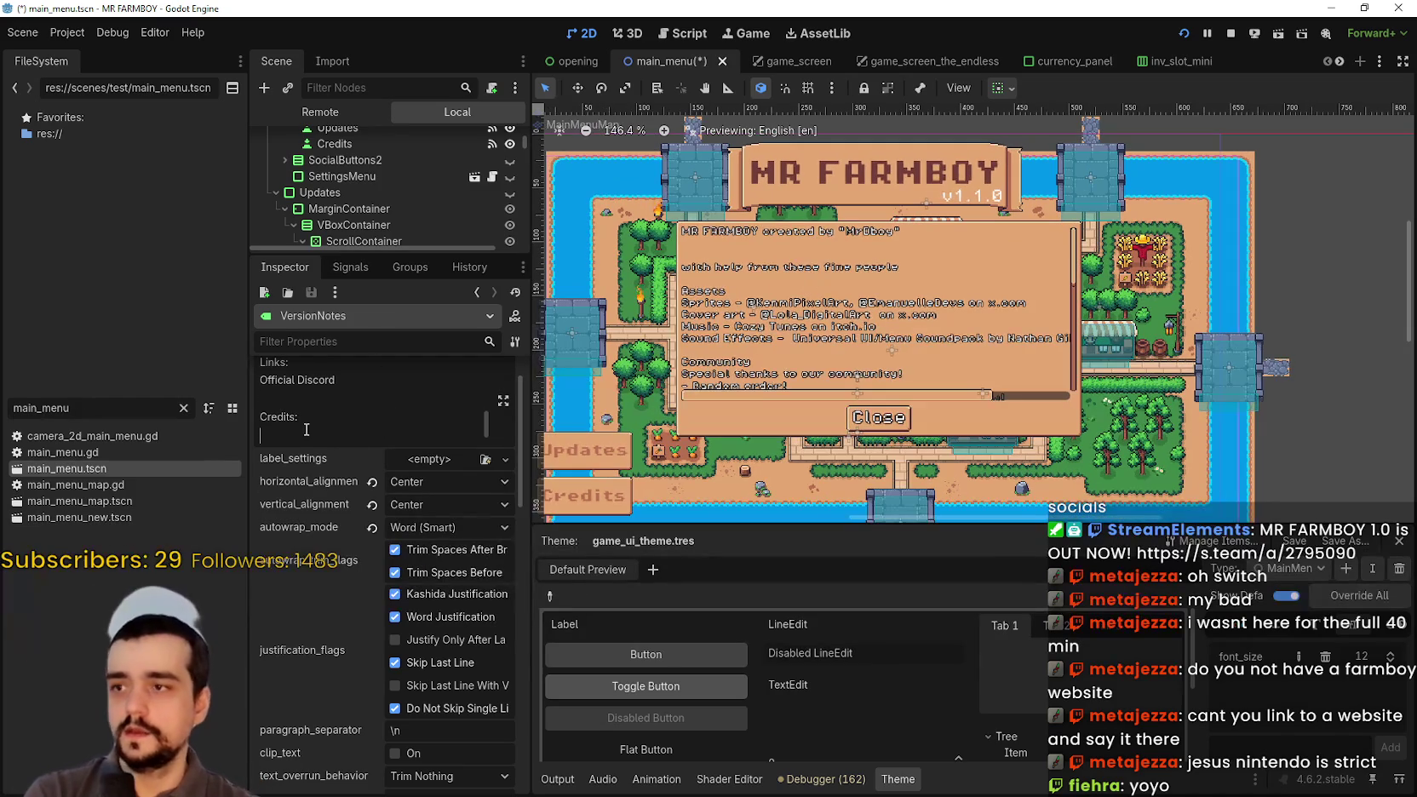
pyautogui.click(792, 277)
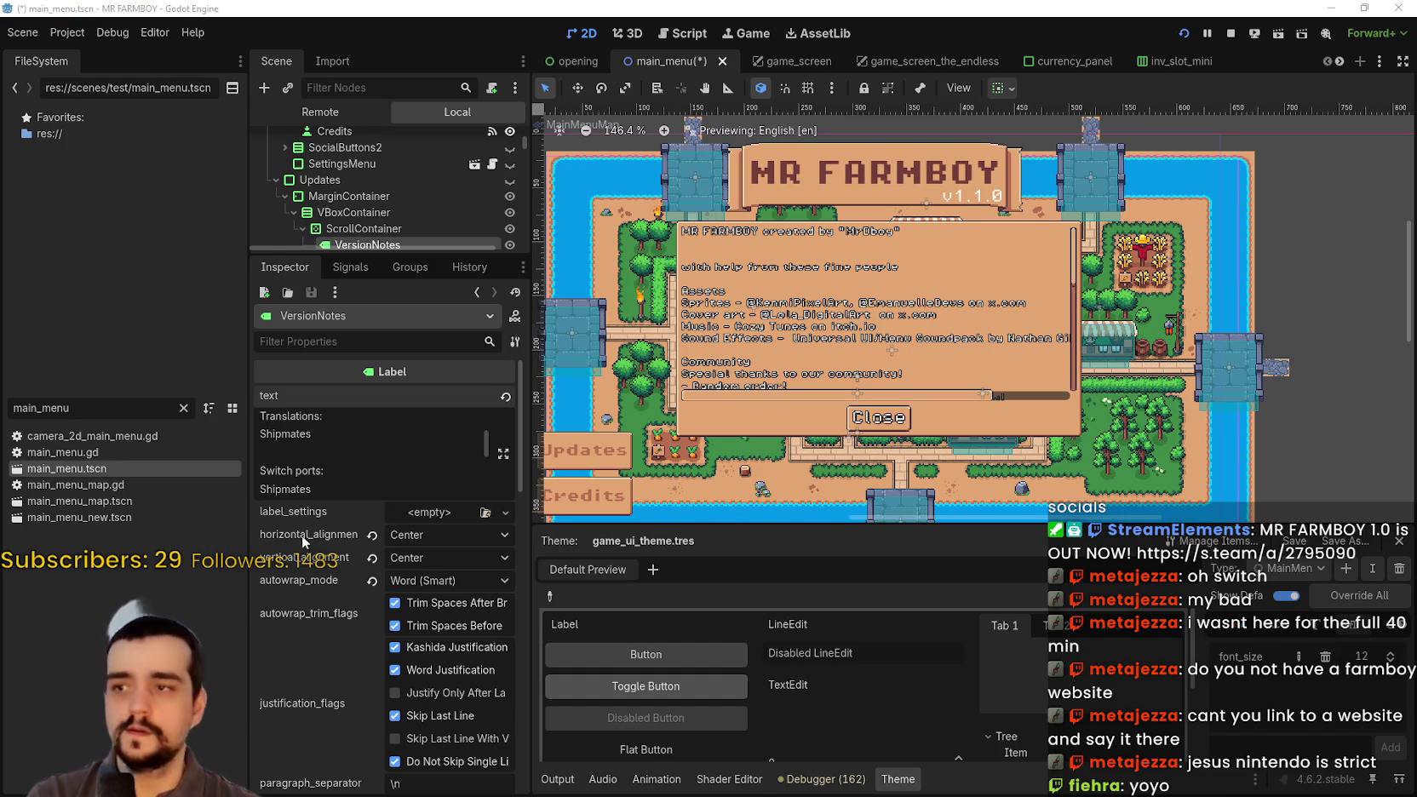
pyautogui.scroll(1, 357, 178)
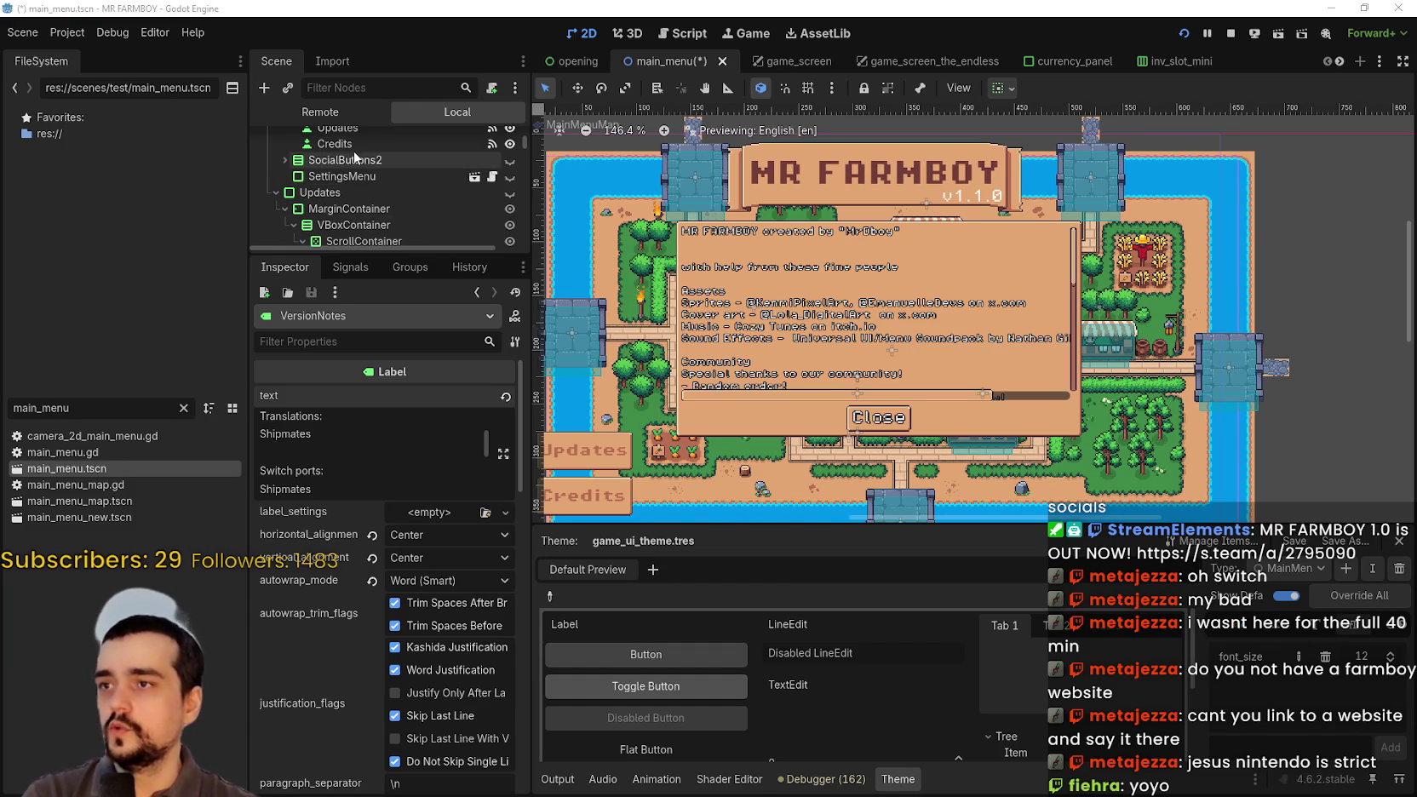
pyautogui.click(351, 146)
# - Copy the CreditNotes text from the helpers line through the community member names
pyautogui.scroll(10, 465, 455)
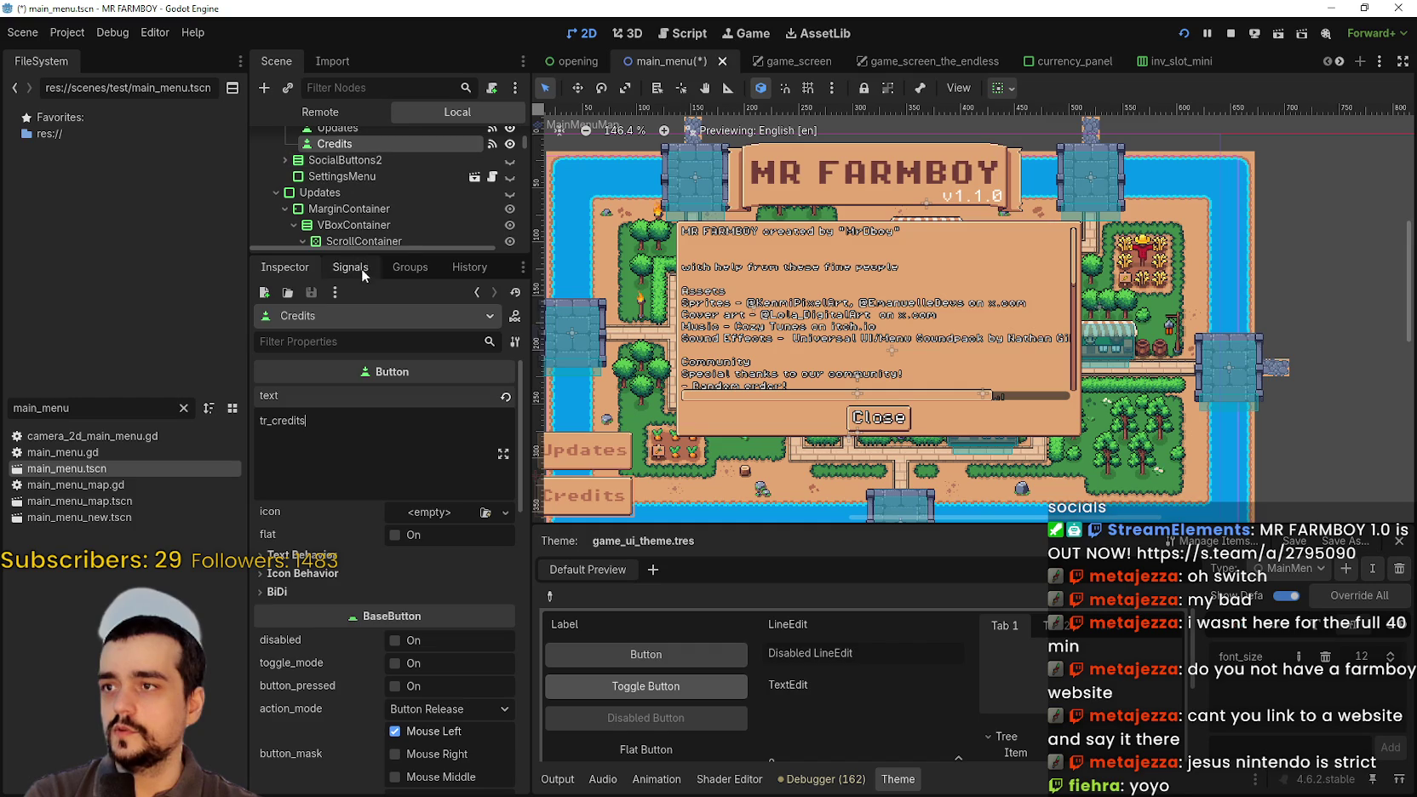
pyautogui.moveTo(367, 254); pyautogui.dragTo(367, 470)
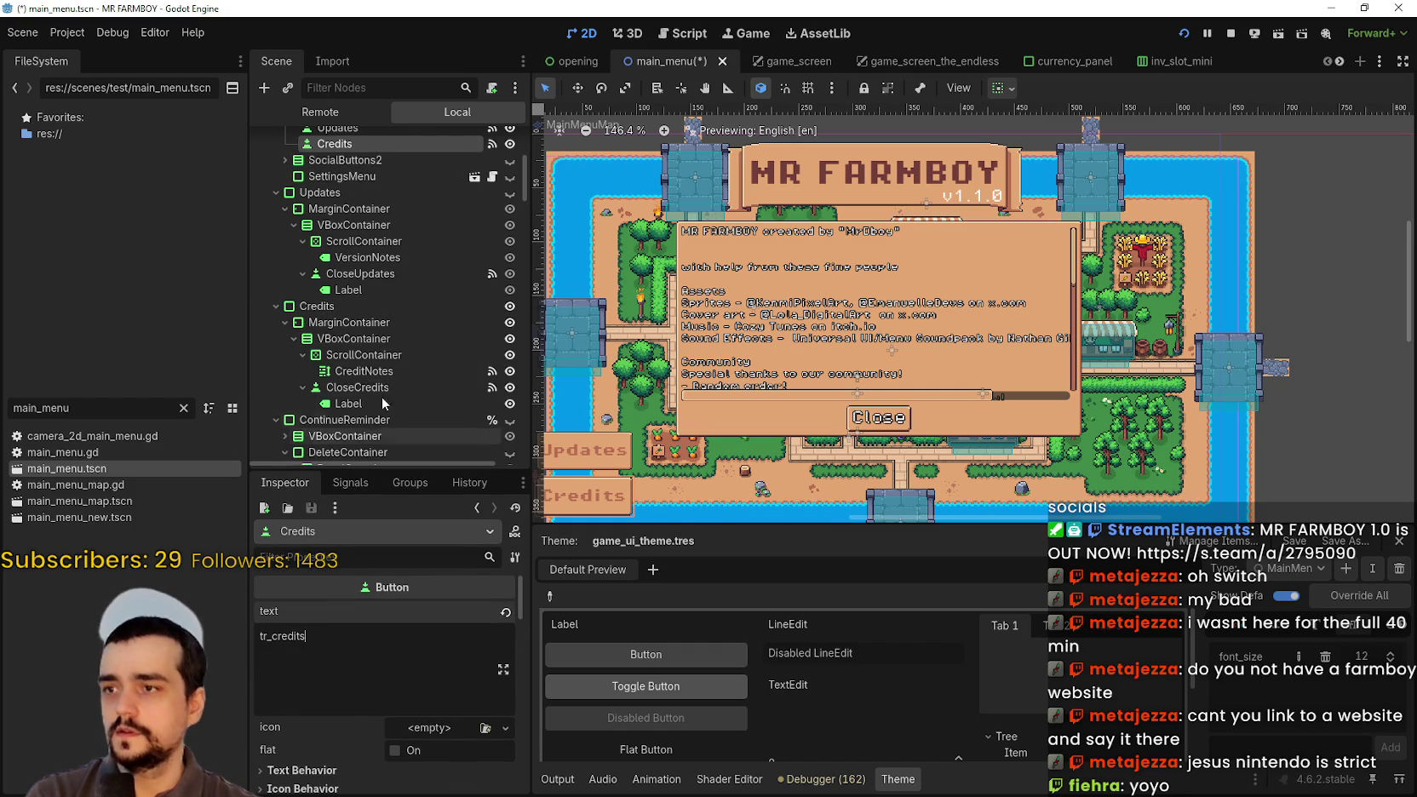
pyautogui.click(385, 373)
pyautogui.click(504, 691)
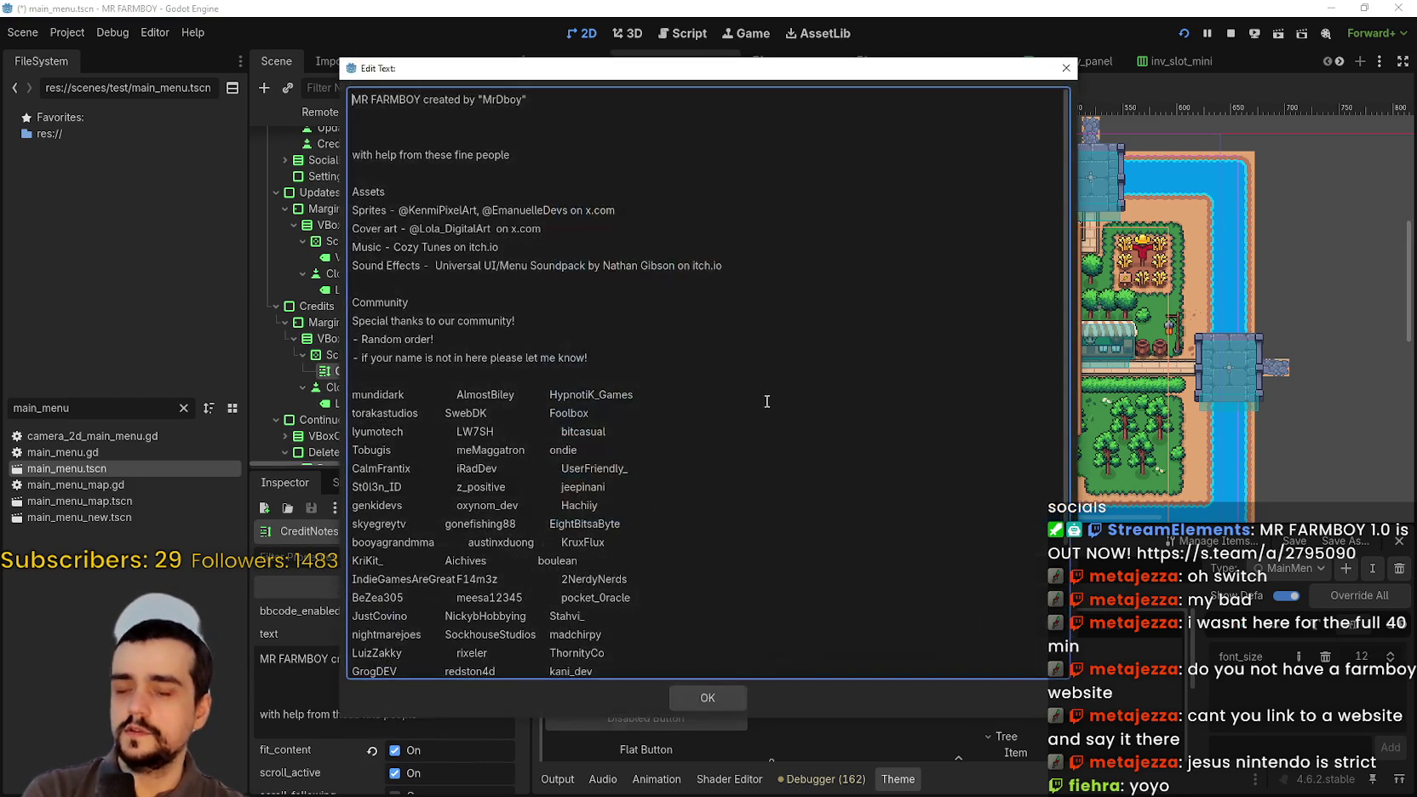
pyautogui.click(631, 300)
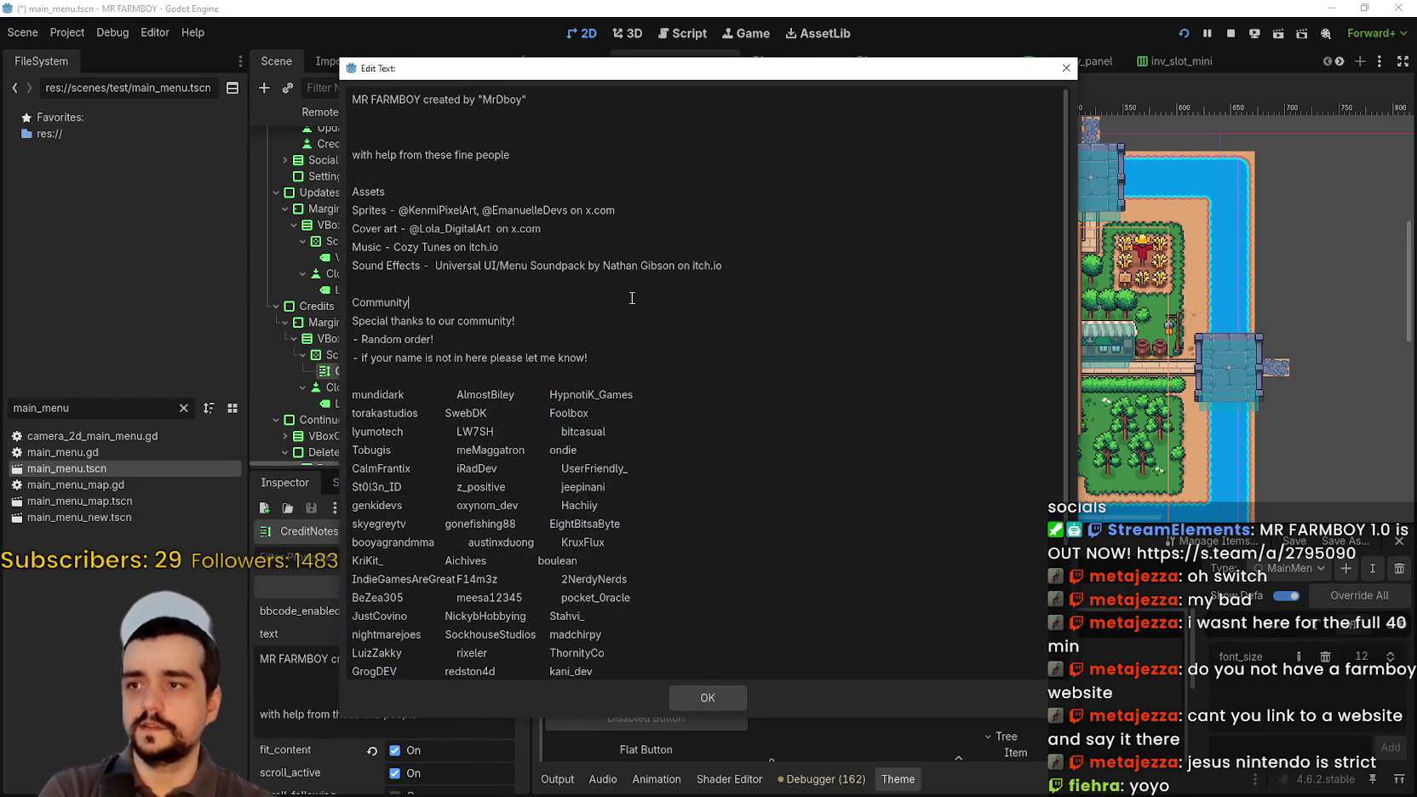
pyautogui.keyDown('shift'); pyautogui.click(357, 149); pyautogui.keyUp('shift')
pyautogui.click(358, 149)
pyautogui.moveTo(358, 157)
pyautogui.mouseDown()
pyautogui.moveTo(395, 249)
pyautogui.moveTo(530, 376)
pyautogui.moveTo(772, 385)
pyautogui.moveTo(719, 343)
pyautogui.moveTo(786, 698)
pyautogui.mouseUp()
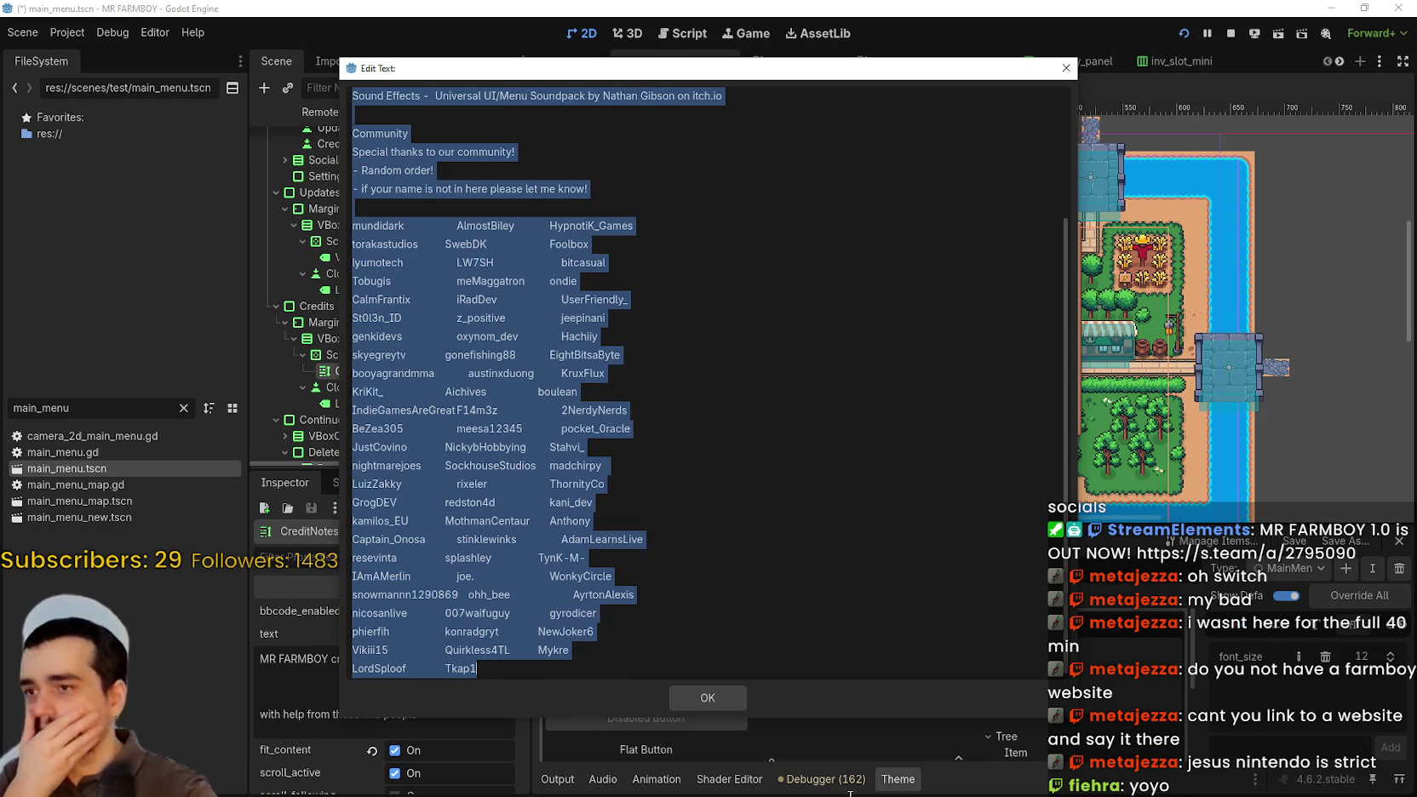
pyautogui.click(700, 687)
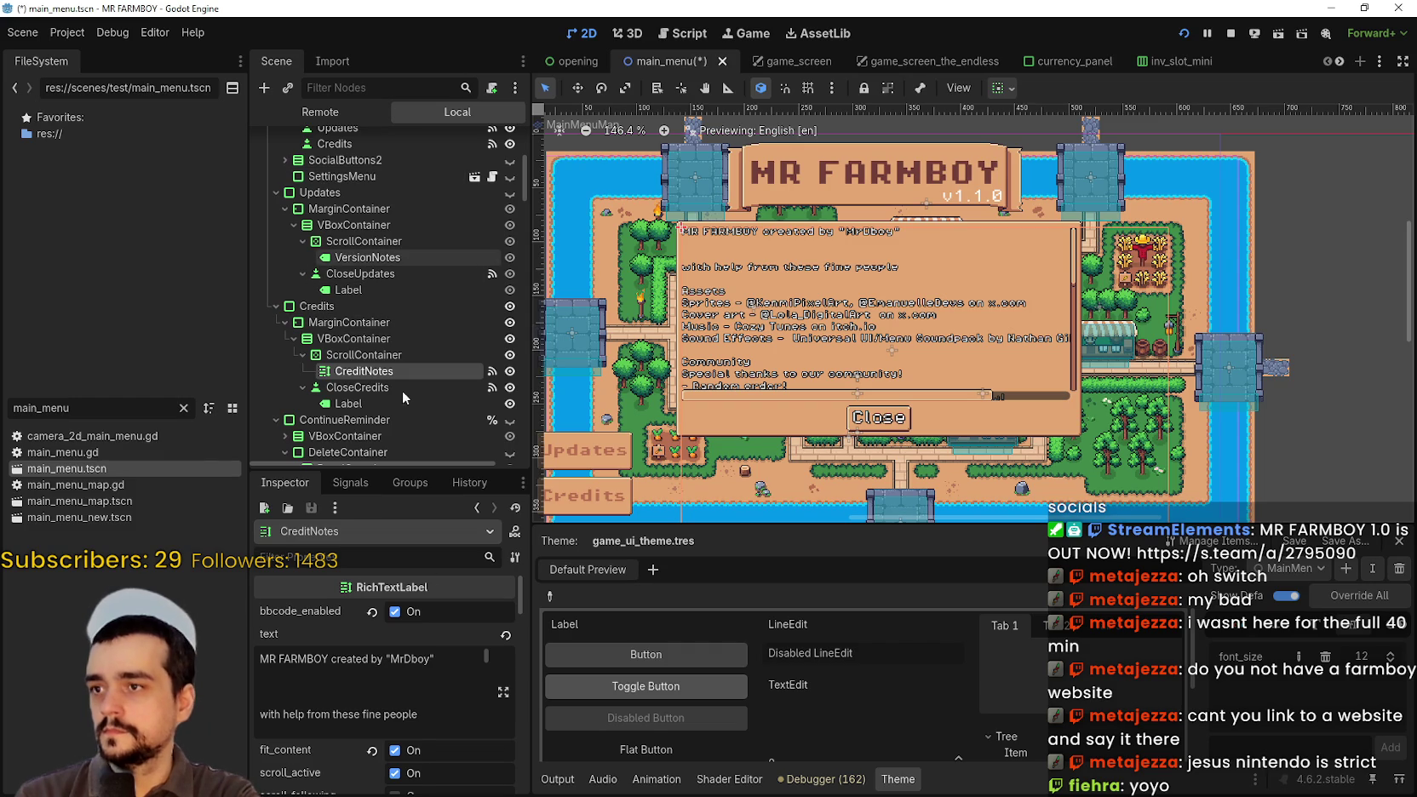
# - Paste the copied credits under Credits: in the VersionNotes text editor
pyautogui.click(387, 256)
pyautogui.click(503, 669)
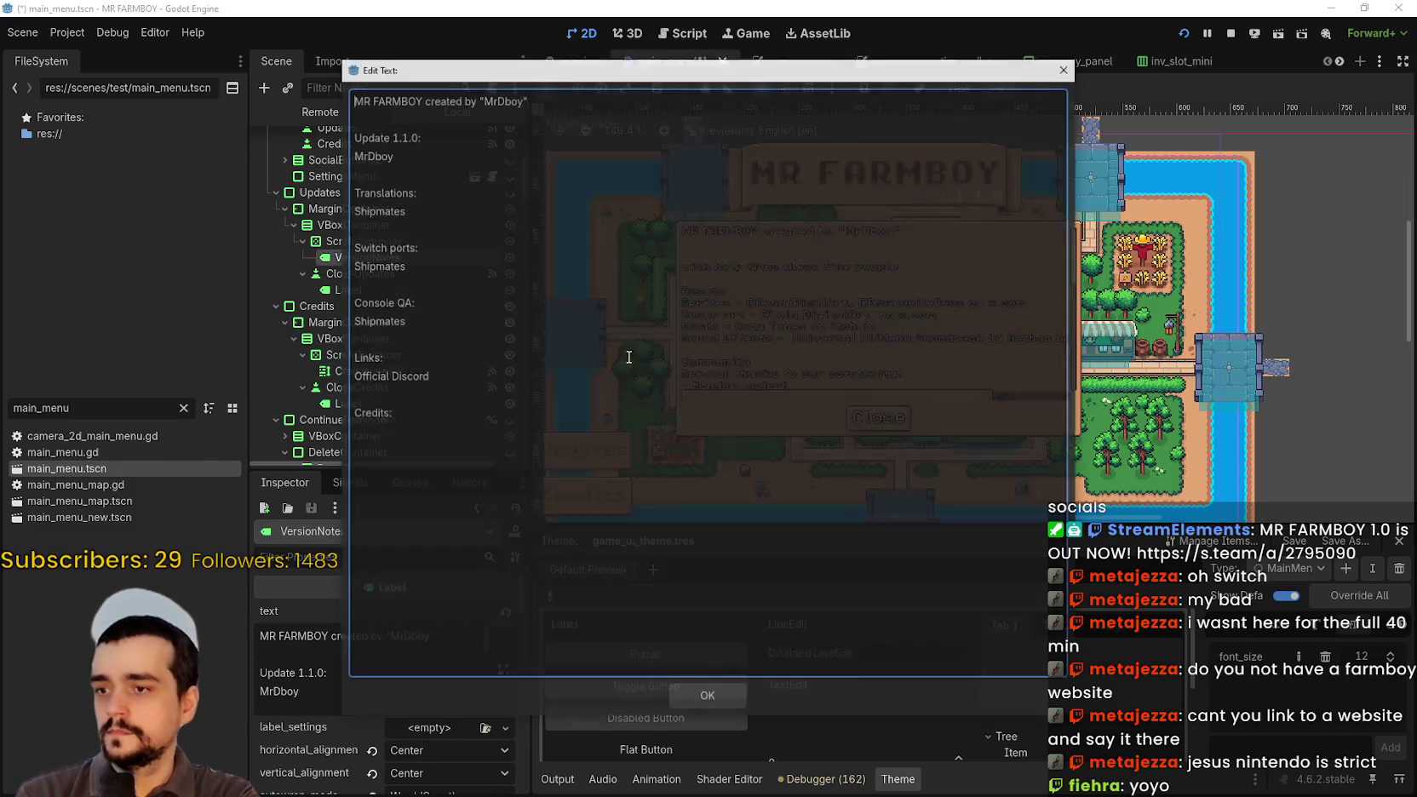
pyautogui.click(445, 421)
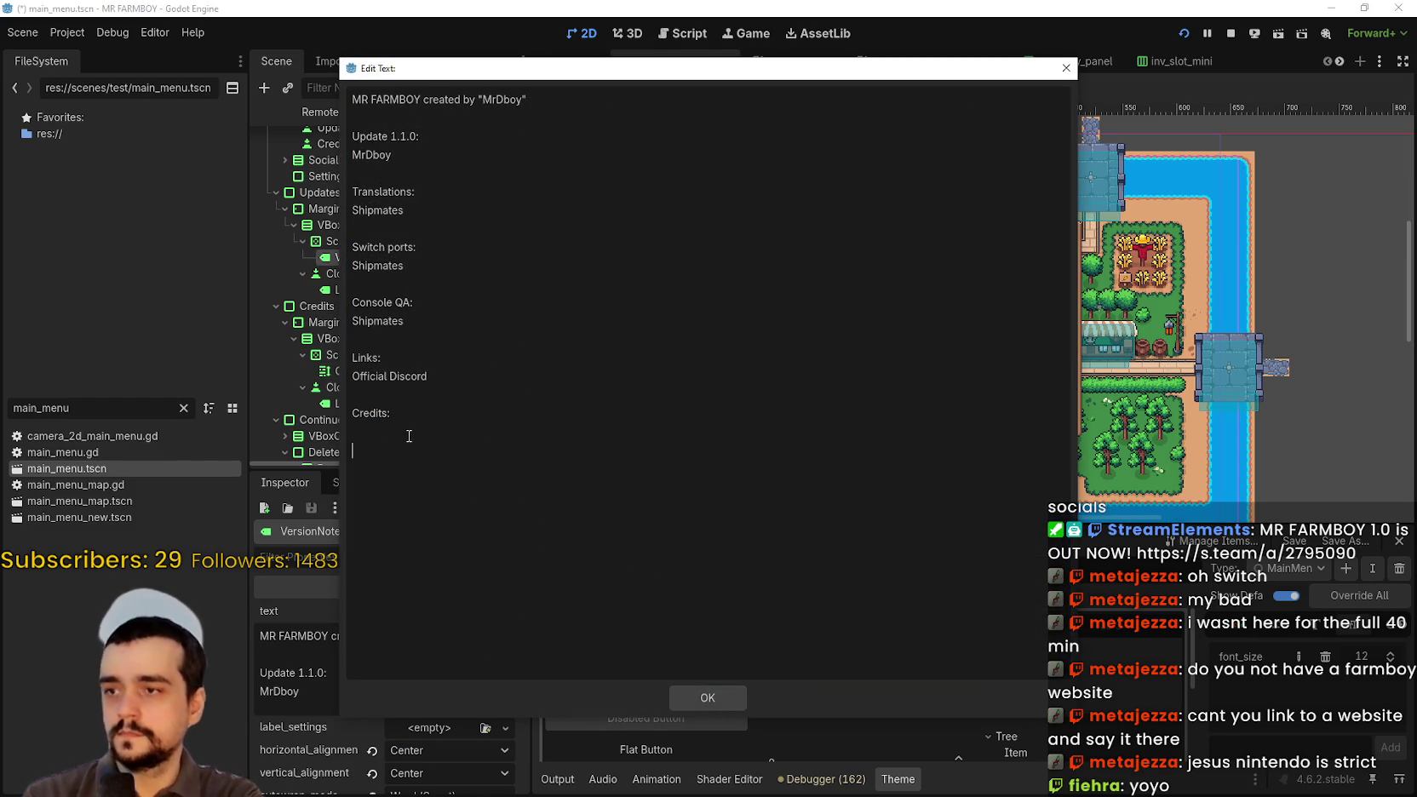
pyautogui.hotkey('ctrl', 'v')
pyautogui.scroll(3, 424, 346)
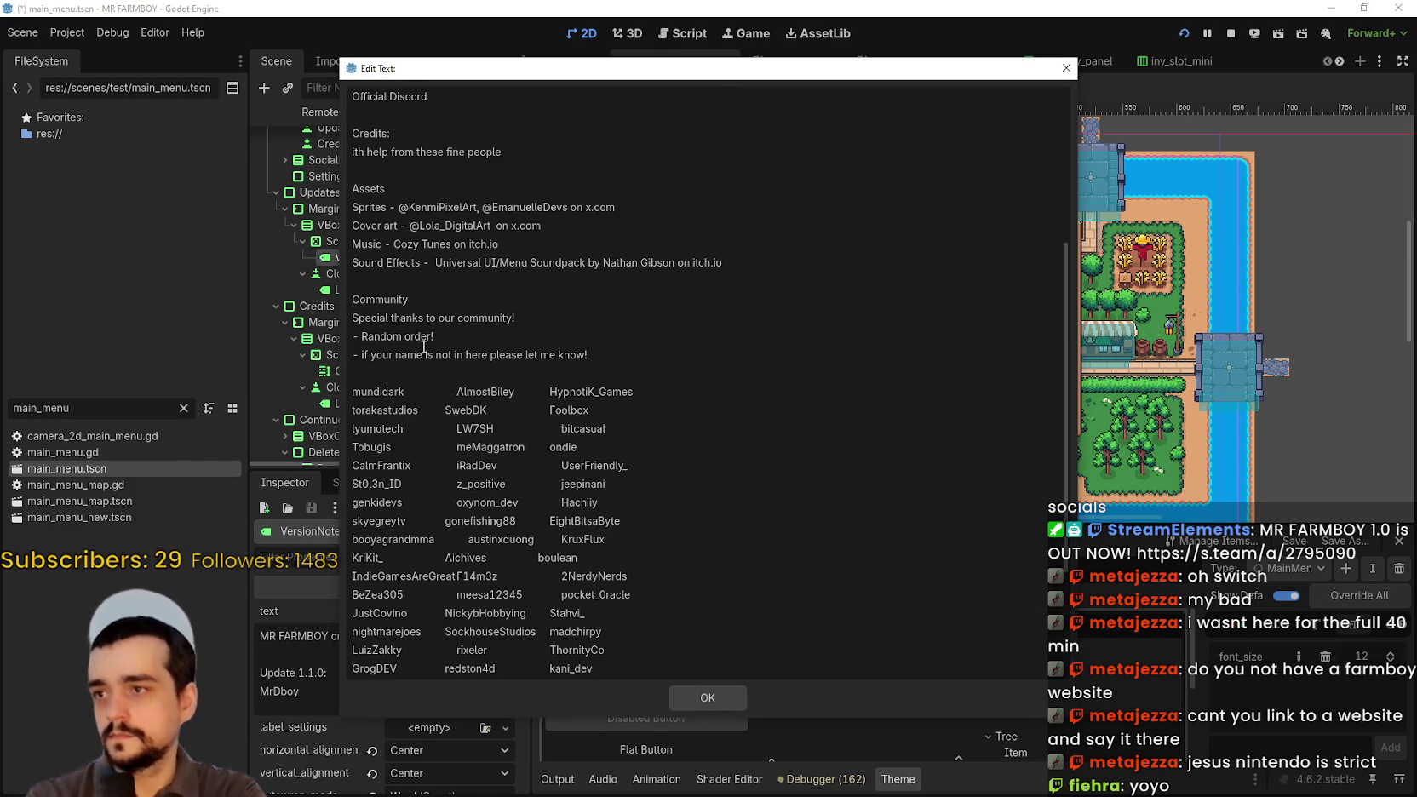
# - Delete the blank line and the random-order and missing-name note lines
pyautogui.click(413, 366)
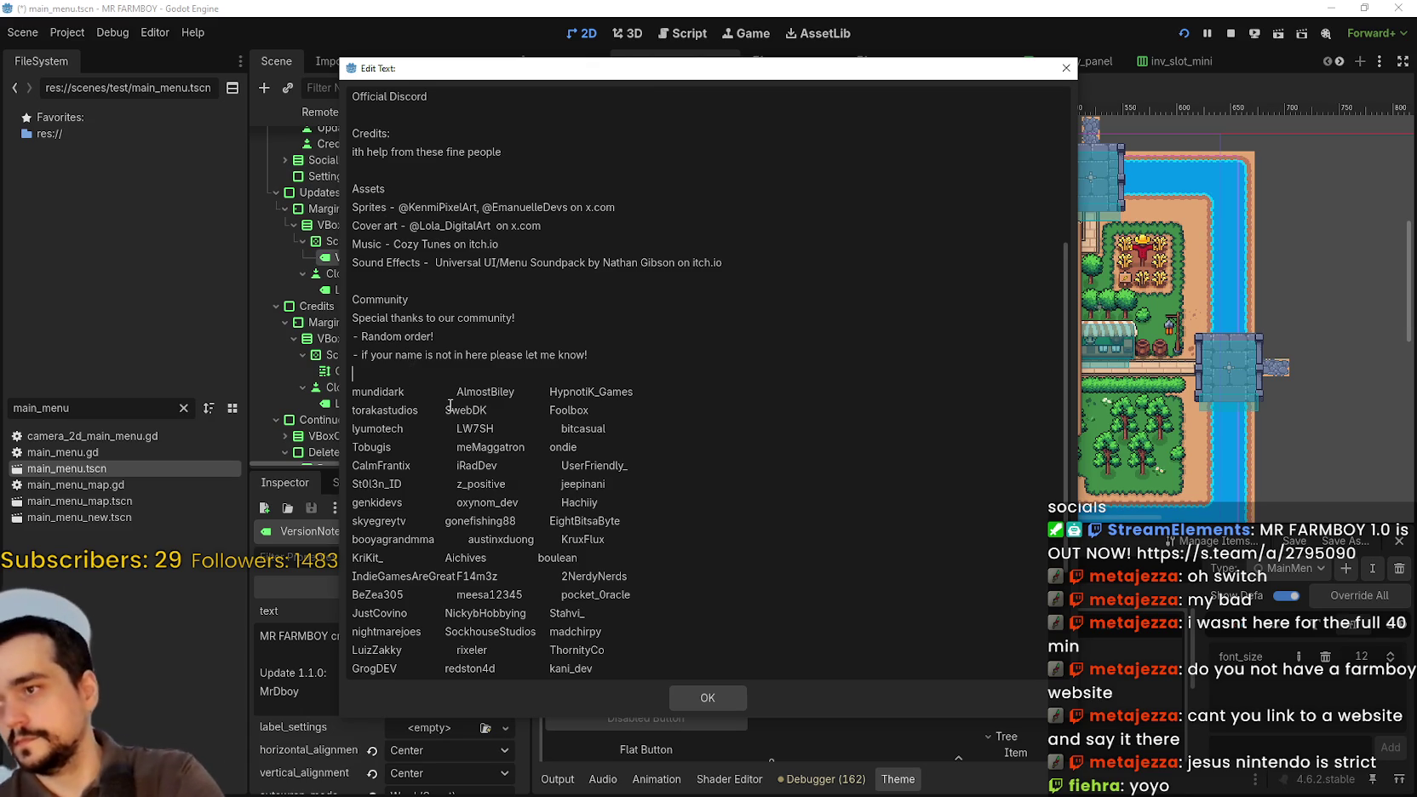
pyautogui.press('BackSpace')
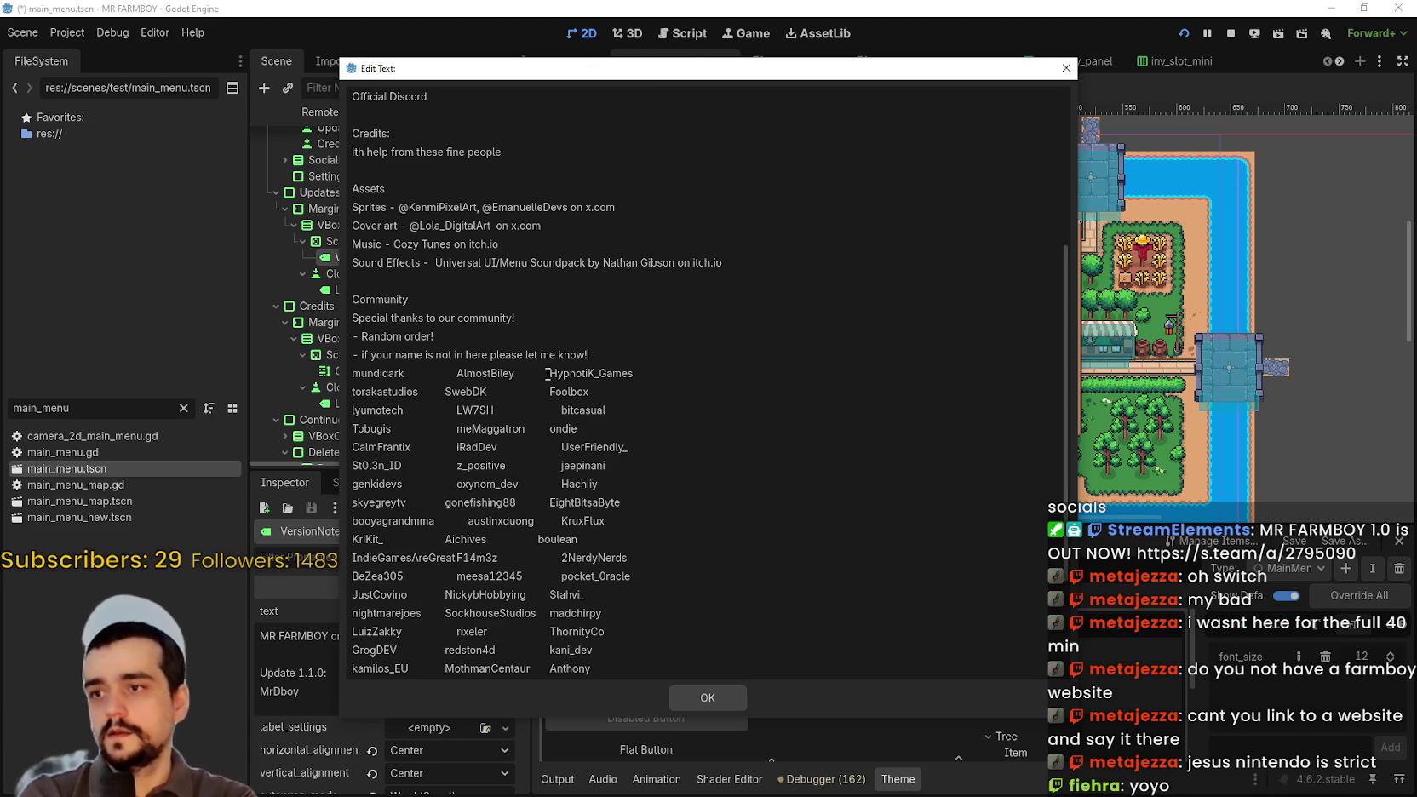
pyautogui.moveTo(604, 358)
pyautogui.mouseDown()
pyautogui.moveTo(349, 317)
pyautogui.moveTo(324, 334)
pyautogui.mouseUp()
pyautogui.press('BackSpace')
pyautogui.press('BackSpace')
pyautogui.scroll(-3, 535, 369)
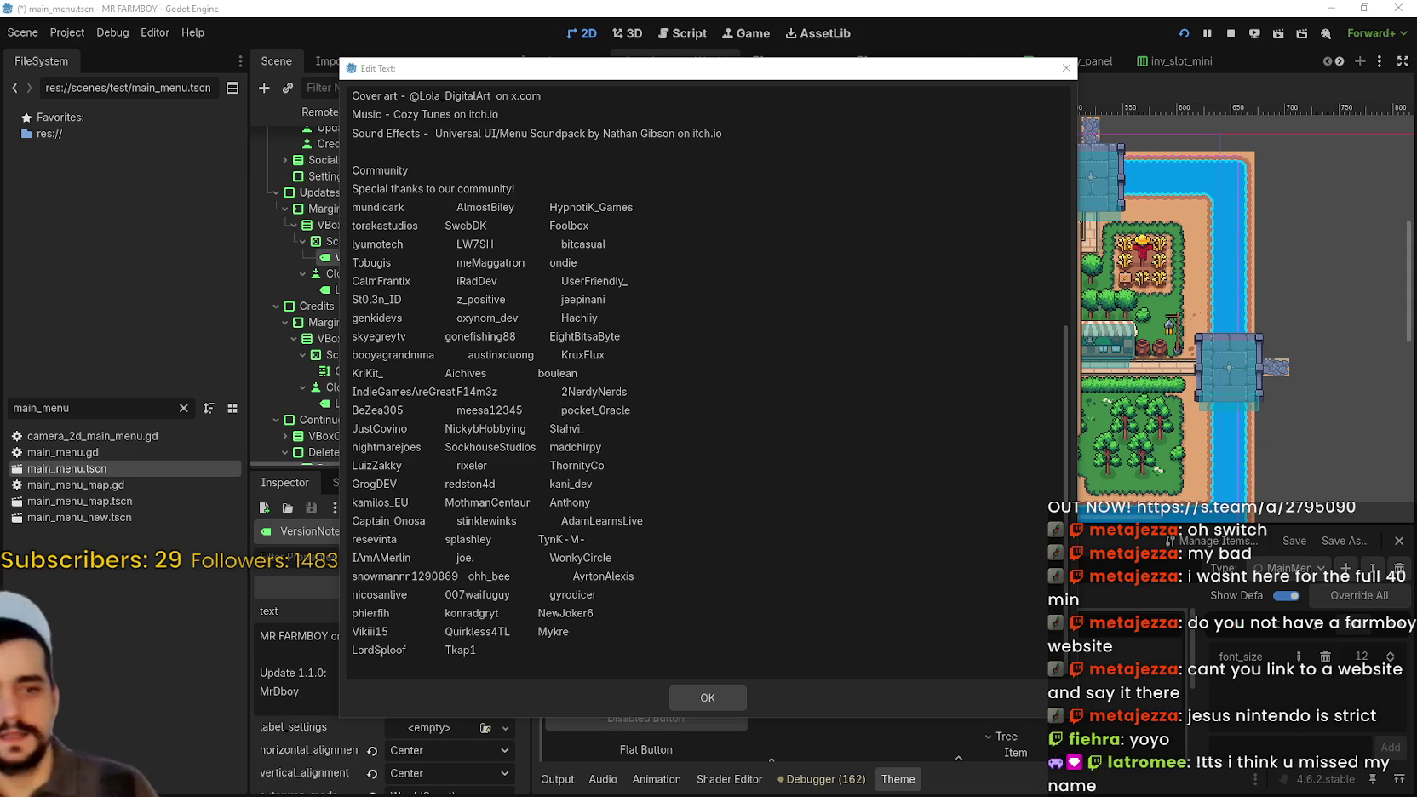
pyautogui.click(563, 653)
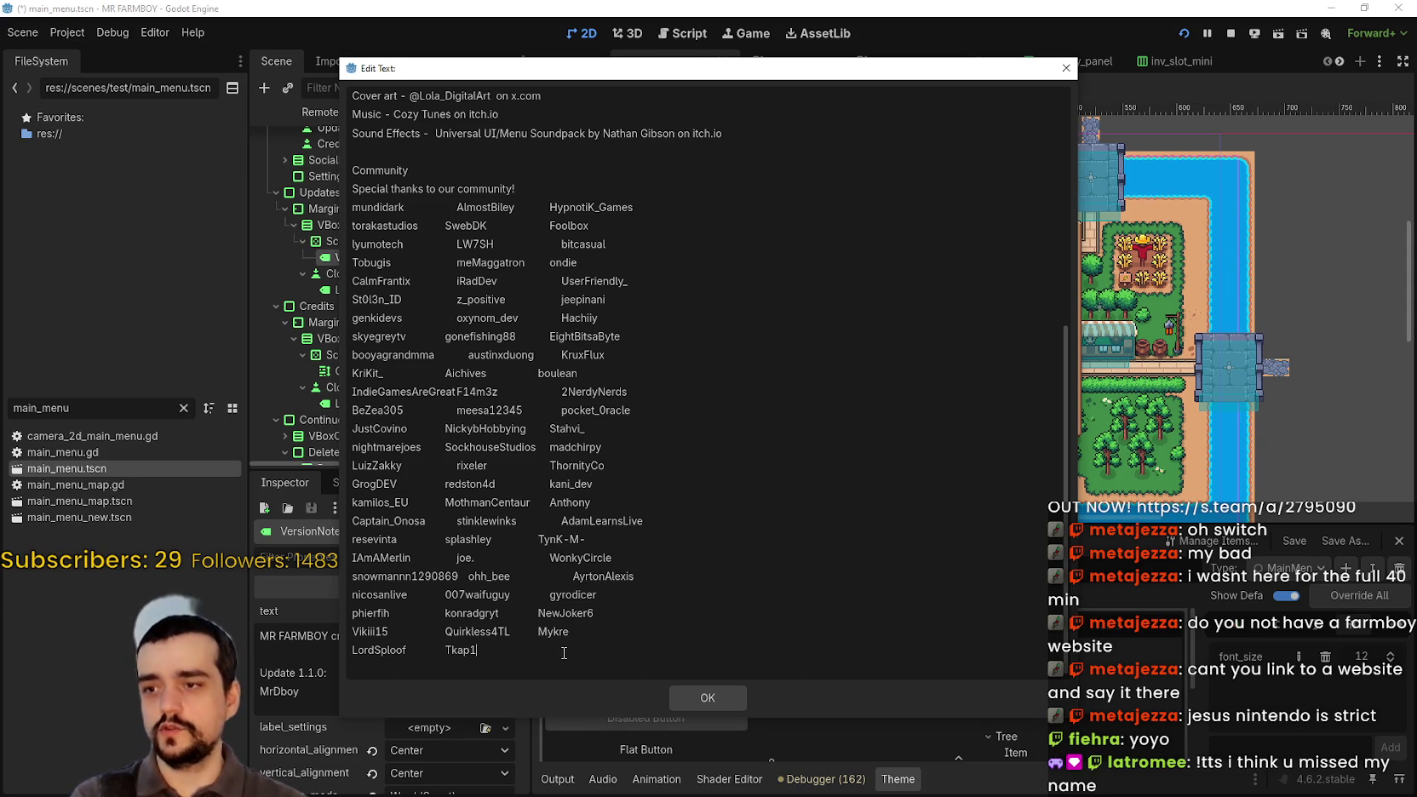
# - Append the missing community member's username in the next column of the last row
pyautogui.press('Tab')
pyautogui.press('Tab')
pyautogui.write('latromee')
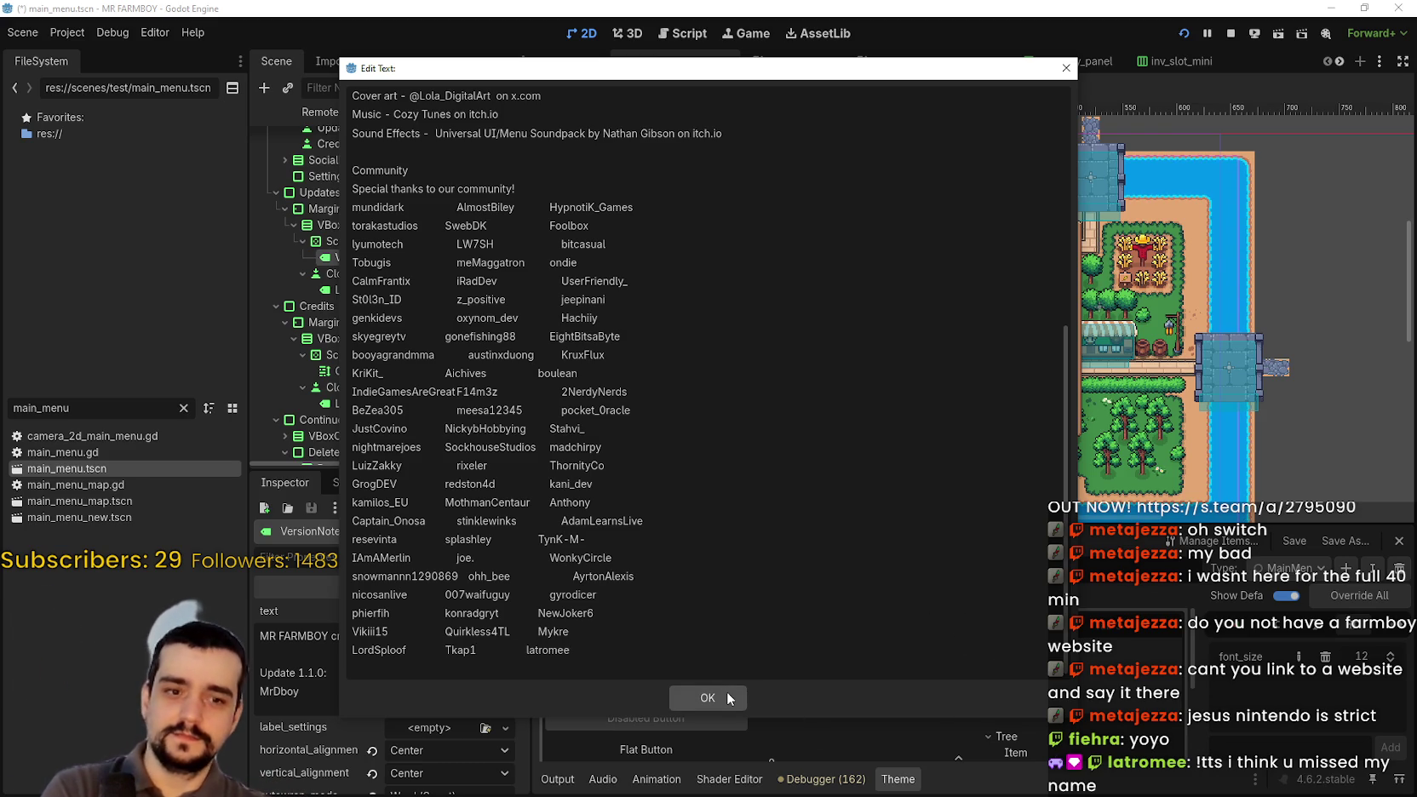
pyautogui.click(685, 651)
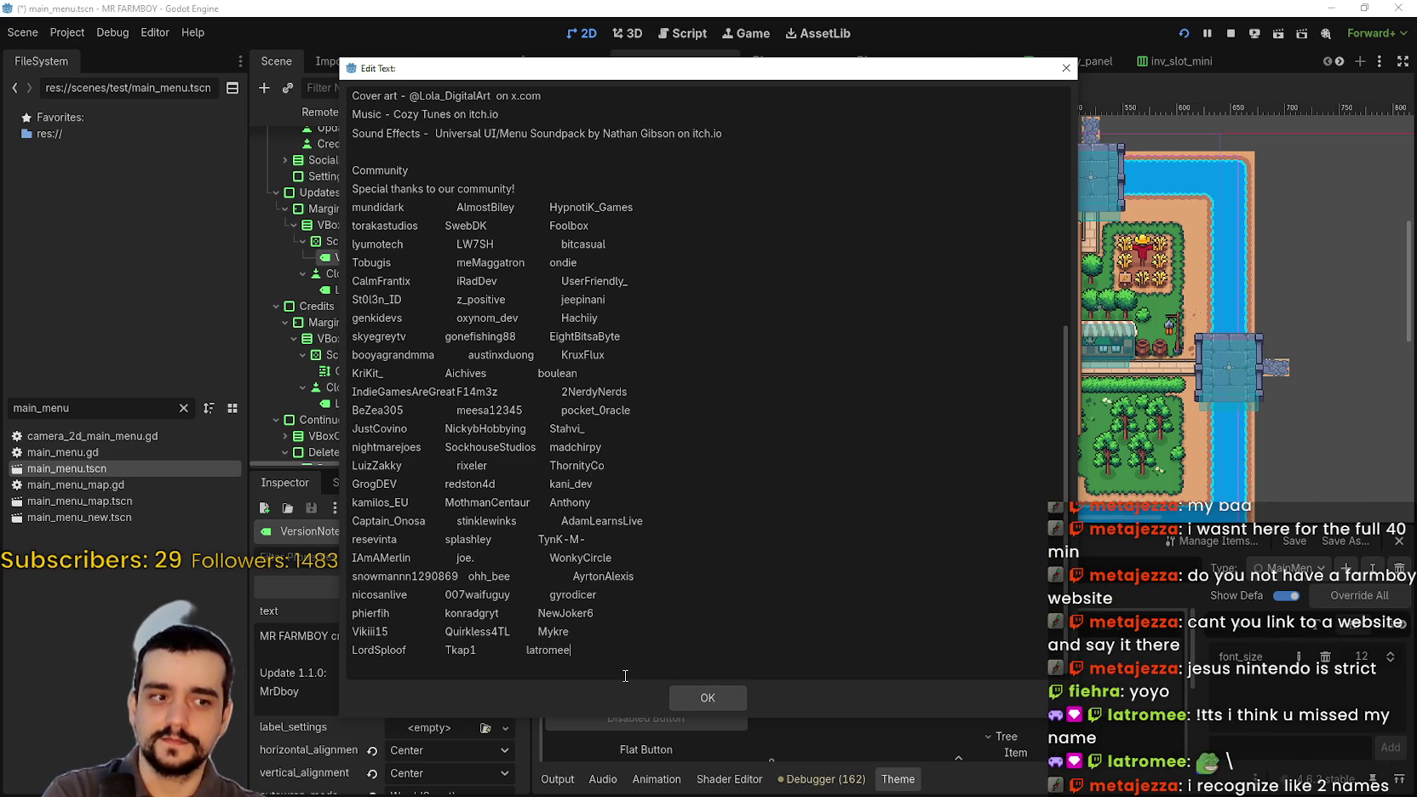
pyautogui.scroll(3, 557, 596)
pyautogui.scroll(-3, 558, 596)
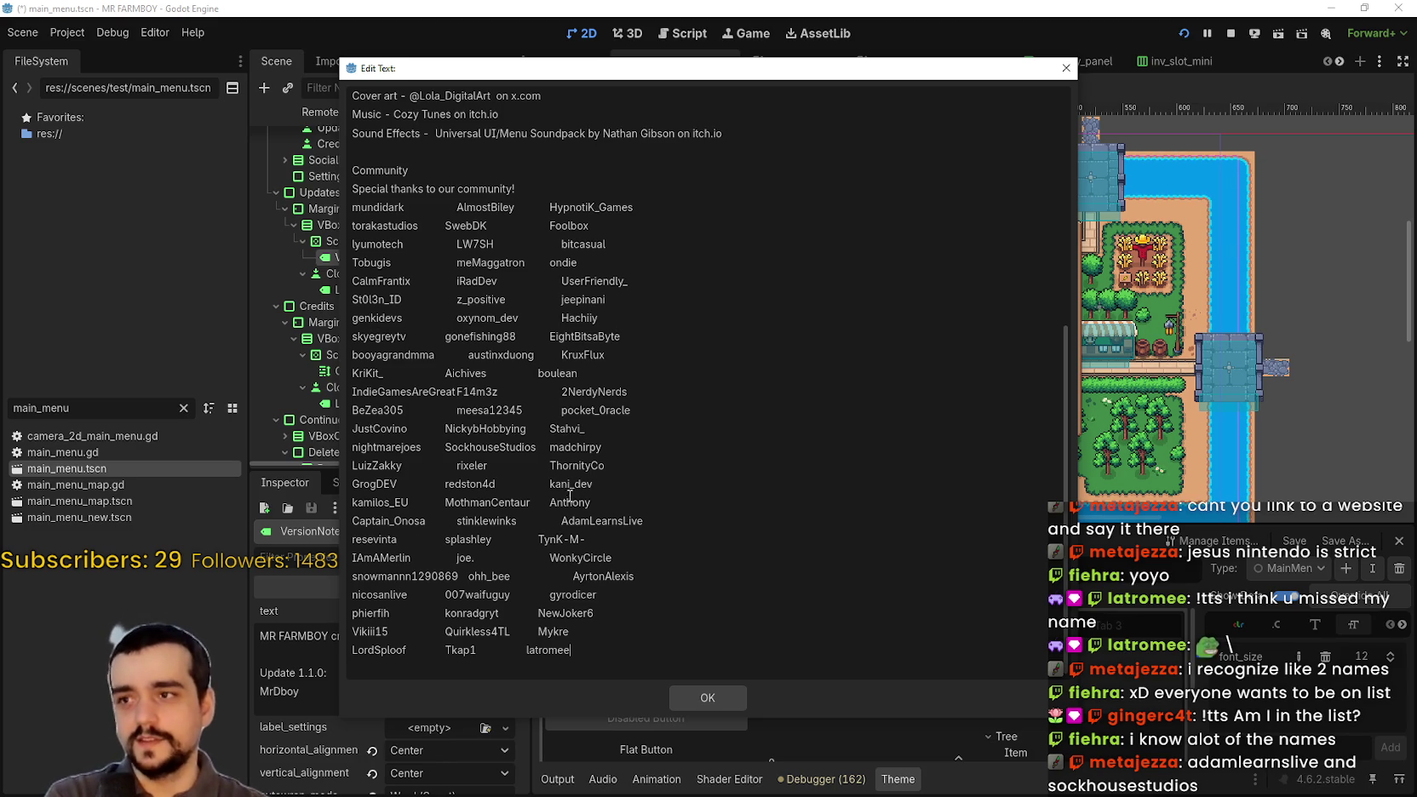
pyautogui.scroll(3, 458, 300)
# - Restore the missing 'W' so the line reads 'With help from these fine people'
pyautogui.moveTo(439, 316); pyautogui.dragTo(596, 681)
pyautogui.scroll(2, 539, 520)
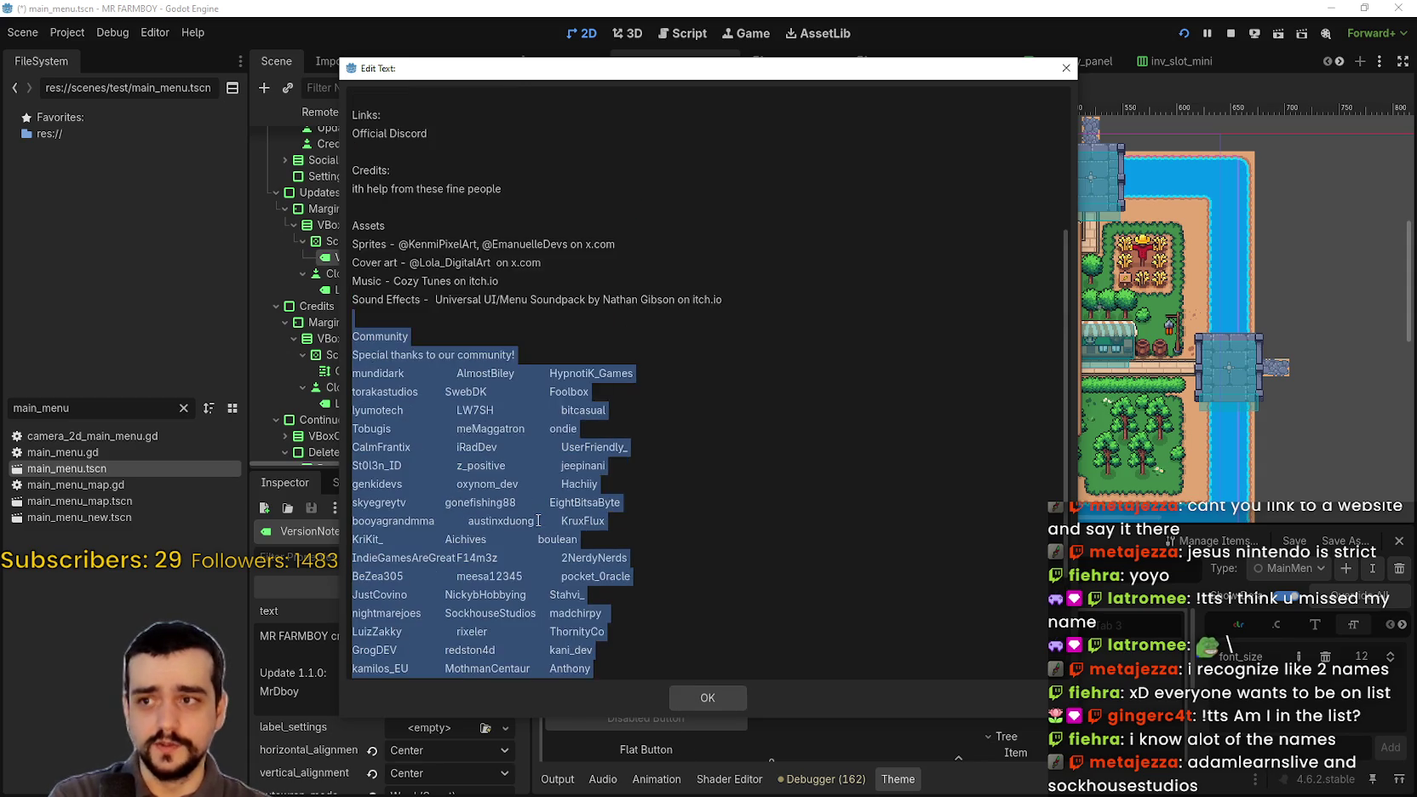
pyautogui.scroll(3, 539, 520)
pyautogui.click(448, 447)
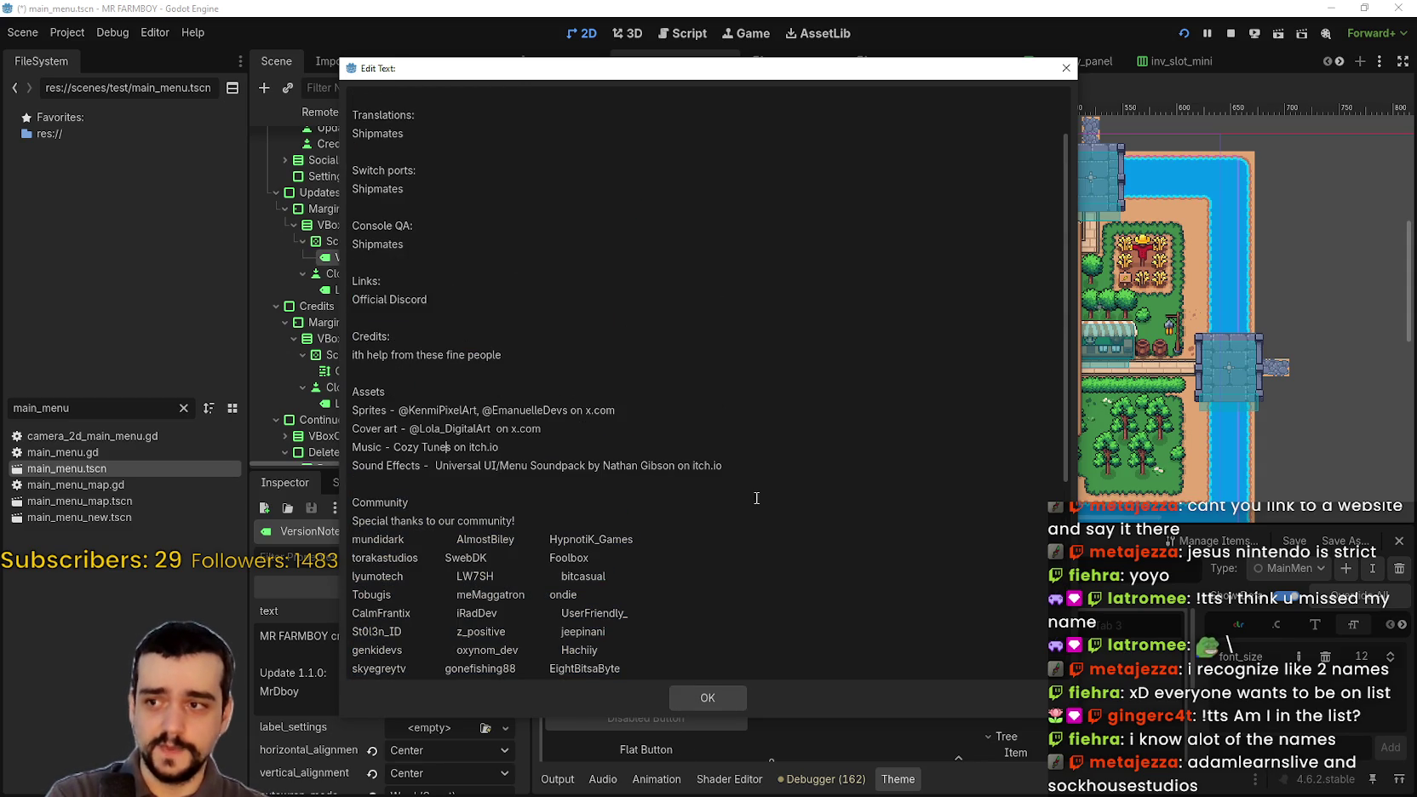
pyautogui.moveTo(723, 465); pyautogui.dragTo(350, 391)
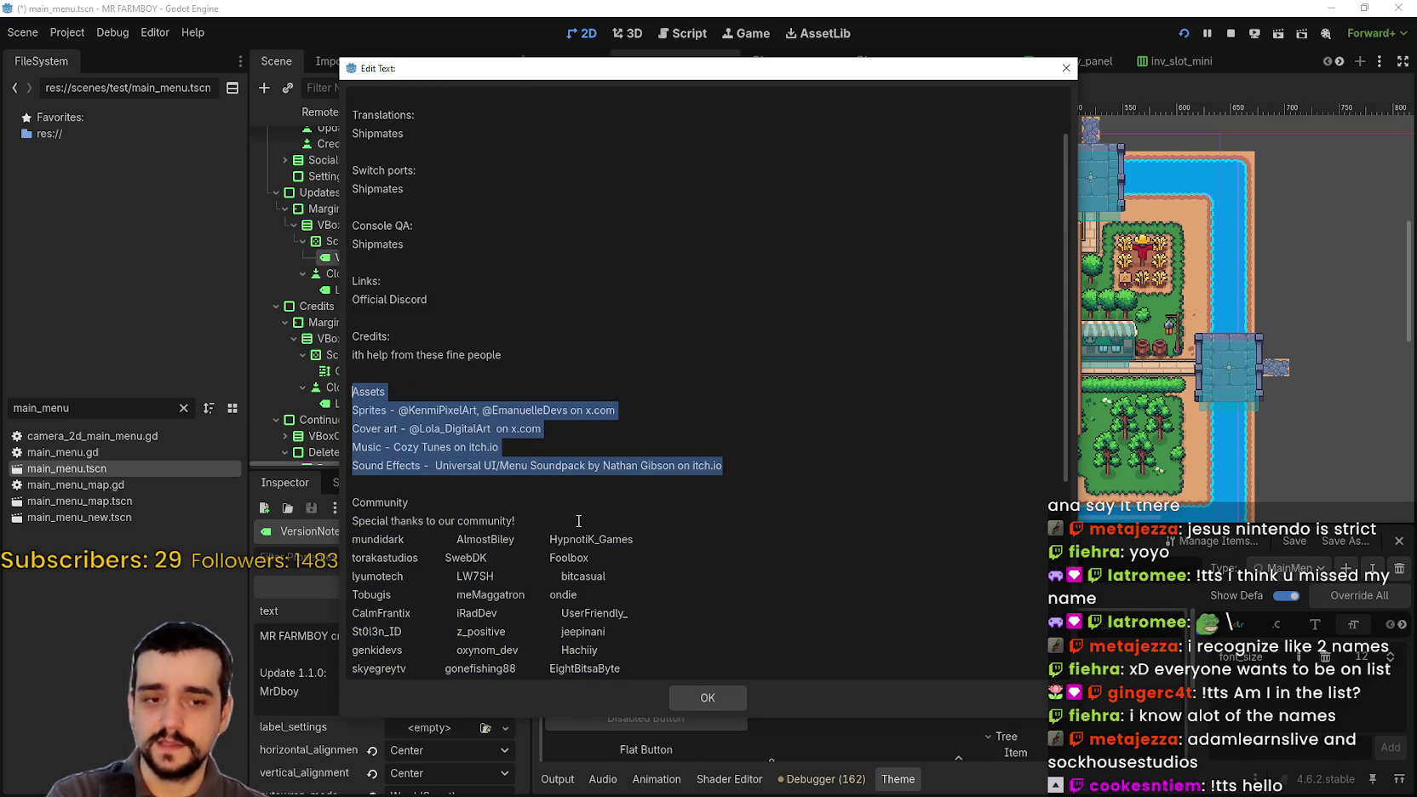
pyautogui.click(466, 353)
pyautogui.click(439, 377)
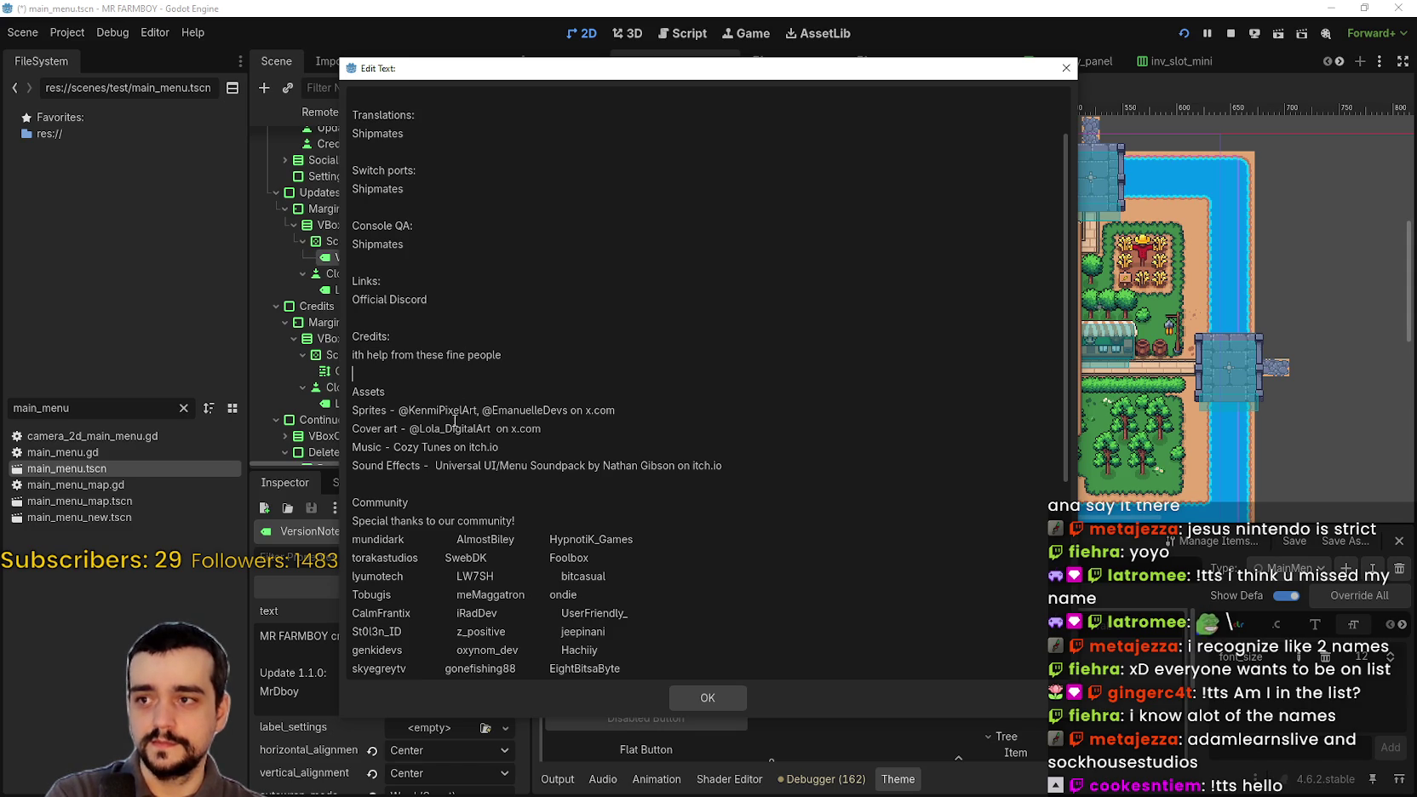
pyautogui.moveTo(392, 336); pyautogui.dragTo(326, 349)
pyautogui.click(405, 354)
pyautogui.click(358, 372)
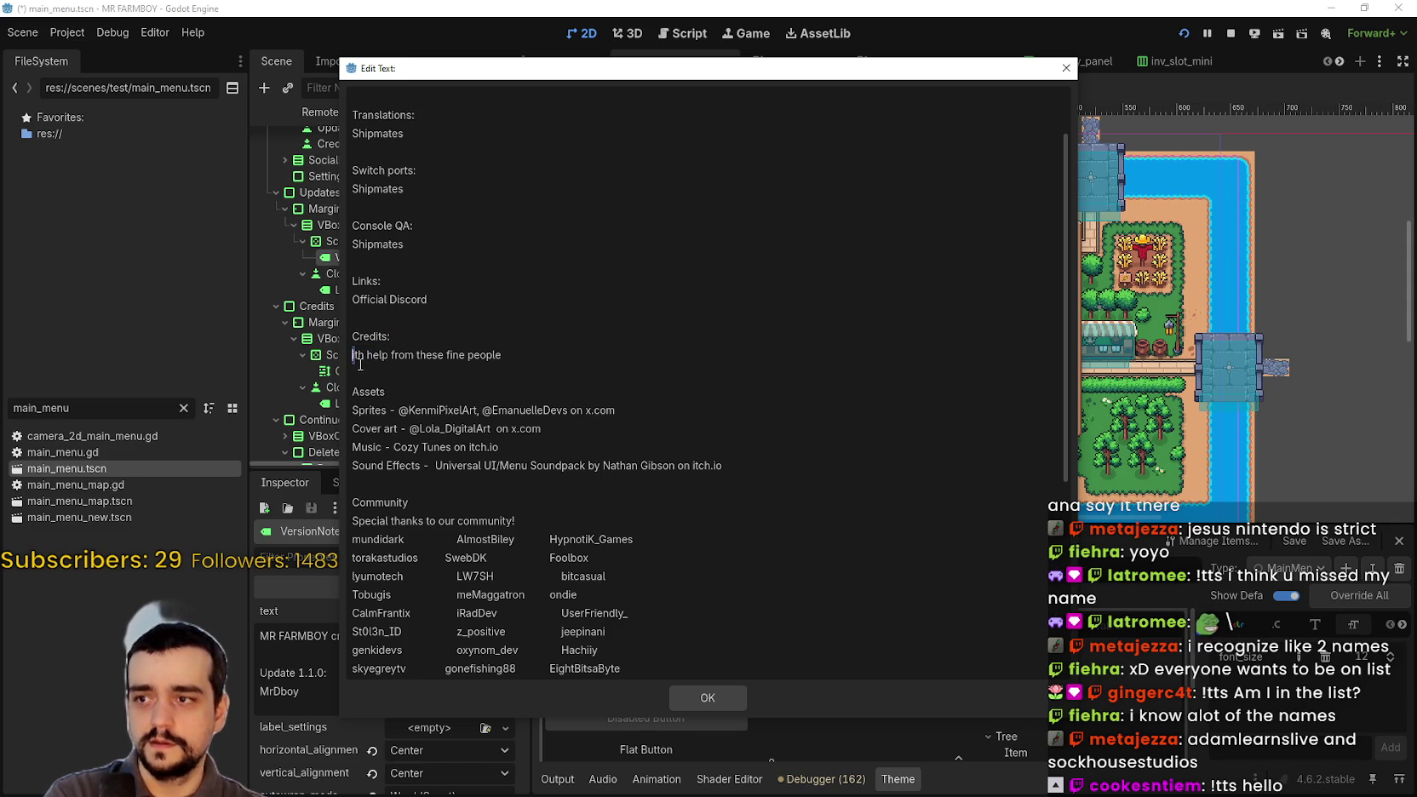
pyautogui.write('W')
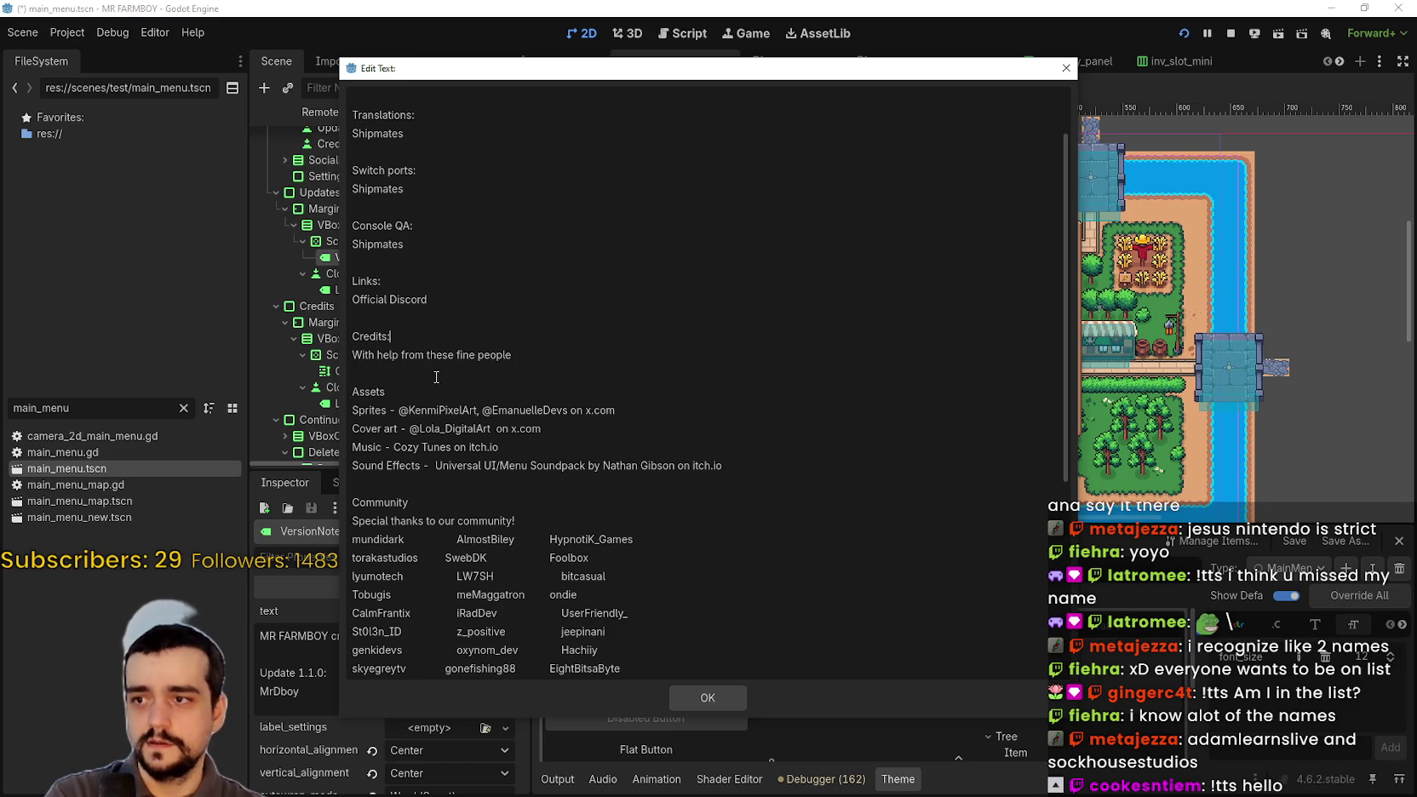
pyautogui.click(631, 361)
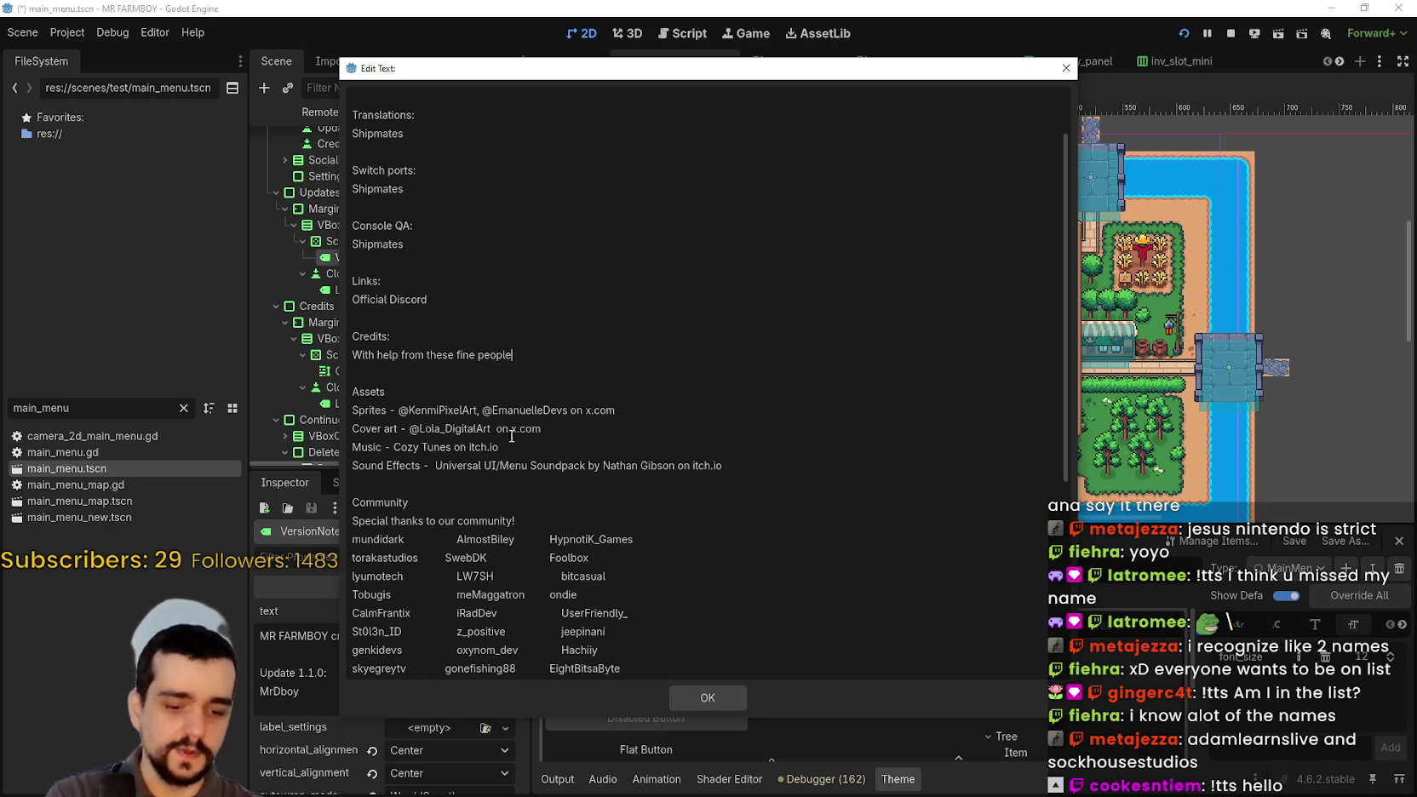
pyautogui.click(436, 375)
pyautogui.scroll(-3, 436, 465)
# - Remove 'on x.com' and the @ signs from the Sprites credit line
pyautogui.scroll(-3, 436, 465)
pyautogui.scroll(5, 432, 473)
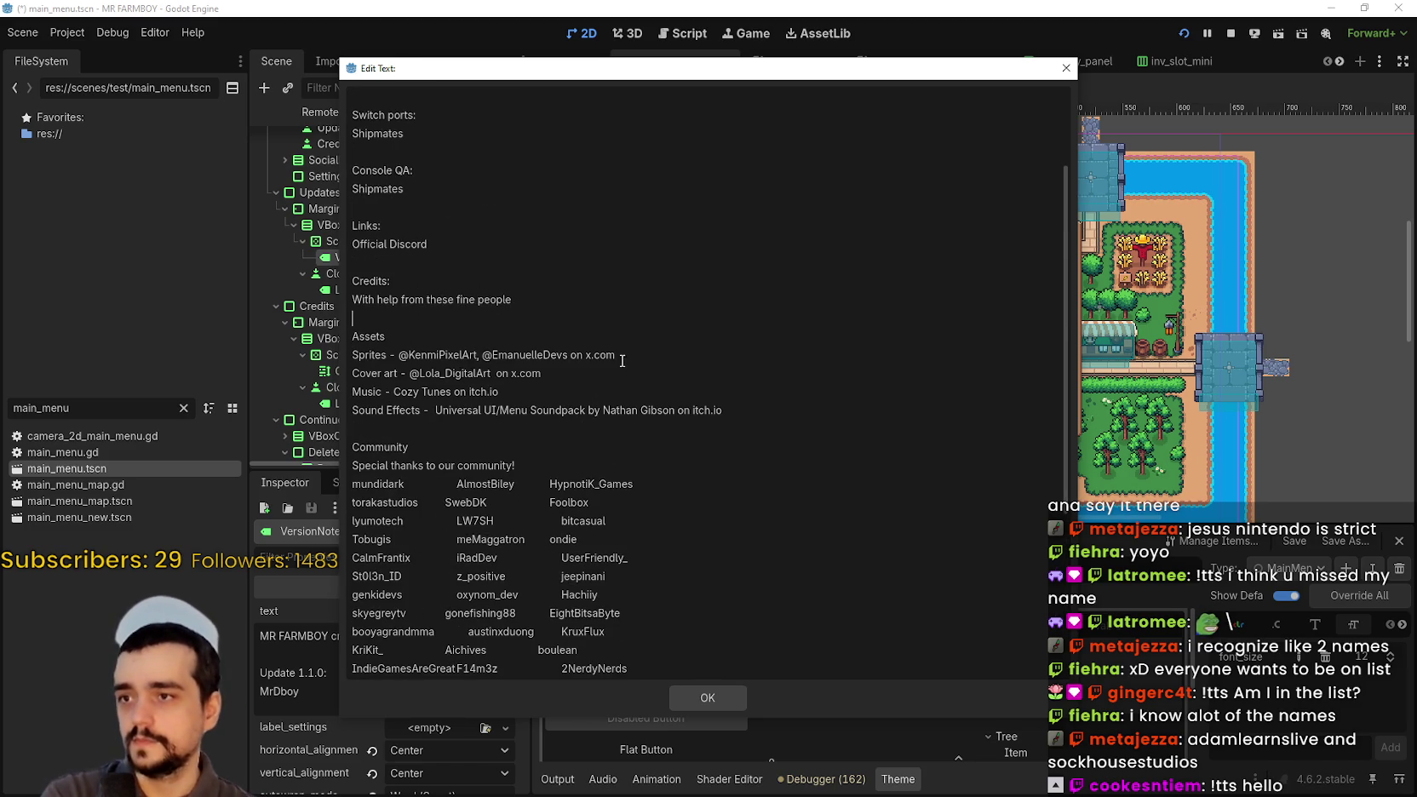
pyautogui.moveTo(569, 351); pyautogui.dragTo(638, 353)
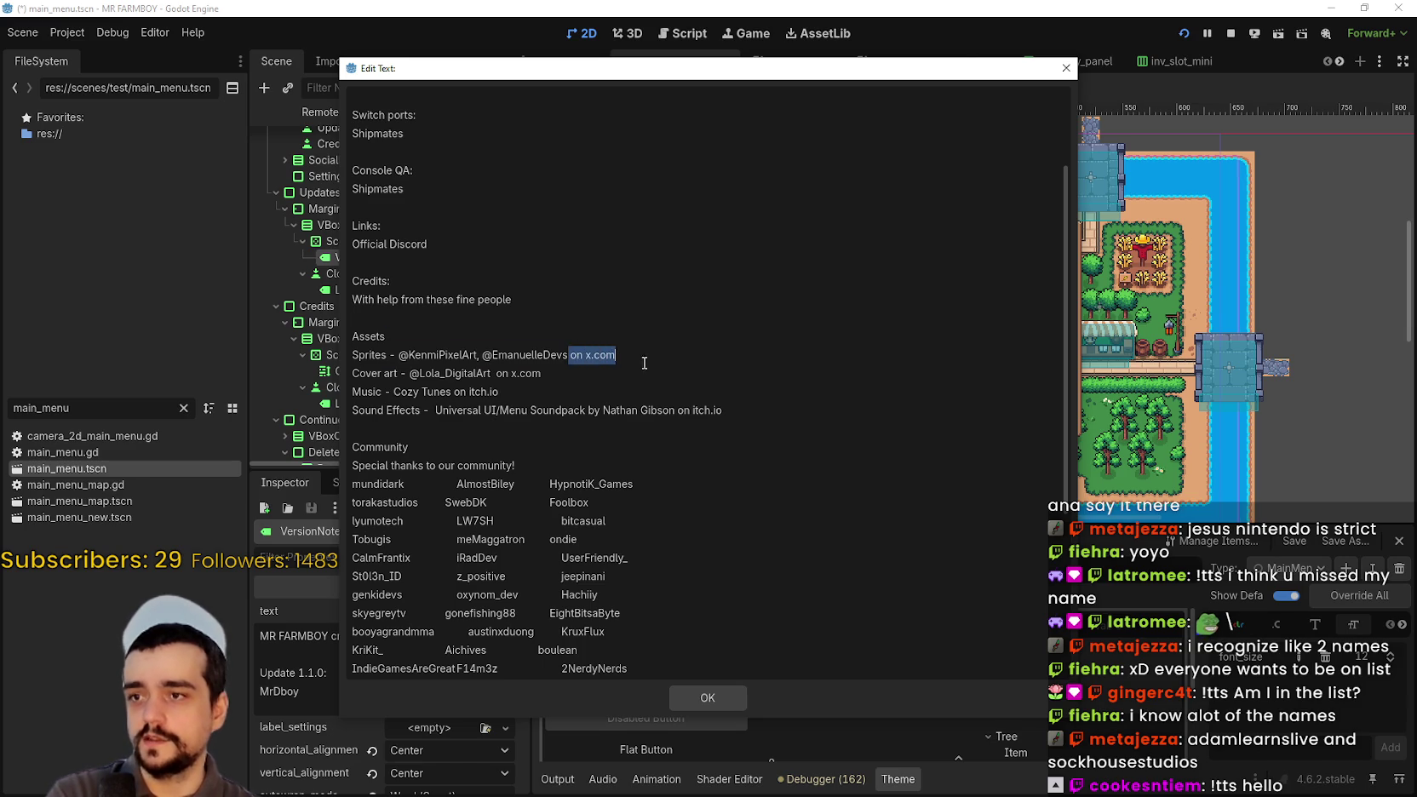
pyautogui.press('BackSpace')
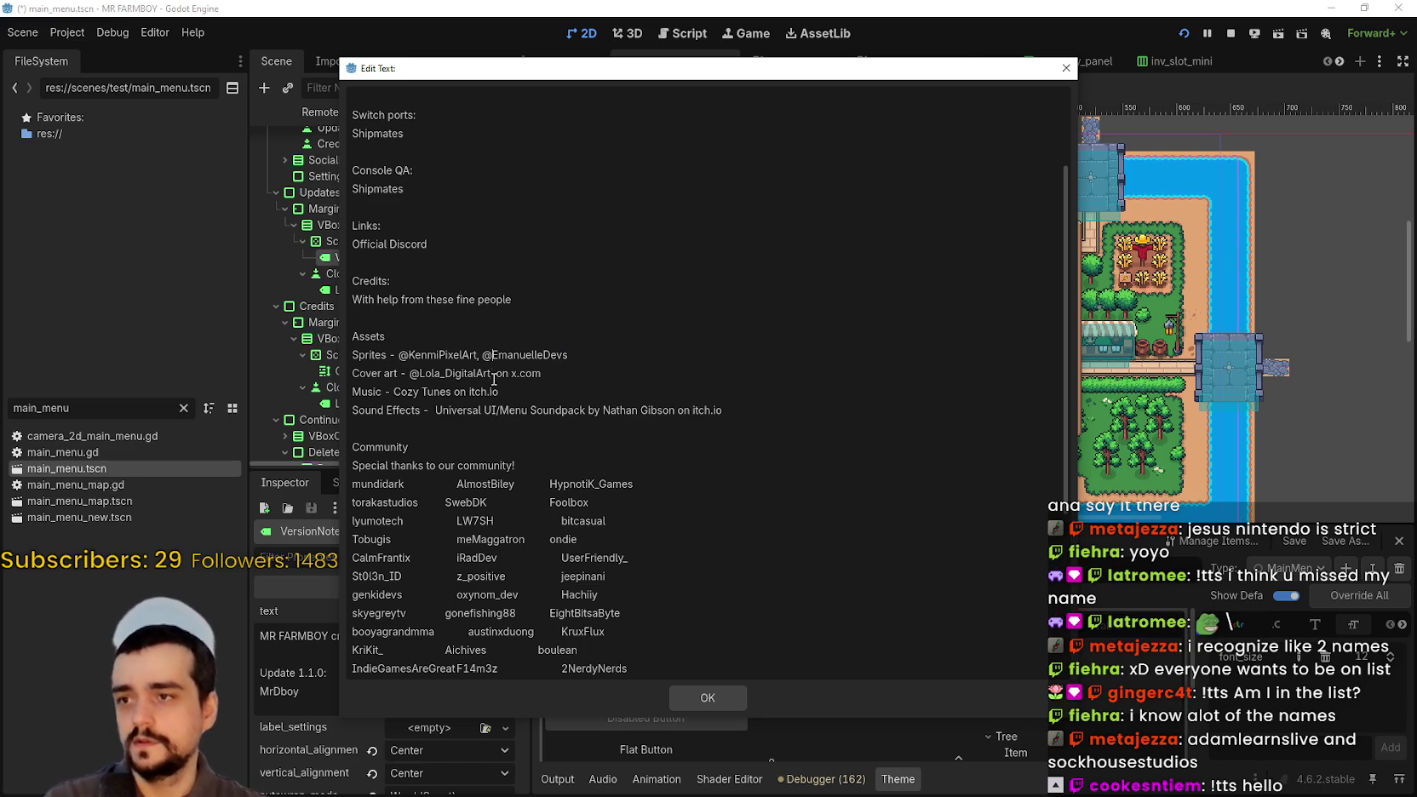
pyautogui.press('BackSpace')
pyautogui.click(410, 352)
pyautogui.press('BackSpace')
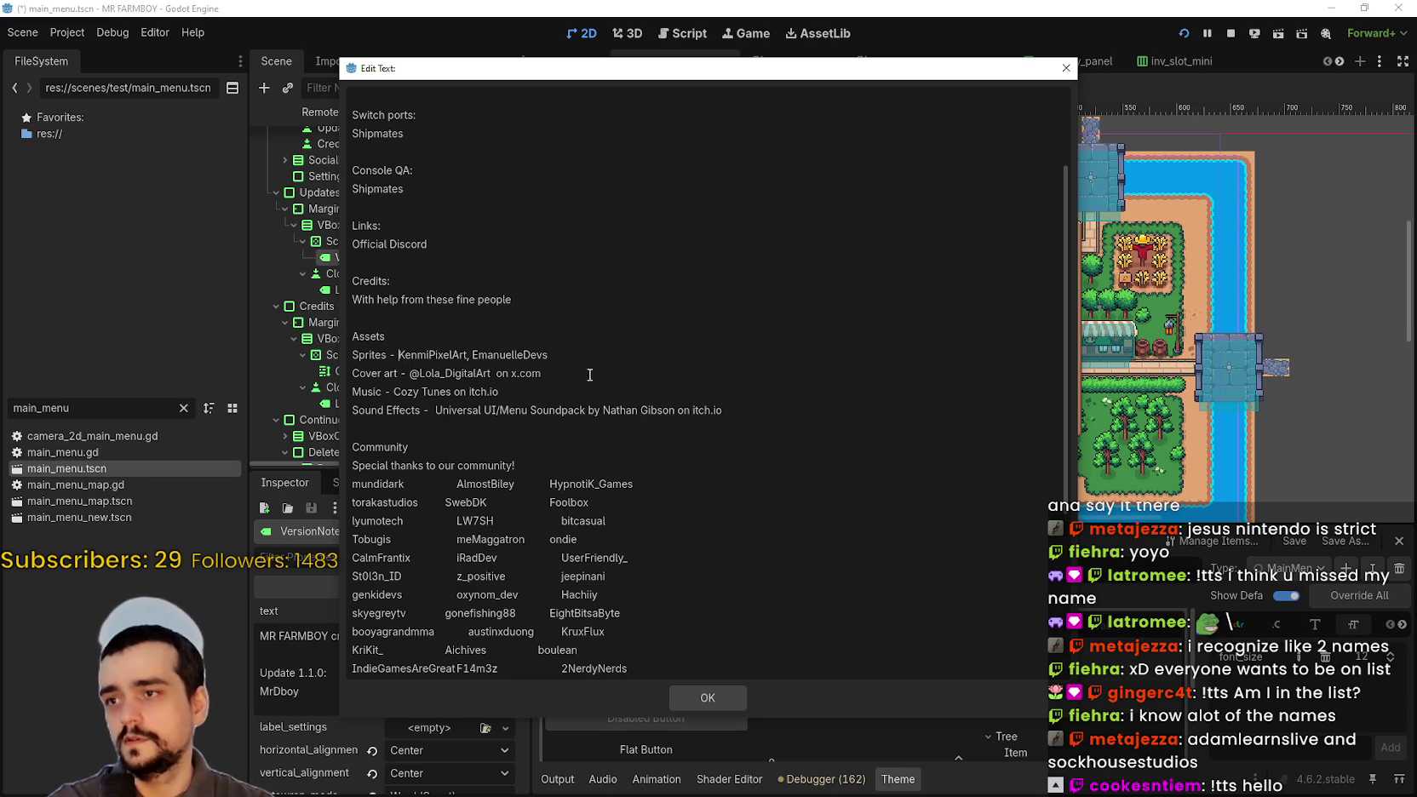
# - Strip 'on x.com' and the @ from the Cover art credit
pyautogui.click(542, 375)
pyautogui.press('BackSpace')
pyautogui.press('BackSpace')
pyautogui.press('BackSpace')
pyautogui.press('BackSpace')
pyautogui.press('BackSpace')
pyautogui.press('BackSpace')
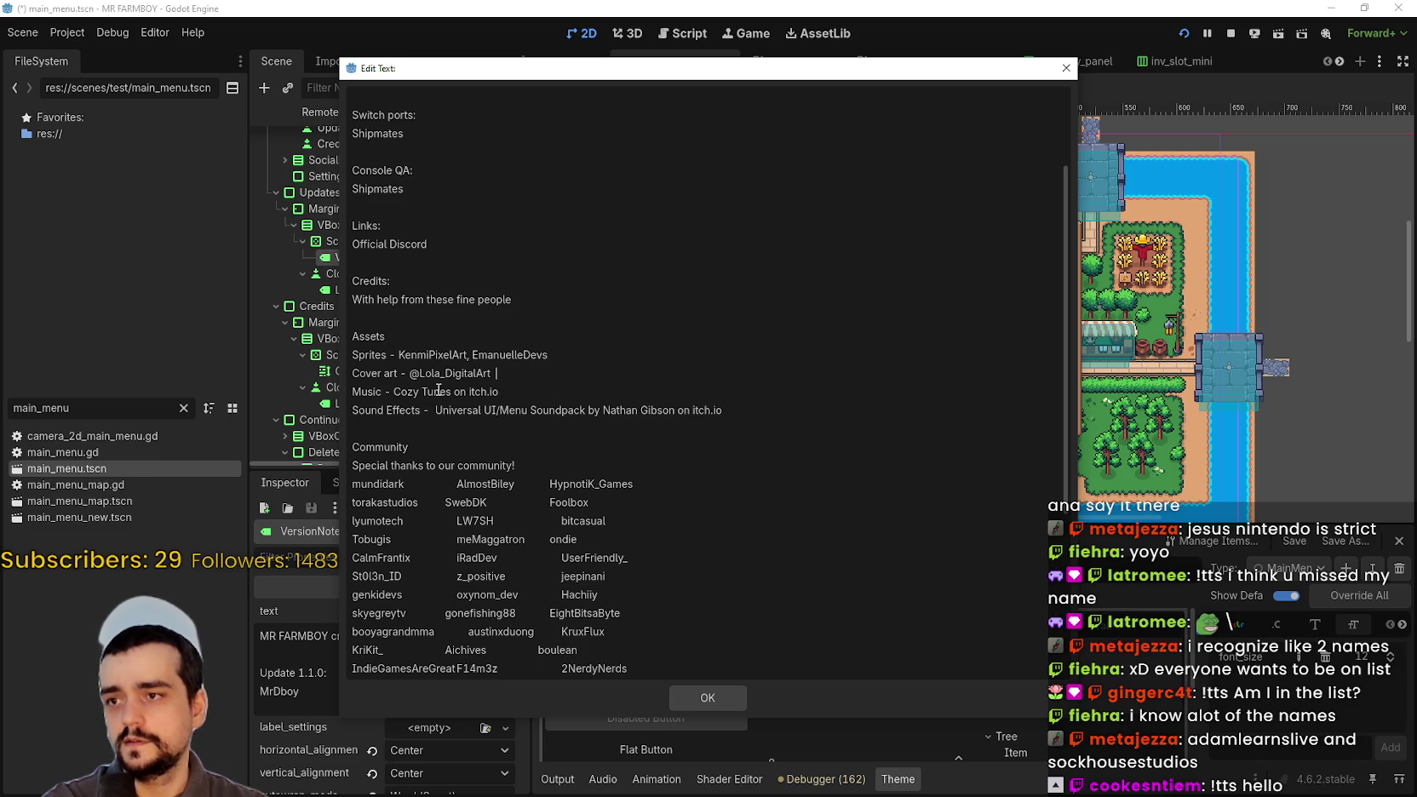
pyautogui.click(418, 374)
pyautogui.press('BackSpace')
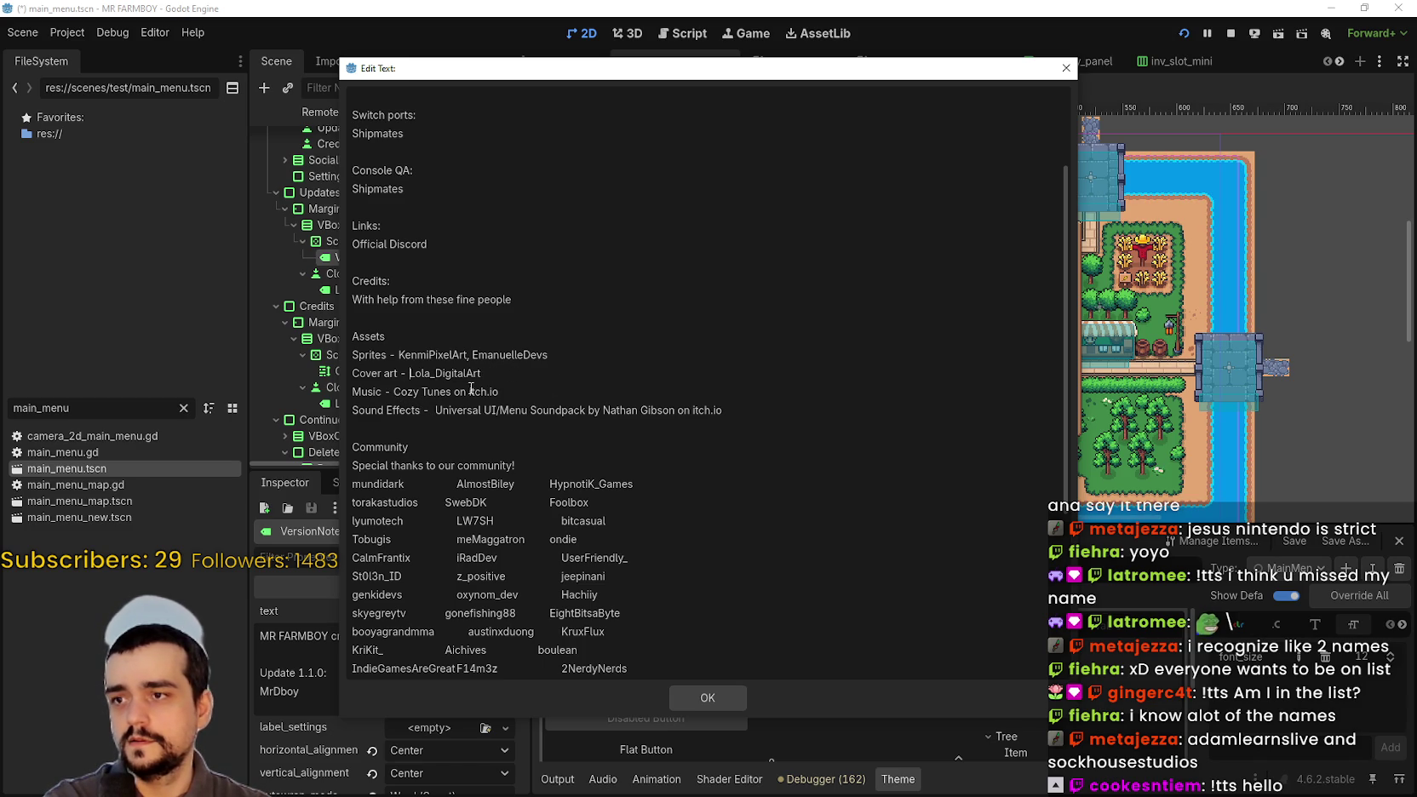
pyautogui.moveTo(453, 391); pyautogui.dragTo(499, 392)
# - Remove 'on itch.io' from the Music and Sound Effects credits
pyautogui.press('BackSpace')
pyautogui.click(386, 410)
pyautogui.moveTo(672, 409); pyautogui.dragTo(776, 419)
pyautogui.press('BackSpace')
pyautogui.click(560, 429)
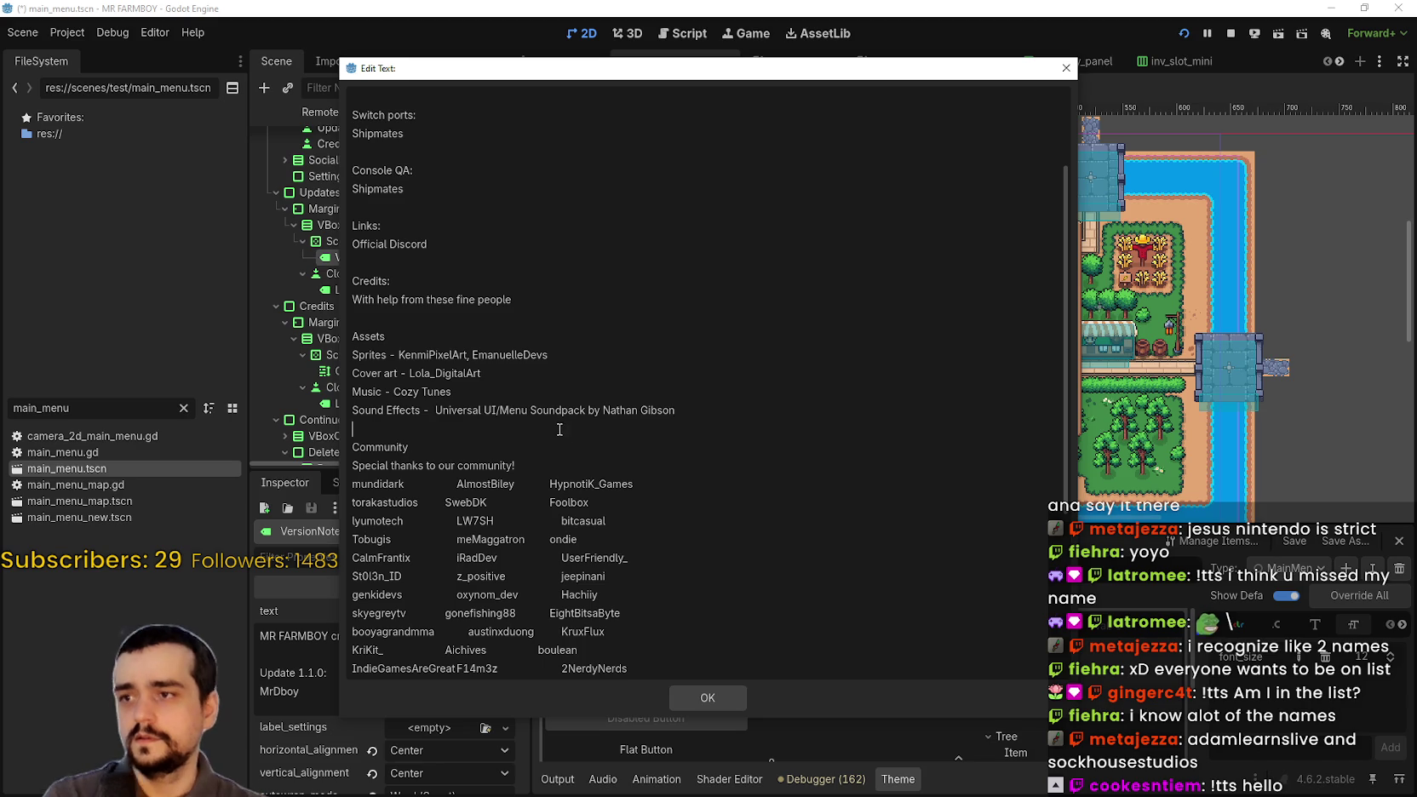
pyautogui.click(550, 392)
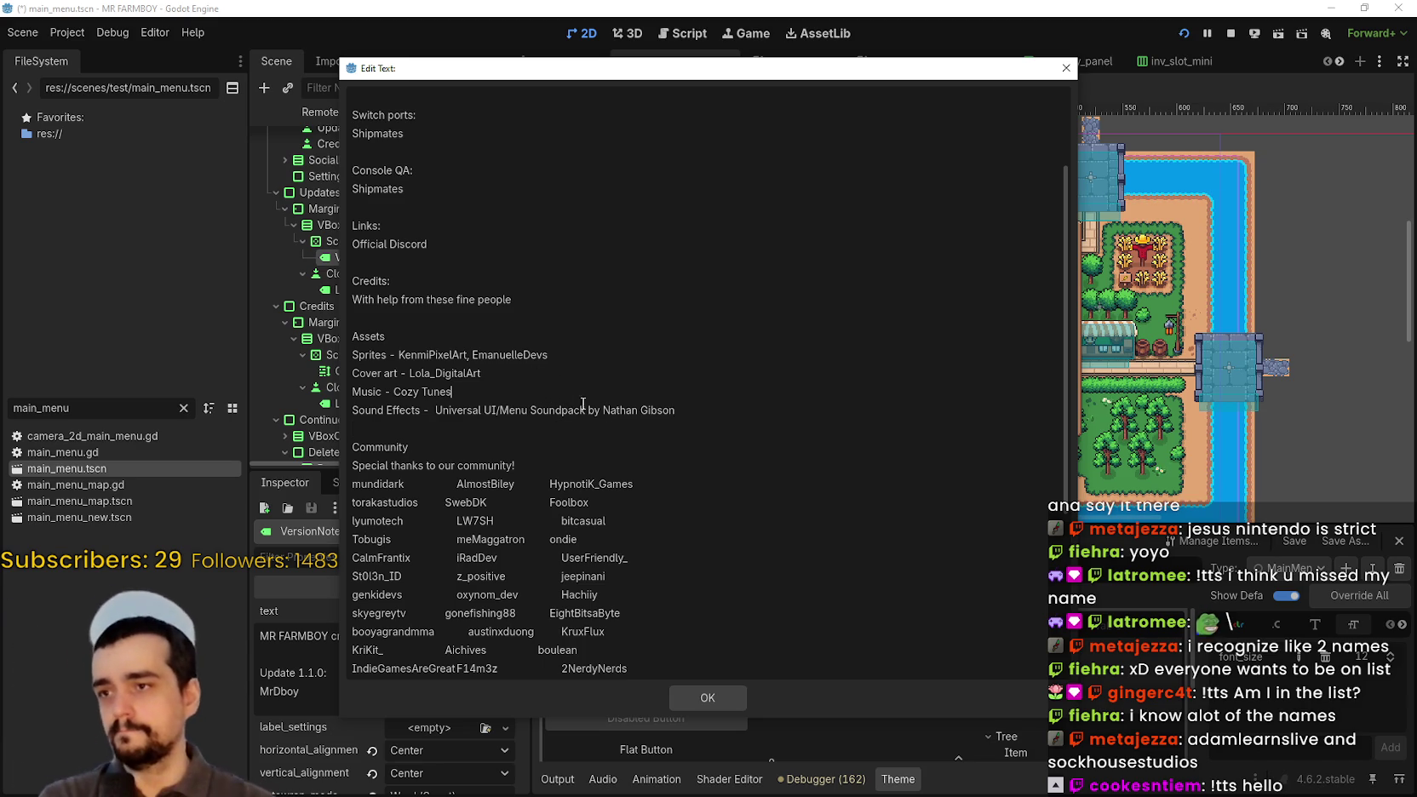
# - In the Sprites credit, replace the dash with 'by' and join the two artists with 'and'
pyautogui.doubleClick(438, 355)
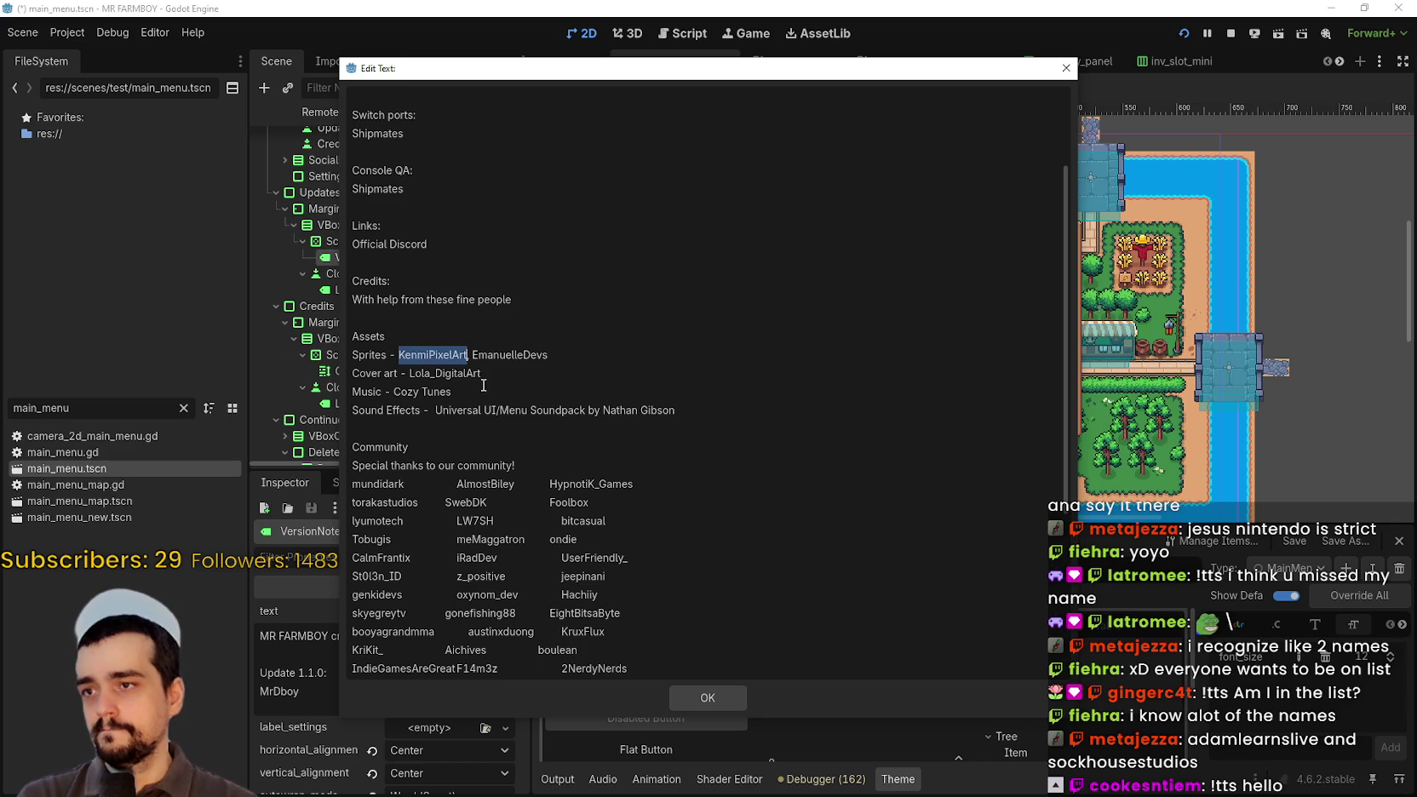
pyautogui.click(479, 374)
pyautogui.doubleClick(392, 355)
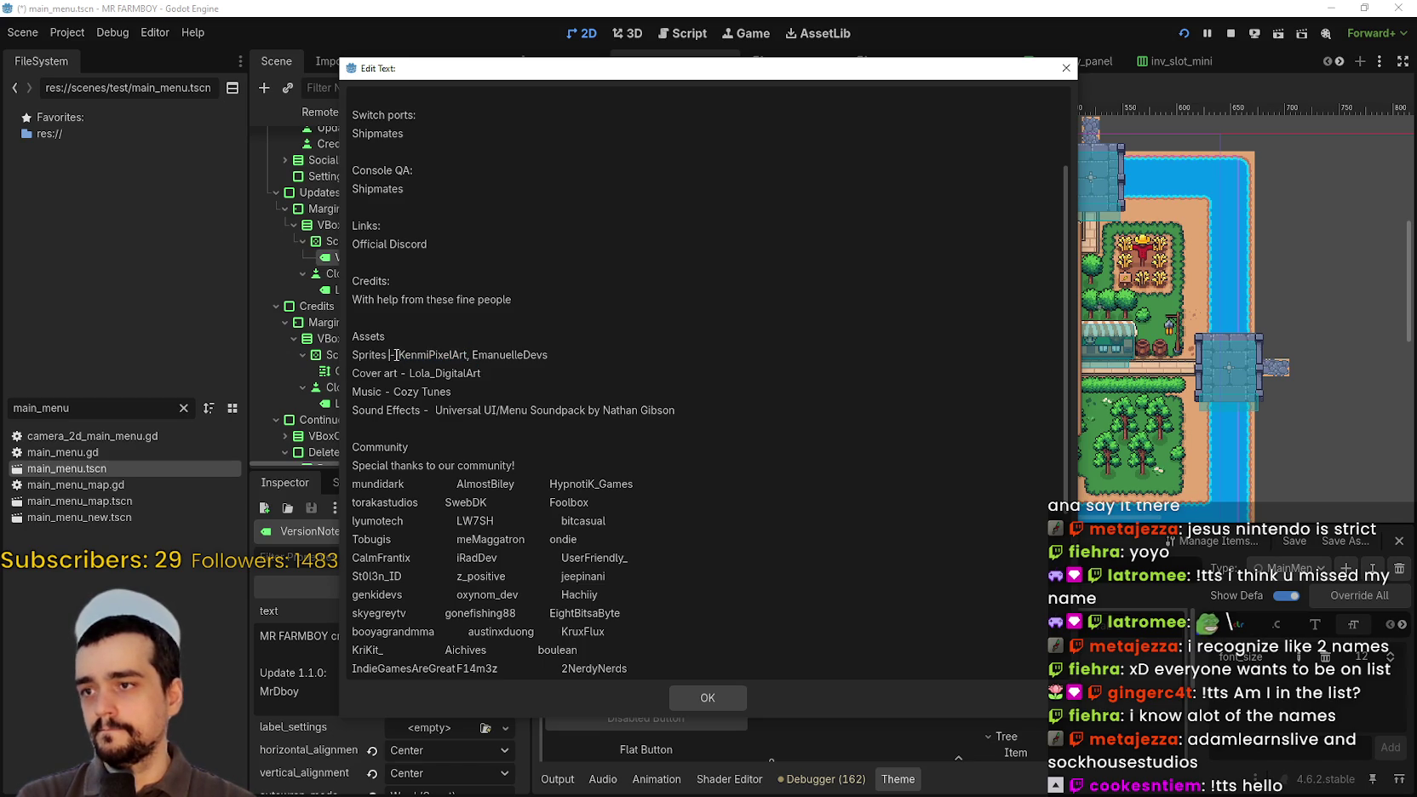
pyautogui.write('by')
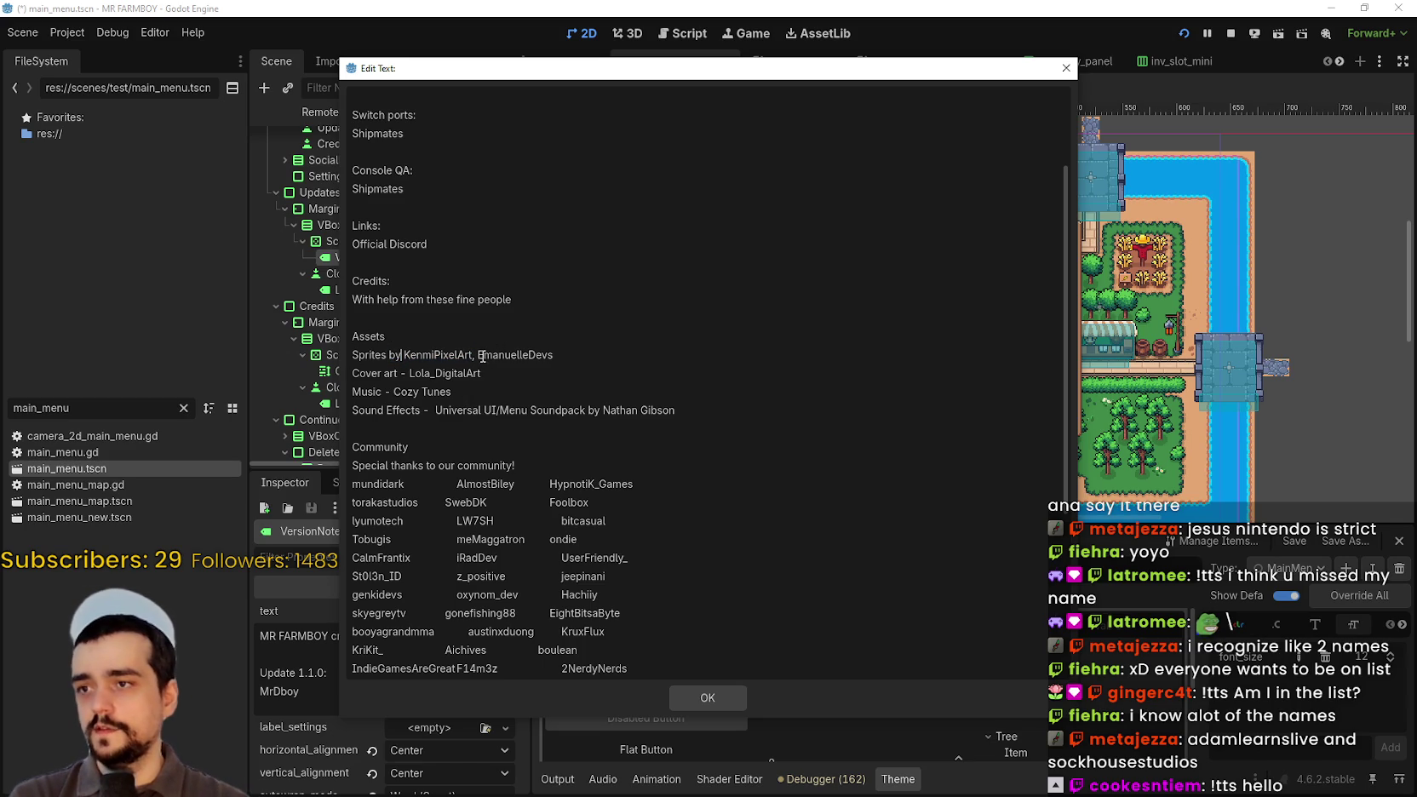
pyautogui.click(475, 357)
pyautogui.write('and')
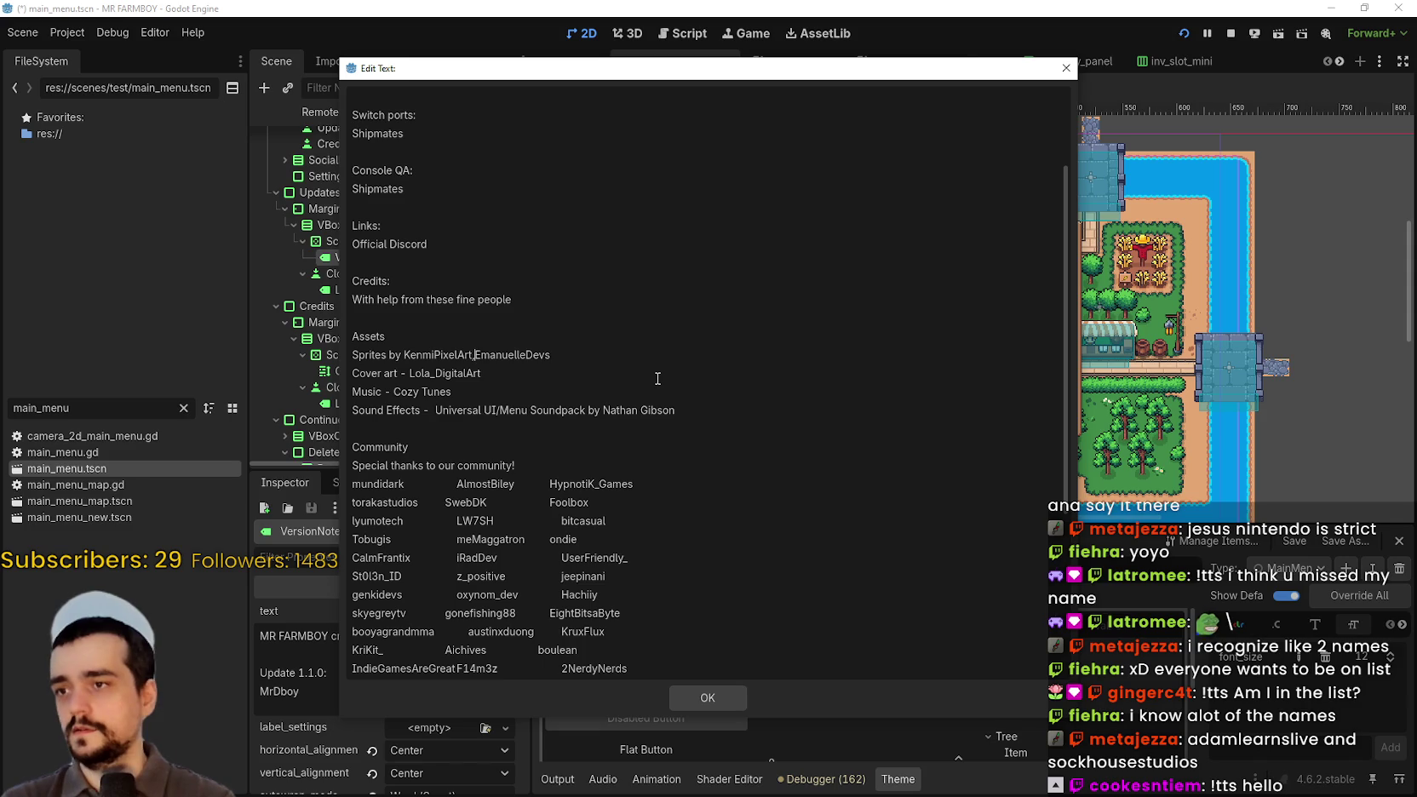
# - Replace the dashes in the Cover art, Music and Sound Effects credits with 'by'
pyautogui.click(403, 374)
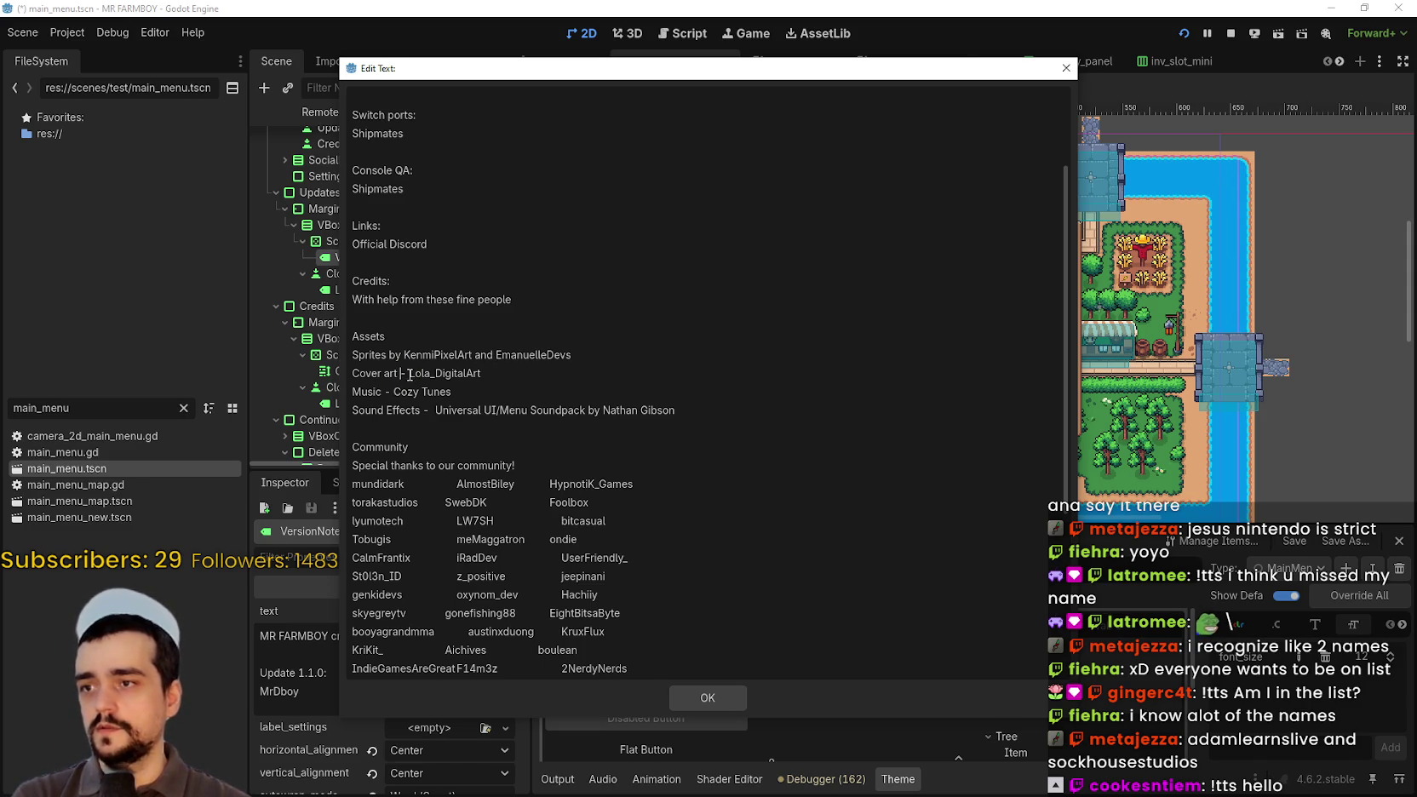
pyautogui.doubleClick(403, 373)
pyautogui.press('BackSpace')
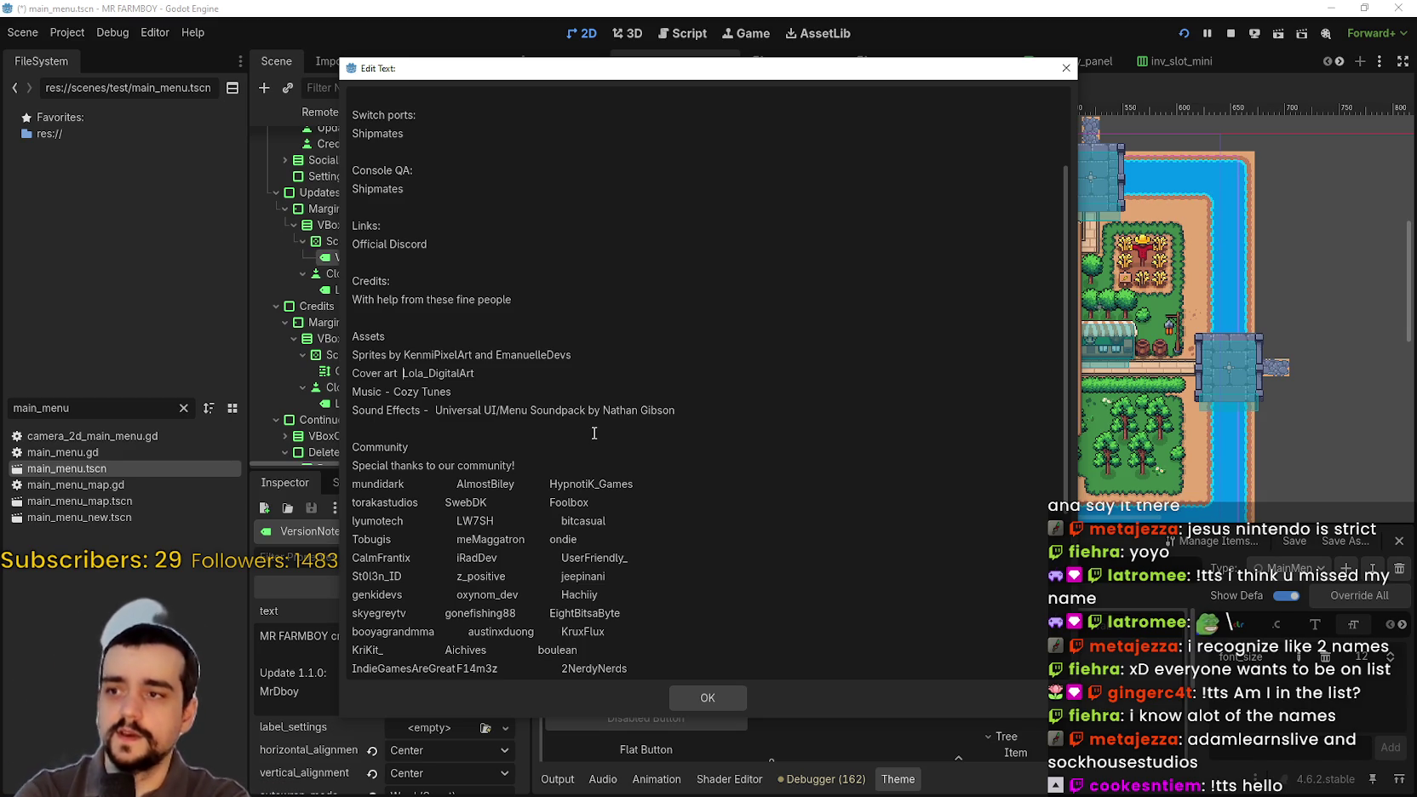
pyautogui.write('anby')
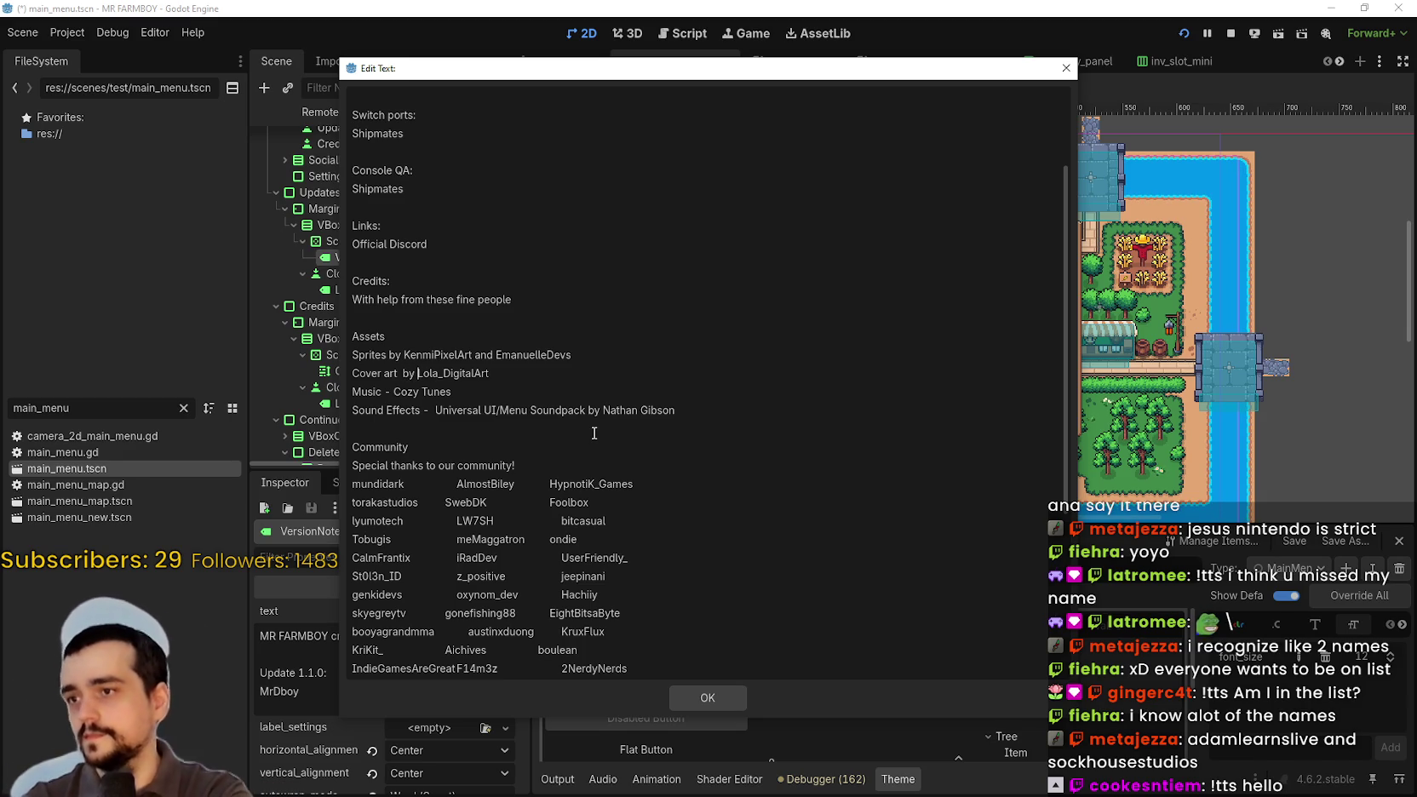
pyautogui.click(523, 380)
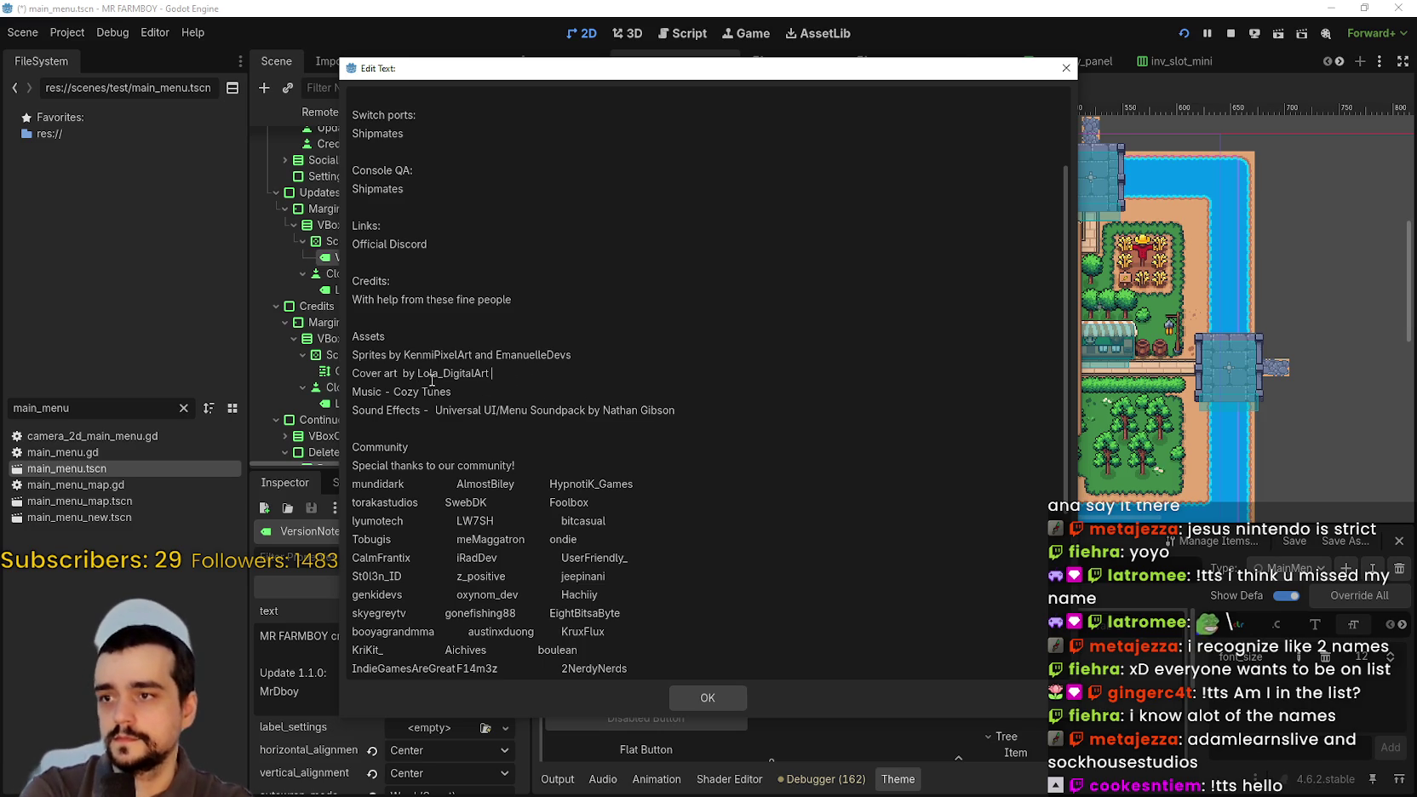
pyautogui.moveTo(391, 392); pyautogui.dragTo(405, 392)
pyautogui.write('by')
pyautogui.press('BackSpace')
pyautogui.press('BackSpace')
pyautogui.write('by')
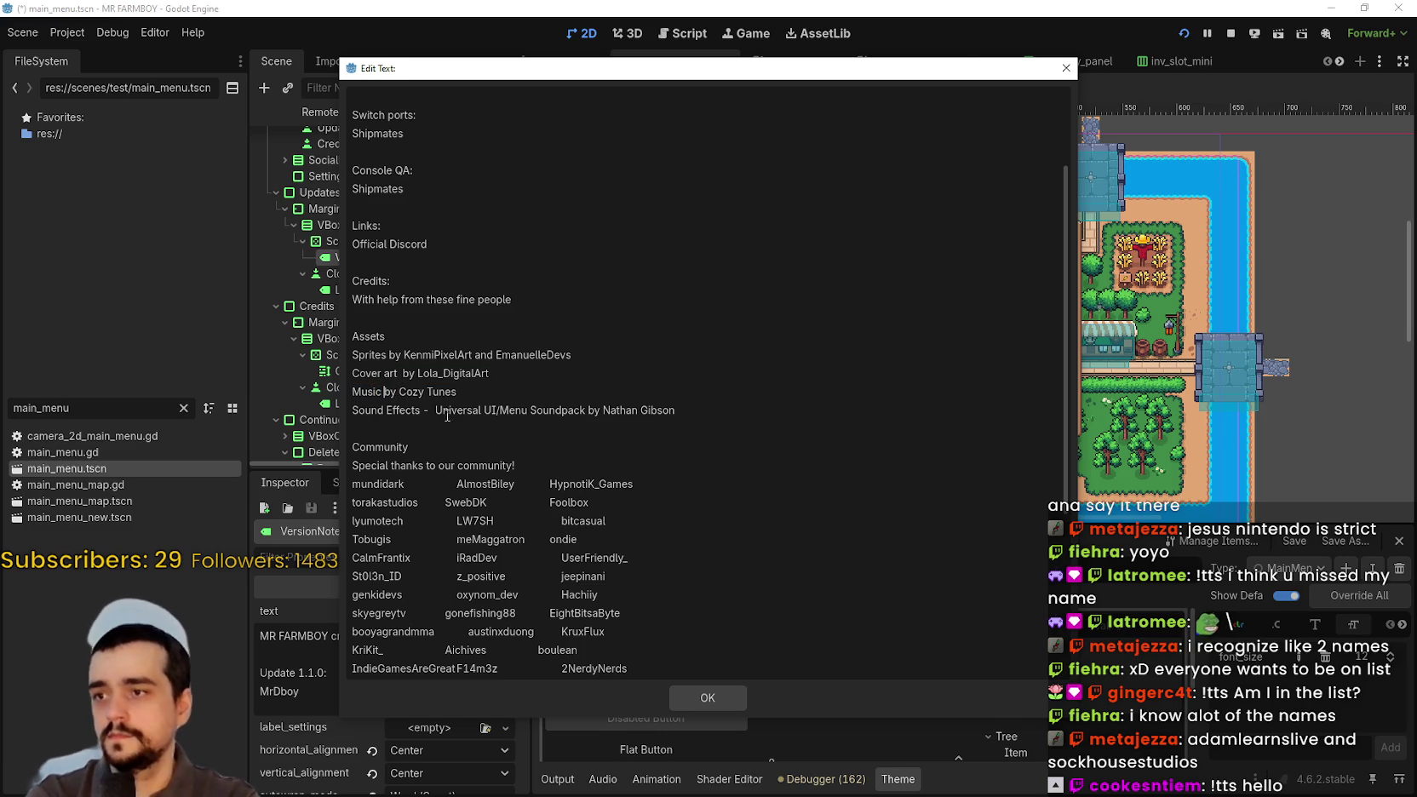
pyautogui.moveTo(432, 410); pyautogui.dragTo(424, 411)
pyautogui.write('by')
# - Delete the soundpack title and the duplicate 'by' from the Sound Effects line
pyautogui.click(453, 430)
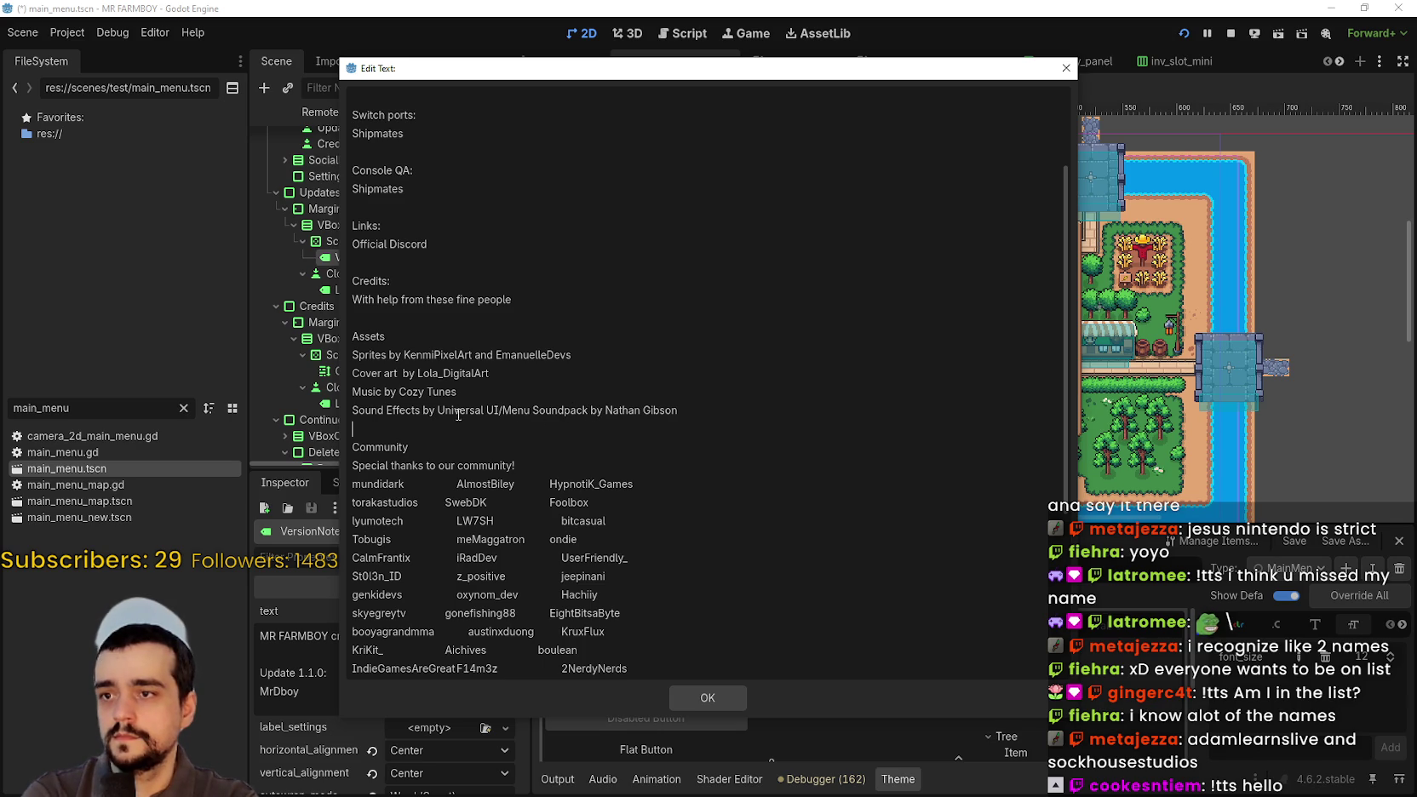
pyautogui.moveTo(587, 410); pyautogui.dragTo(437, 412)
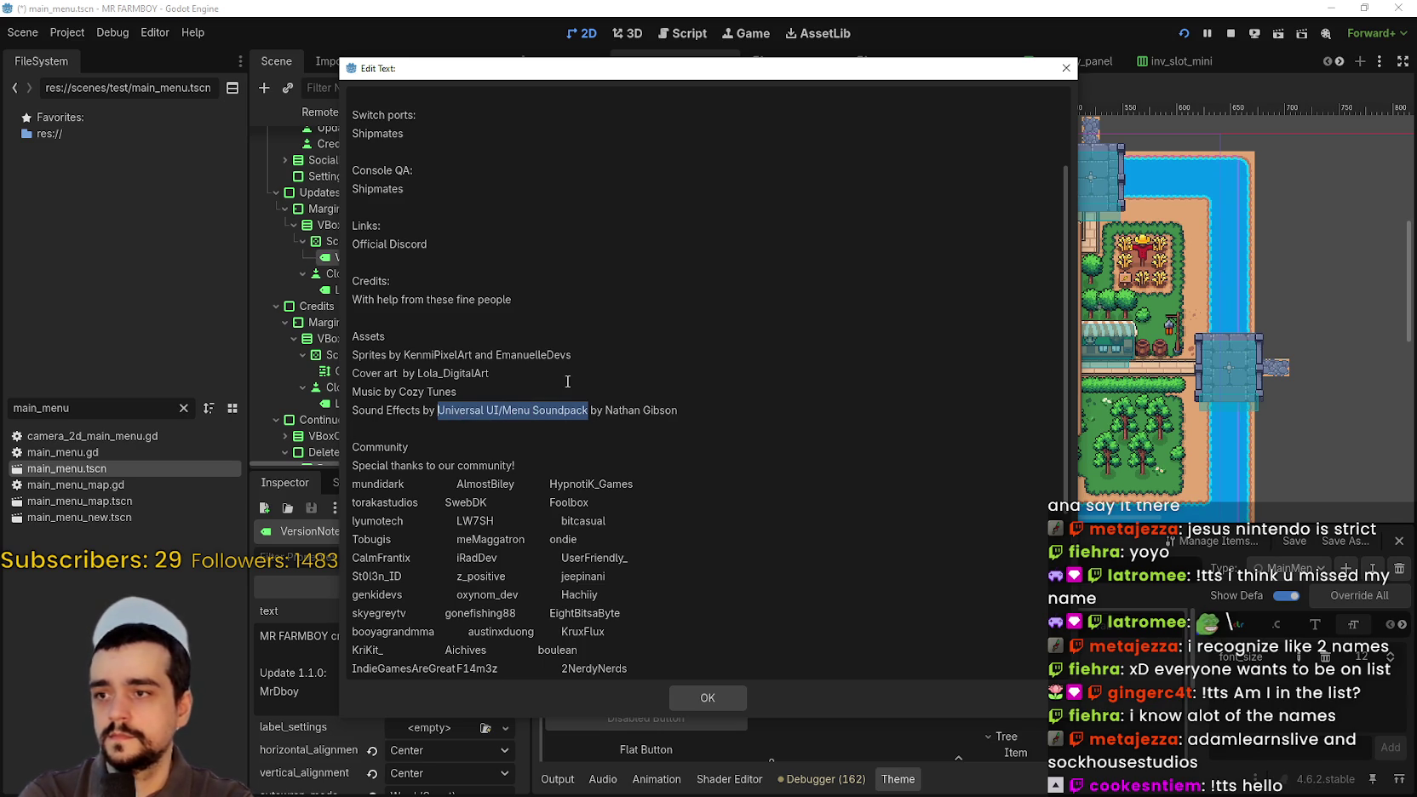
pyautogui.press('BackSpace')
pyautogui.click(521, 424)
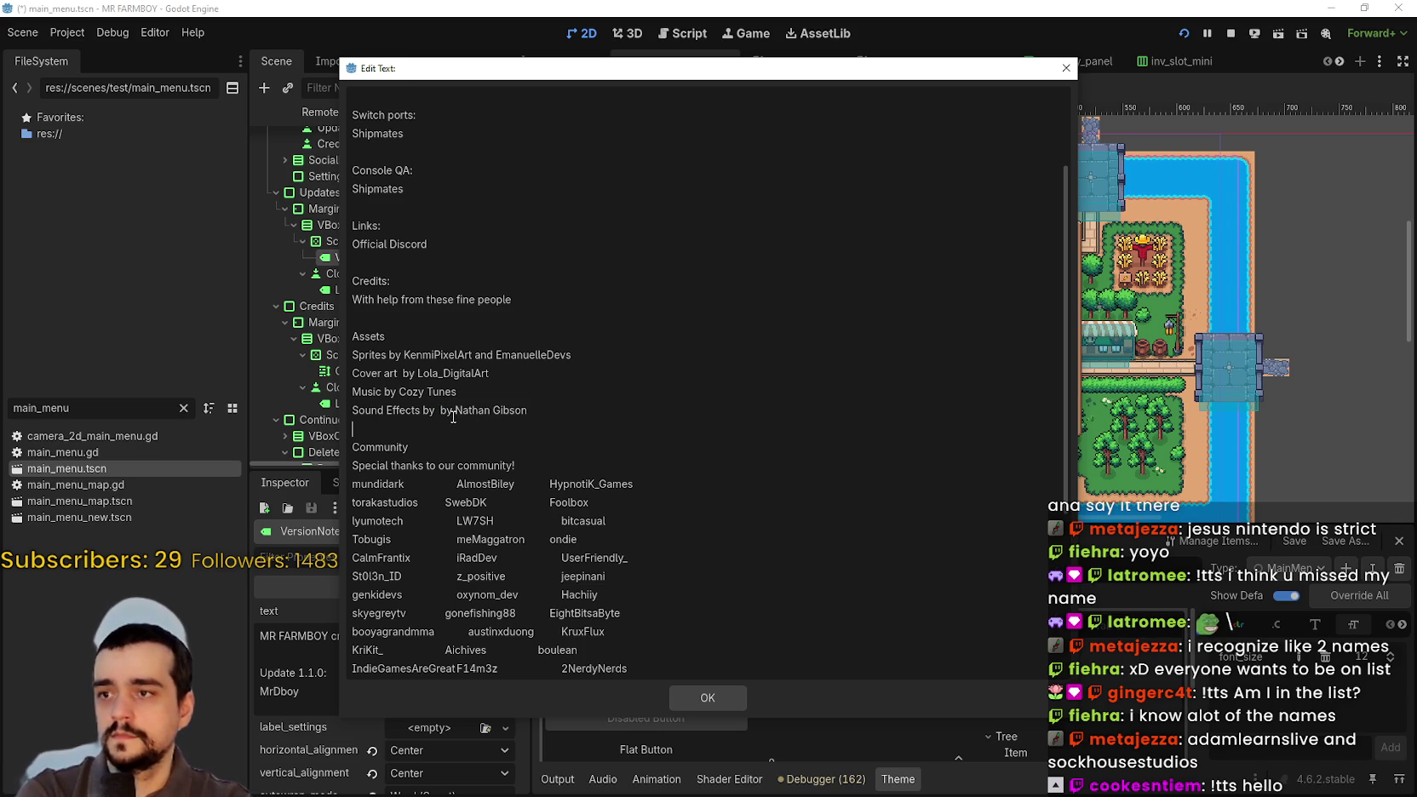
pyautogui.click(424, 410)
pyautogui.press('Delete')
pyautogui.press('Delete')
pyautogui.press('Delete')
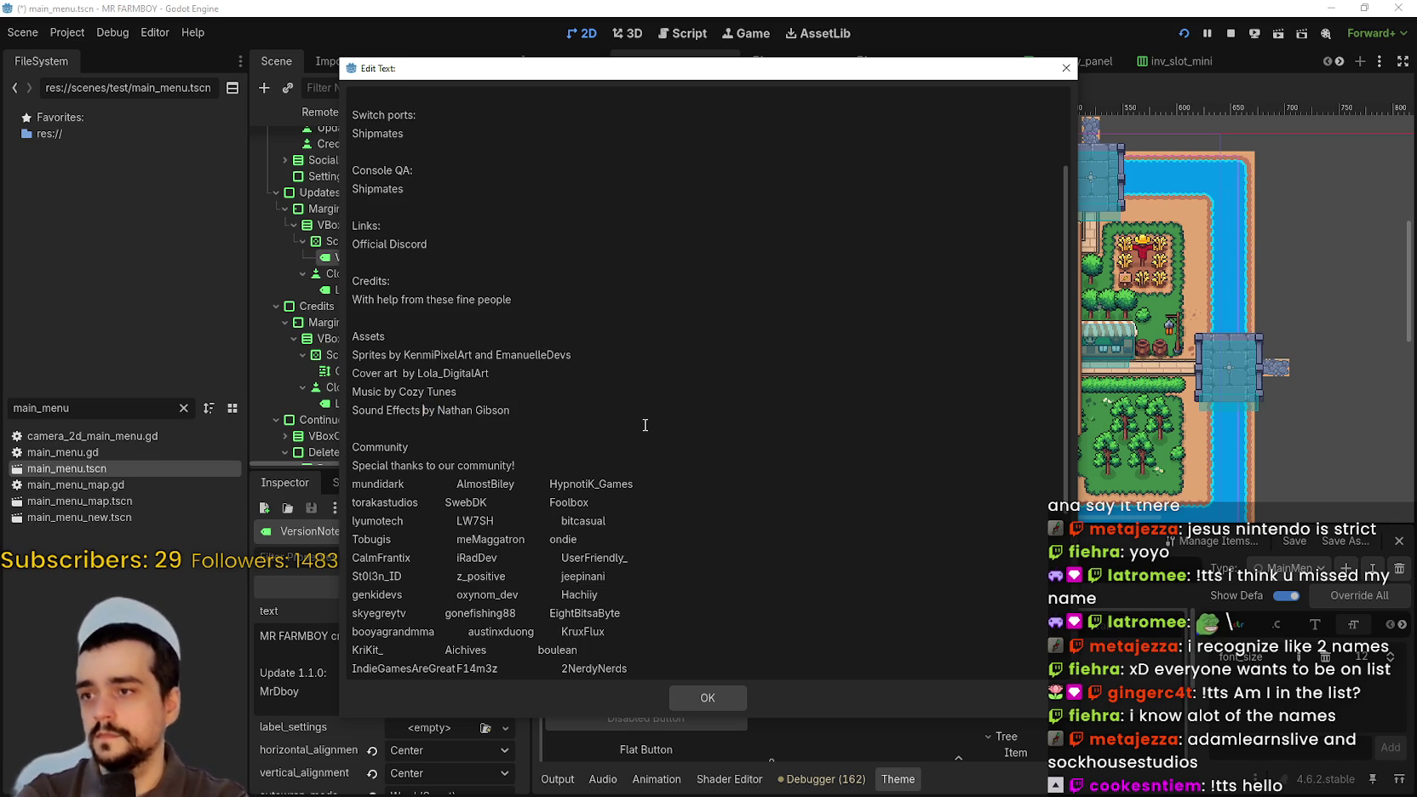
# - Select the Cover art and Music credit lines to check the edits
pyautogui.tripleClick(568, 358)
pyautogui.click(577, 396)
pyautogui.click(544, 434)
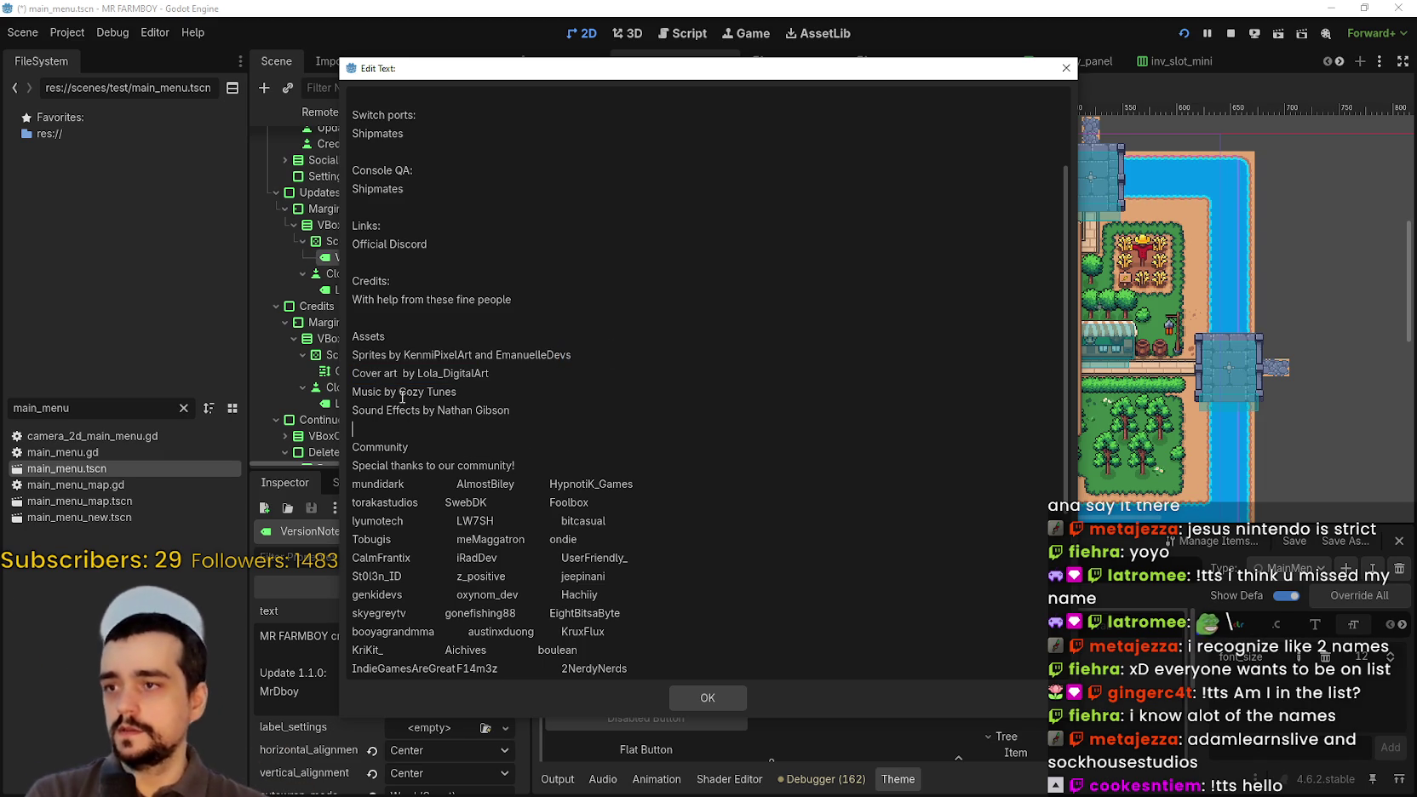
pyautogui.moveTo(423, 393)
pyautogui.mouseDown()
pyautogui.moveTo(458, 393)
pyautogui.moveTo(417, 375)
pyautogui.mouseUp()
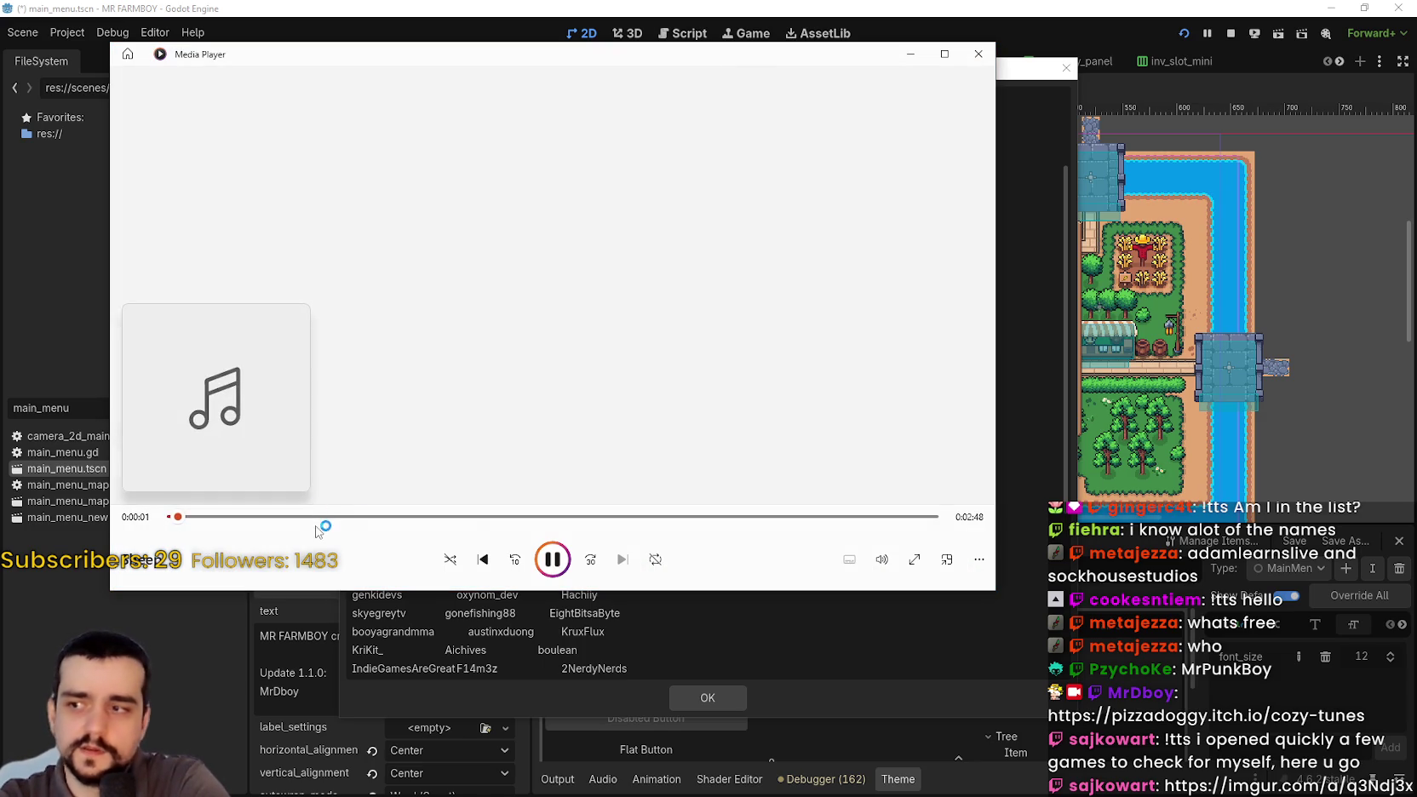
# - Skip the music track ahead to near its end, then close Media Player
pyautogui.click(332, 516)
pyautogui.click(537, 516)
pyautogui.click(724, 516)
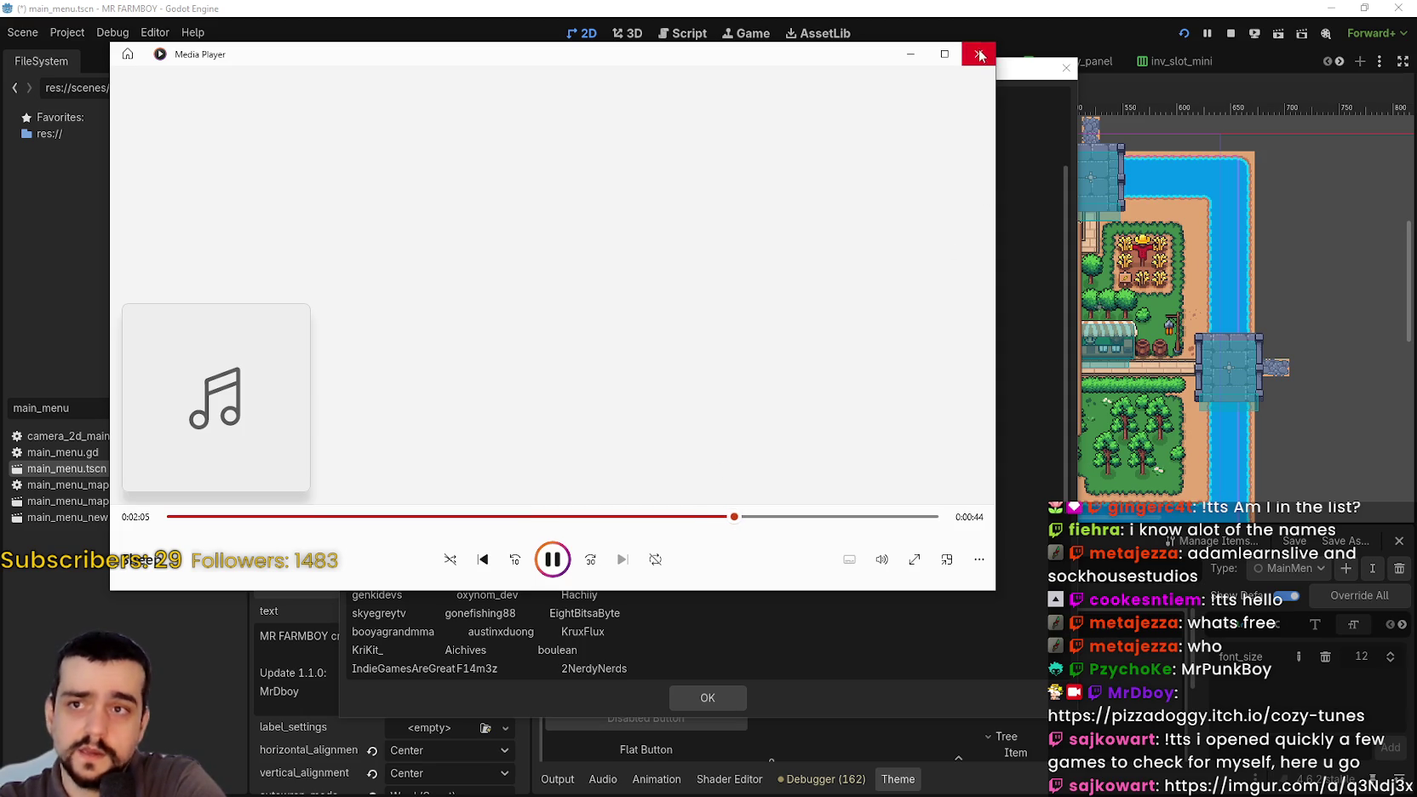
pyautogui.click(980, 55)
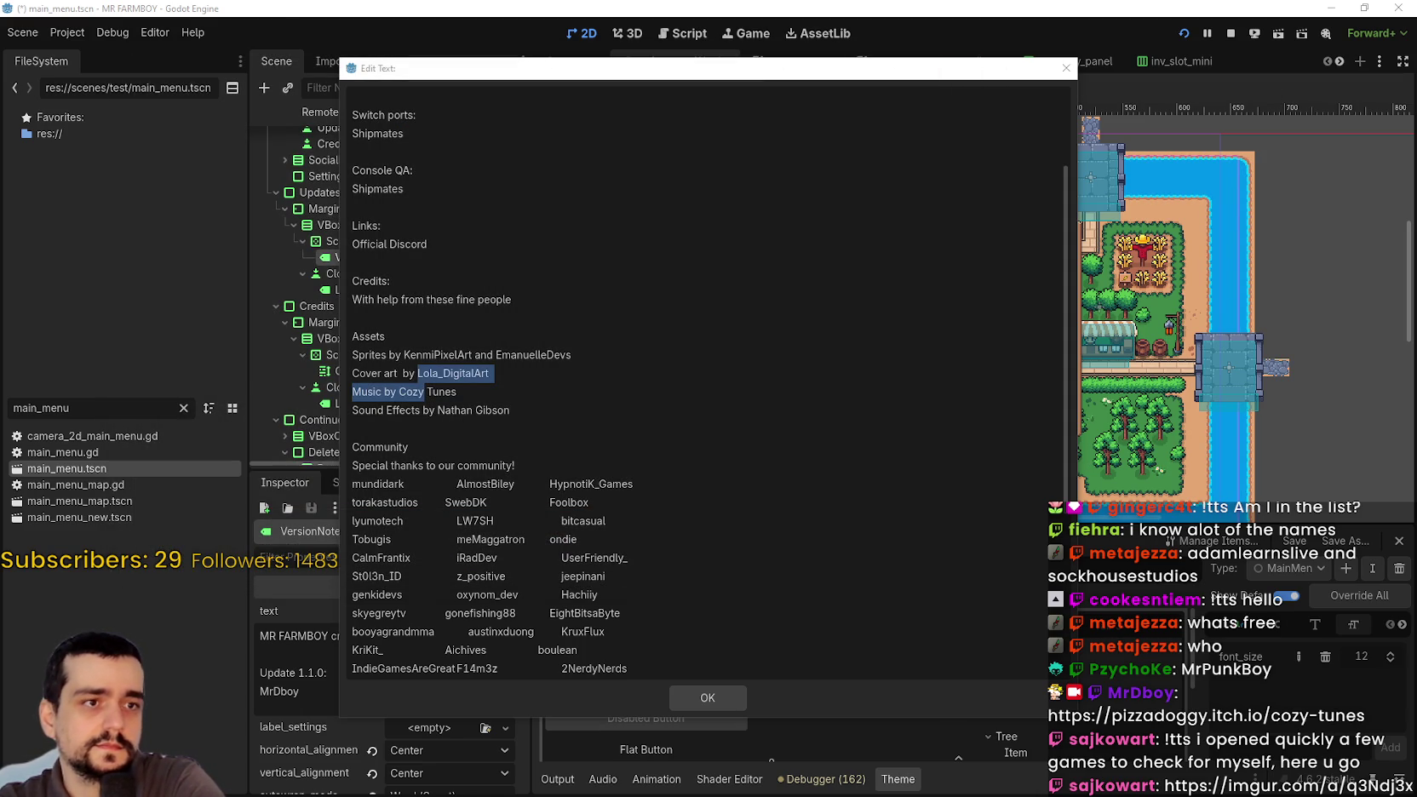
pyautogui.hotkey('alt', 'Tab')
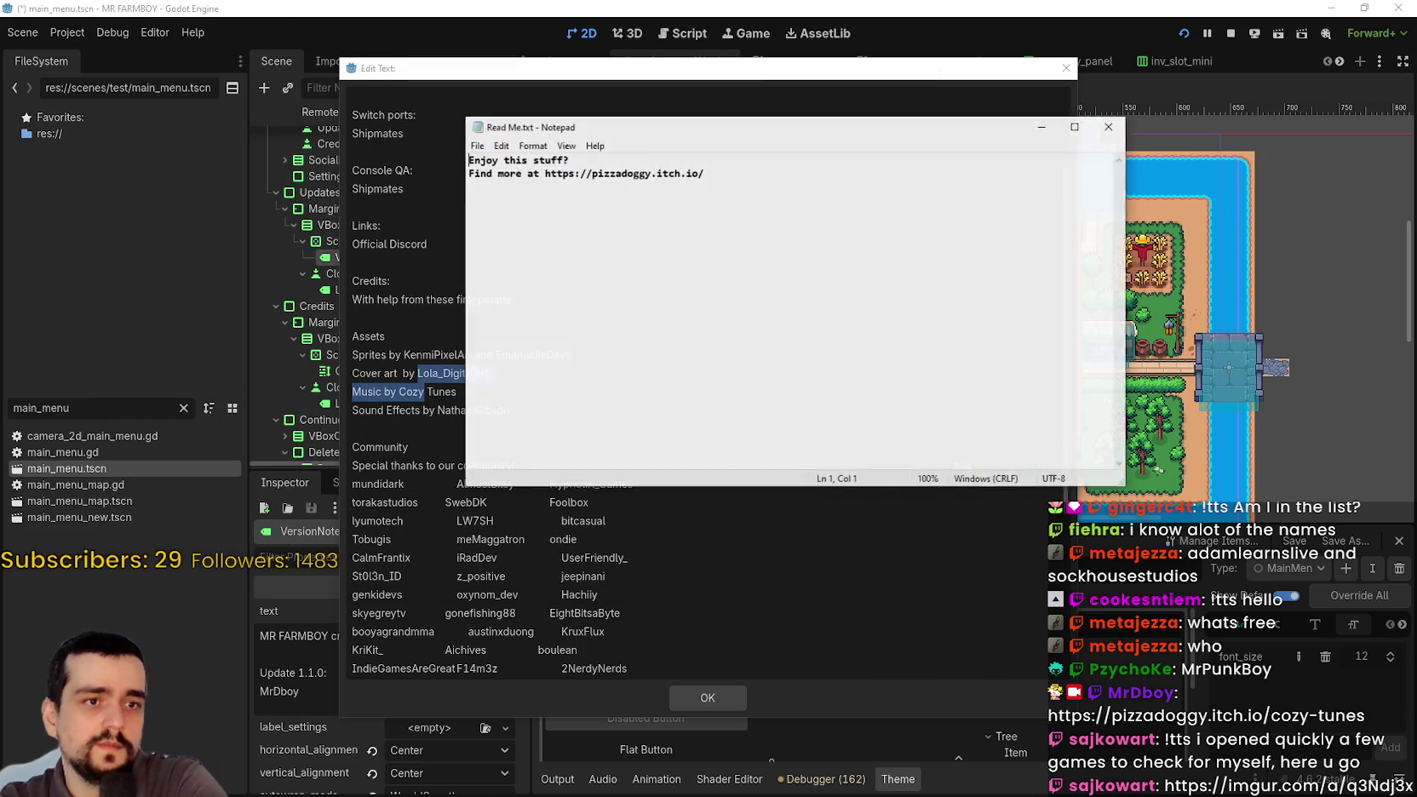
pyautogui.click(1109, 126)
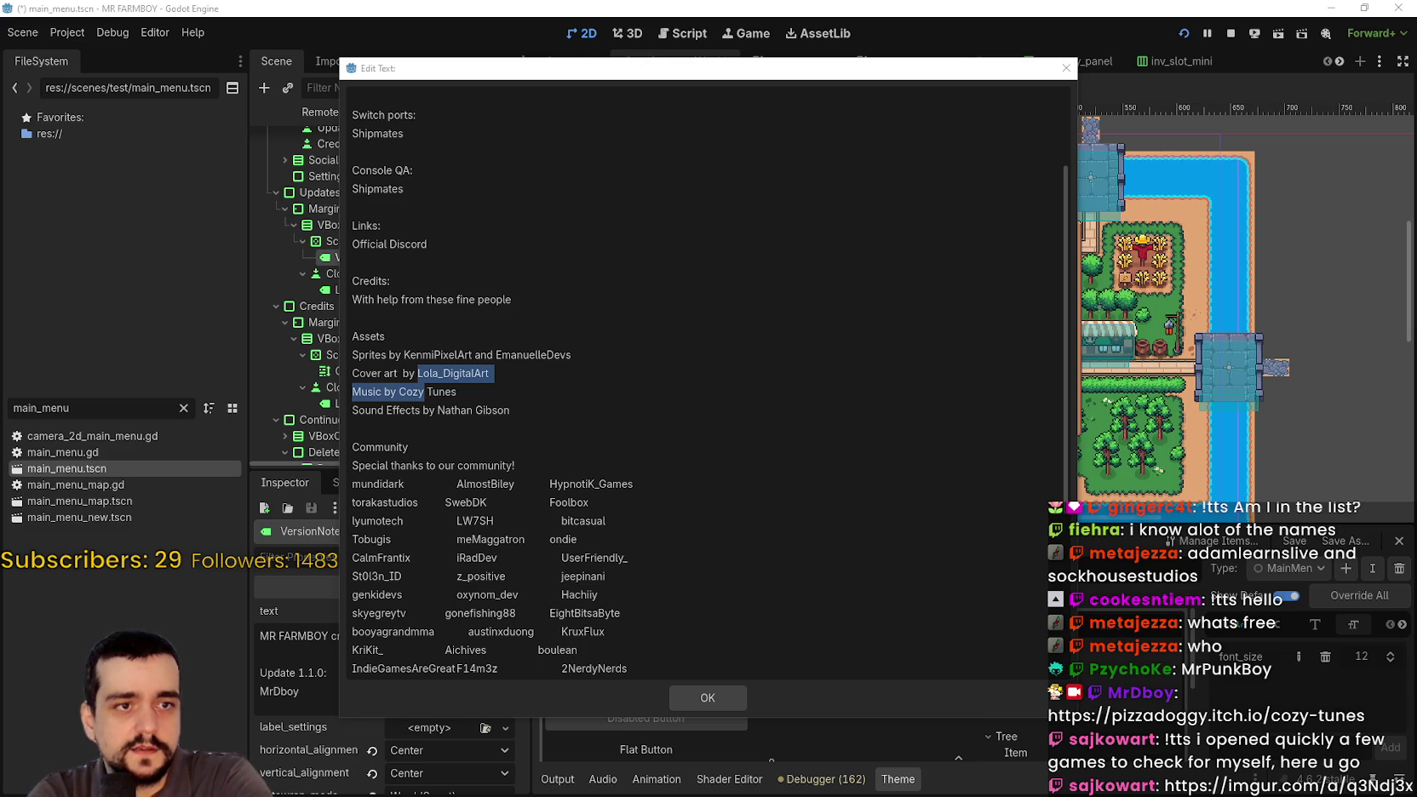
# - Replace 'Cozy Tunes' with 'Pizza Doggy' in the music credit and pull the Google search window into view
pyautogui.click(491, 409)
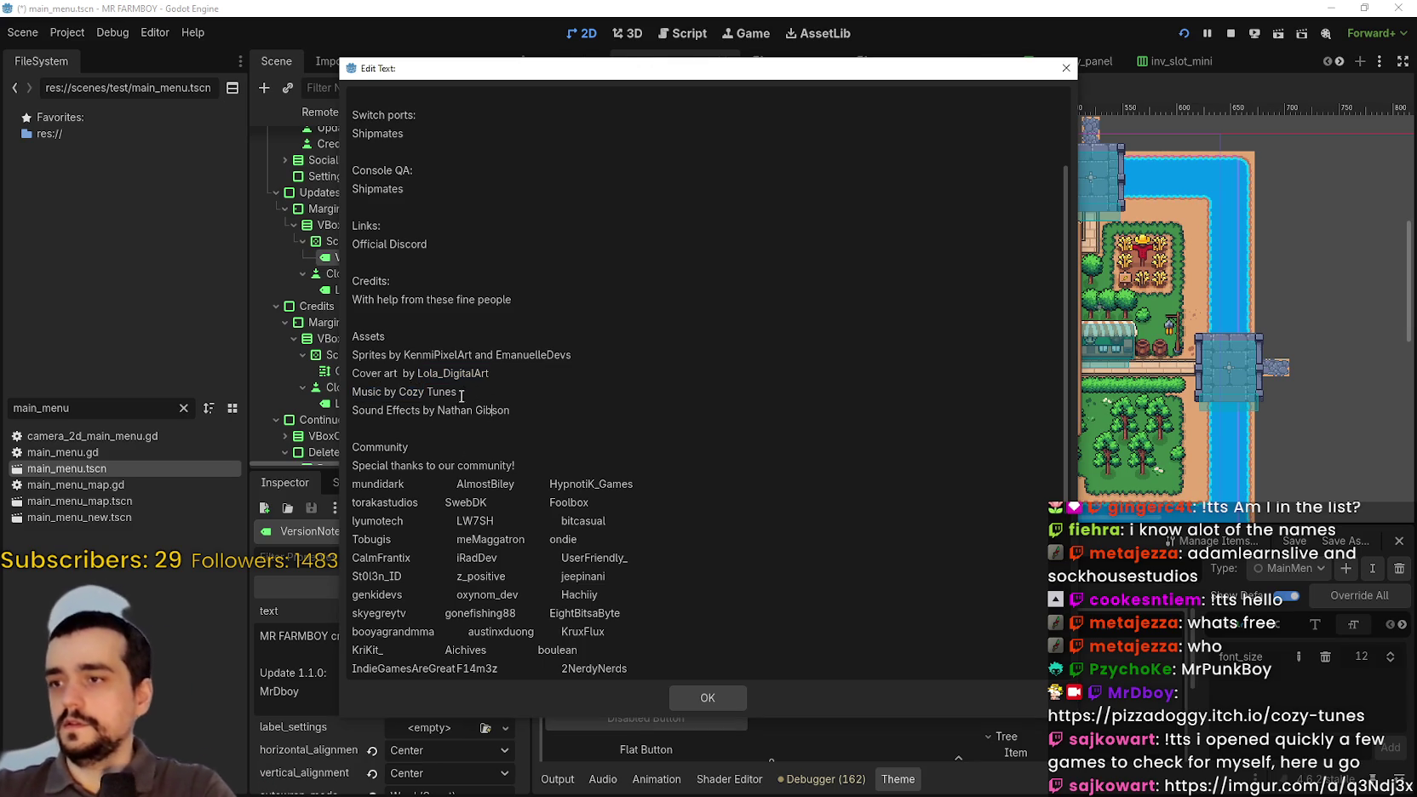
pyautogui.moveTo(457, 393)
pyautogui.mouseDown()
pyautogui.moveTo(385, 392)
pyautogui.moveTo(399, 393)
pyautogui.mouseUp()
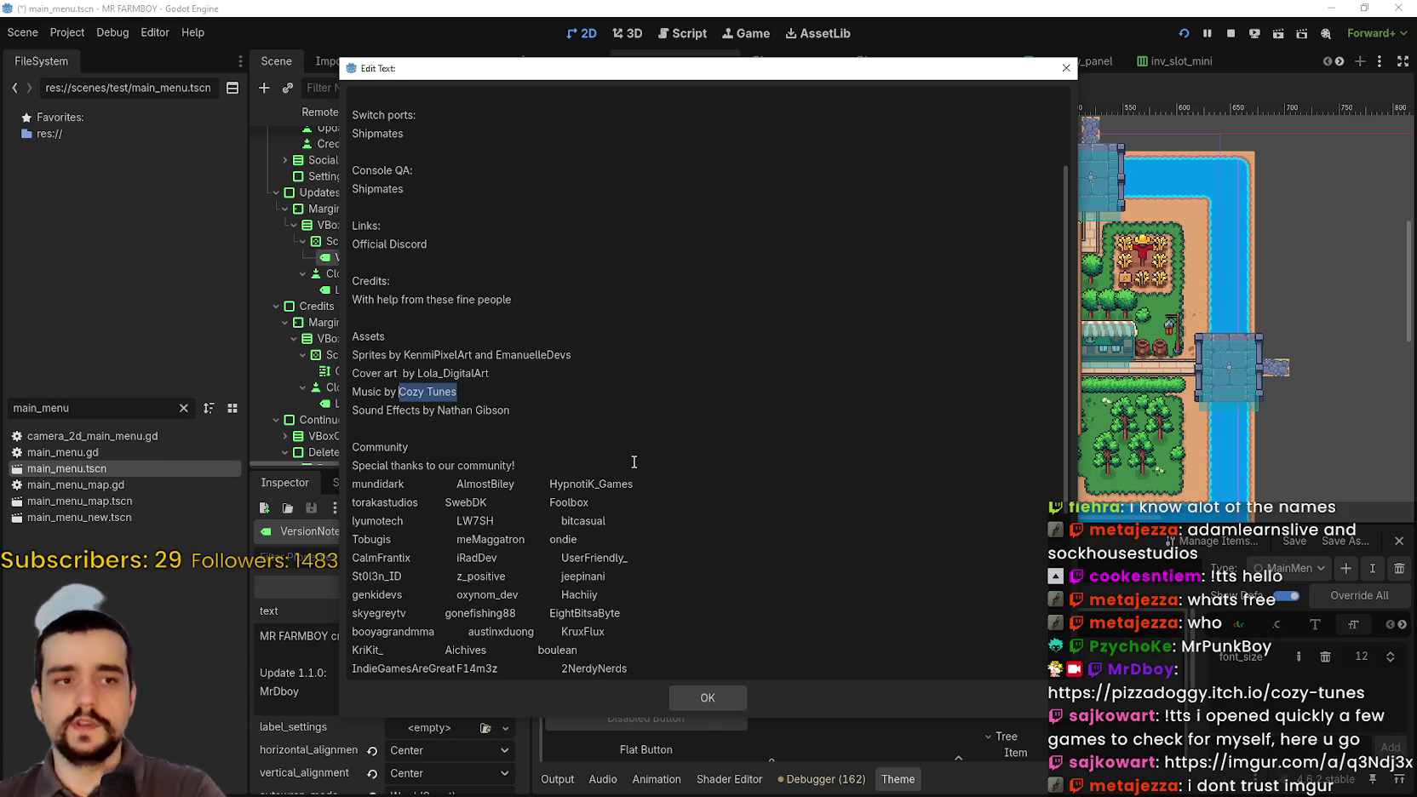
pyautogui.write('z')
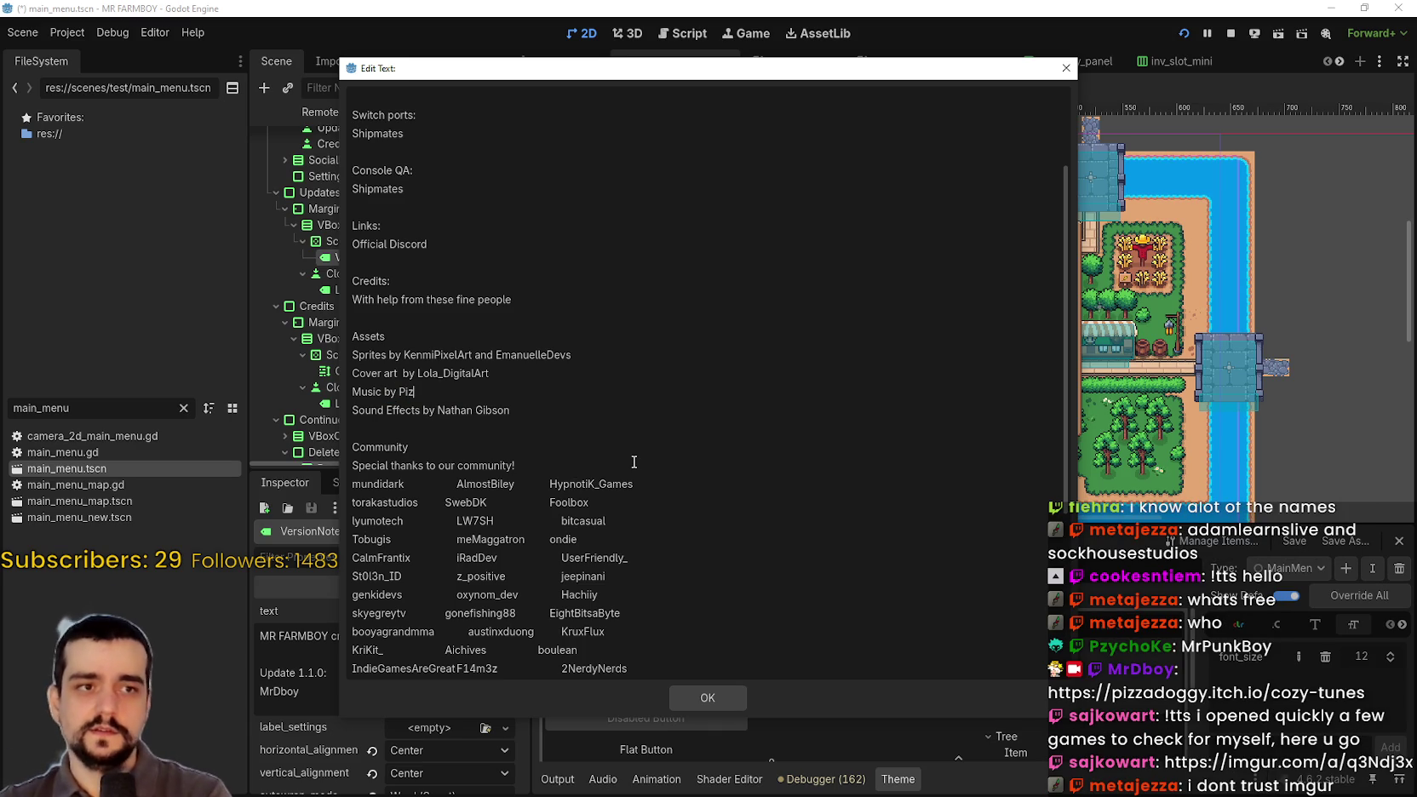
pyautogui.write('za Doggy')
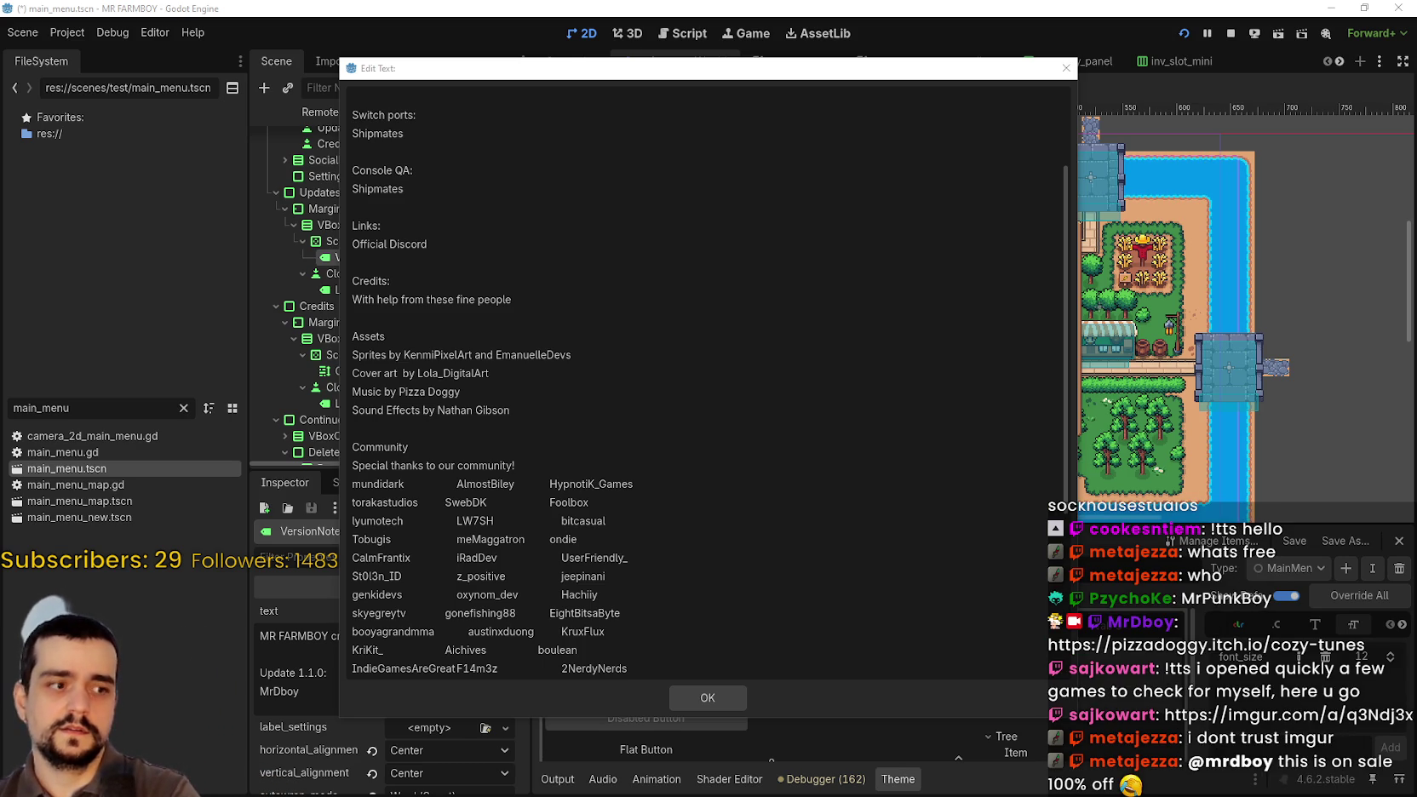
pyautogui.moveTo(1416, 87); pyautogui.dragTo(941, 88)
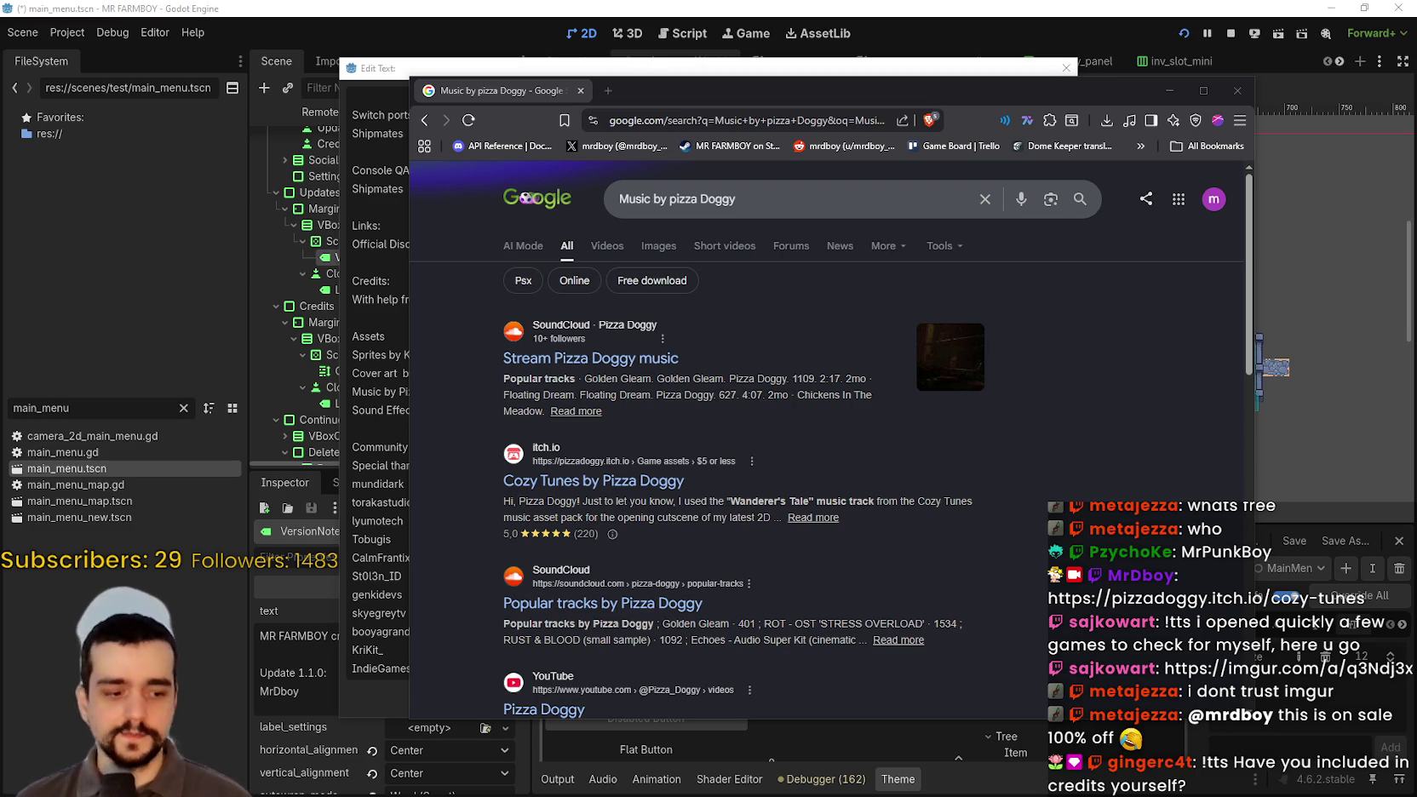
# - Scroll through the Google results for 'Music by pizza Doggy'
pyautogui.scroll(-1, 811, 498)
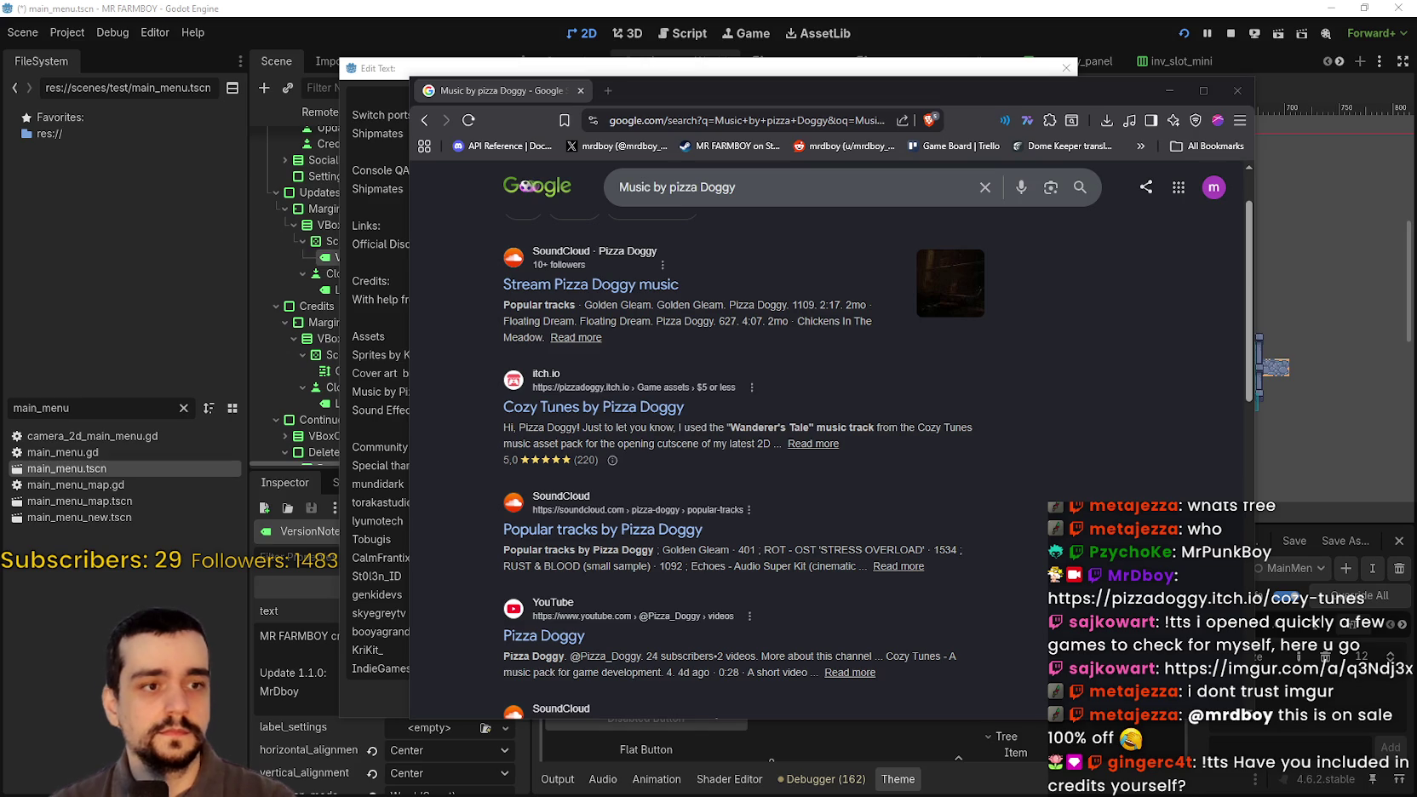
pyautogui.scroll(-4, 870, 407)
pyautogui.scroll(2, 1056, 413)
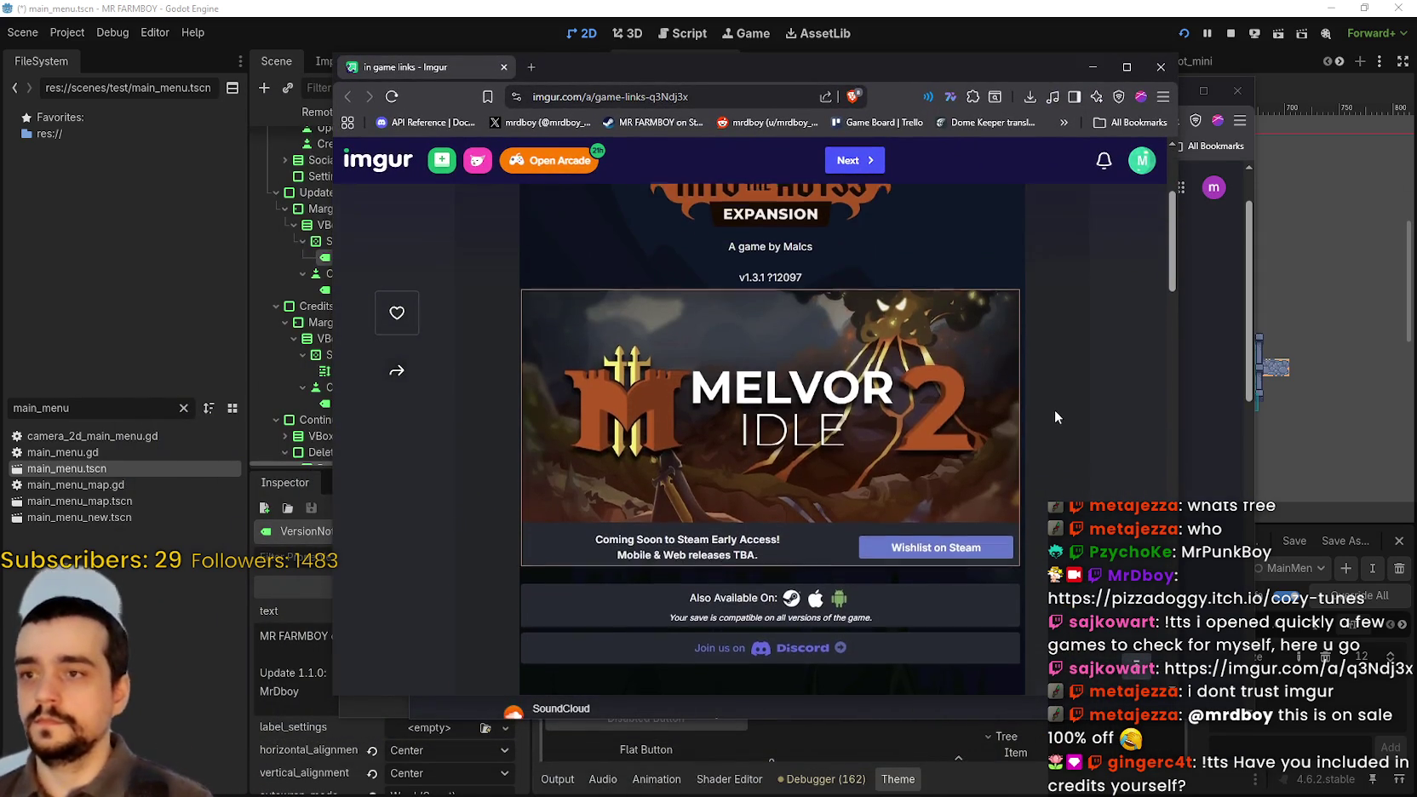
# - Browse the Imgur 'in game links' album, then close the Imgur and Google windows
pyautogui.scroll(4, 1024, 545)
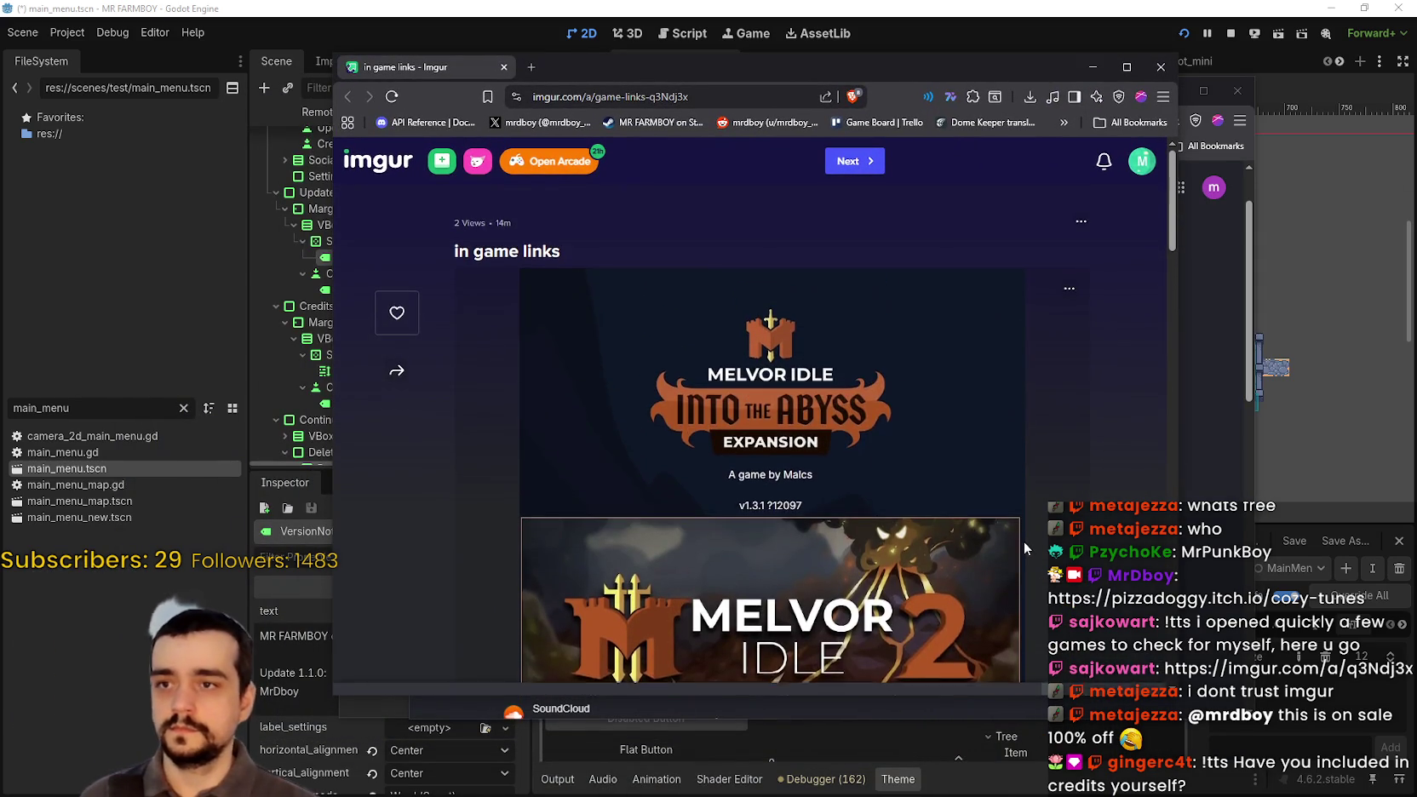
pyautogui.scroll(-4, 1014, 511)
pyautogui.scroll(2, 1013, 504)
pyautogui.scroll(-4, 1021, 492)
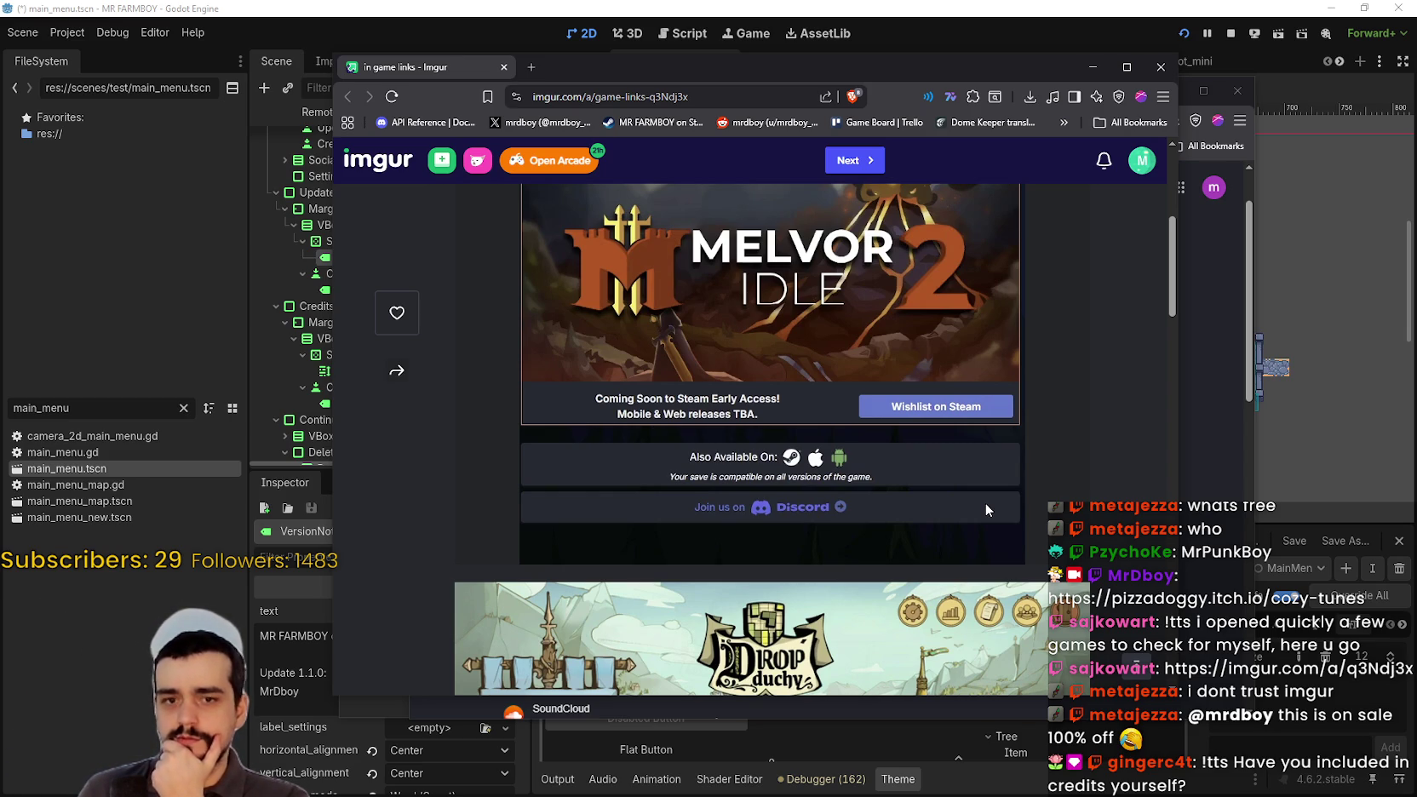
pyautogui.scroll(4, 722, 397)
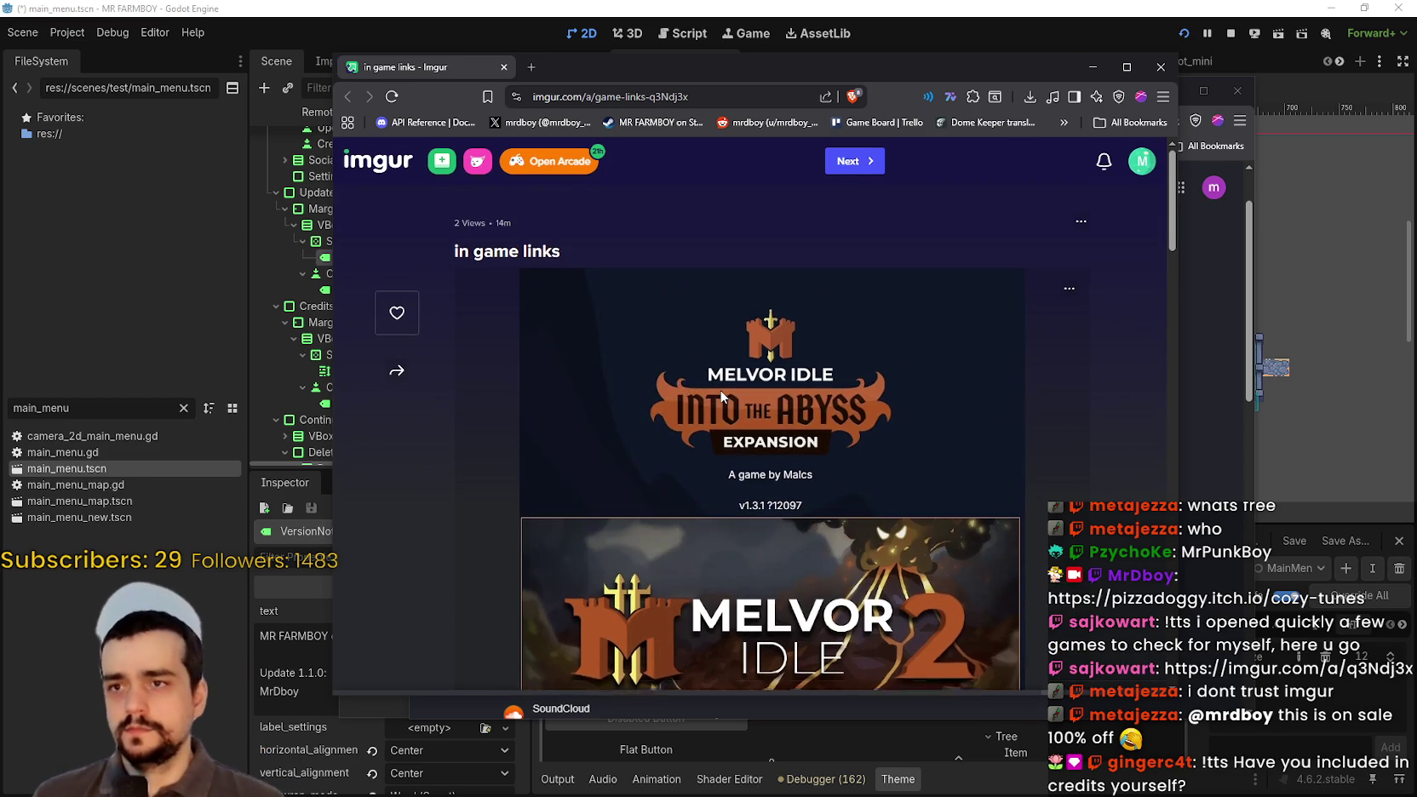
pyautogui.scroll(-2, 741, 477)
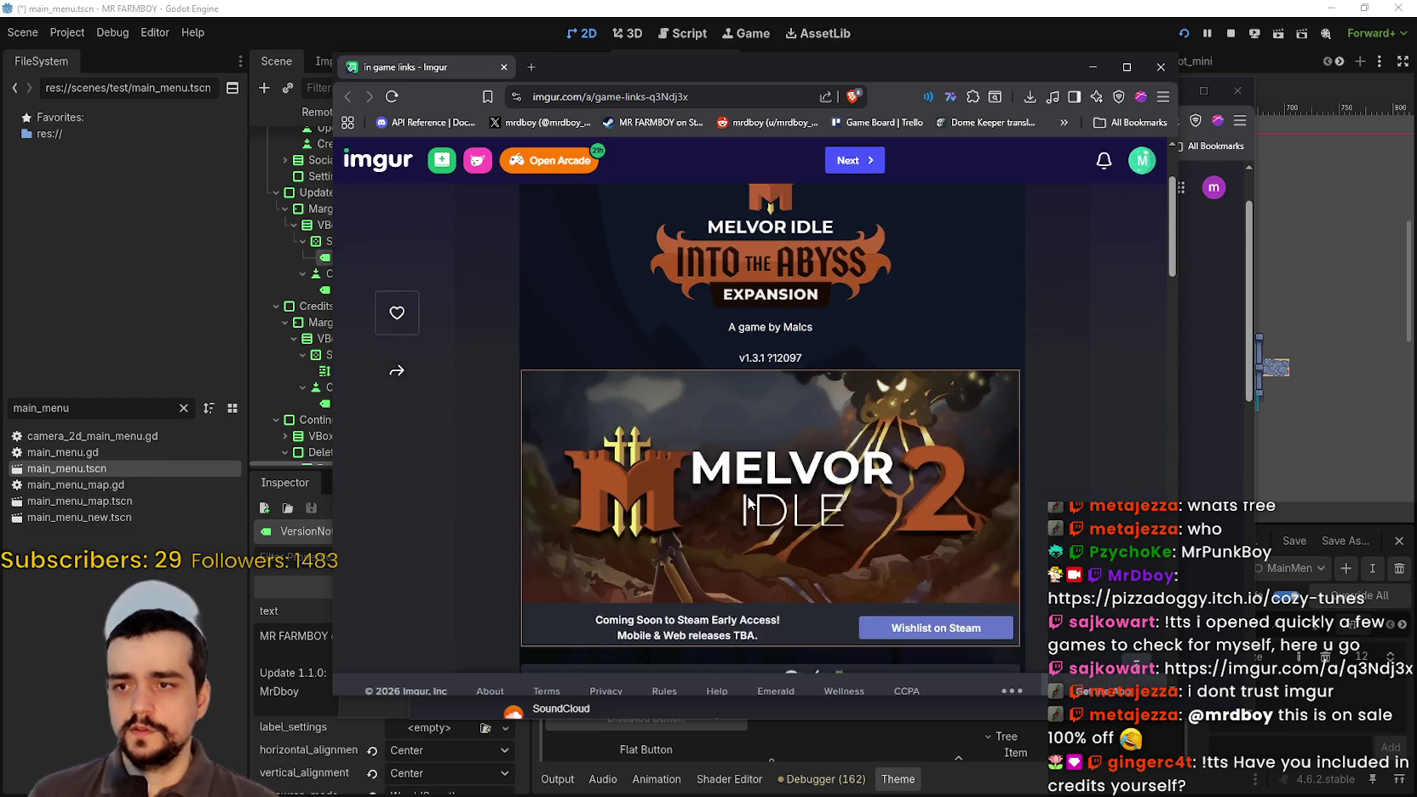
pyautogui.scroll(2, 748, 502)
pyautogui.scroll(-4, 541, 277)
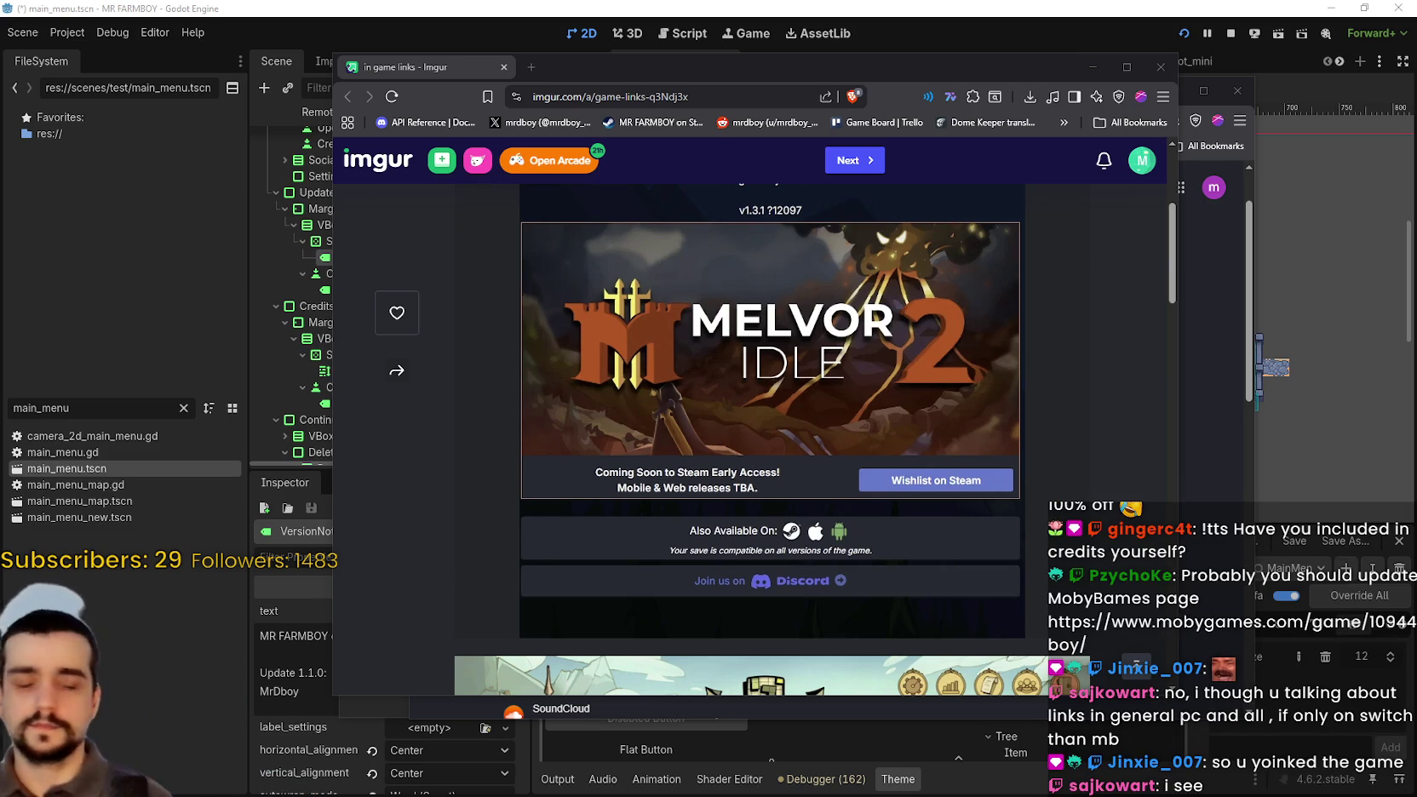
pyautogui.click(1160, 67)
pyautogui.click(1237, 90)
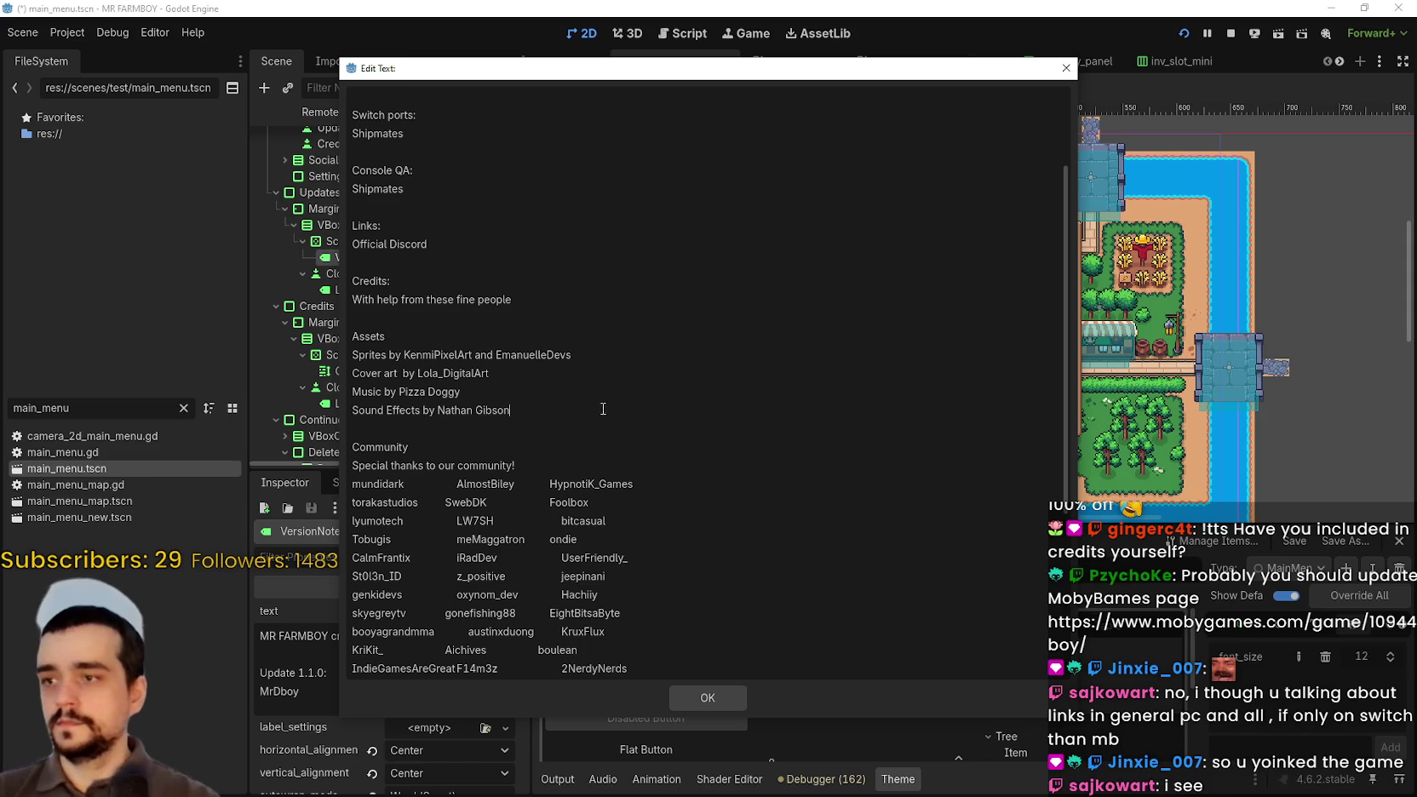
pyautogui.click(520, 415)
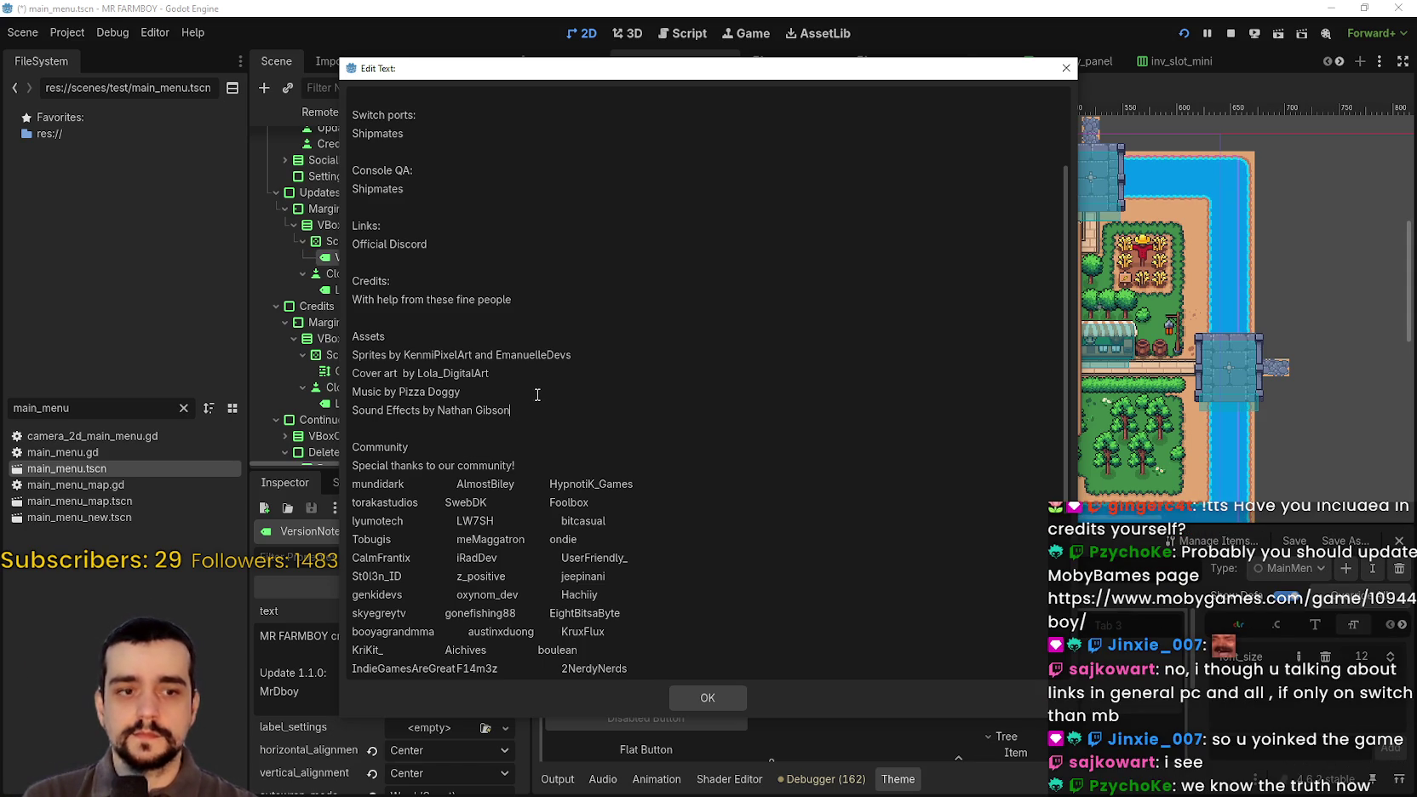
pyautogui.click(494, 441)
pyautogui.scroll(-5, 495, 435)
pyautogui.scroll(1, 495, 435)
pyautogui.scroll(-1, 496, 435)
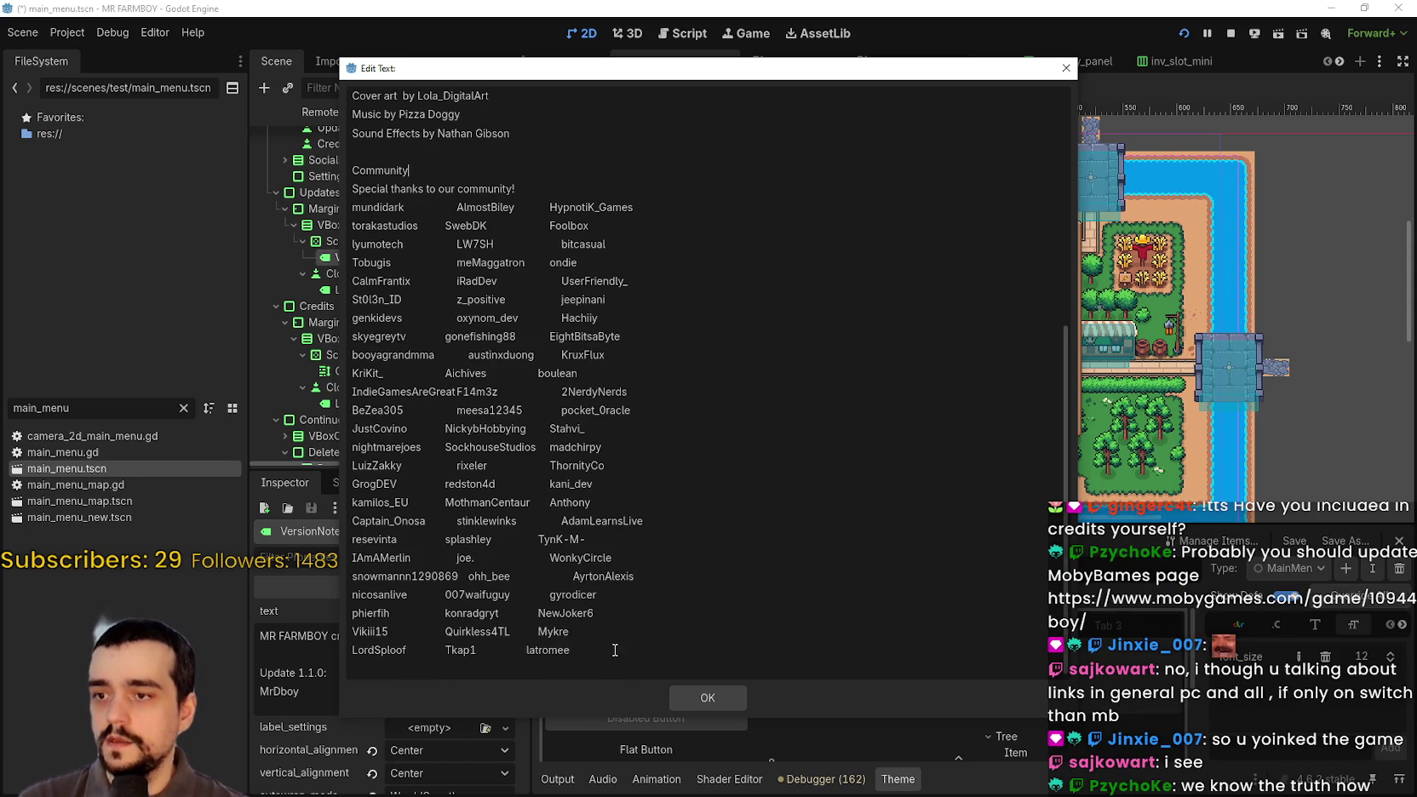
pyautogui.moveTo(571, 649); pyautogui.dragTo(312, 176)
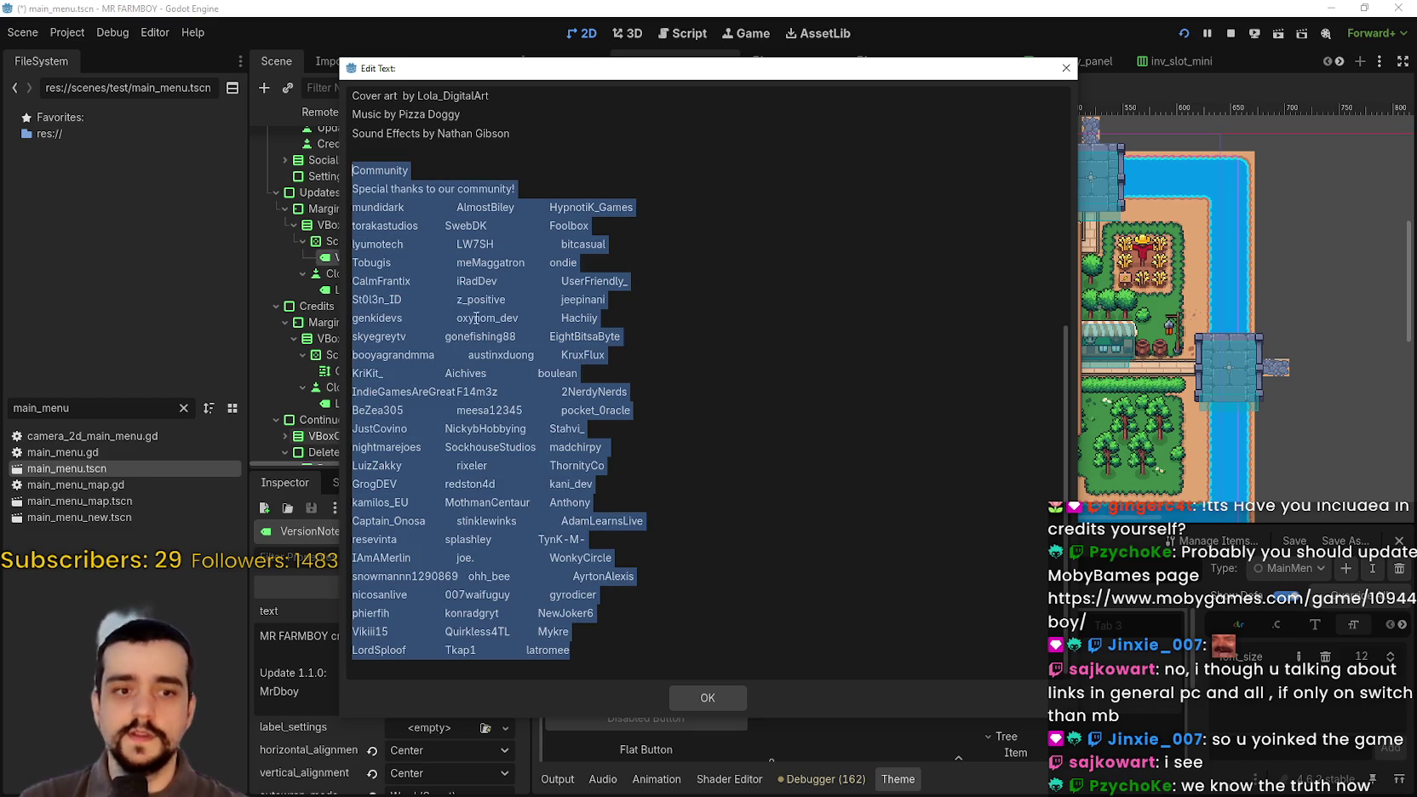
pyautogui.scroll(3, 391, 213)
pyautogui.click(417, 199)
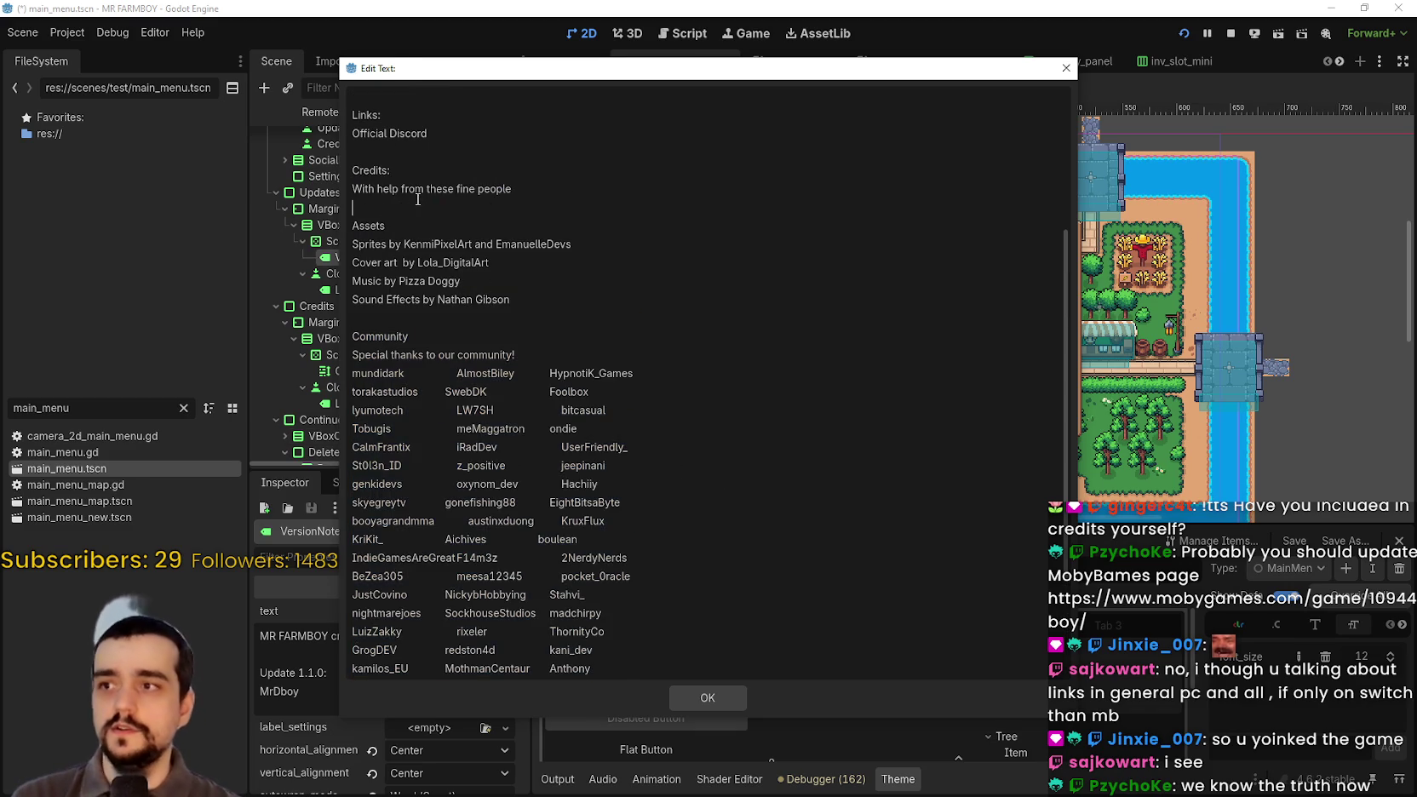
pyautogui.scroll(3, 450, 278)
pyautogui.click(479, 199)
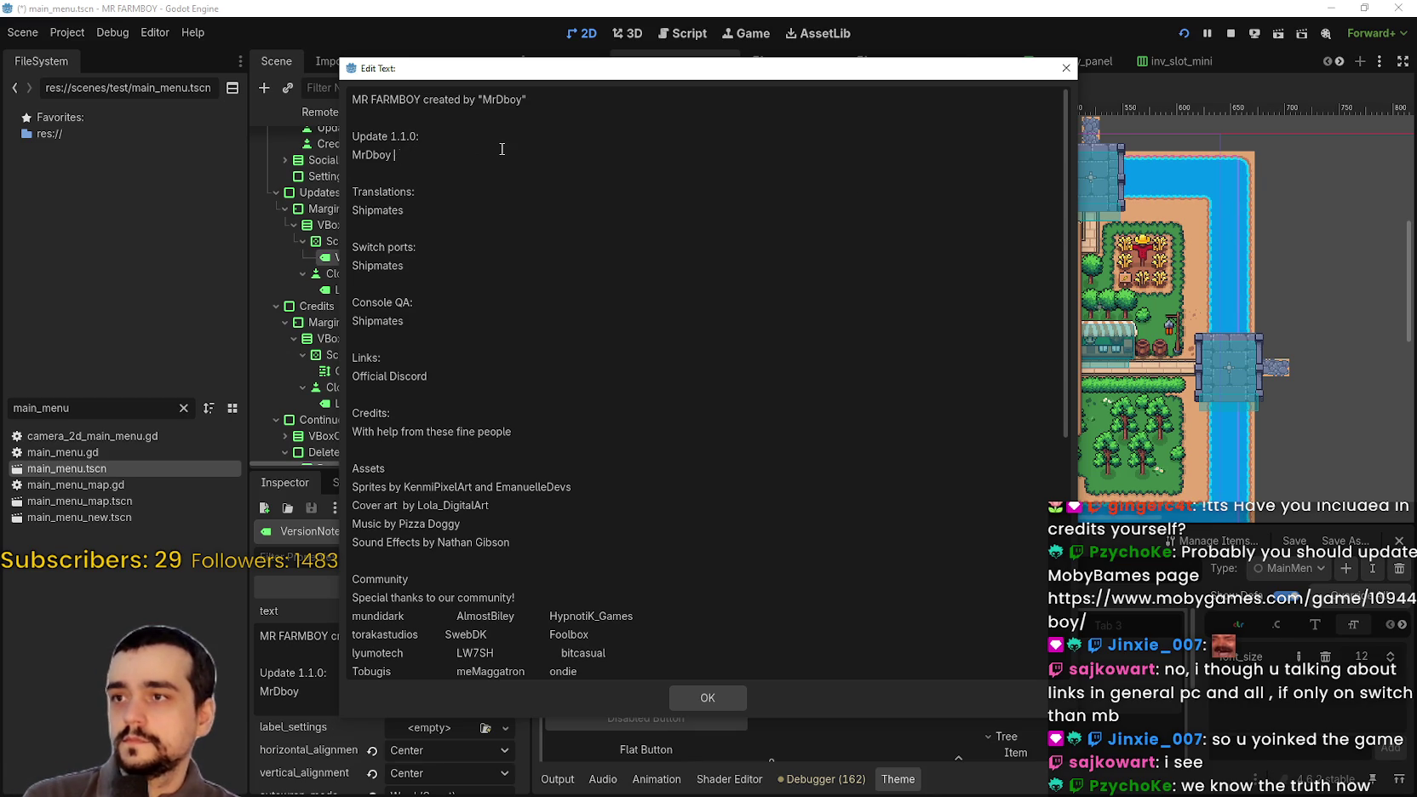
# - Add 'Shipmates' on a new line beneath MrDboy under Update 1.1.0
pyautogui.press('Return')
pyautogui.write('Shipmates')
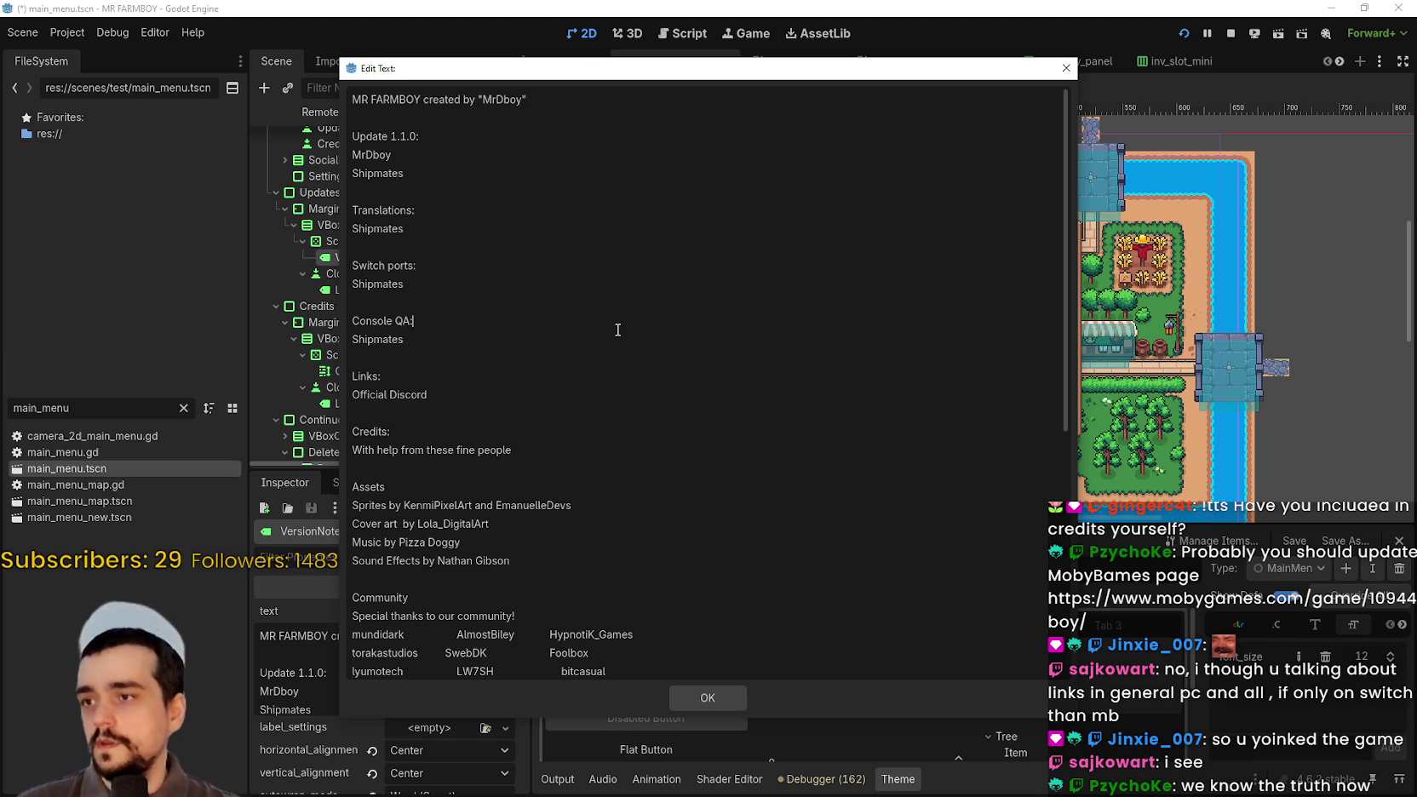
pyautogui.click(614, 341)
pyautogui.doubleClick(409, 395)
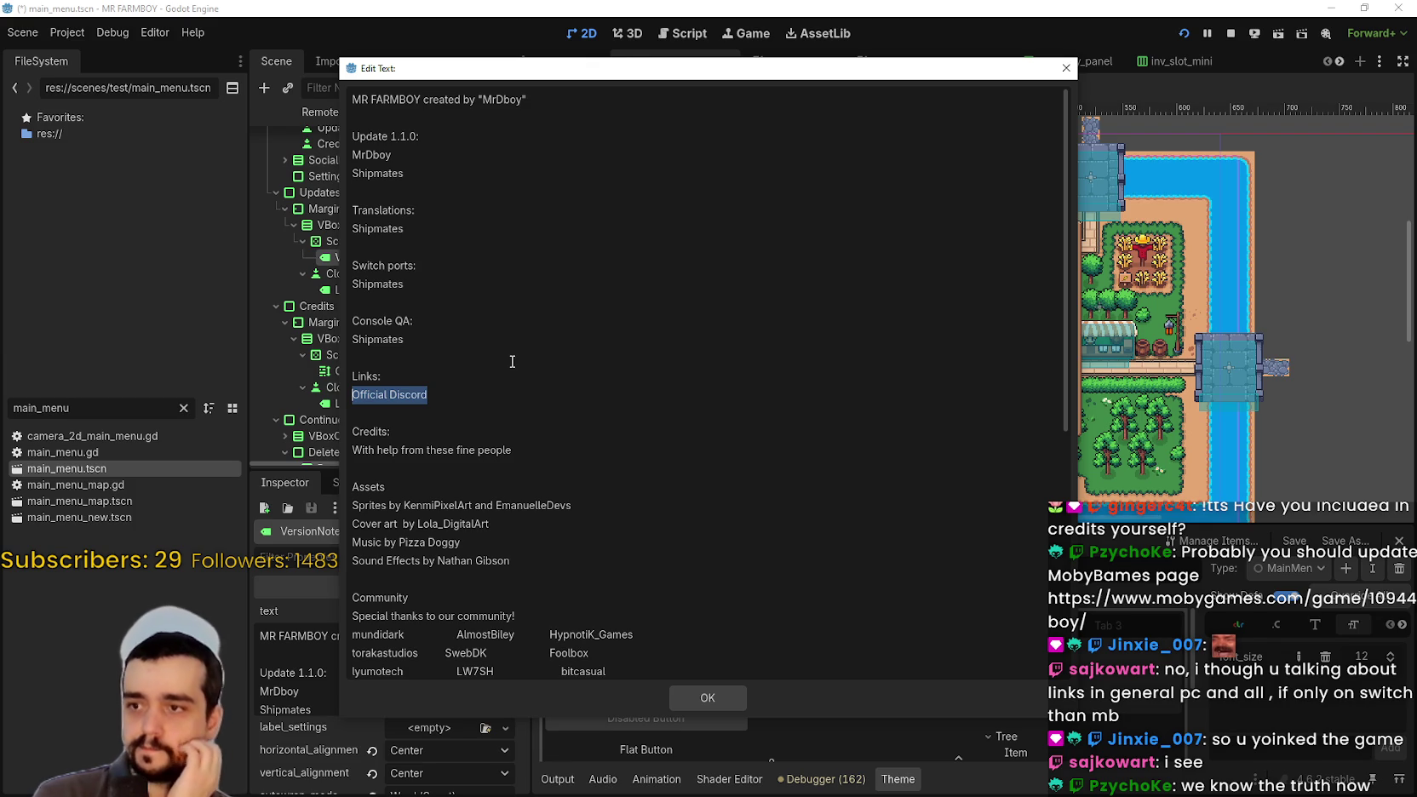
# - Review the full version notes text down to the Community list and confirm it with OK
pyautogui.scroll(-2, 481, 438)
pyautogui.click(506, 476)
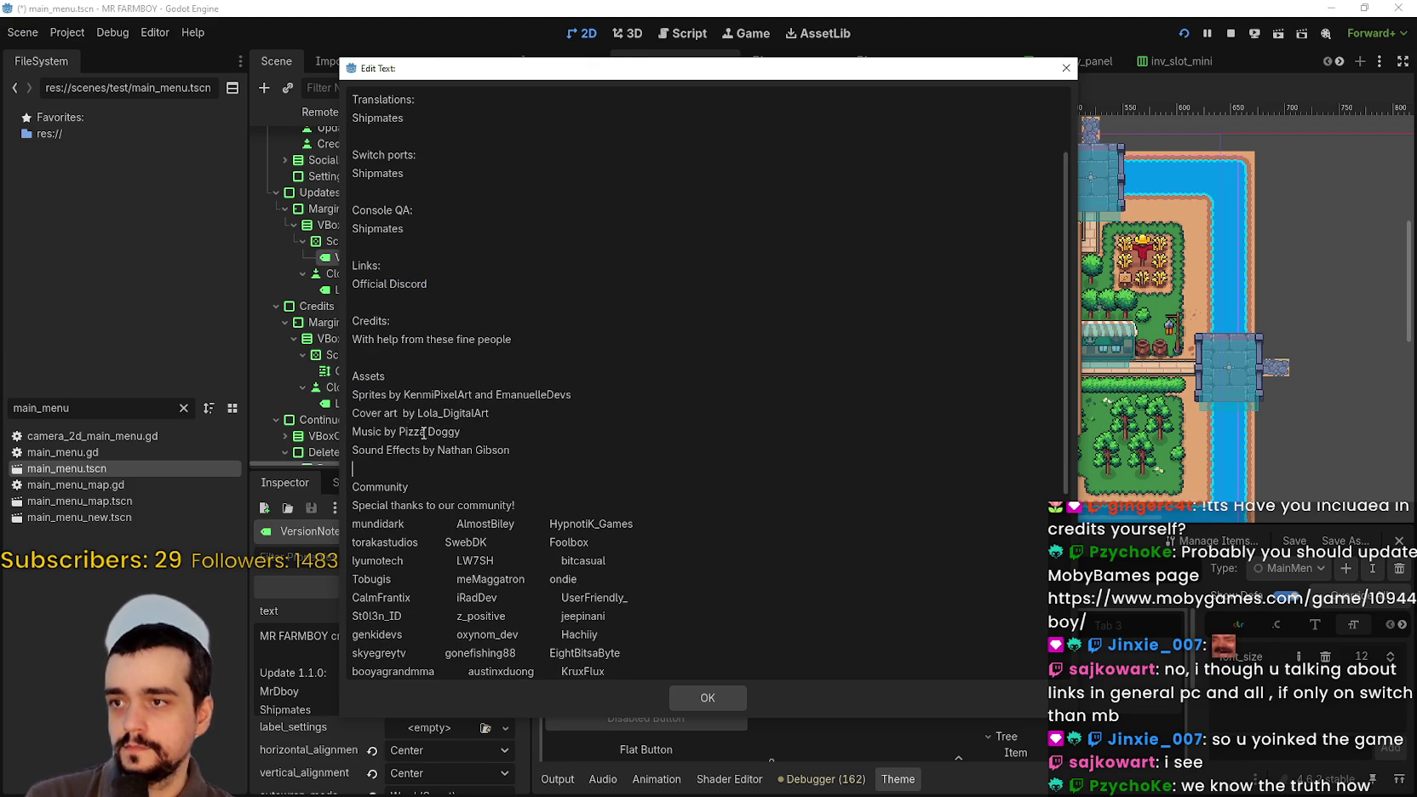
pyautogui.scroll(-2, 534, 467)
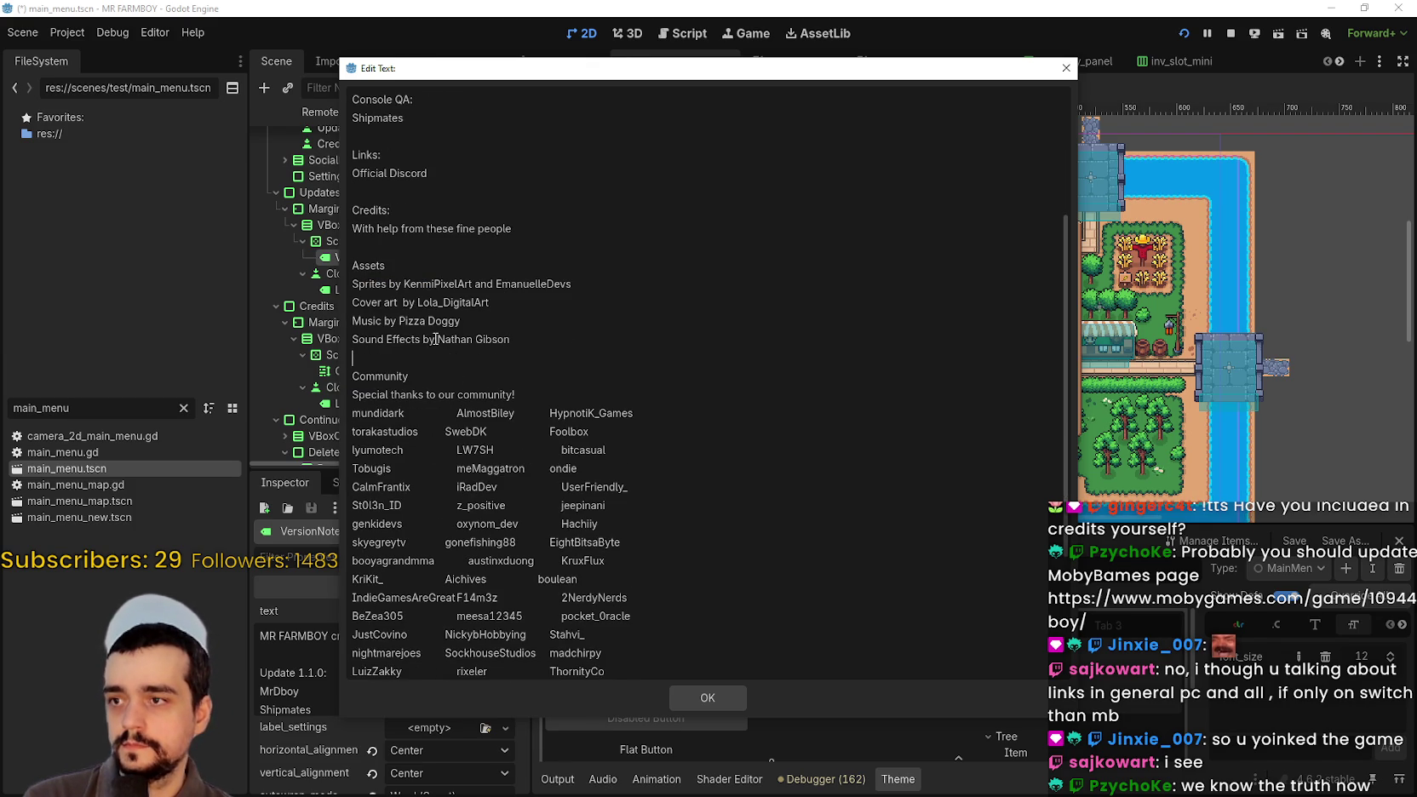
pyautogui.scroll(-4, 576, 536)
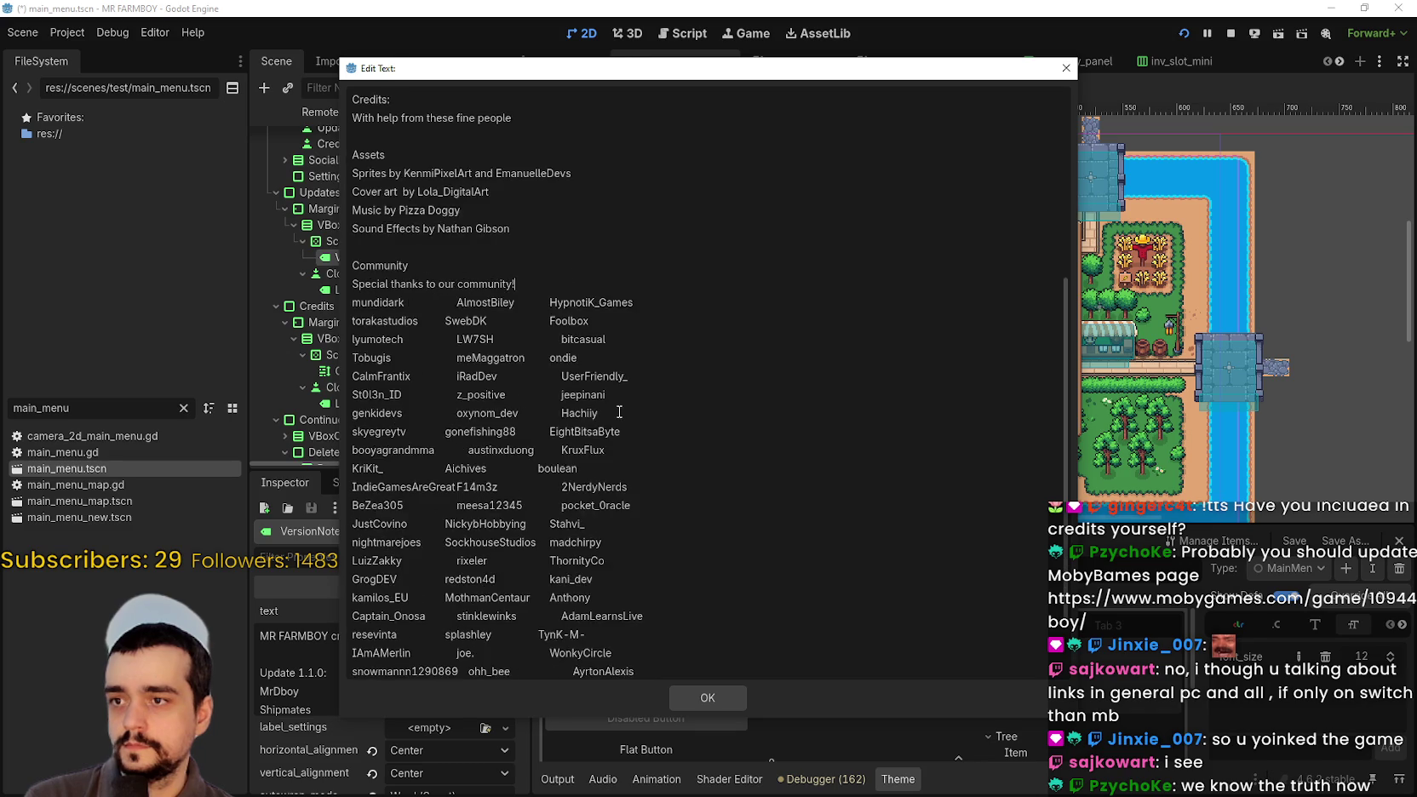
pyautogui.scroll(8, 576, 536)
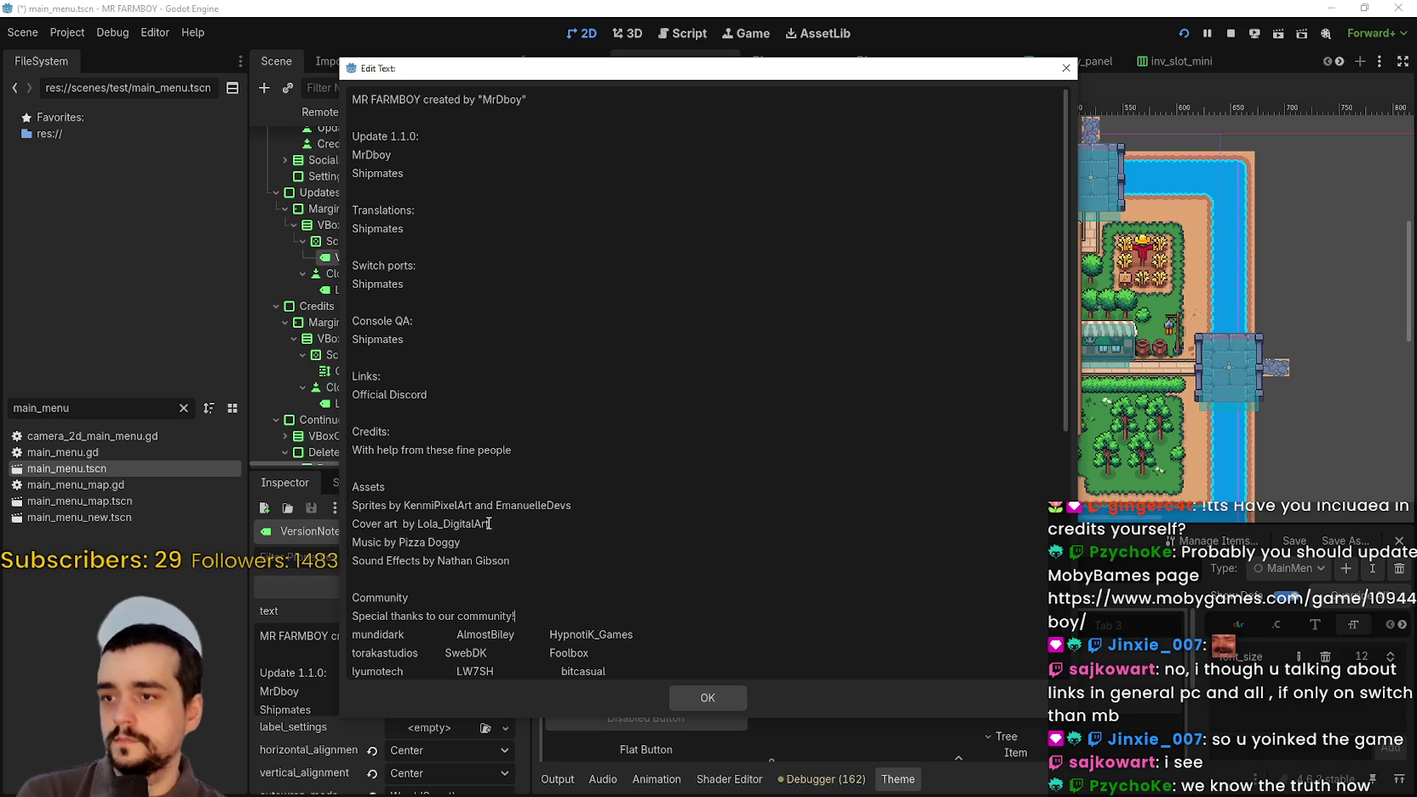
pyautogui.moveTo(525, 70); pyautogui.dragTo(591, 64)
pyautogui.scroll(-1, 681, 383)
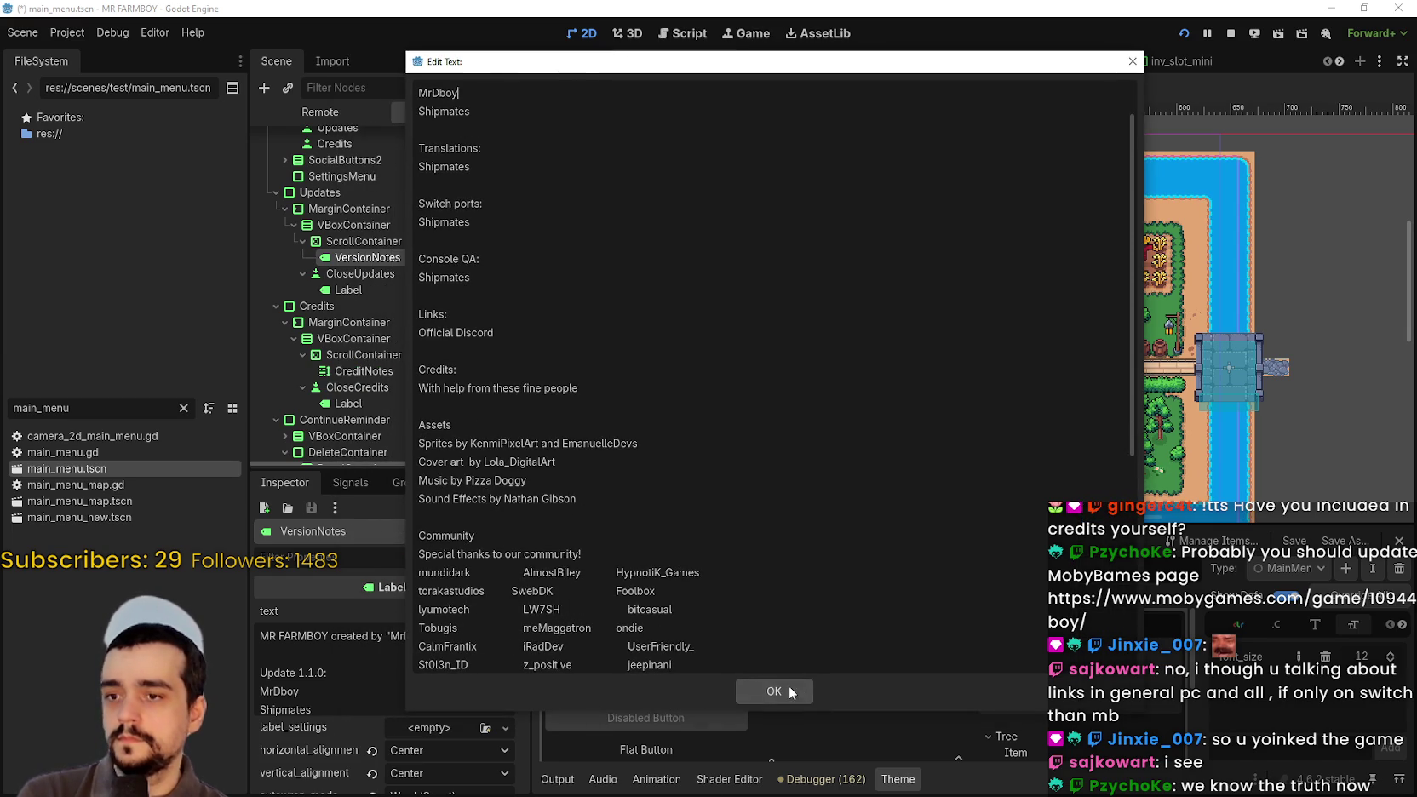
pyautogui.click(773, 691)
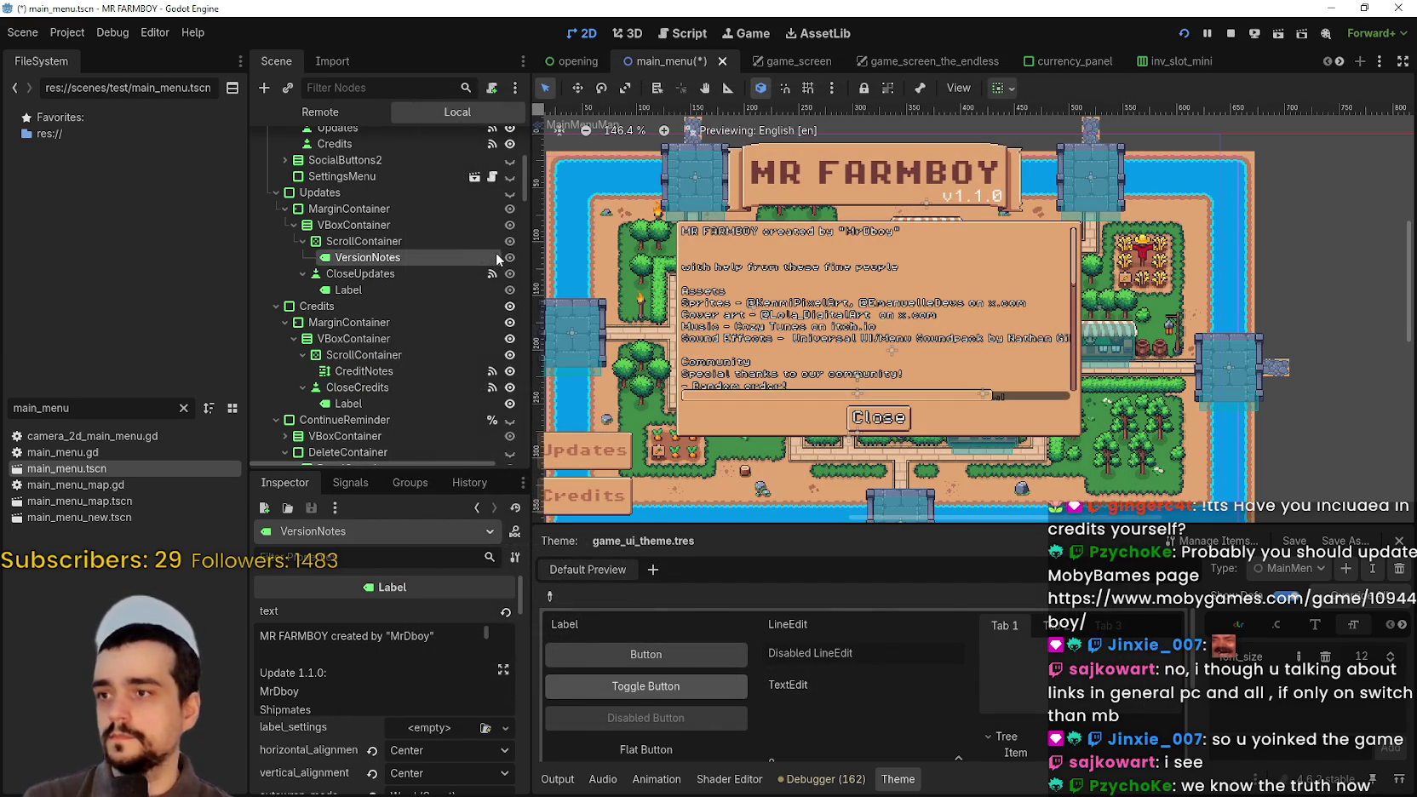
# - Hide the credits popup node in the scene tree and save main_menu.tscn
pyautogui.scroll(3, 480, 351)
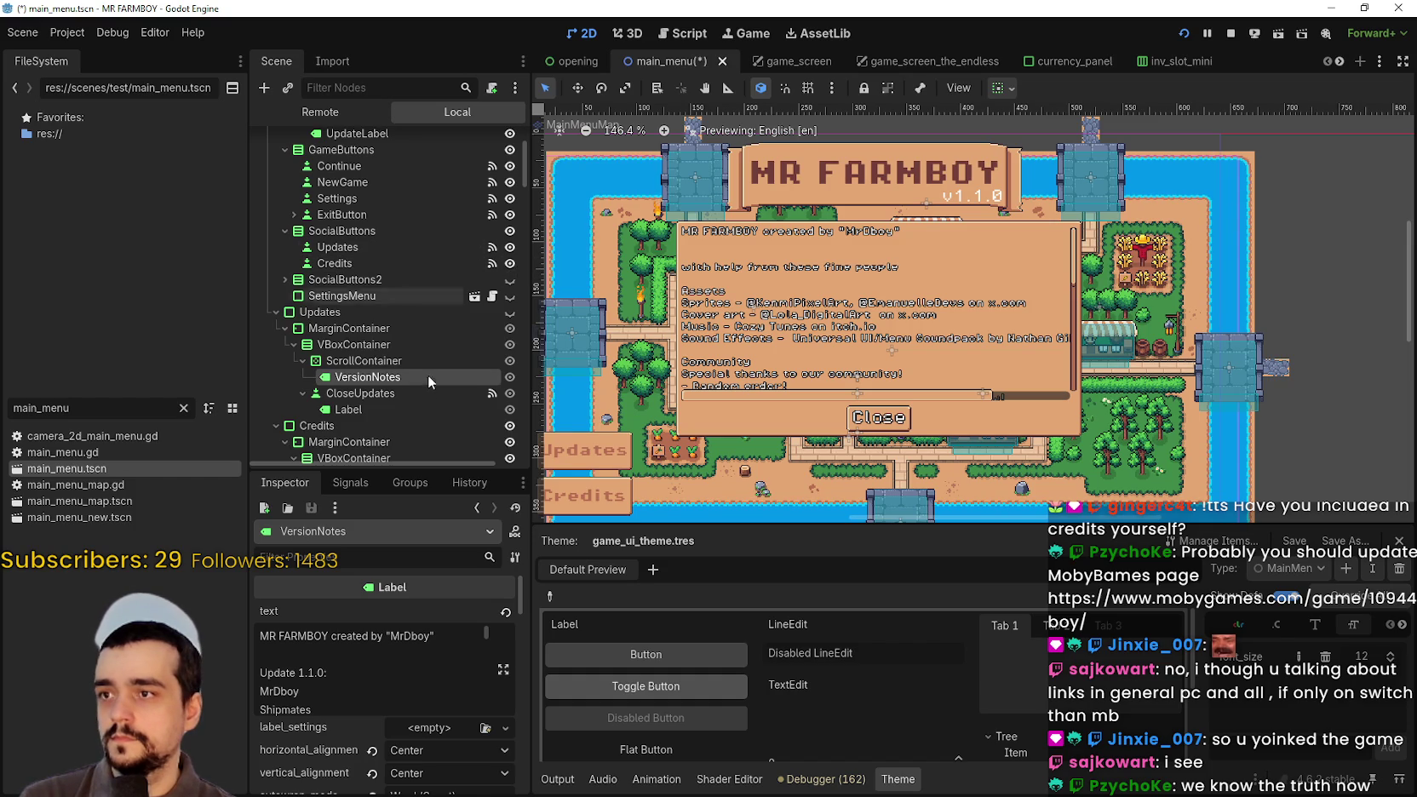
pyautogui.scroll(-5, 386, 656)
pyautogui.scroll(3, 390, 675)
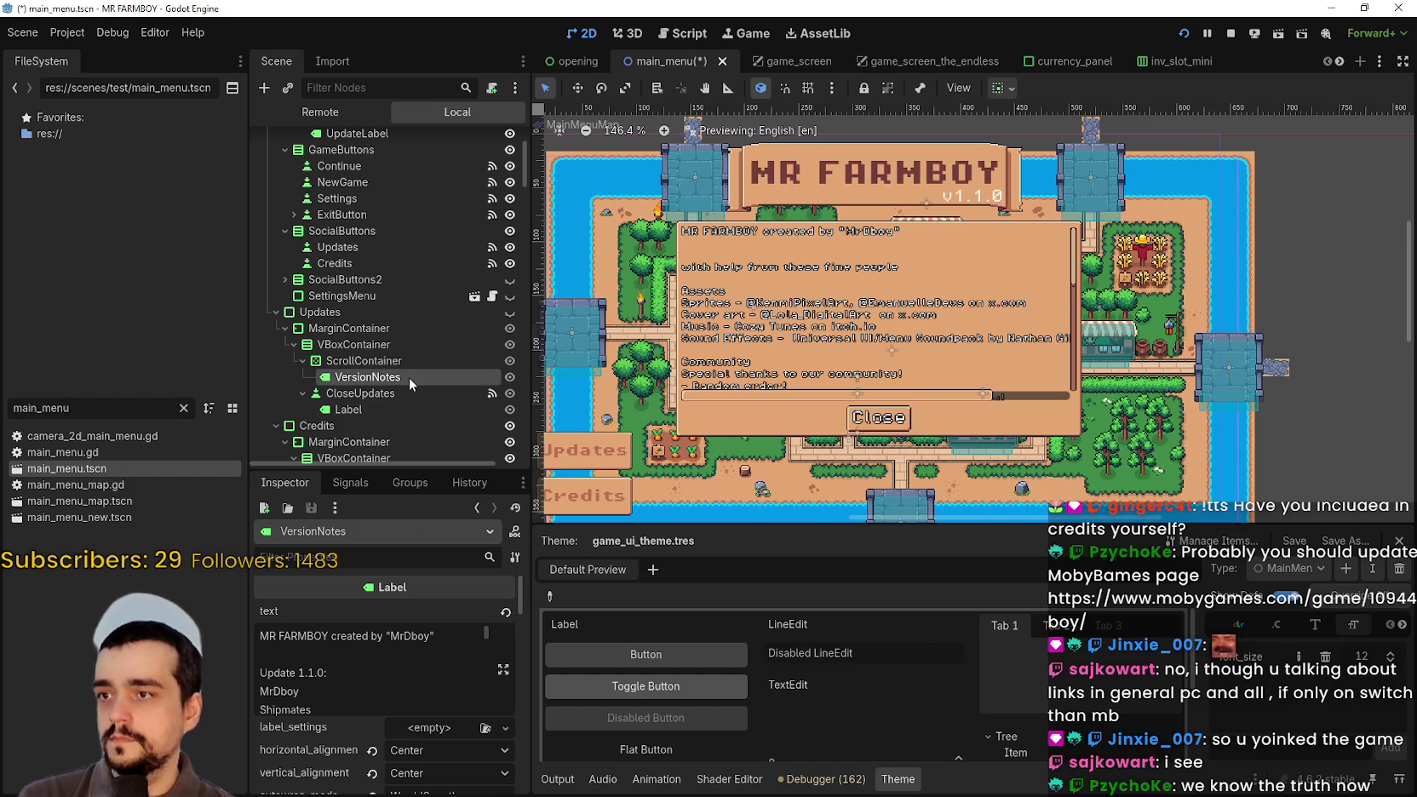
pyautogui.scroll(-2, 409, 378)
pyautogui.click(509, 385)
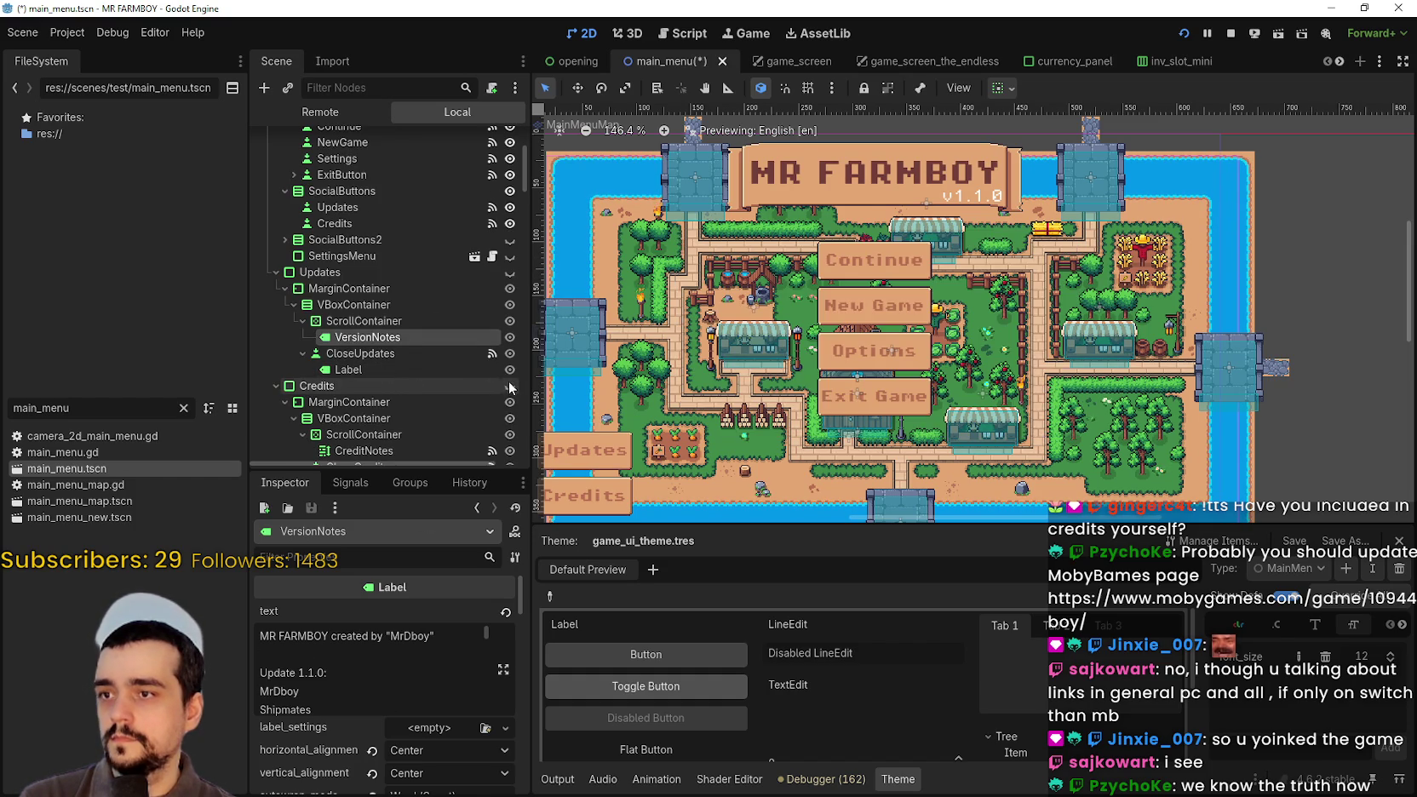
pyautogui.hscroll(-2, 769, 310)
pyautogui.hotkey('ctrl', 's')
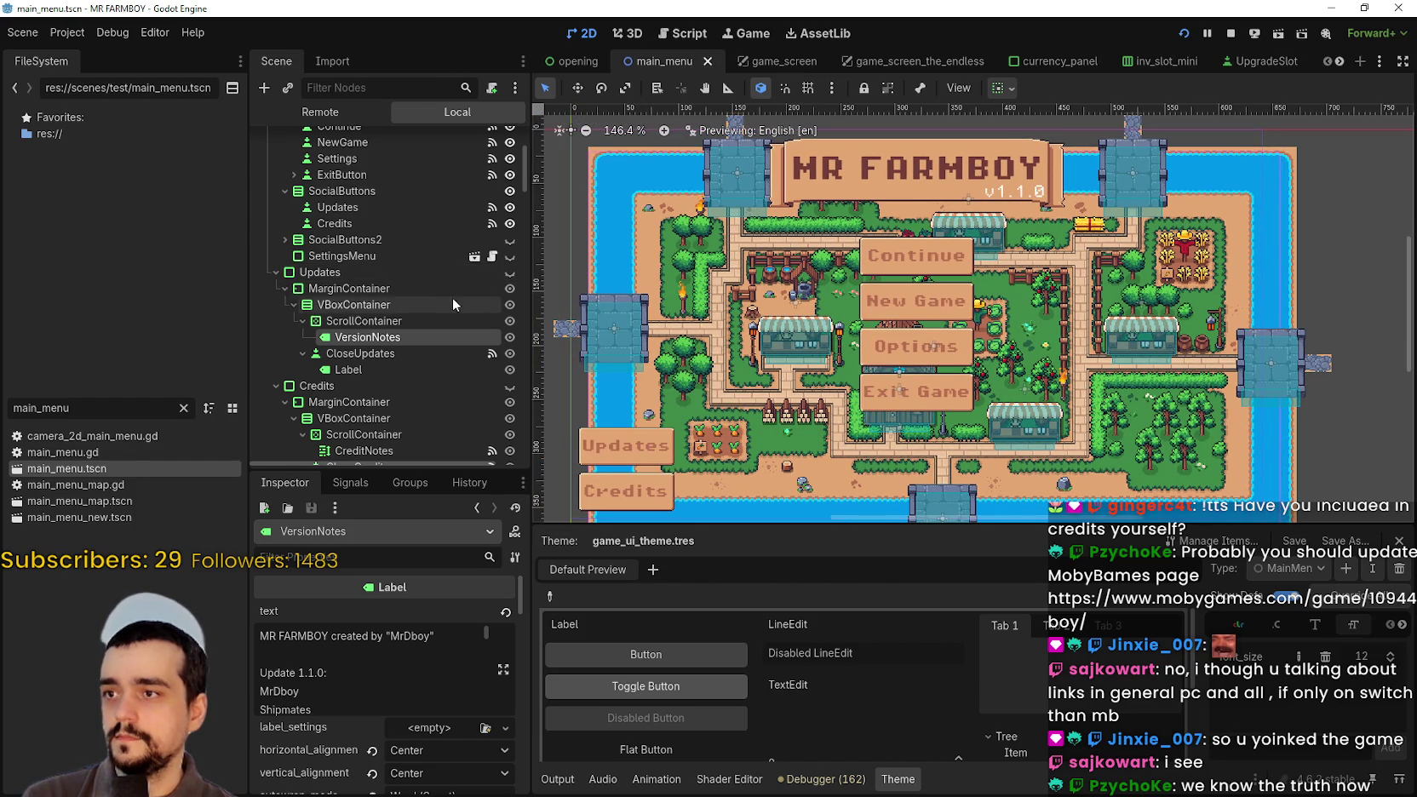
# - Hide the Credits button from the main menu and save the scene again
pyautogui.scroll(2, 507, 274)
pyautogui.click(508, 269)
pyautogui.scroll(-1, 984, 352)
pyautogui.hotkey('ctrl', 's')
pyautogui.hscroll(-1, 984, 351)
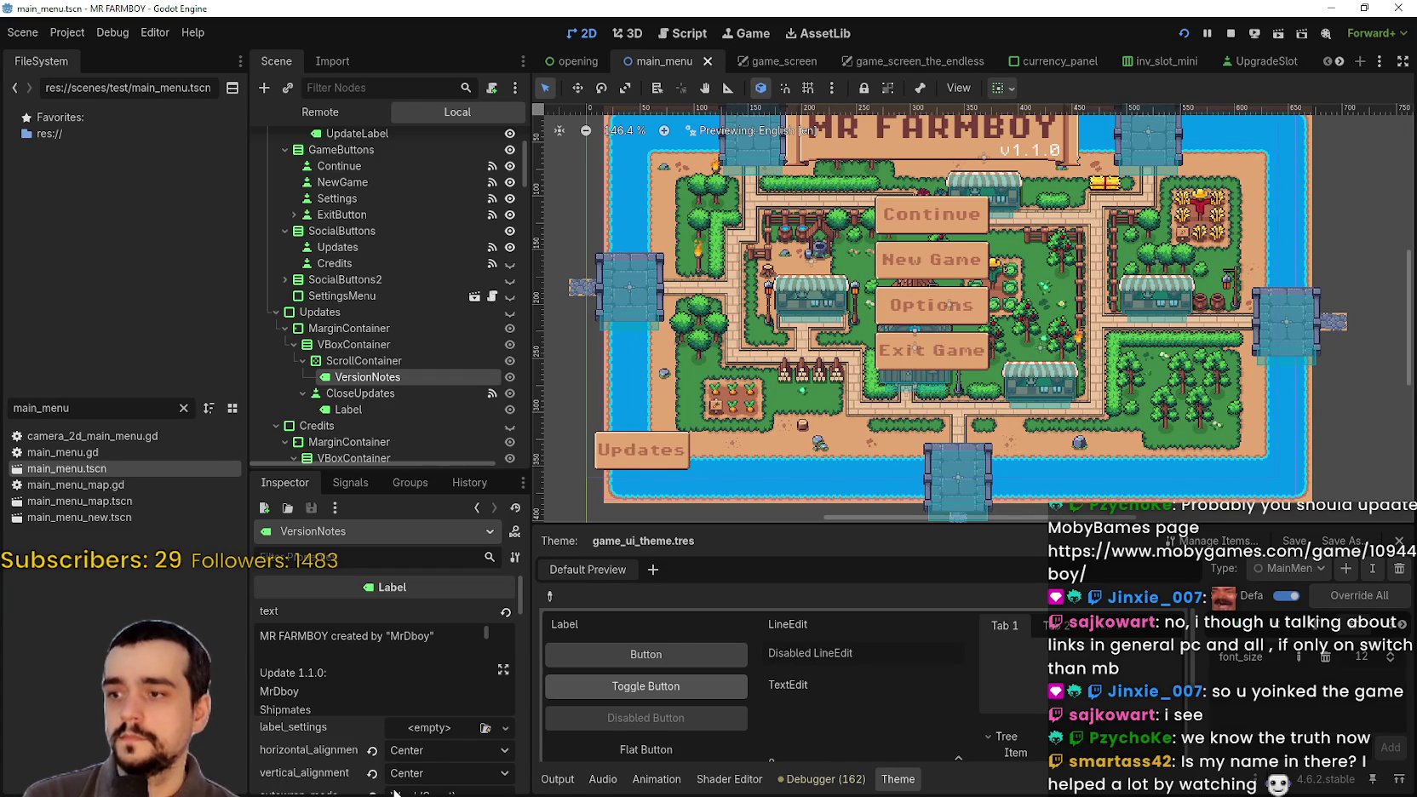
# - Change the Updates button label from tr_notes to '..?' and save main_menu.tscn
pyautogui.click(377, 249)
pyautogui.scroll(-2, 359, 661)
pyautogui.scroll(3, 363, 659)
pyautogui.scroll(5, 363, 660)
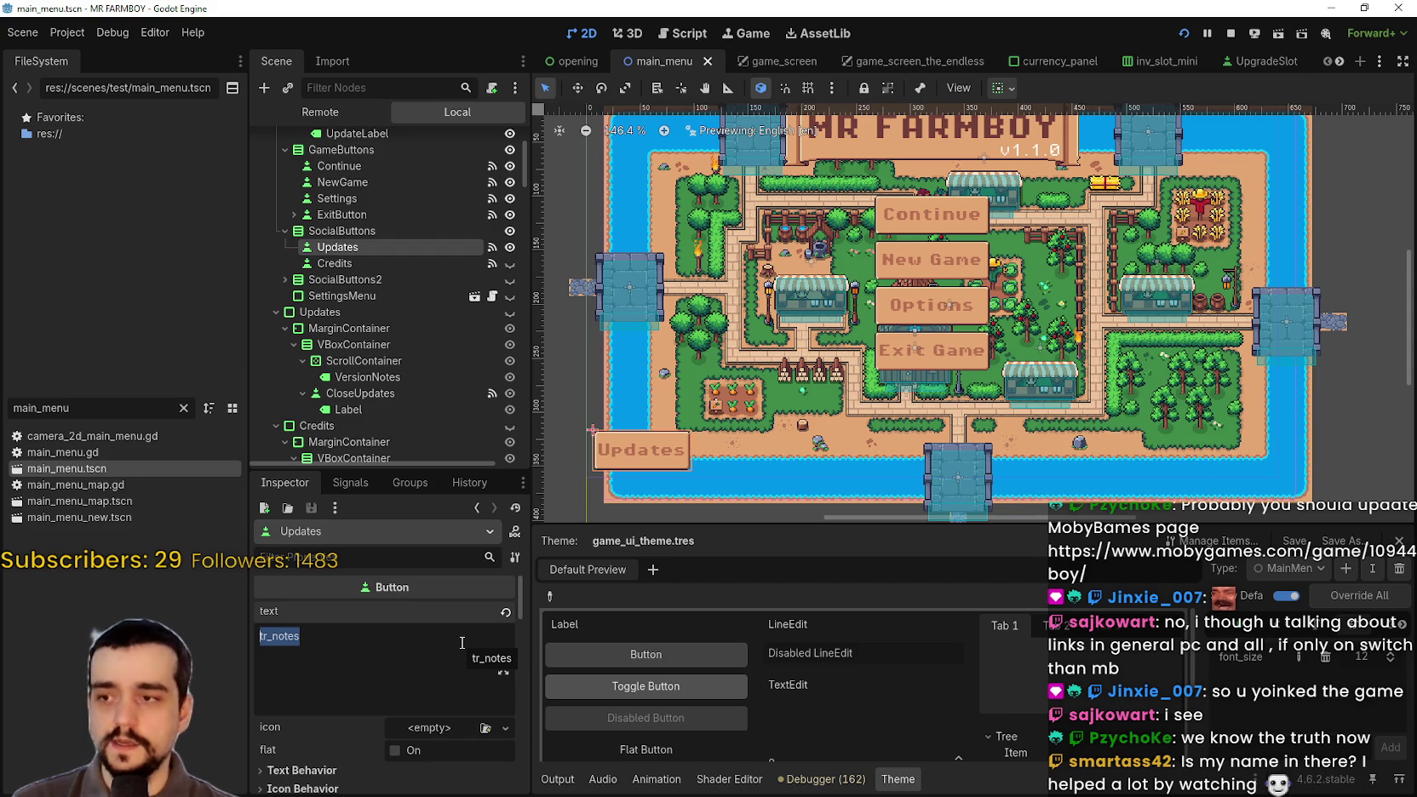
pyautogui.press('BackSpace')
pyautogui.write('?')
pyautogui.hotkey('ctrl', 's')
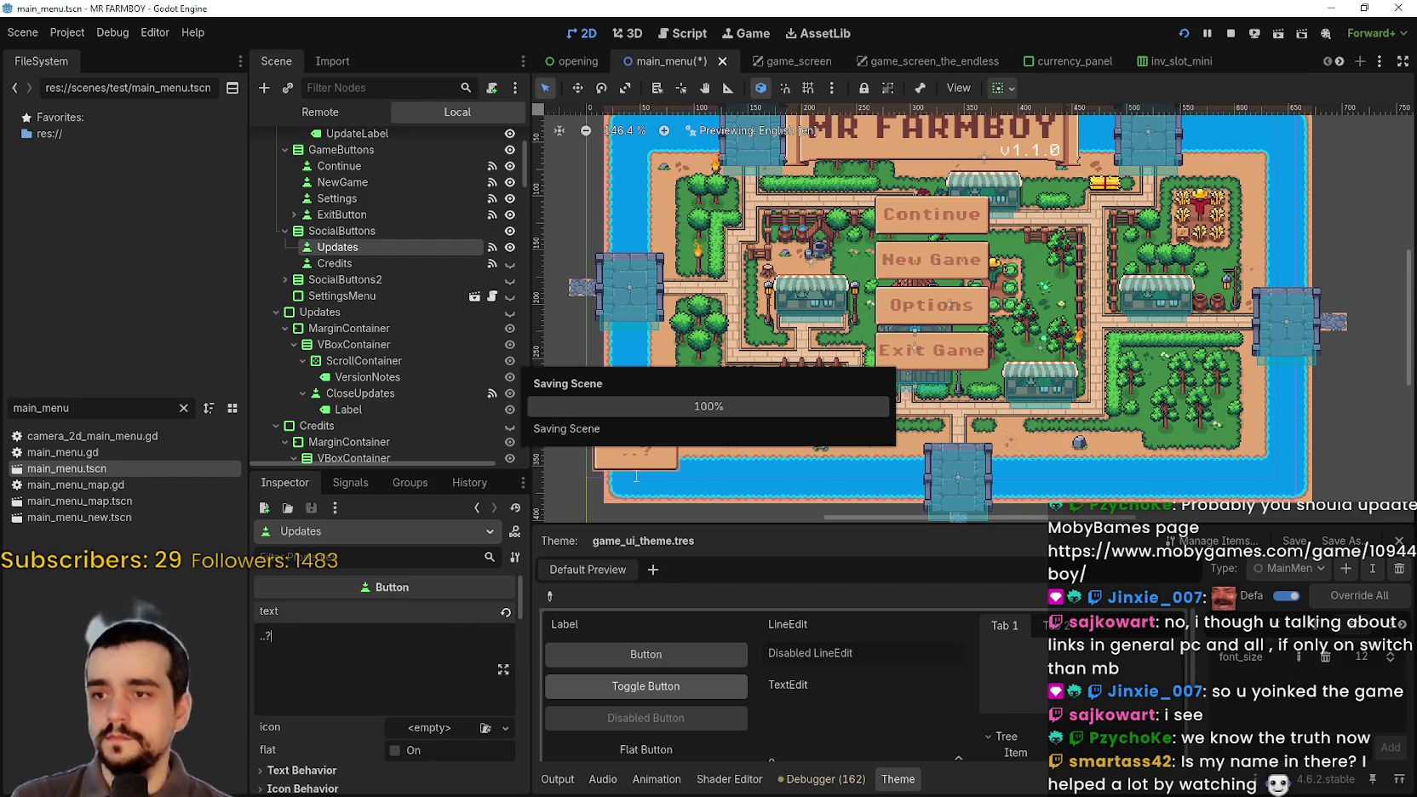
# - Stop the running game from the run toolbar
pyautogui.scroll(-2, 686, 407)
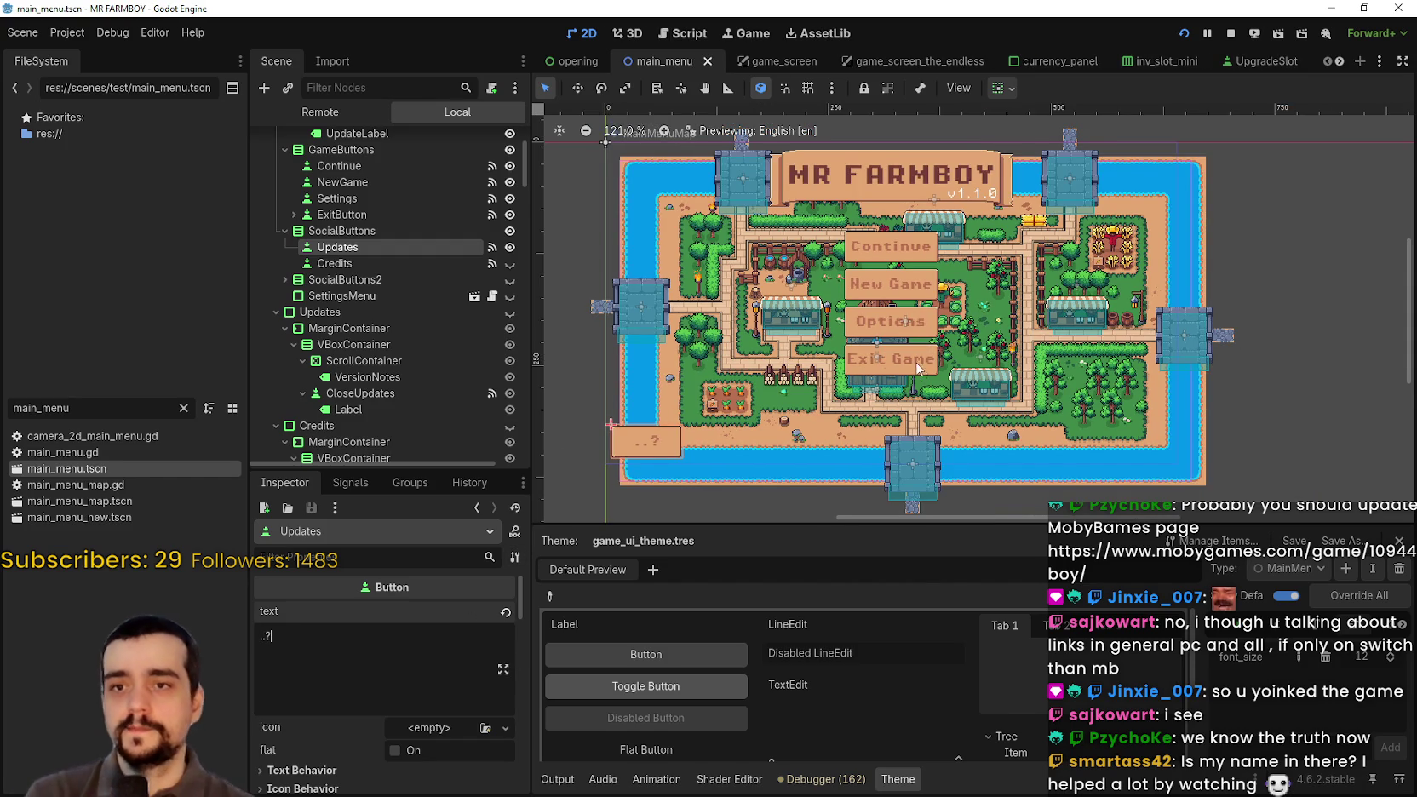
pyautogui.scroll(3, 911, 359)
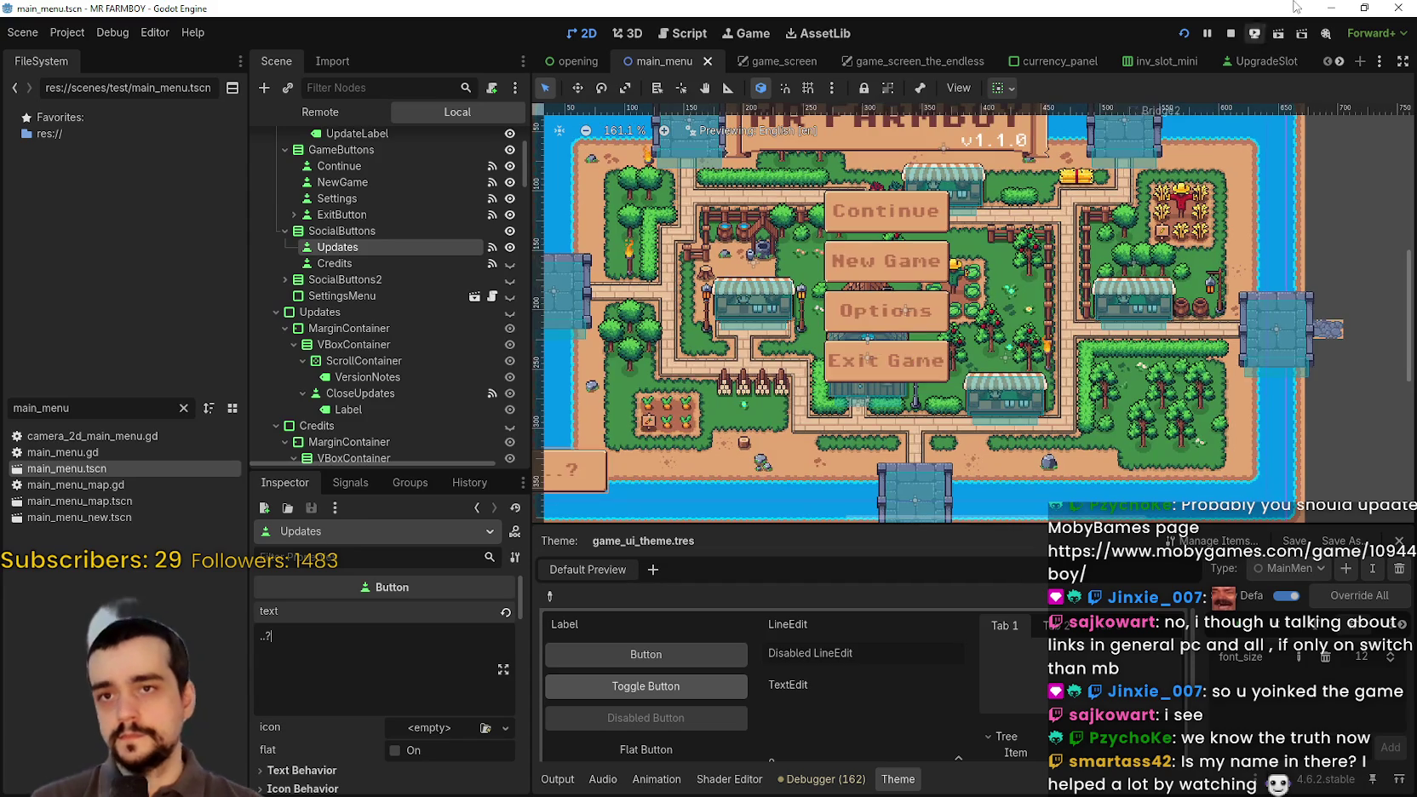
pyautogui.click(1230, 36)
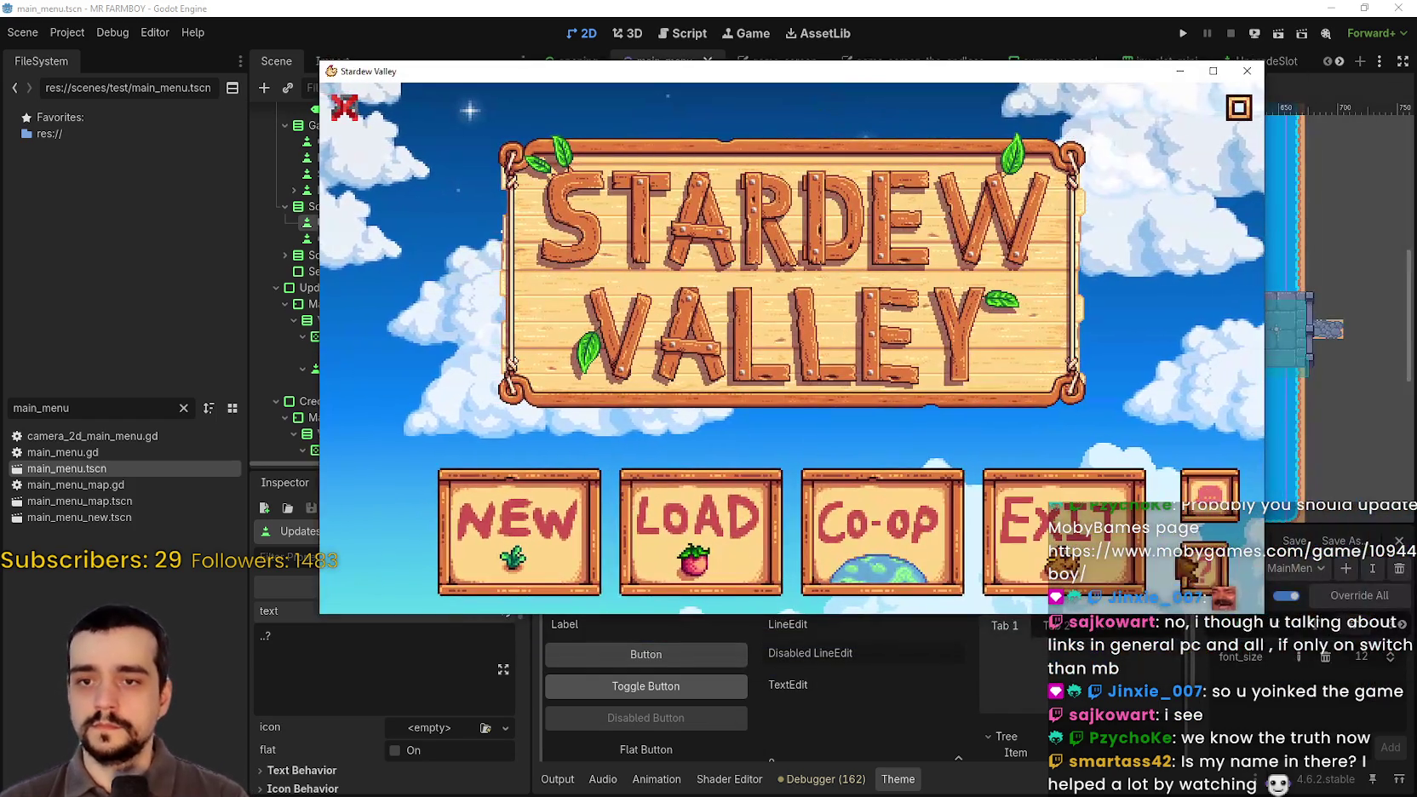
# - Check Stardew Valley's credits screen for reference, return to the title menu, and close the game
pyautogui.click(1203, 566)
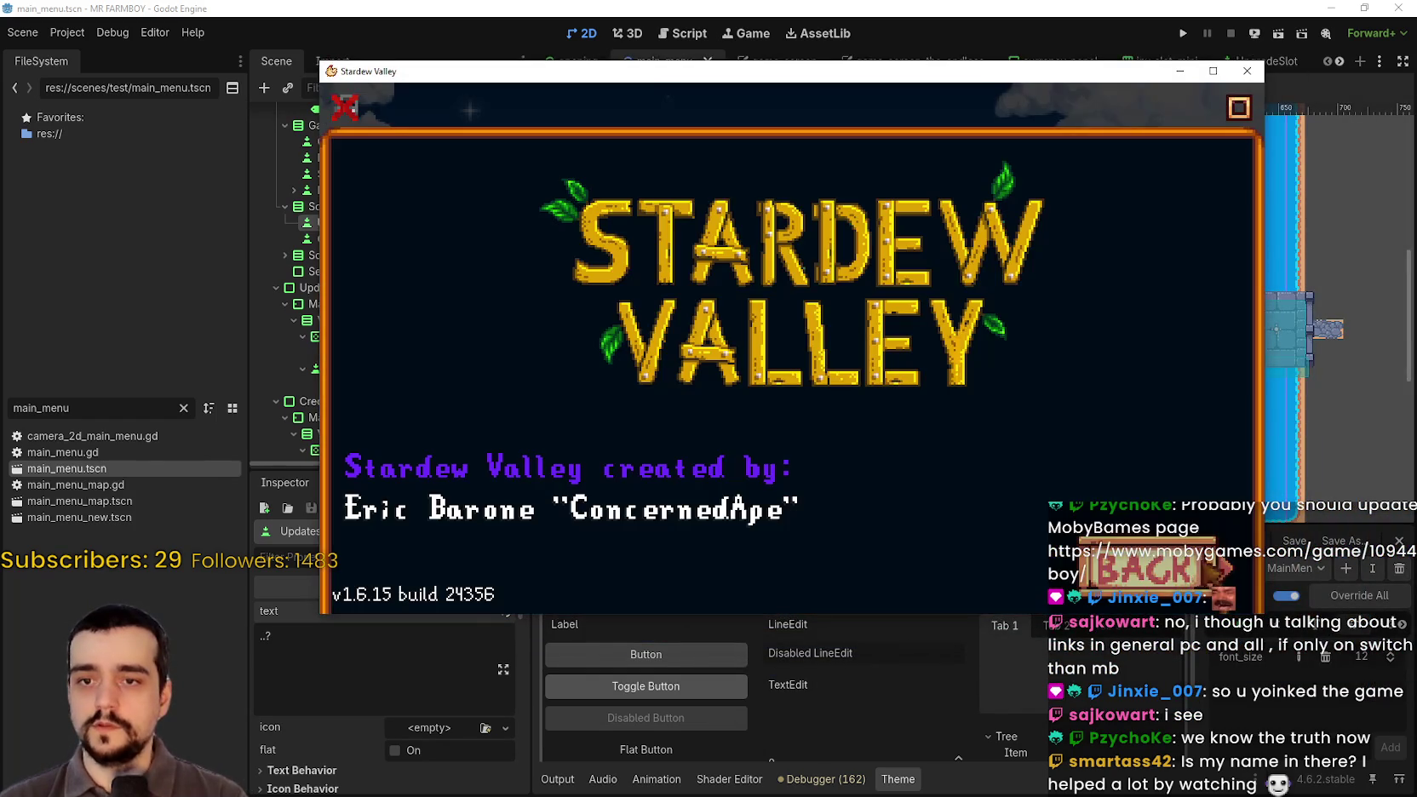
pyautogui.click(1149, 566)
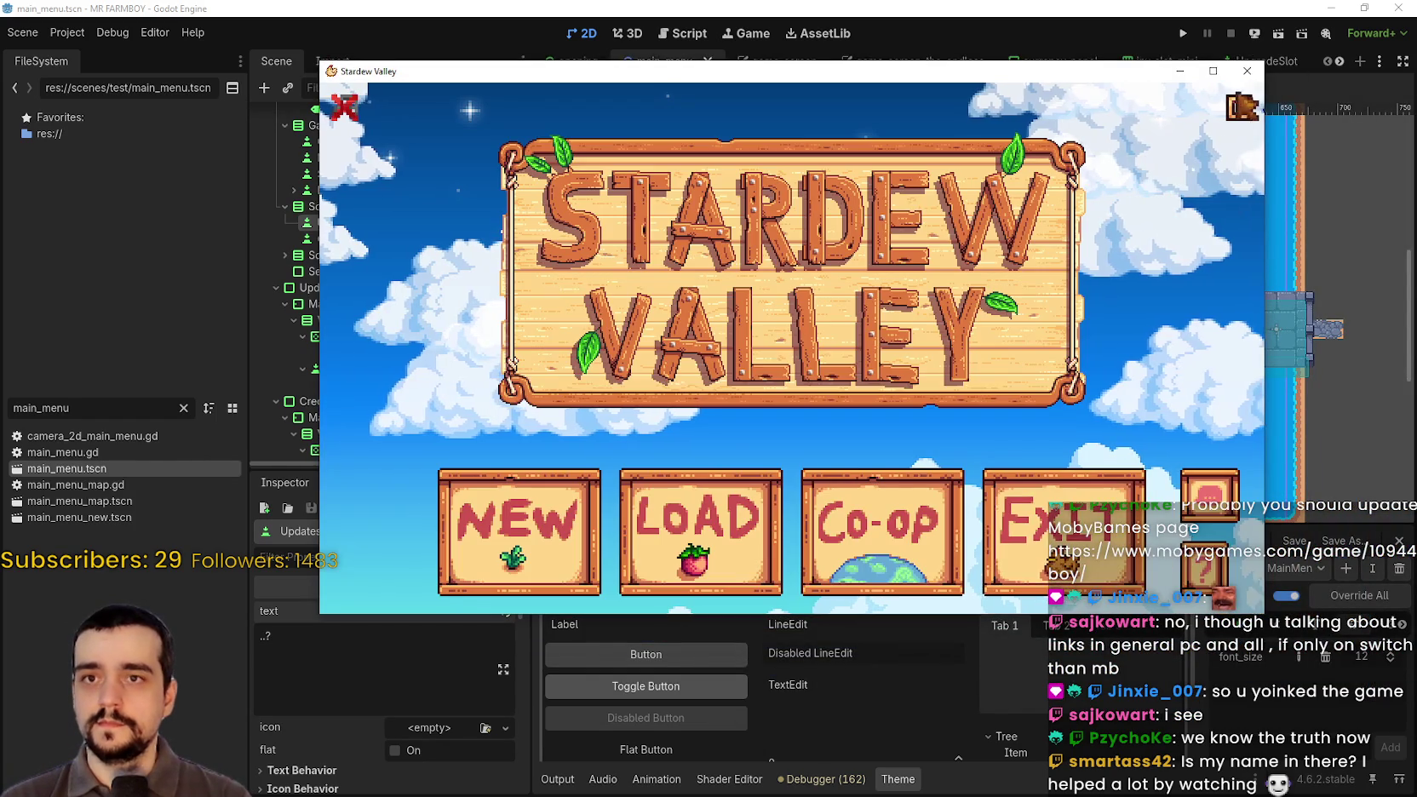
pyautogui.click(1218, 528)
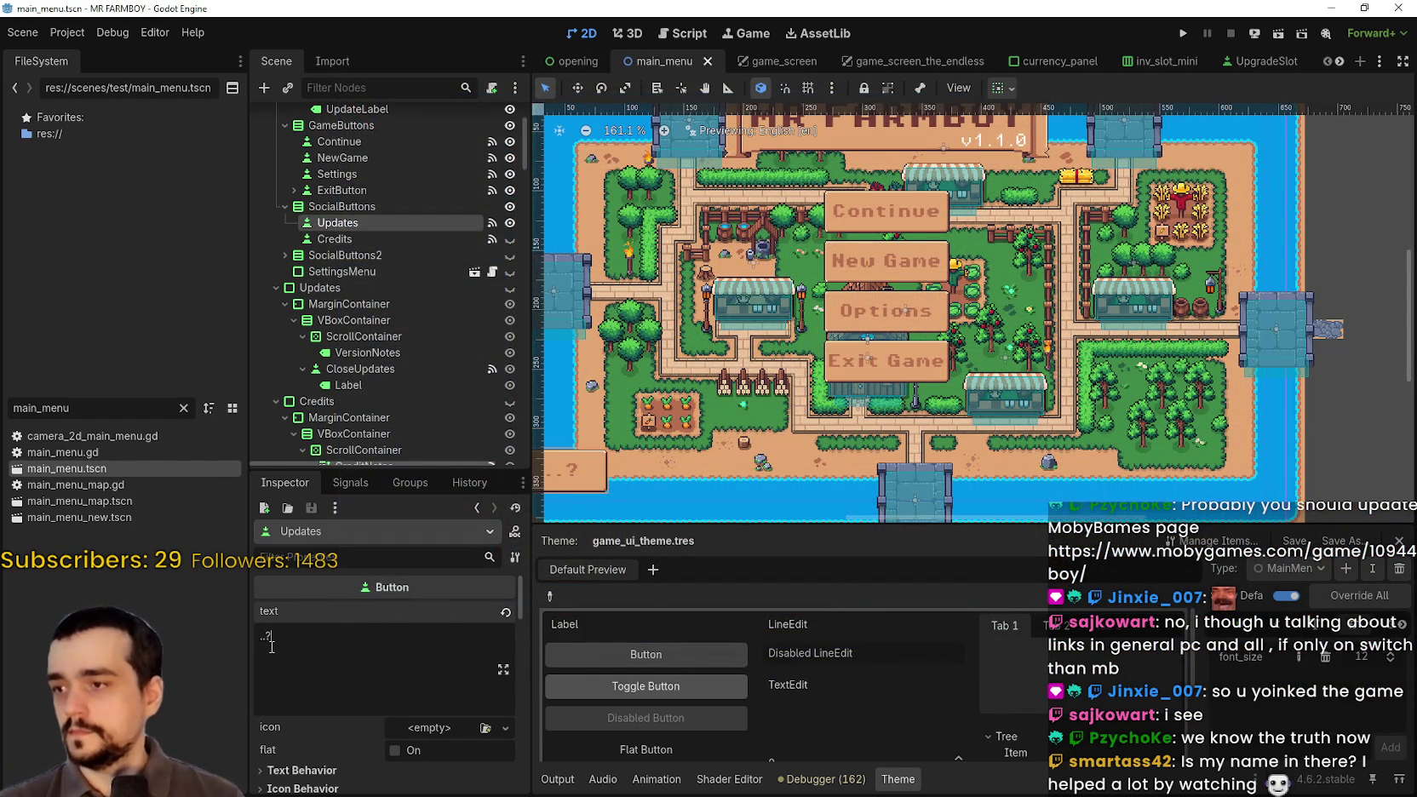
# - Trim the Updates button label to '?', save main_menu.tscn, and run MR FARMBOY
pyautogui.press('Left')
pyautogui.press('BackSpace')
pyautogui.press('BackSpace')
pyautogui.hscroll(-2, 865, 330)
pyautogui.hotkey('ctrl', 's')
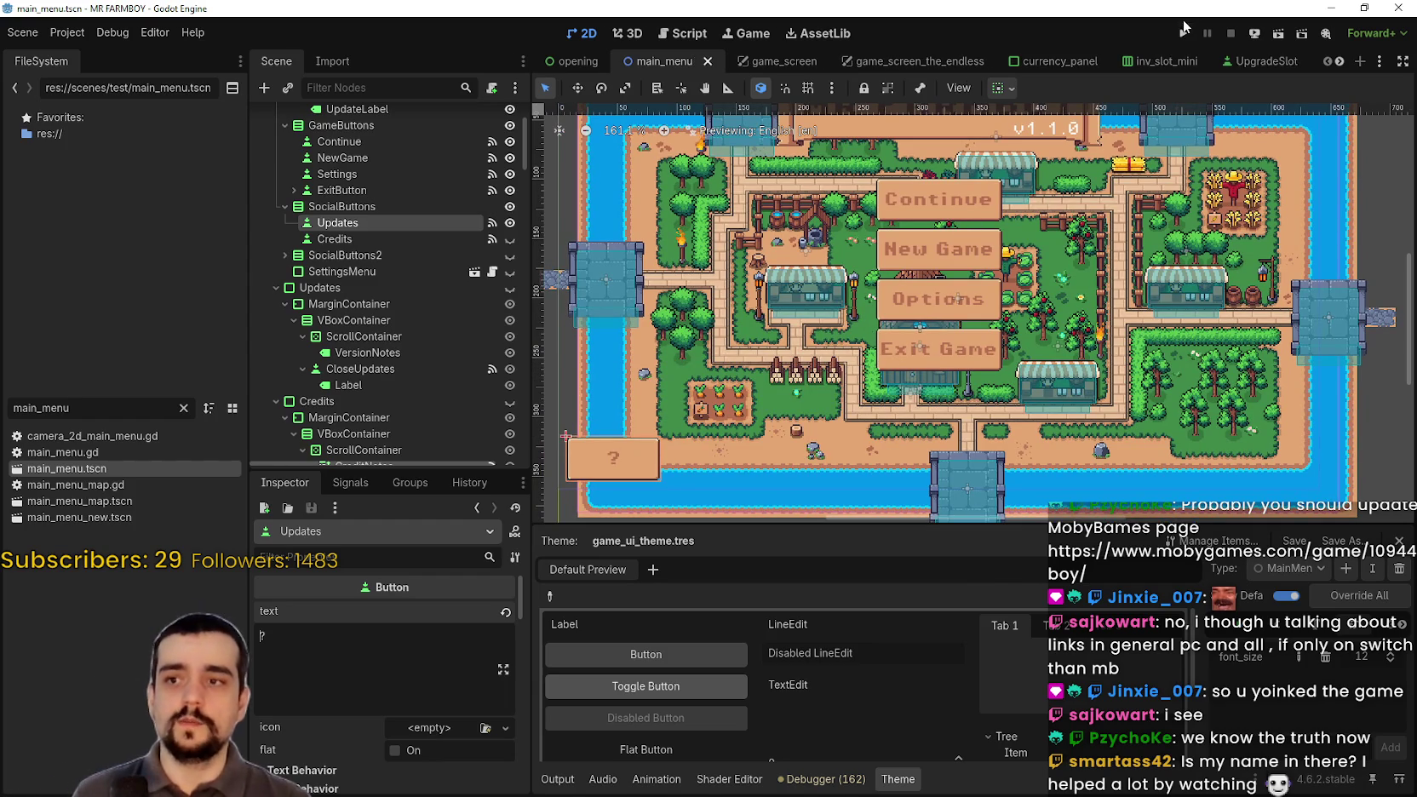
pyautogui.scroll(-2, 1033, 367)
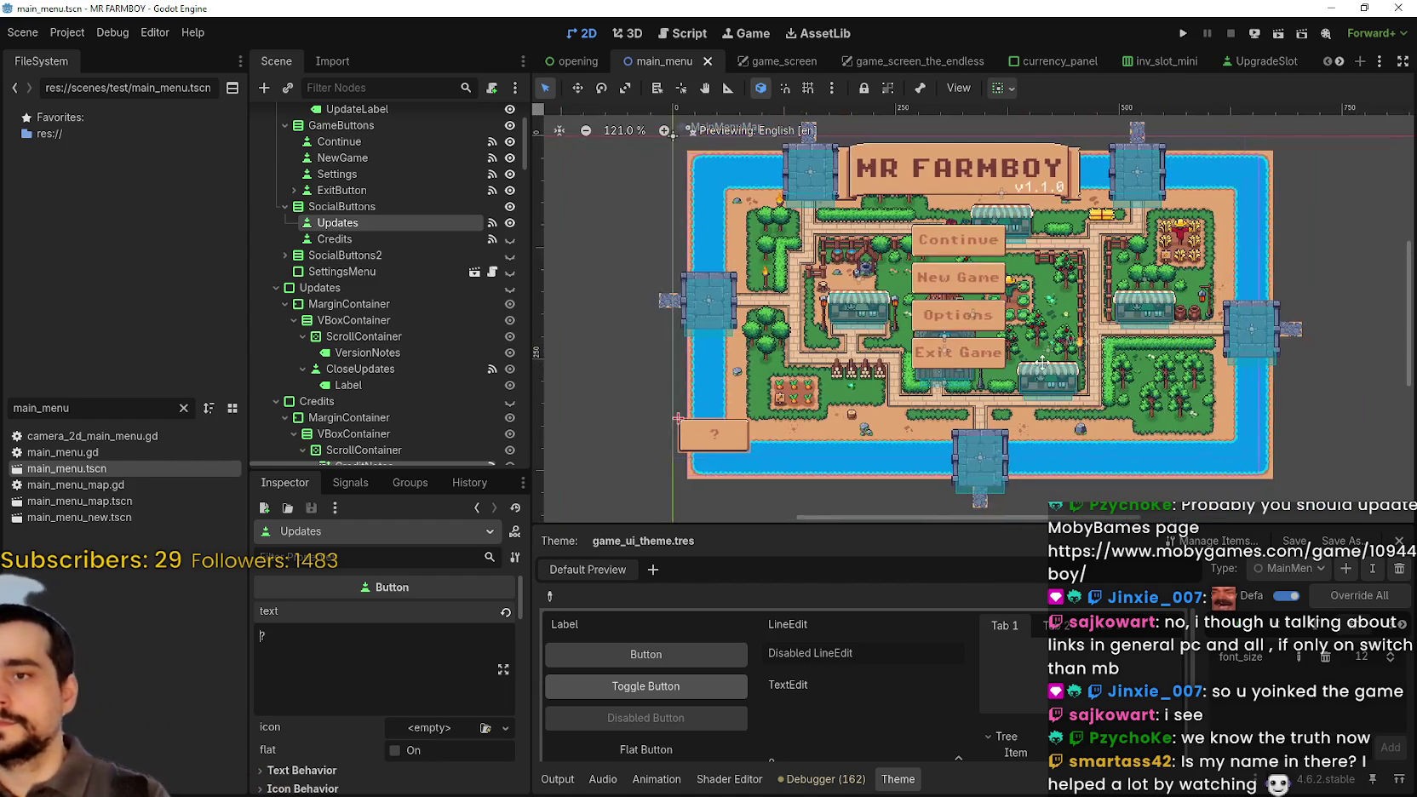
pyautogui.click(1187, 38)
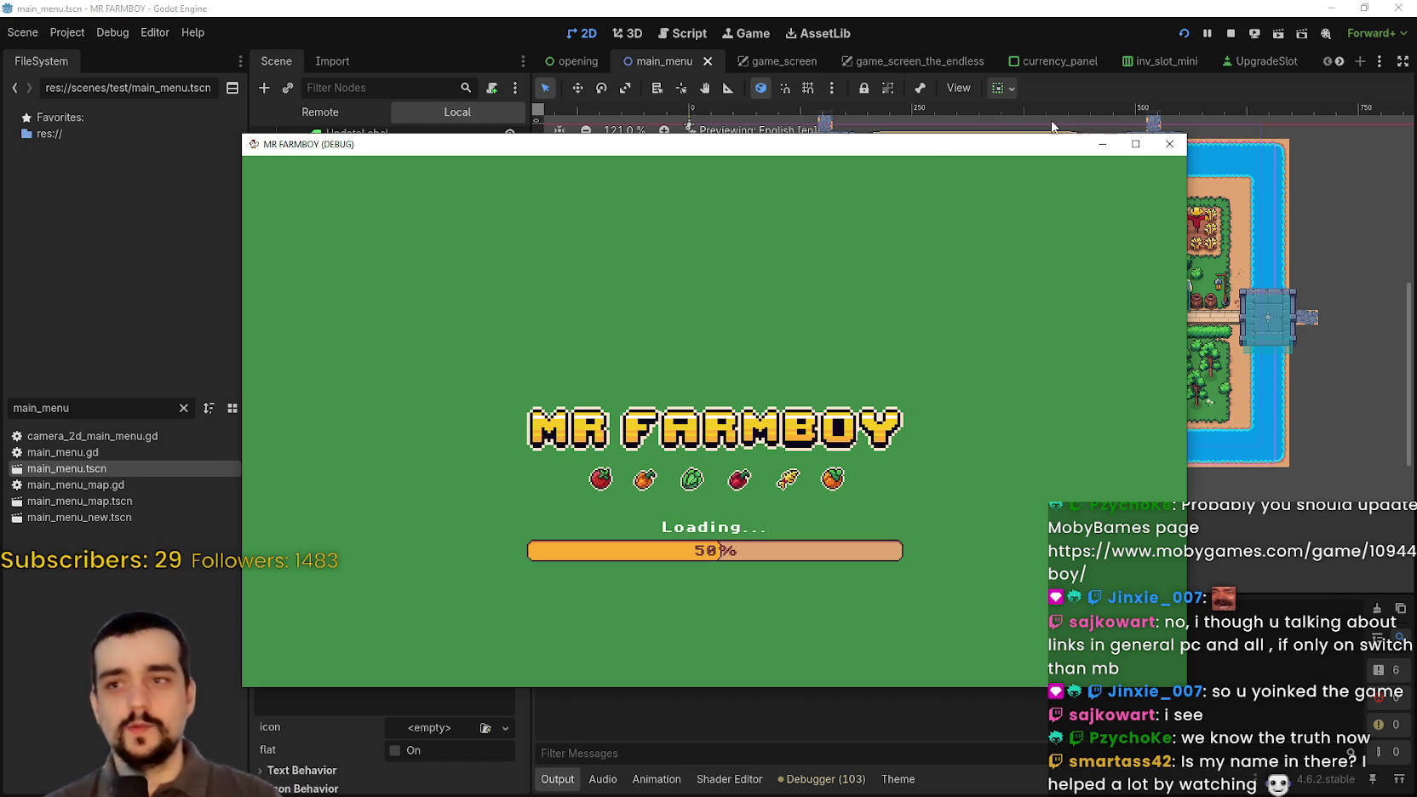
# - Reposition the MR FARMBOY game window and open the '?' version notes popup
pyautogui.moveTo(930, 149); pyautogui.dragTo(989, 61)
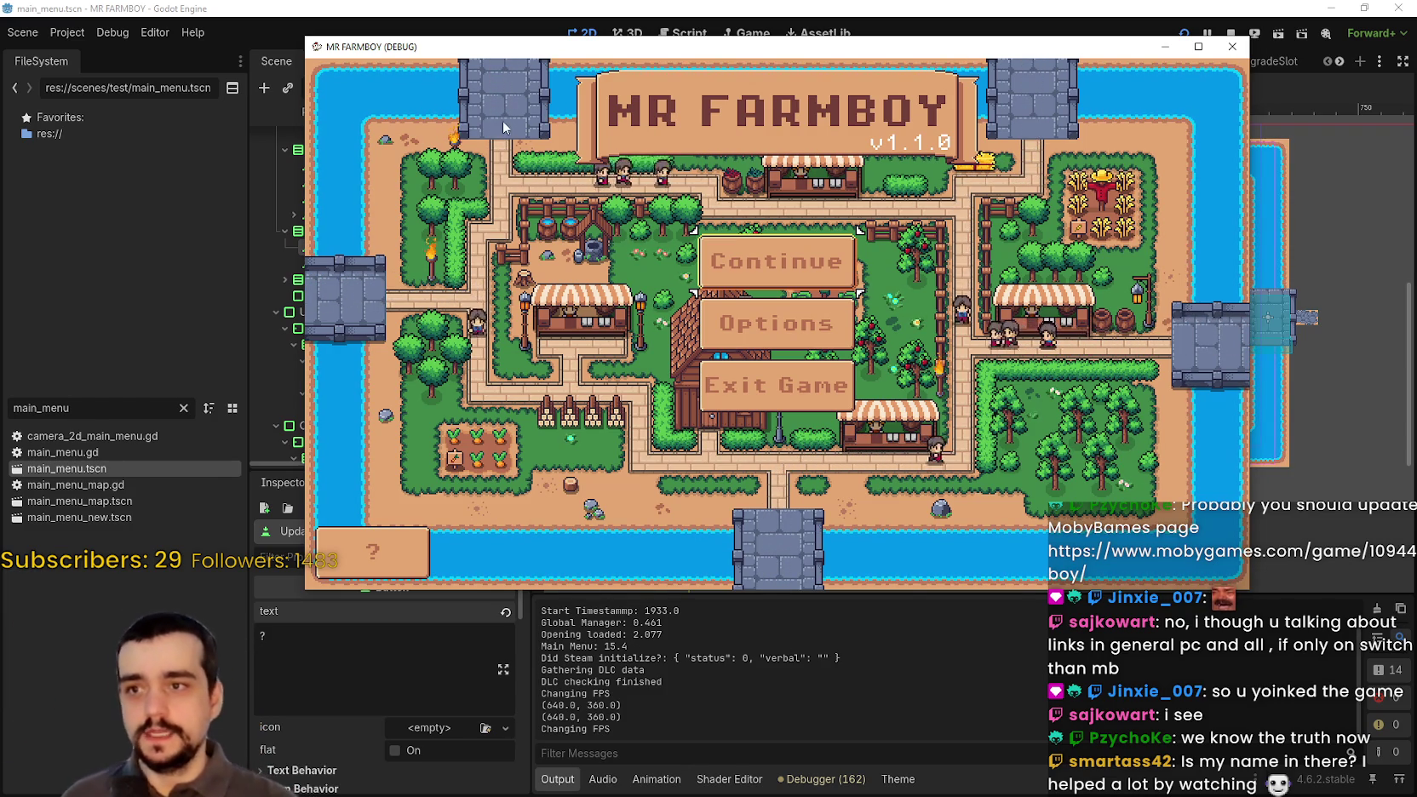
pyautogui.moveTo(582, 47); pyautogui.dragTo(648, 40)
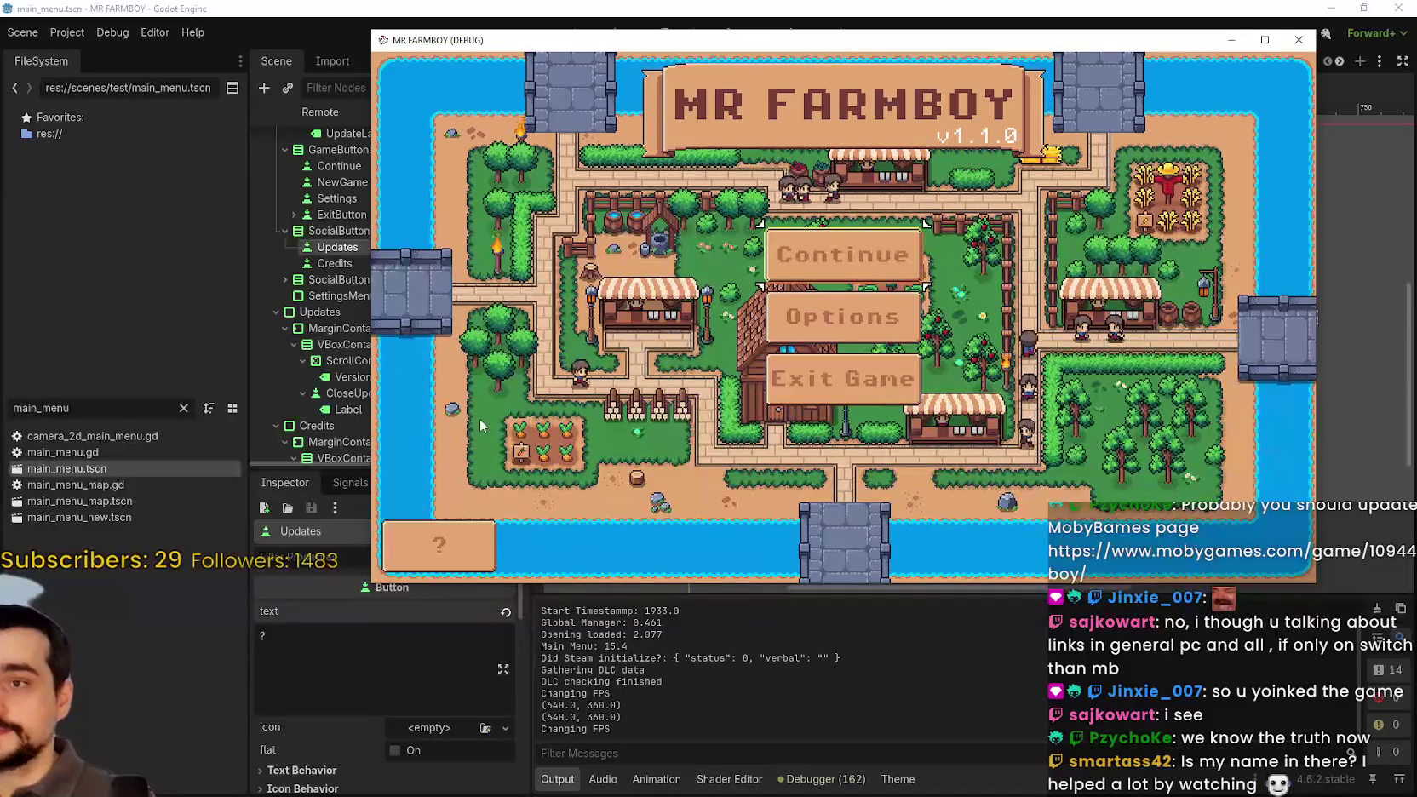
pyautogui.click(477, 523)
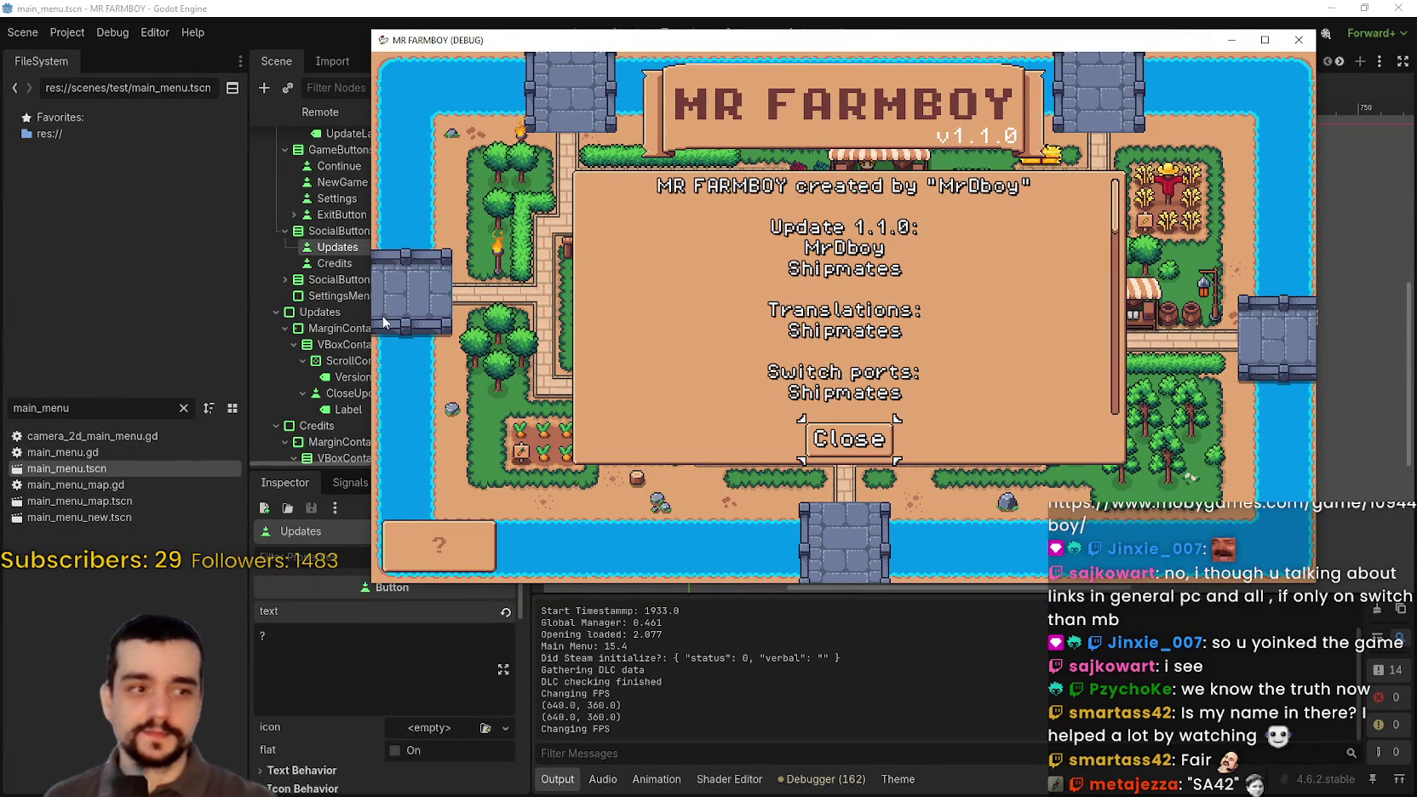
# - Scroll through the version notes and credits, then close the popup and quit the game
pyautogui.scroll(-3, 932, 315)
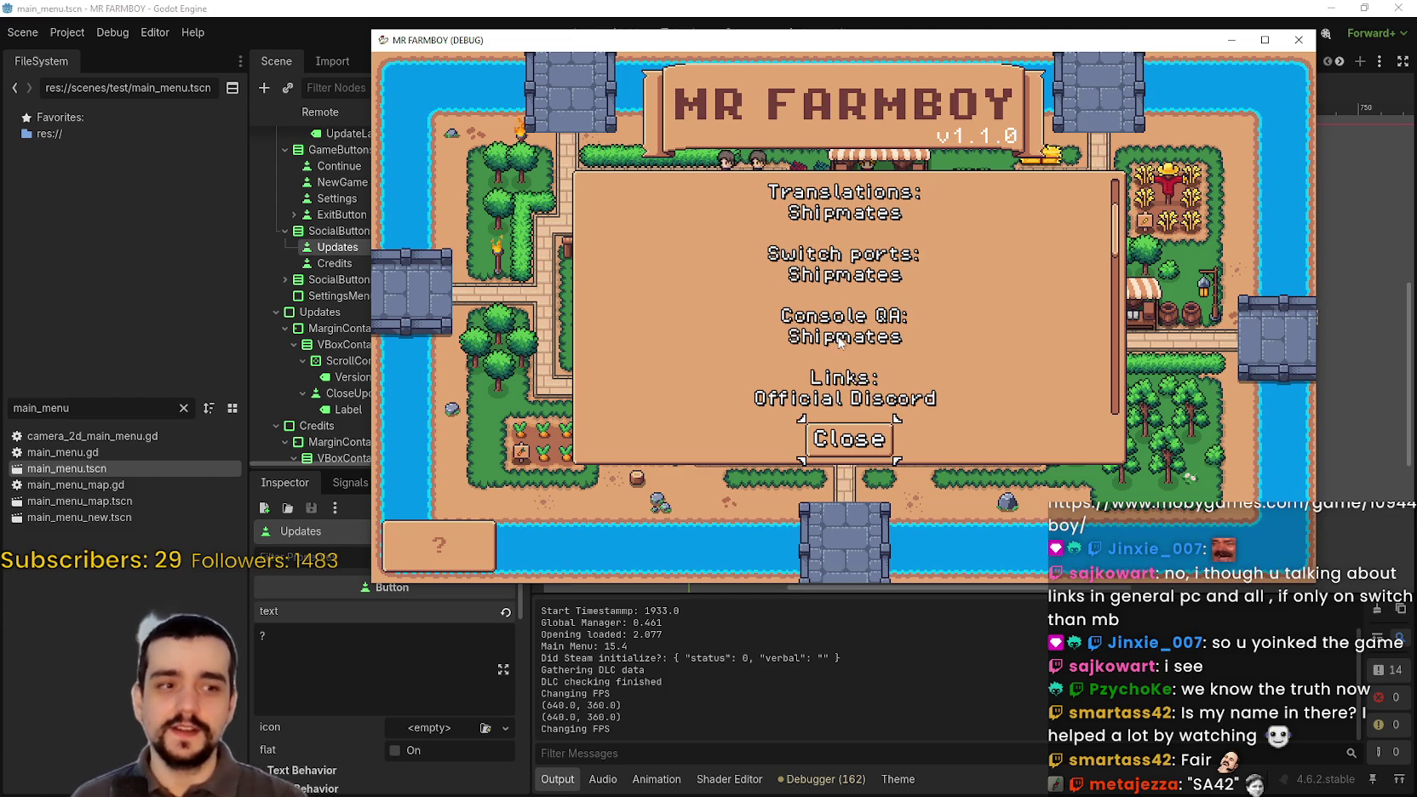
pyautogui.scroll(-3, 896, 274)
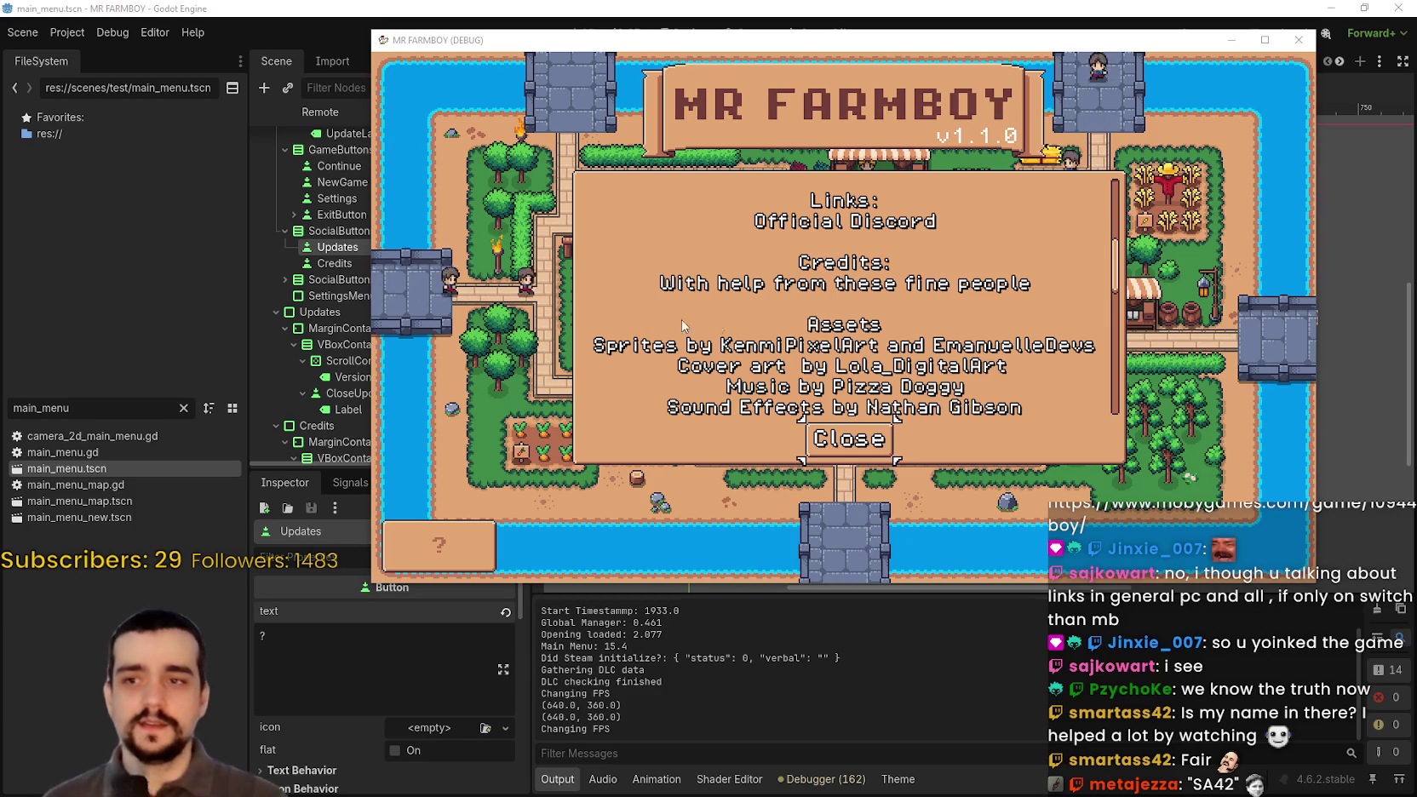
pyautogui.scroll(-3, 789, 344)
pyautogui.scroll(3, 766, 332)
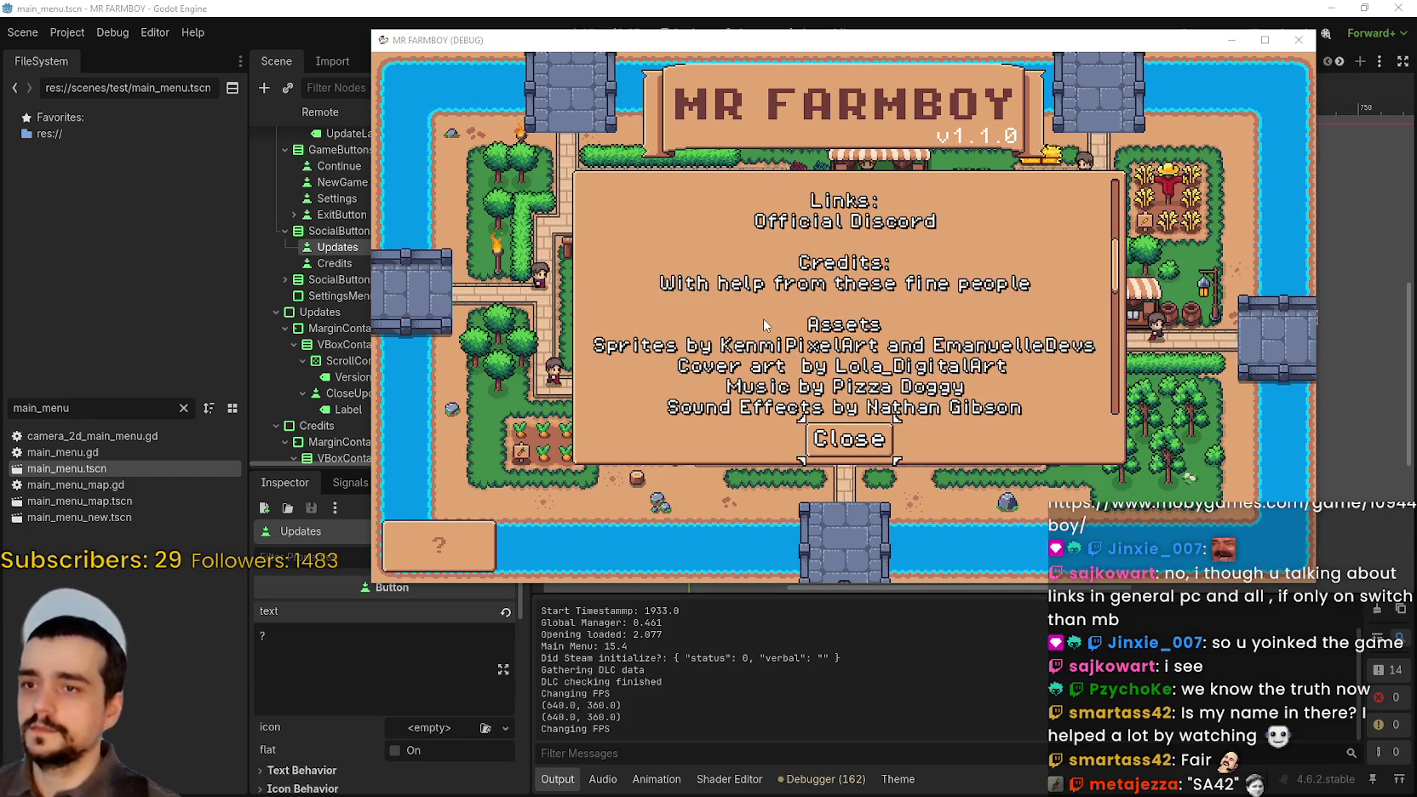
pyautogui.scroll(-4, 749, 344)
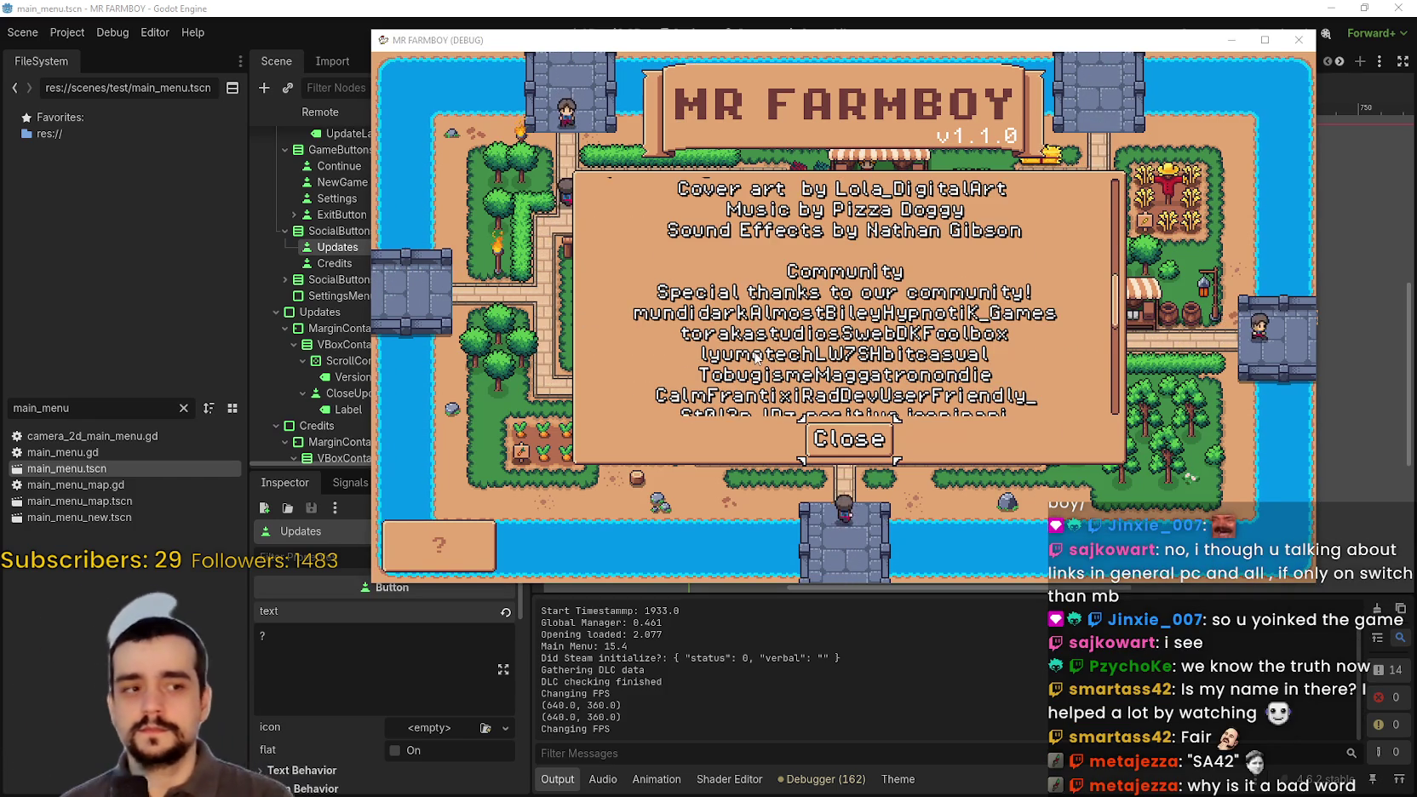
pyautogui.scroll(-6, 756, 348)
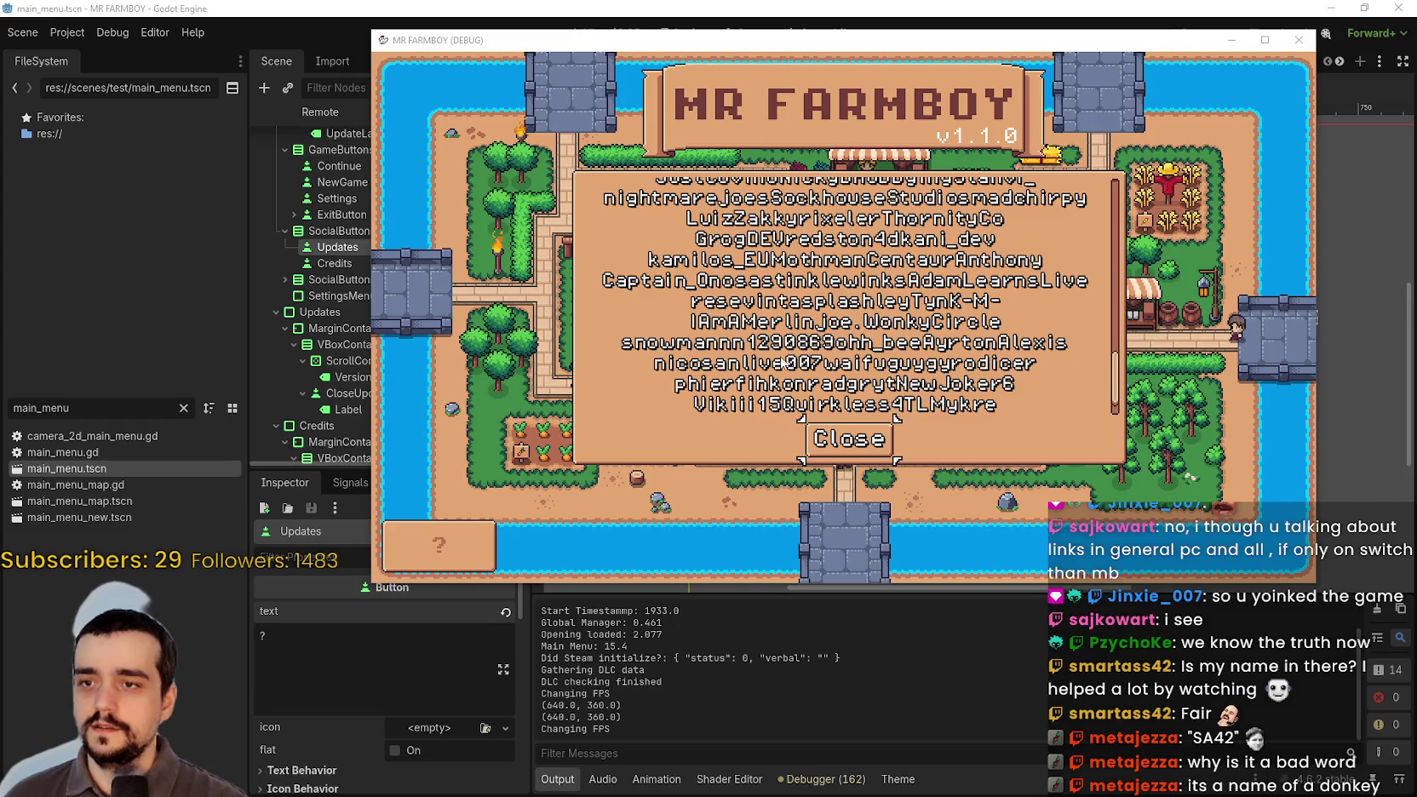
pyautogui.scroll(2, 825, 362)
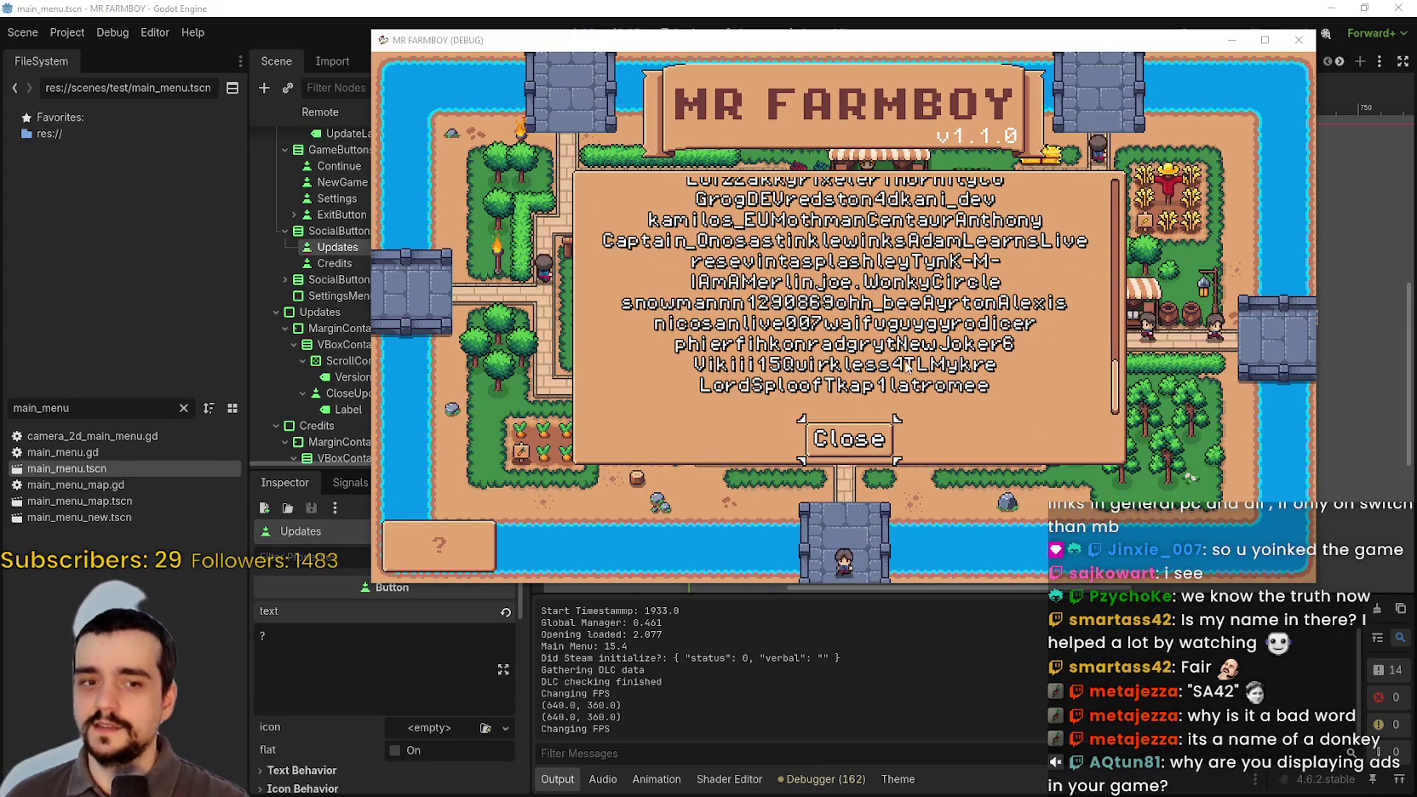
pyautogui.scroll(2, 884, 368)
pyautogui.scroll(5, 885, 368)
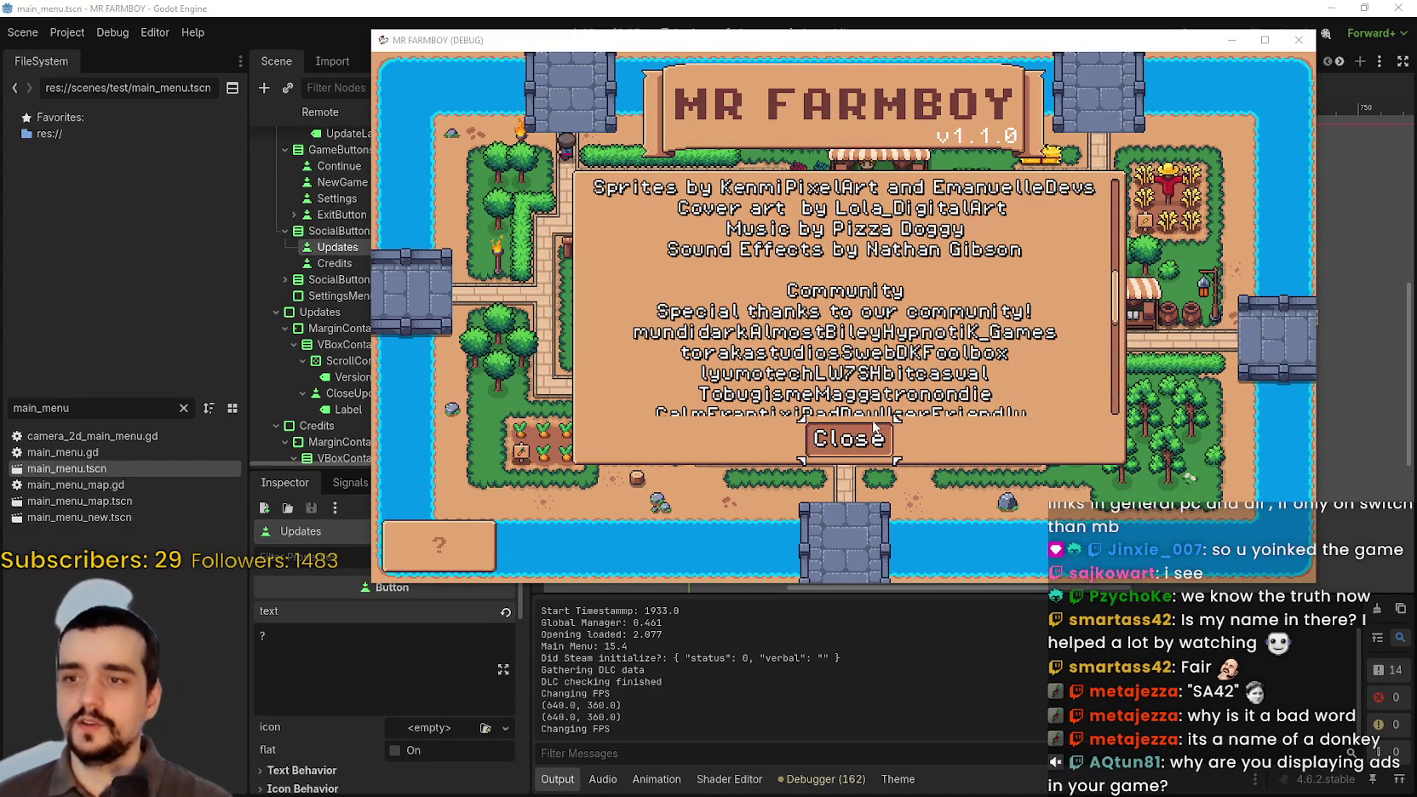
pyautogui.scroll(6, 839, 349)
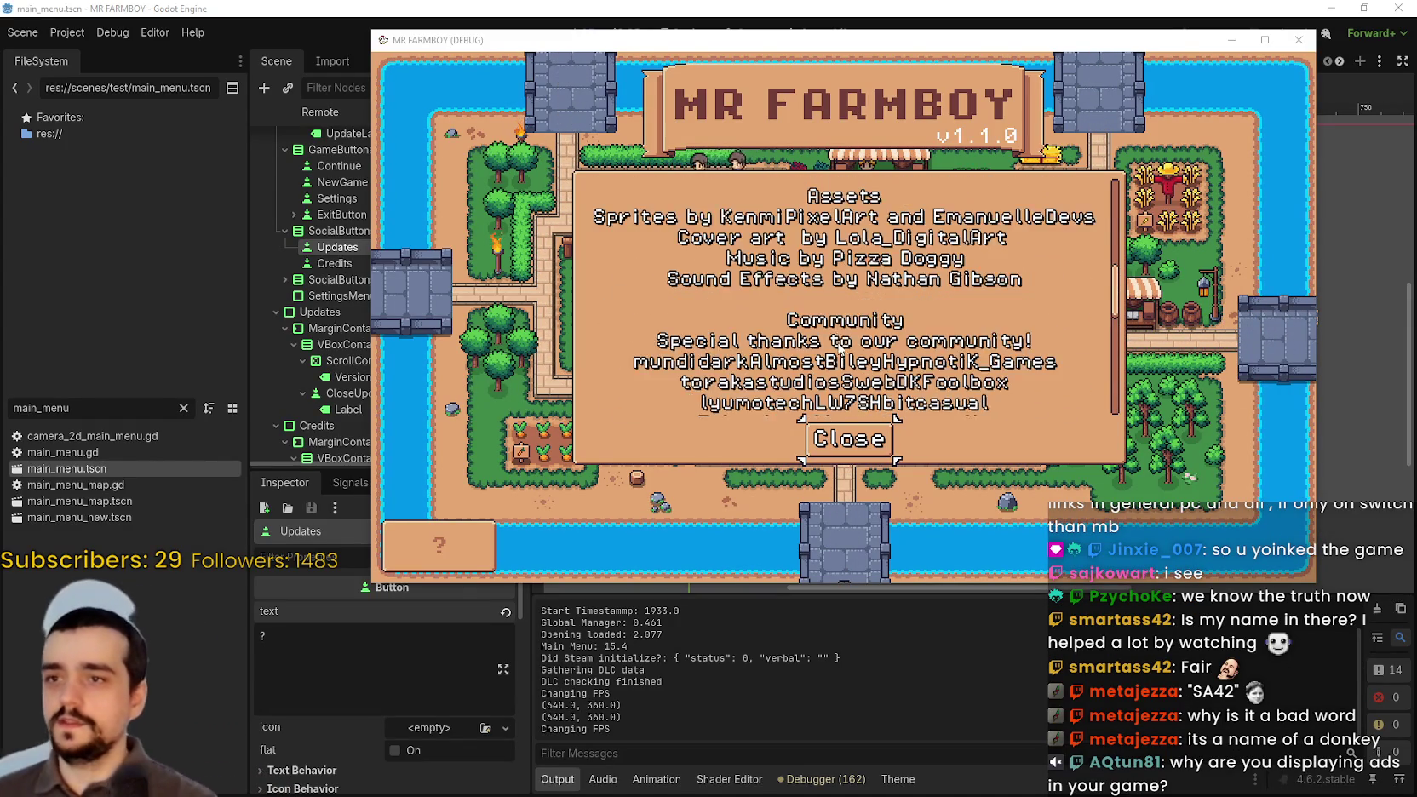
pyautogui.scroll(-4, 841, 323)
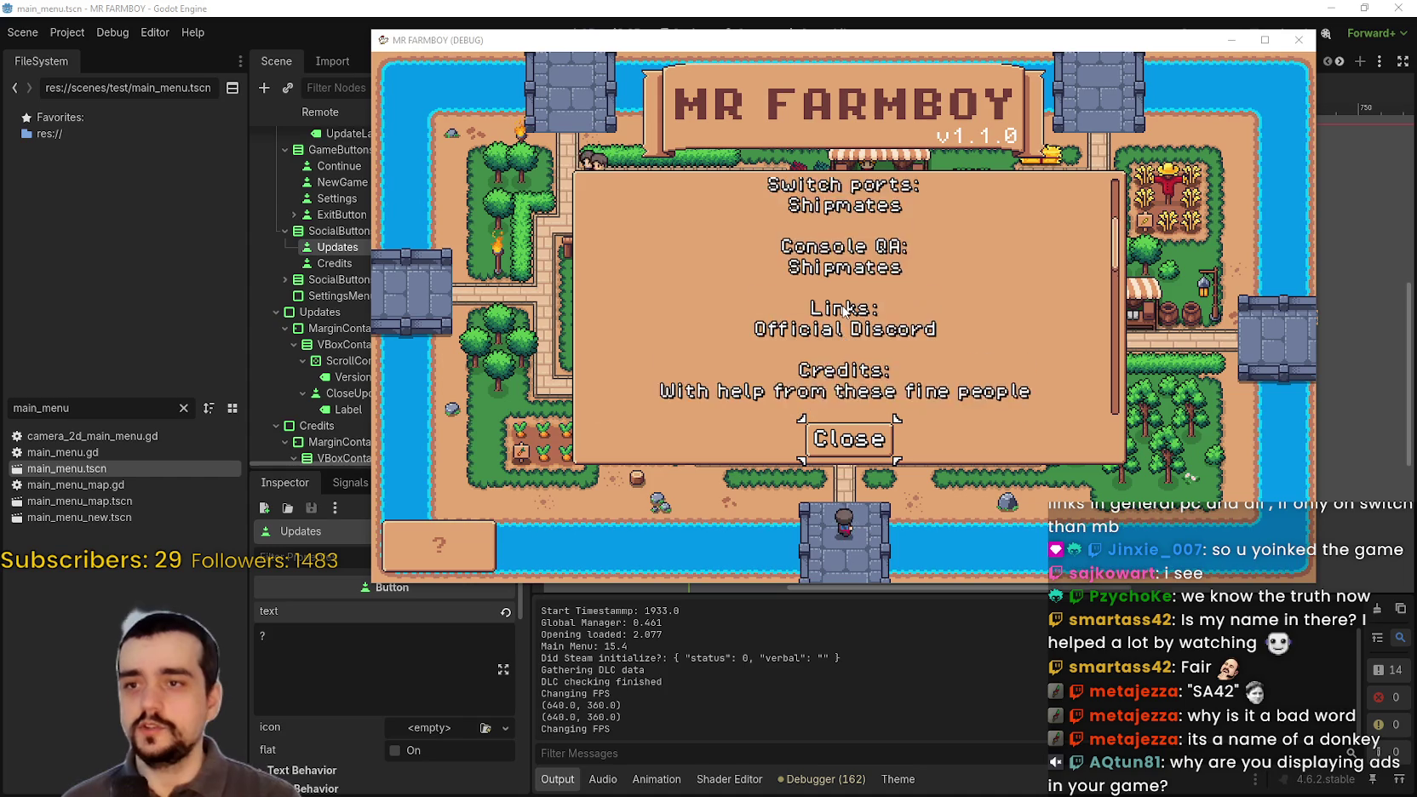
pyautogui.scroll(-3, 854, 315)
pyautogui.click(849, 438)
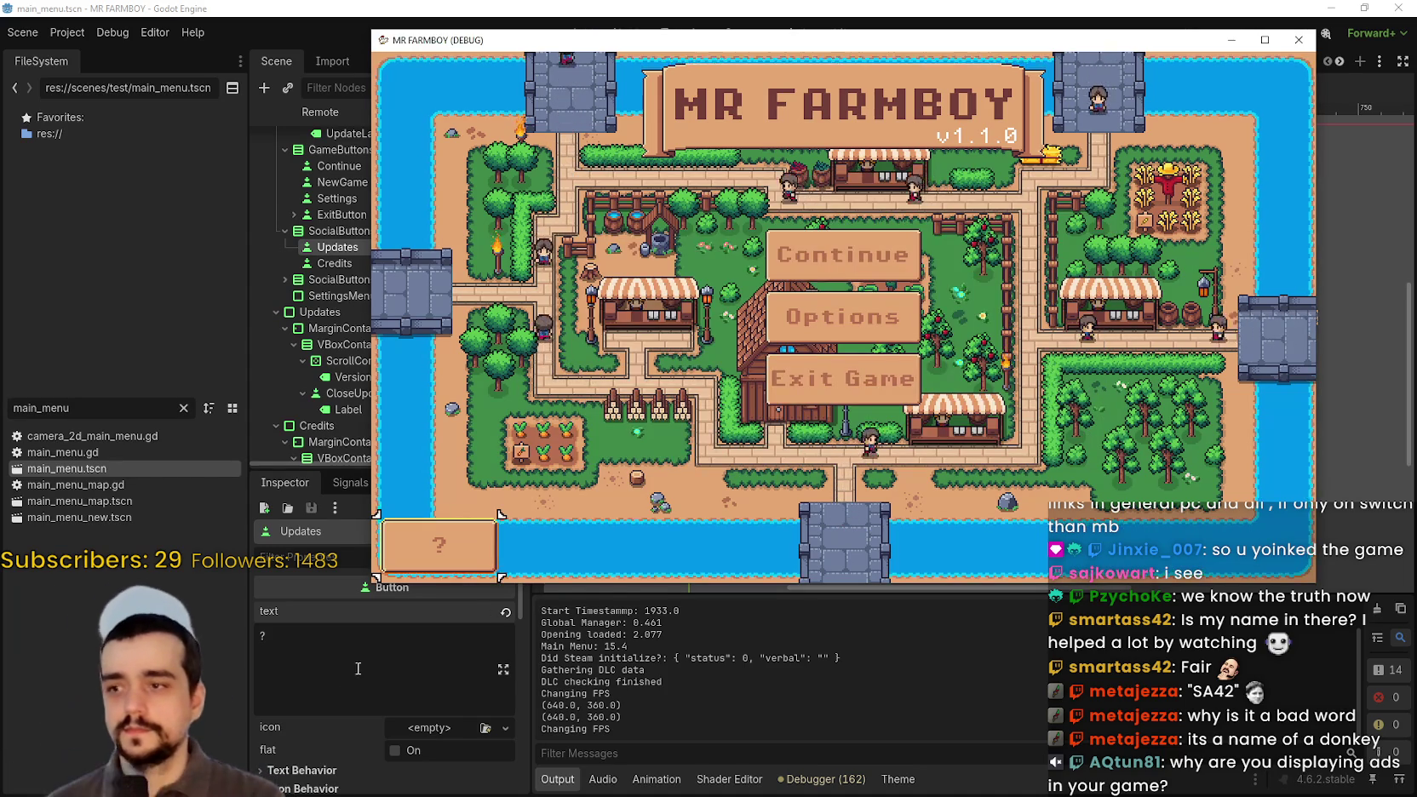
pyautogui.click(777, 364)
# - Select the VersionNotes label under Updates and review its full text
pyautogui.scroll(-1, 384, 288)
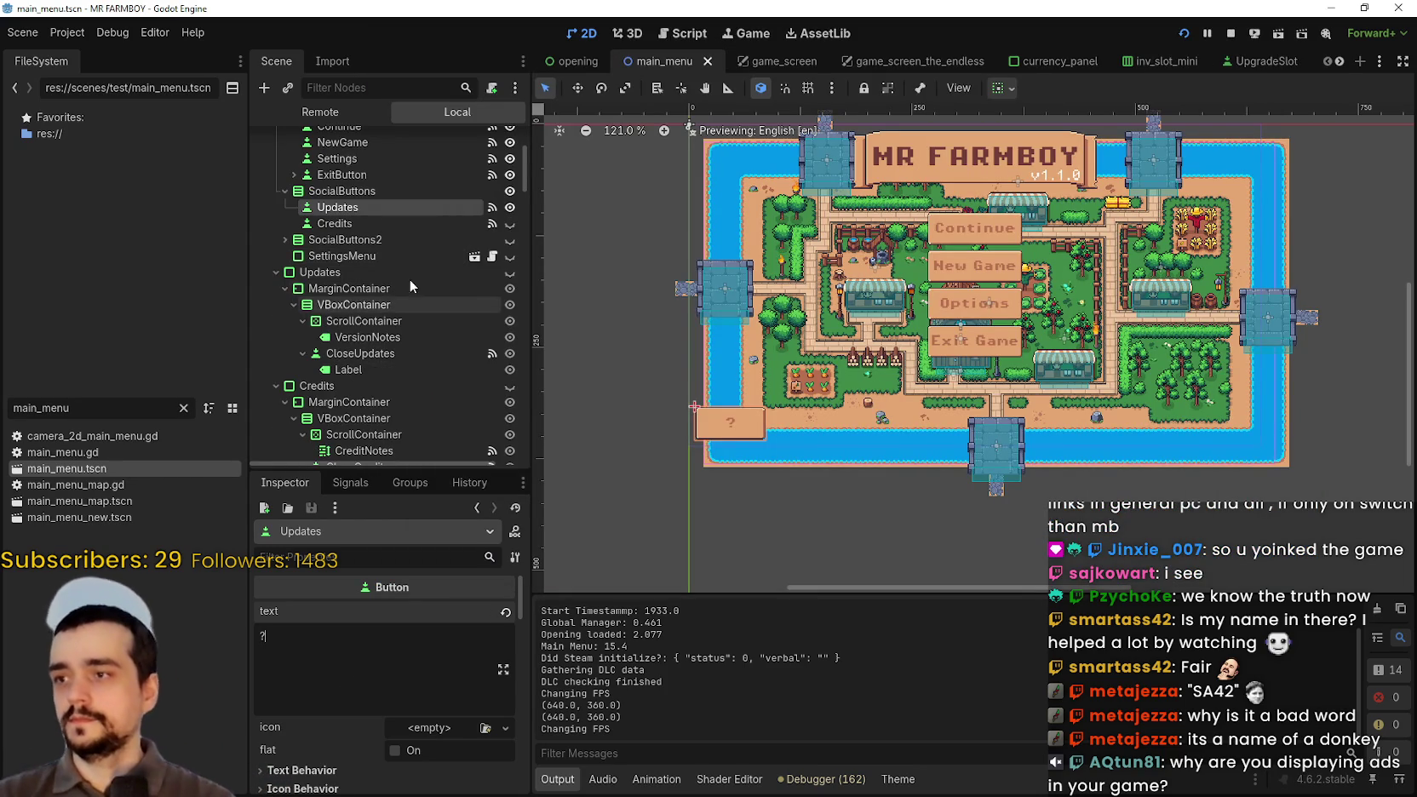
pyautogui.click(394, 270)
pyautogui.click(403, 337)
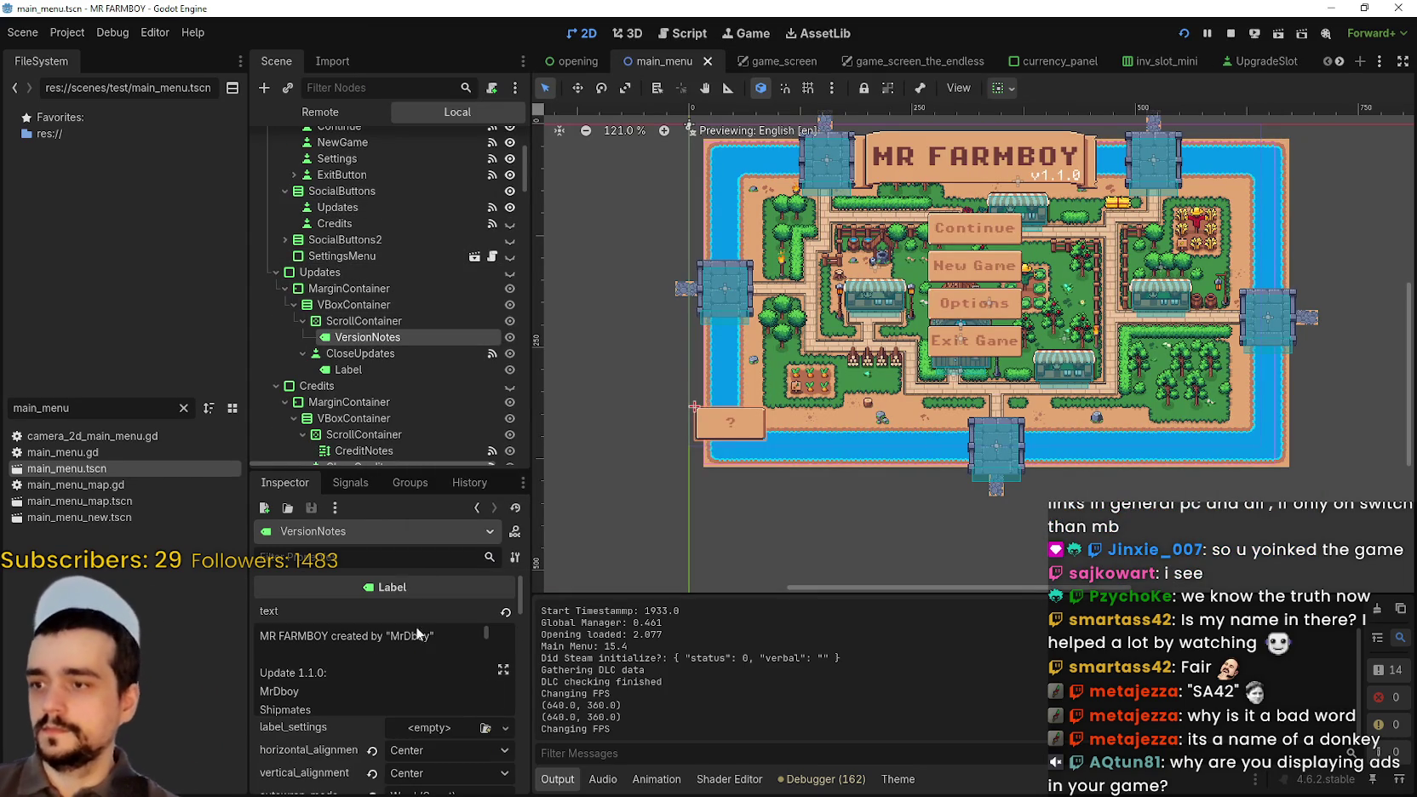
pyautogui.click(502, 670)
pyautogui.scroll(-5, 672, 430)
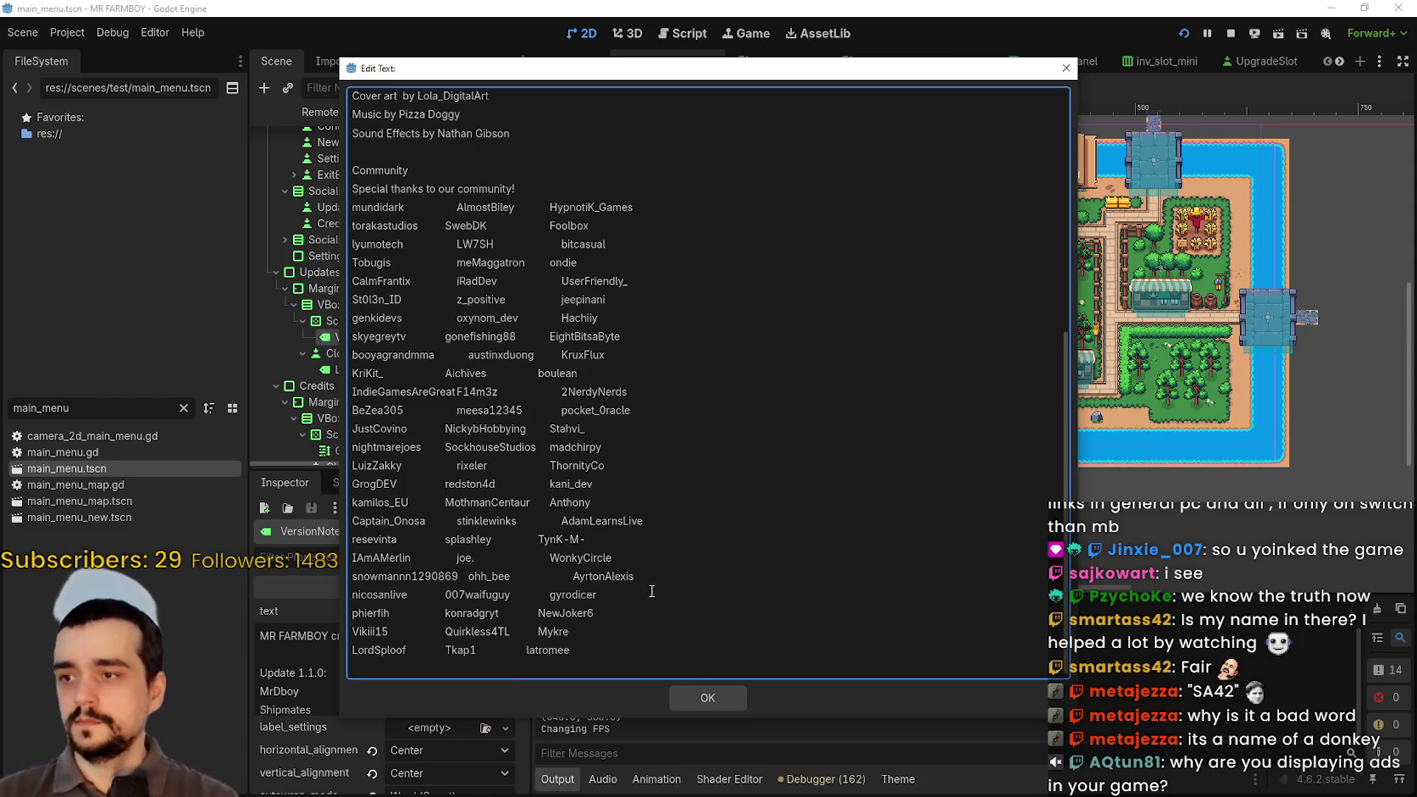
pyautogui.click(709, 694)
# - Set the VersionNotes horizontal_alignment to Left
pyautogui.scroll(-2, 415, 731)
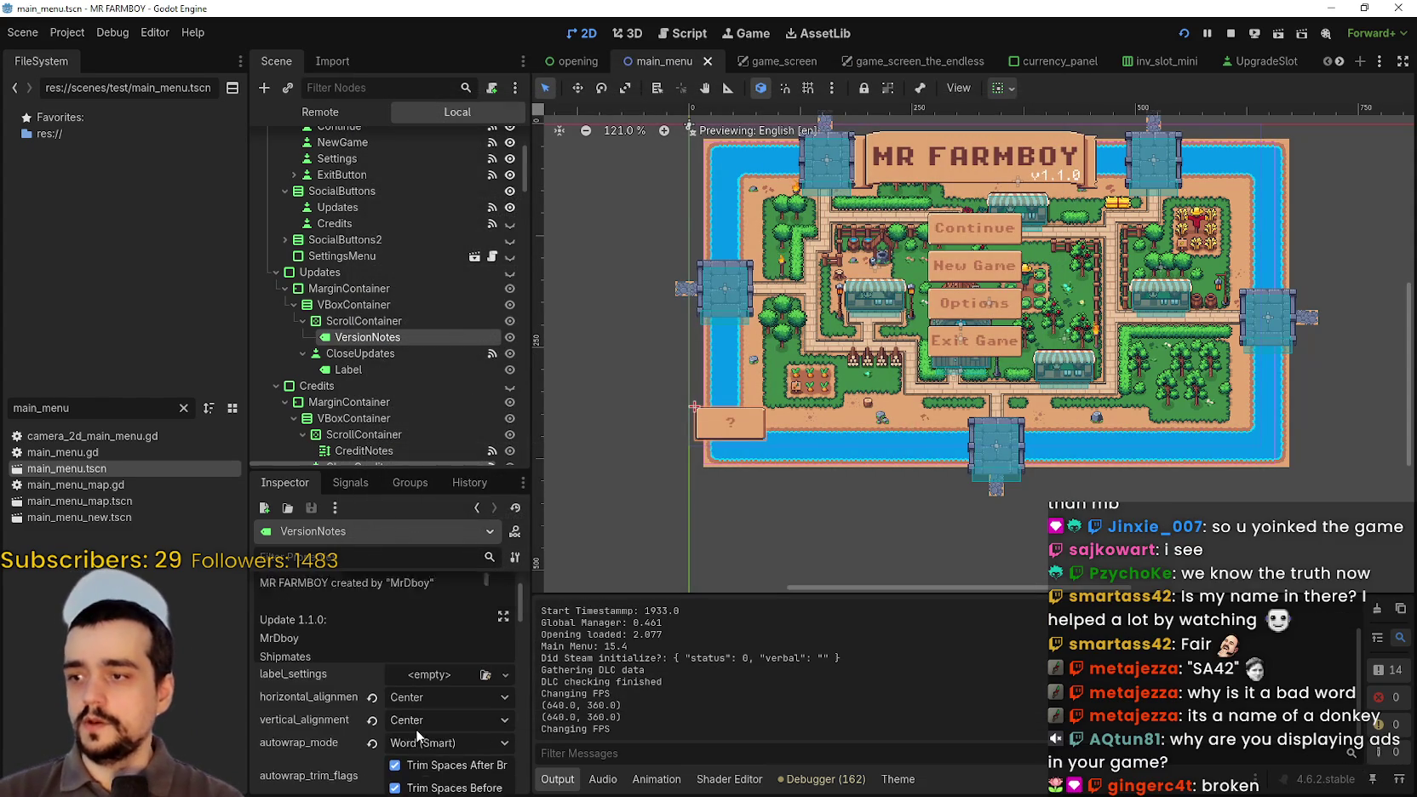
pyautogui.click(415, 695)
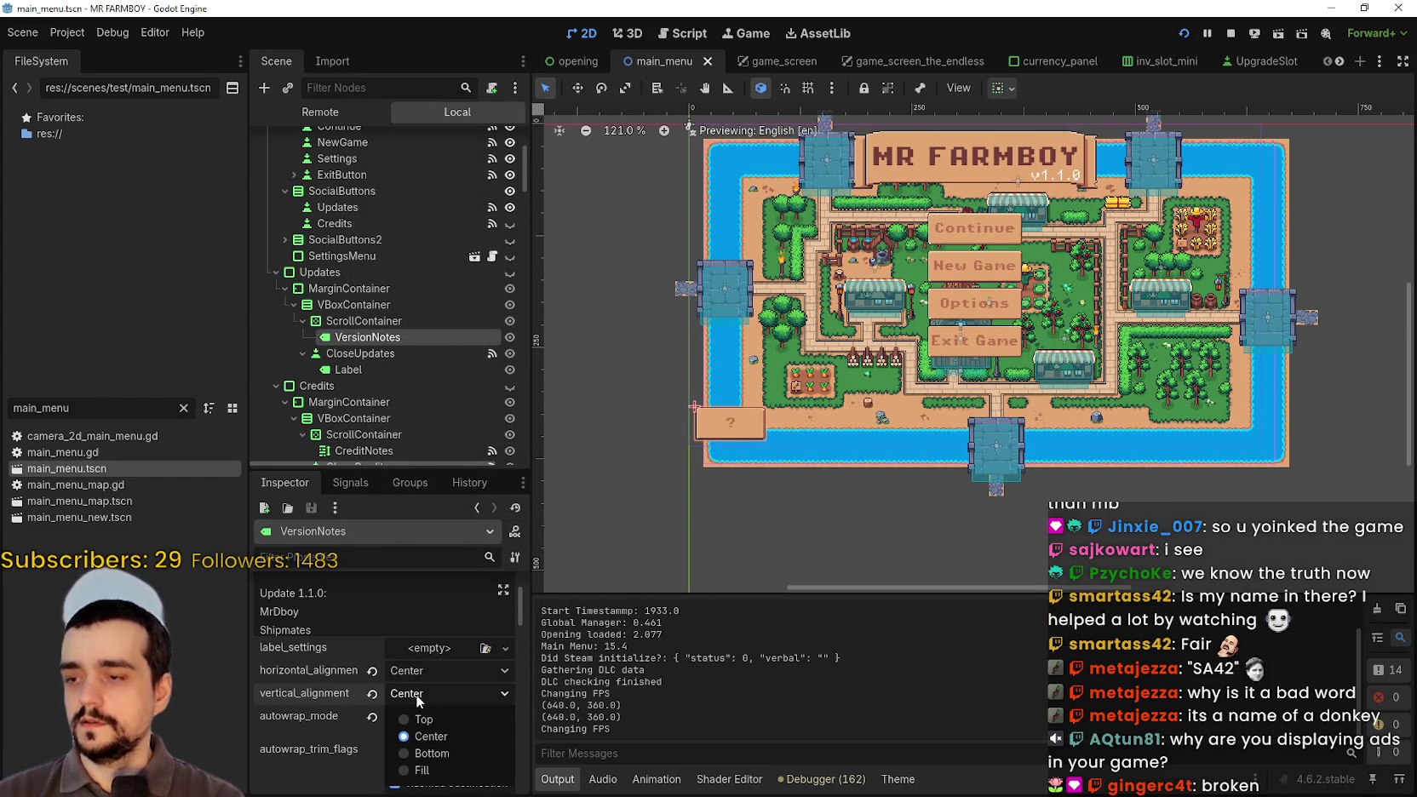
pyautogui.click(415, 694)
pyautogui.click(412, 673)
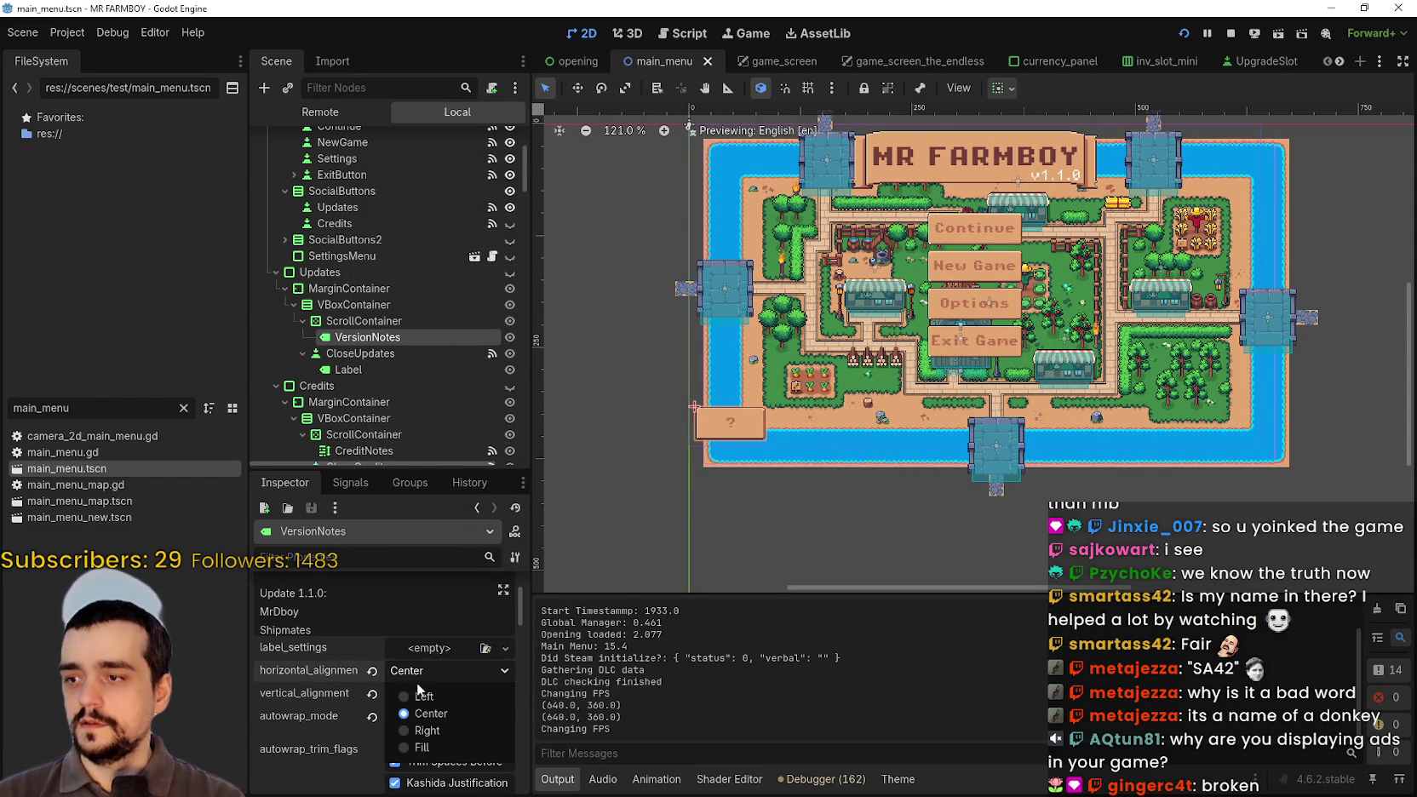
pyautogui.click(419, 697)
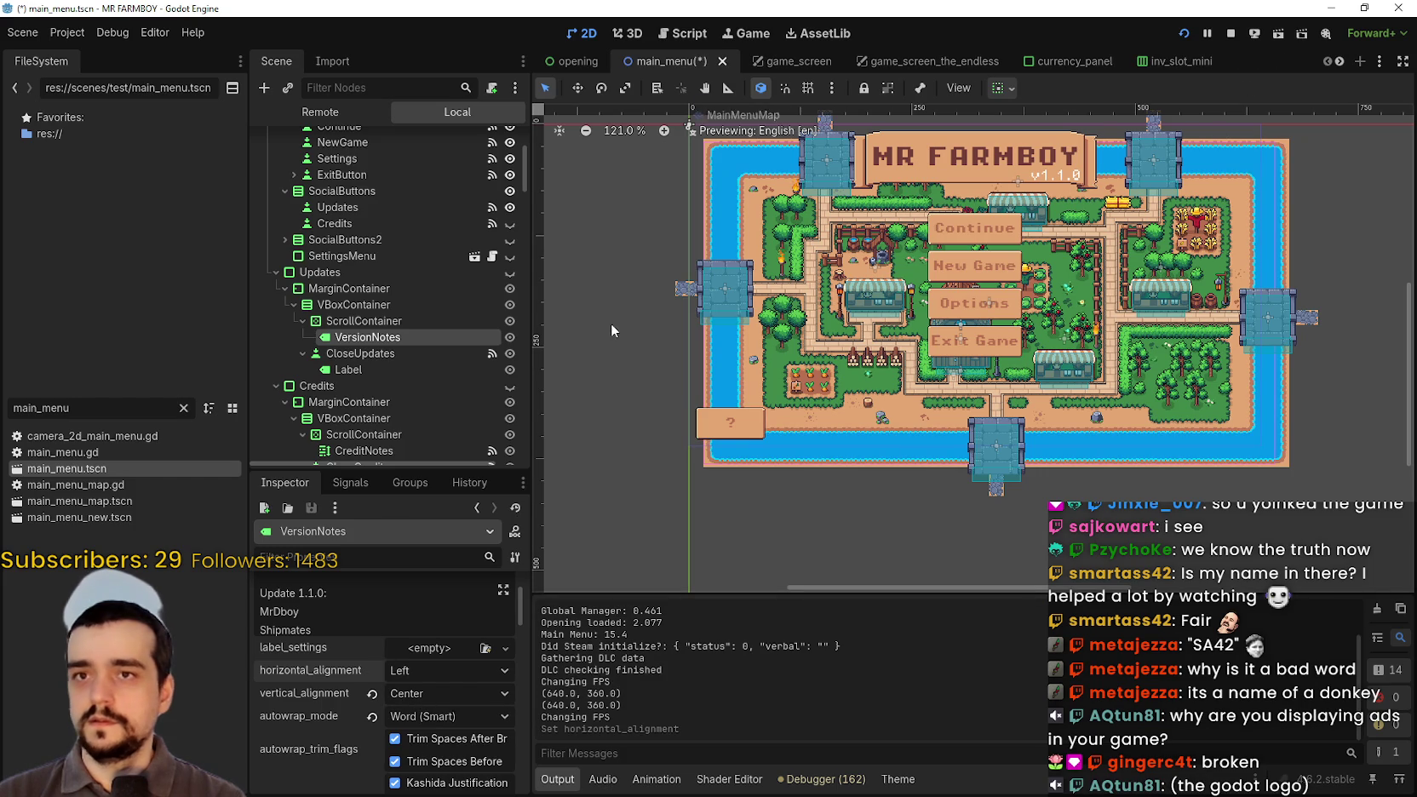
# - Recheck the VersionNotes text, then stop the old run and relaunch the game
pyautogui.click(504, 589)
pyautogui.scroll(-5, 669, 446)
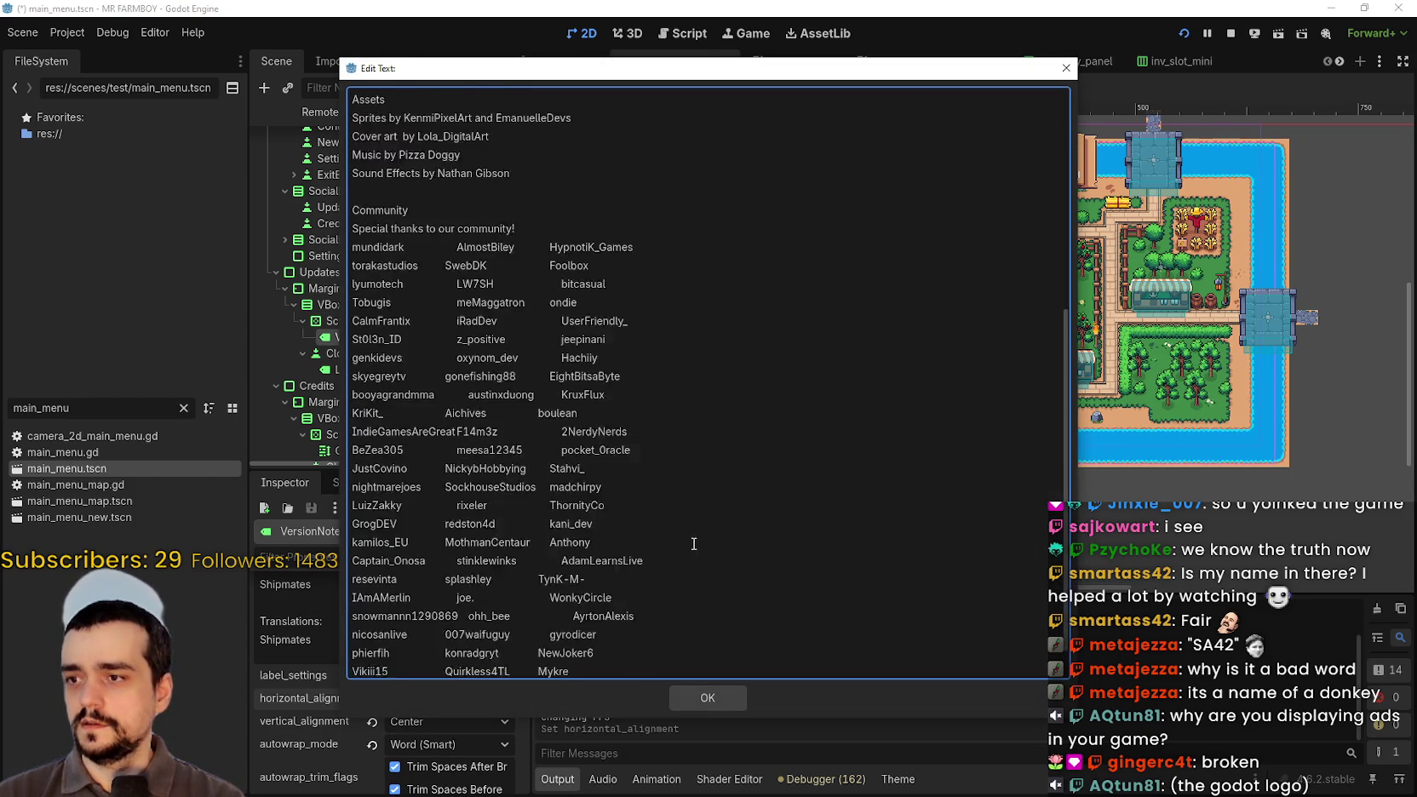
pyautogui.click(705, 695)
pyautogui.click(1230, 33)
pyautogui.click(1182, 33)
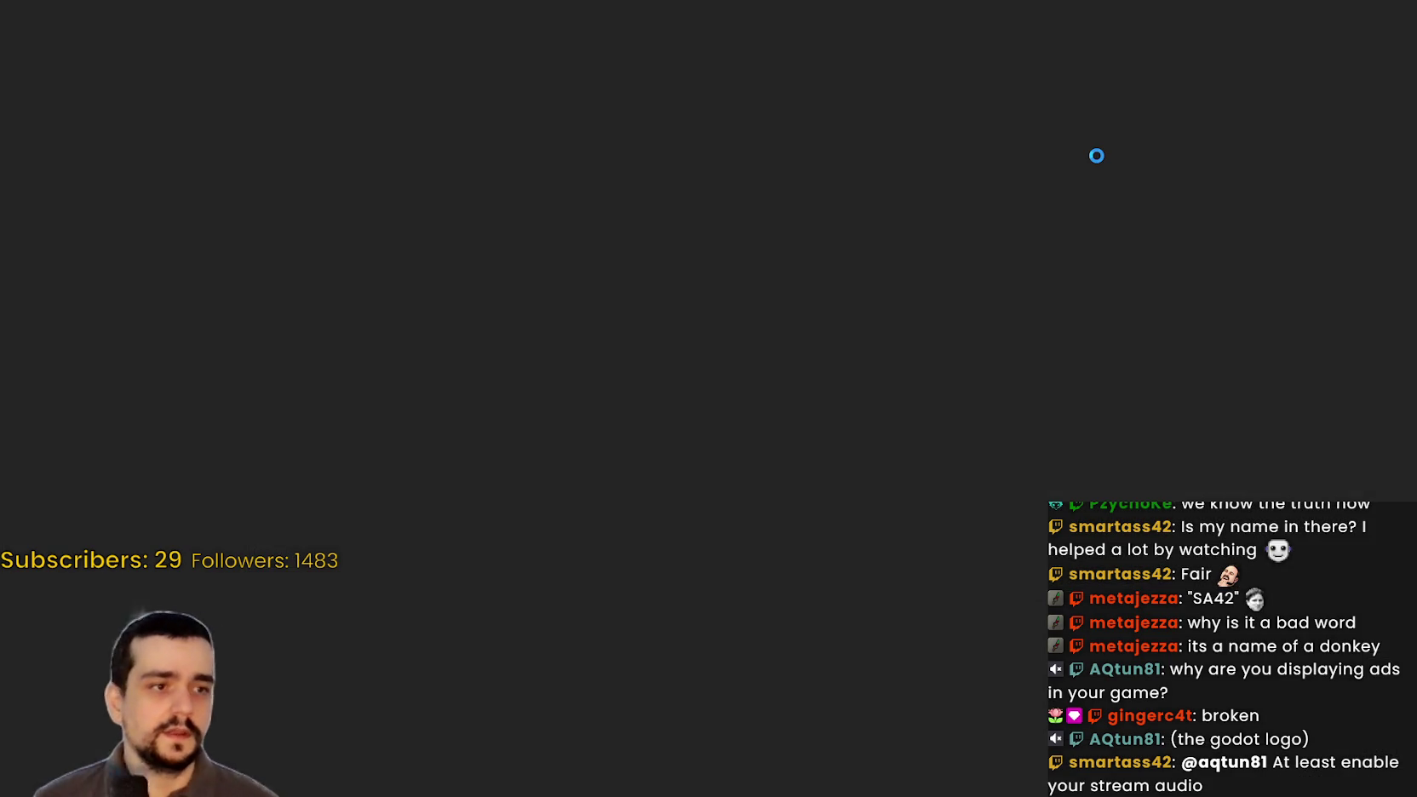
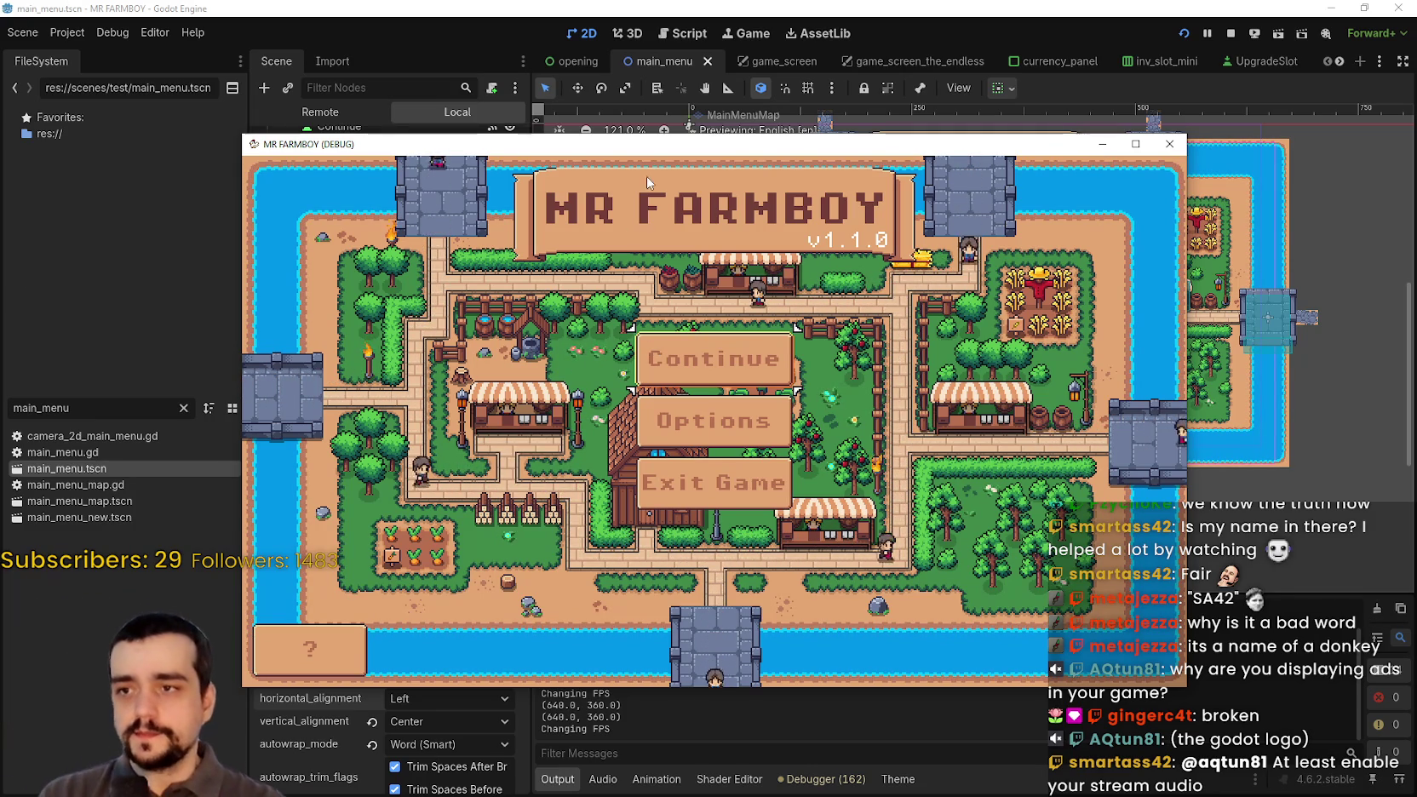
# - Scroll through the in-game MR FARMBOY credits, close them, and stop the test run
pyautogui.moveTo(629, 282); pyautogui.dragTo(718, 210)
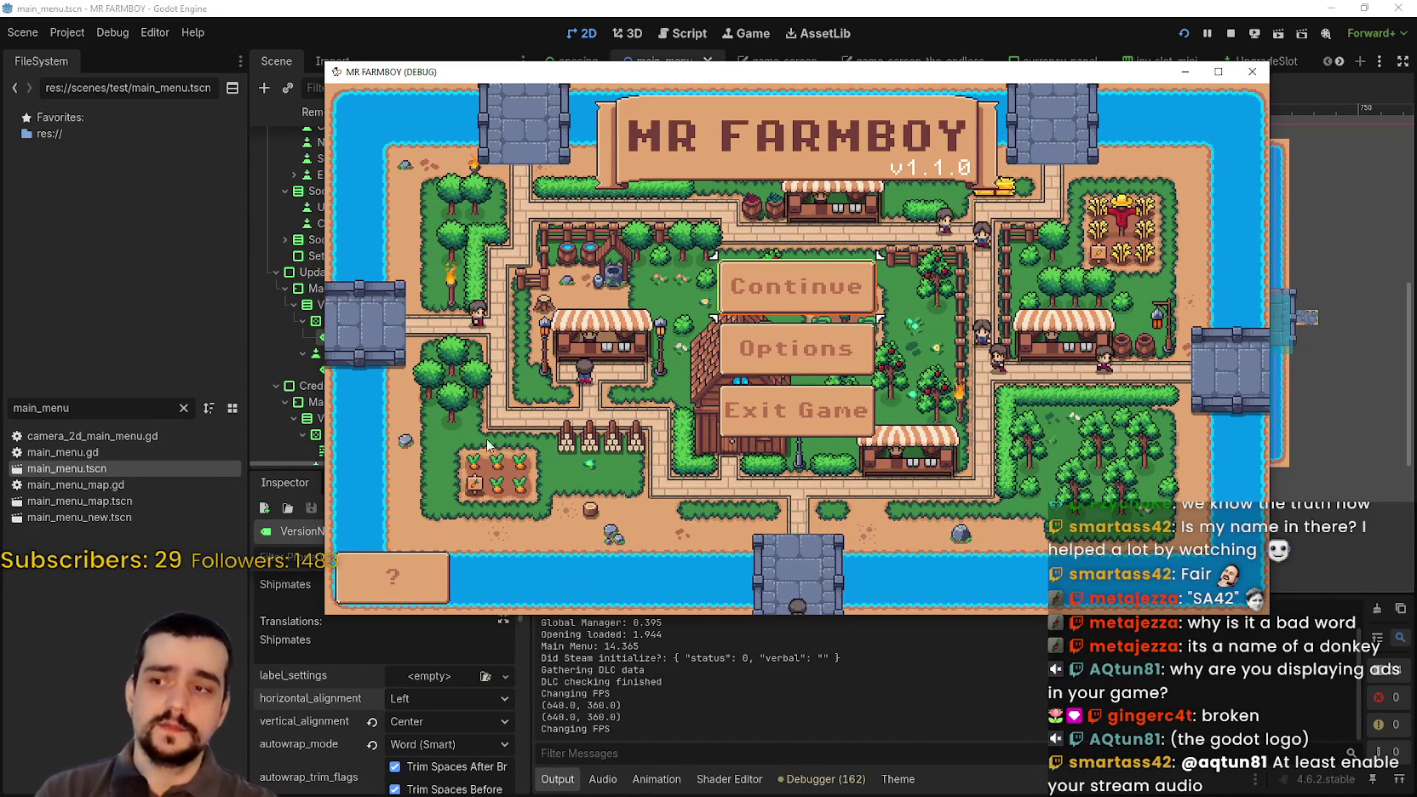
pyautogui.click(430, 574)
pyautogui.scroll(-10, 698, 381)
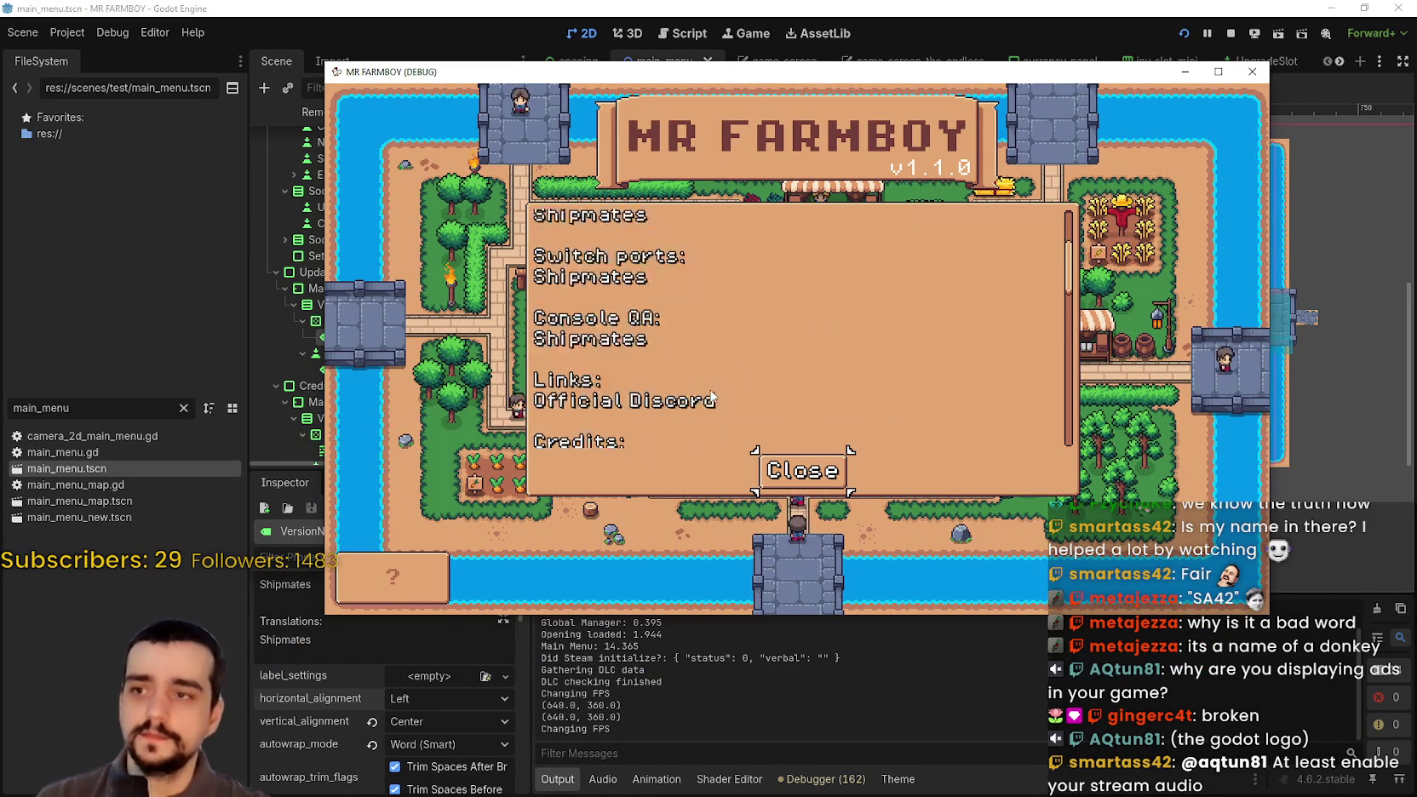
pyautogui.scroll(-5, 741, 362)
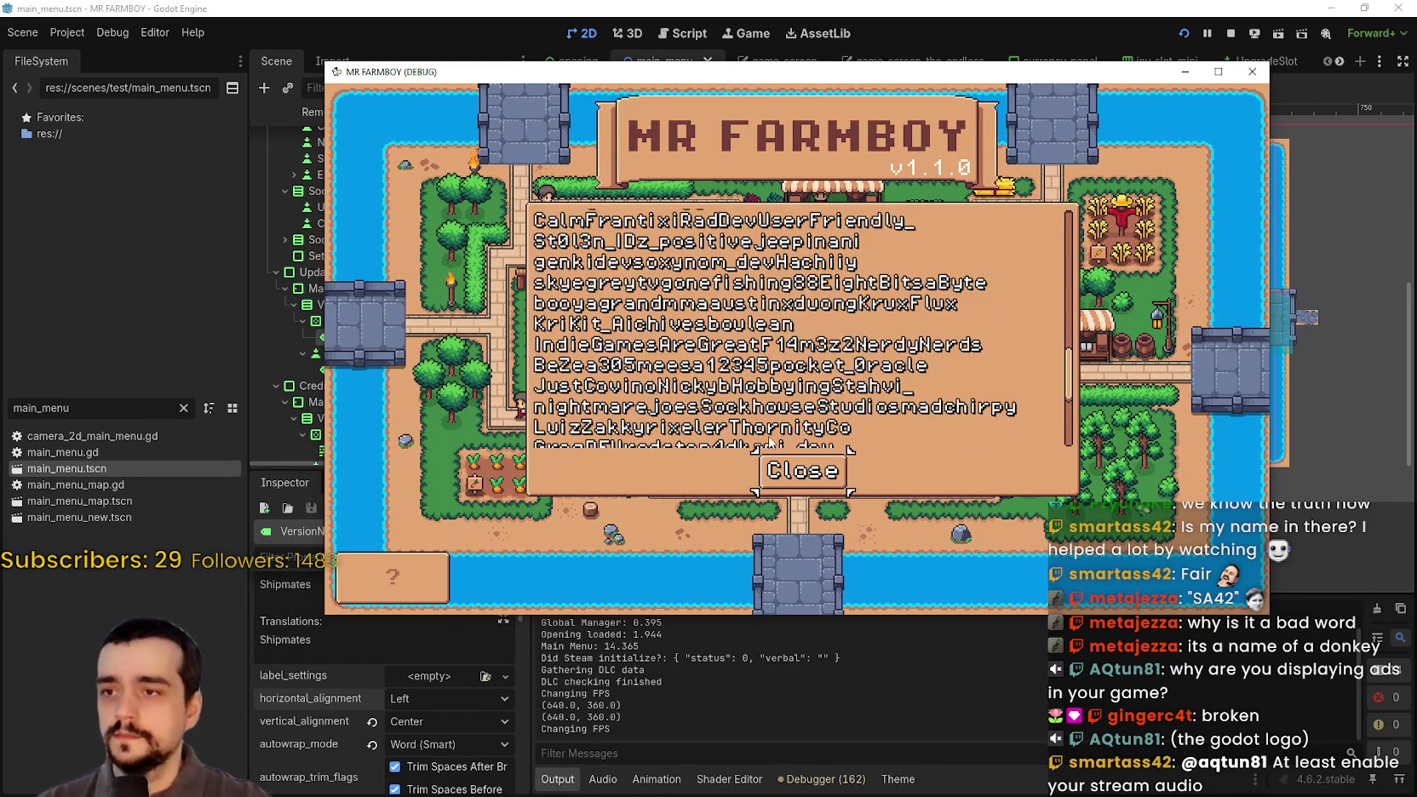
pyautogui.click(802, 470)
pyautogui.click(1231, 38)
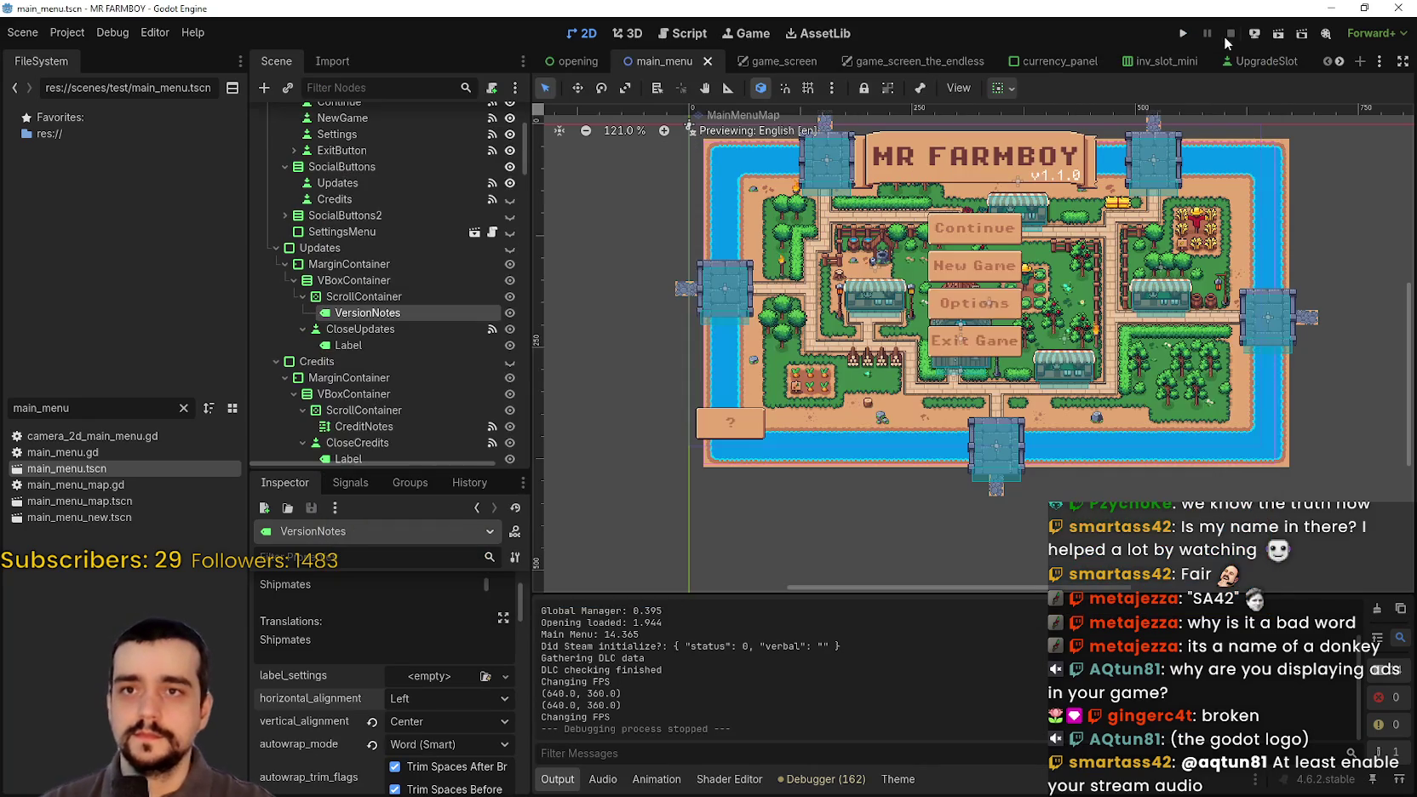
# - Scroll the main_menu scene tree and select the VersionNotes label
pyautogui.scroll(-2, 346, 708)
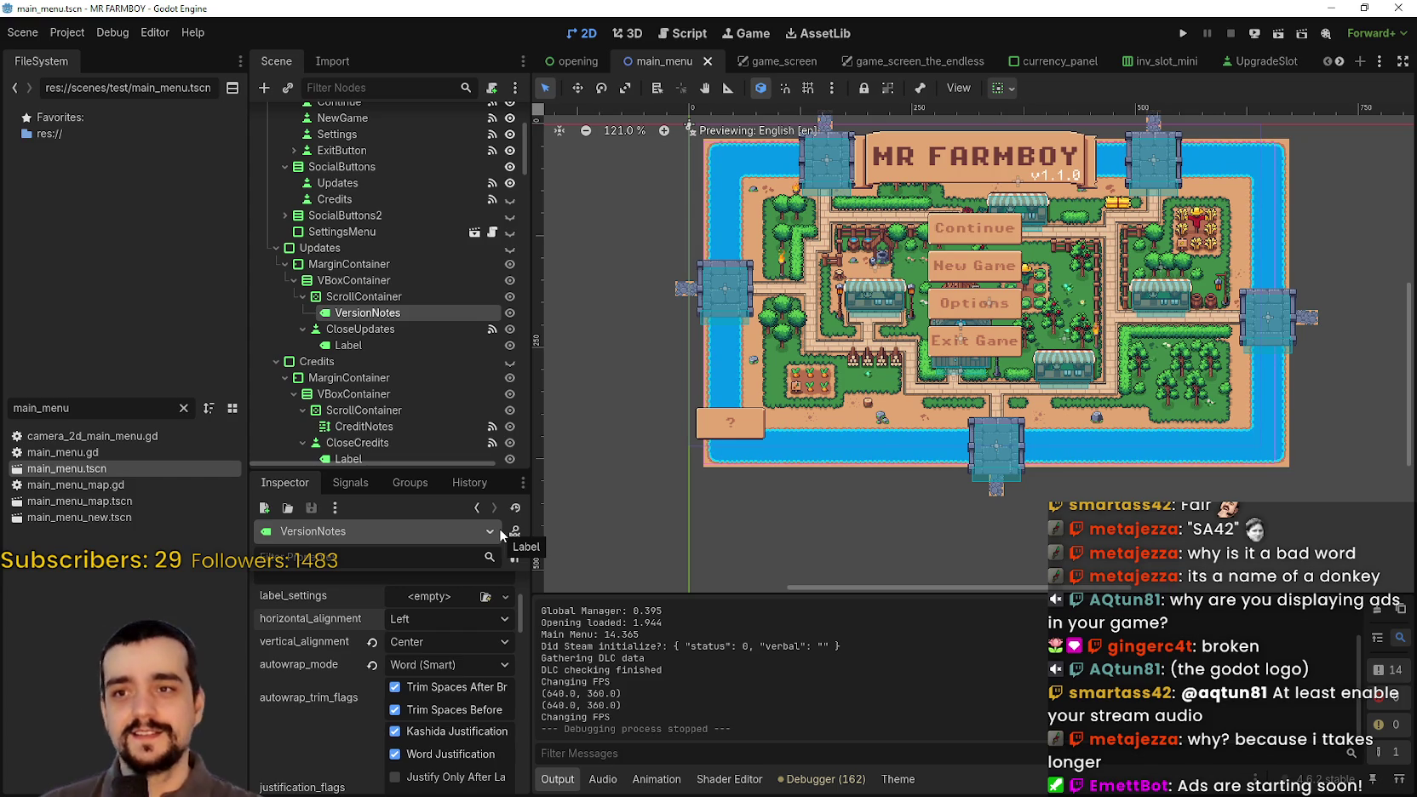
pyautogui.scroll(-1, 813, 348)
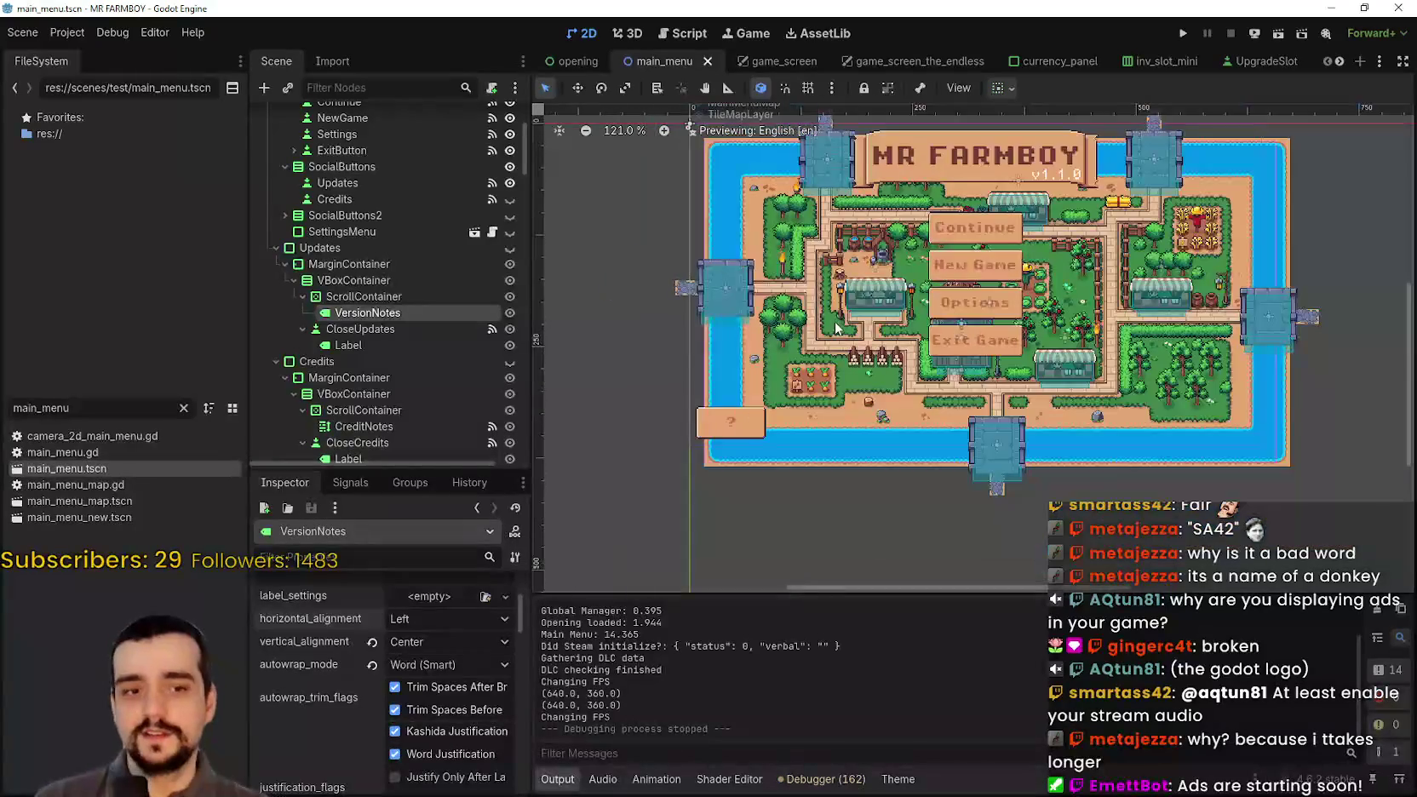
pyautogui.scroll(2, 813, 347)
pyautogui.scroll(3, 813, 348)
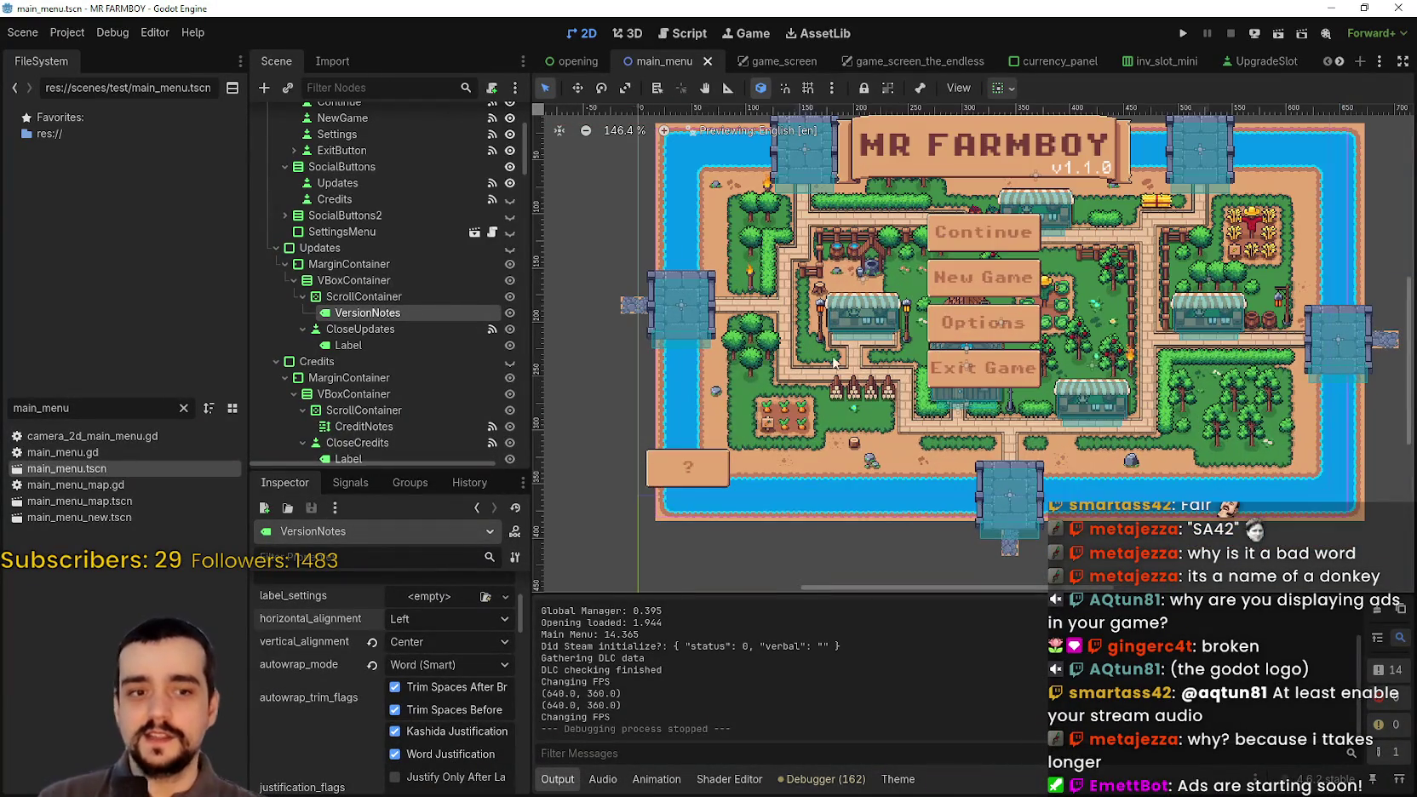
pyautogui.scroll(-4, 1133, 405)
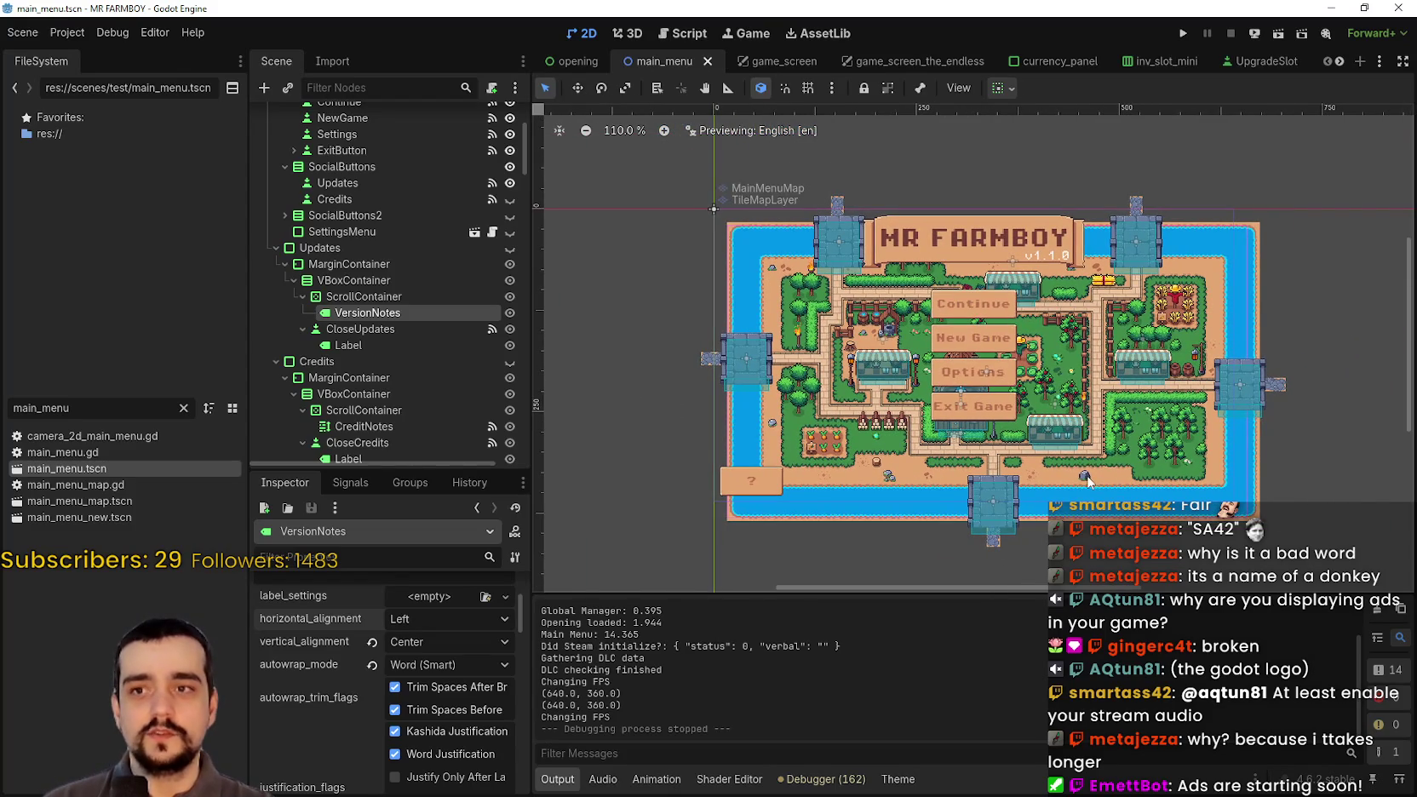
pyautogui.scroll(6, 1107, 418)
pyautogui.scroll(-5, 1081, 435)
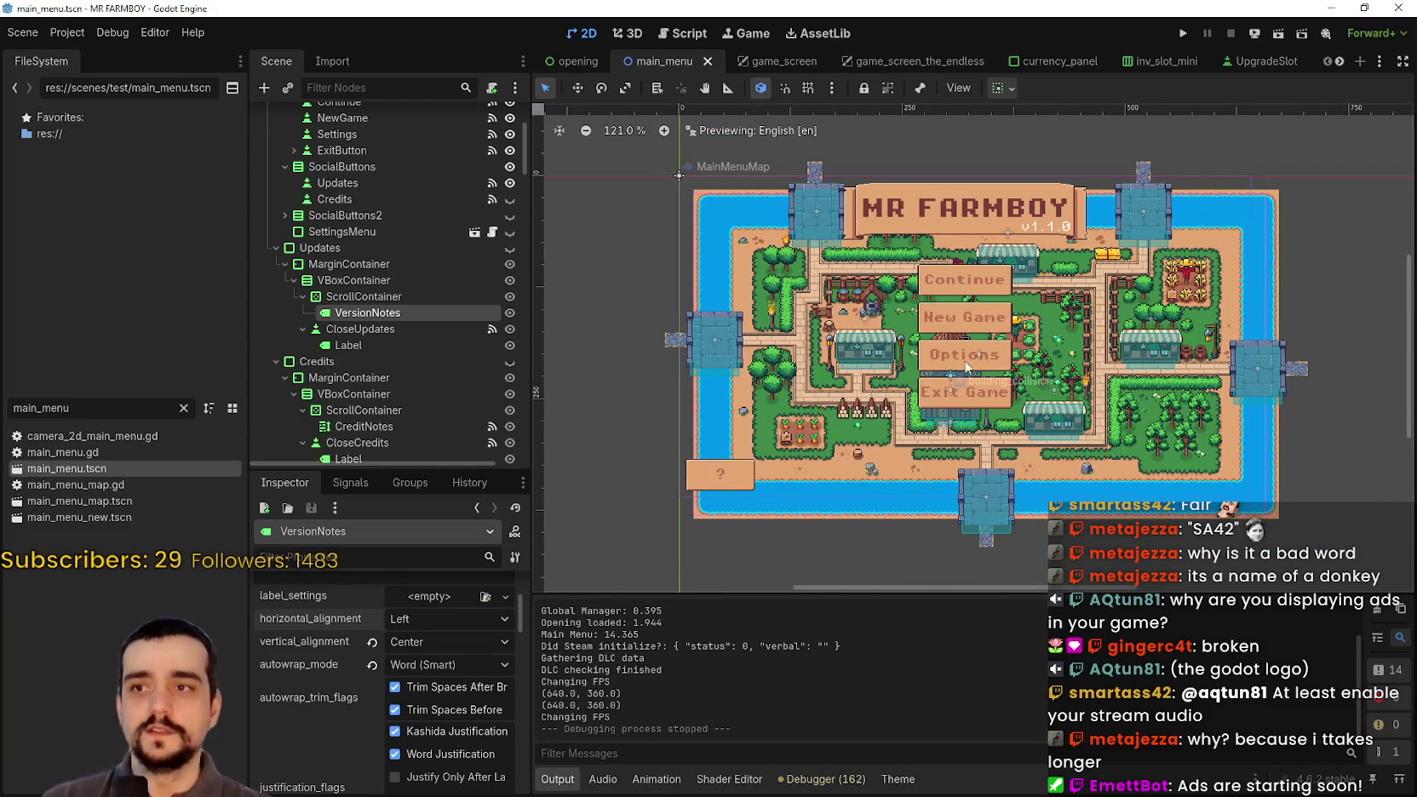
pyautogui.scroll(2, 962, 369)
pyautogui.scroll(-2, 975, 365)
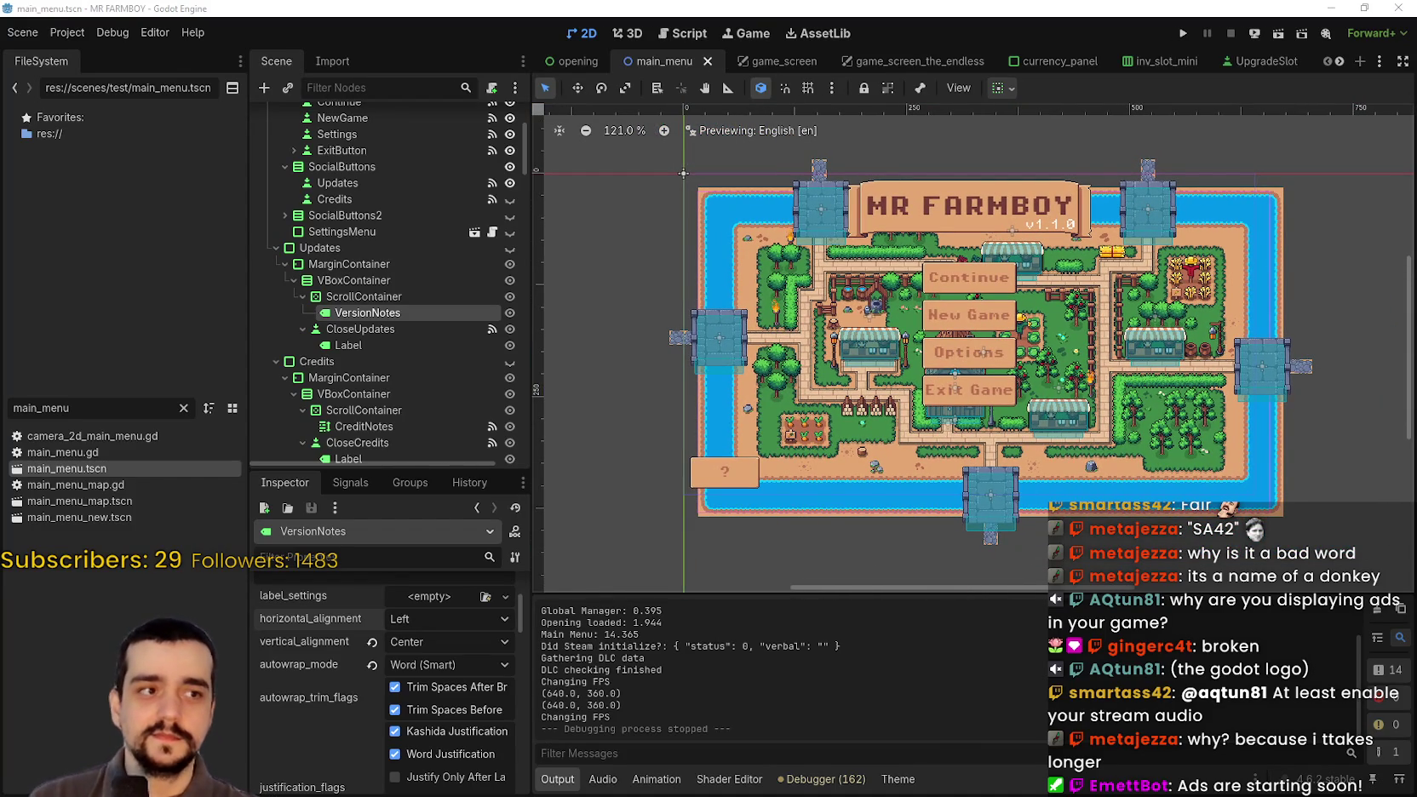
pyautogui.scroll(2, 973, 336)
pyautogui.scroll(-1, 973, 334)
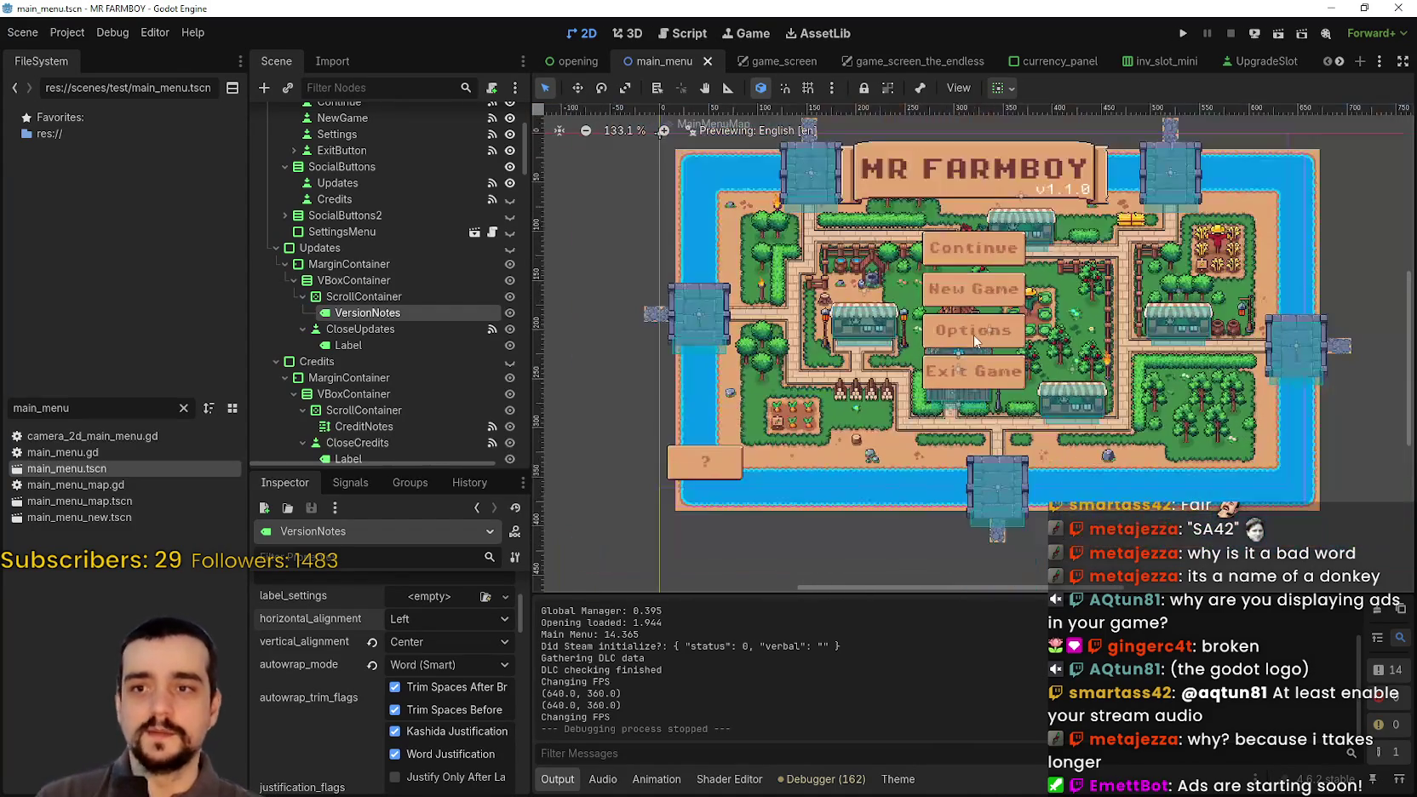
pyautogui.scroll(-2, 375, 255)
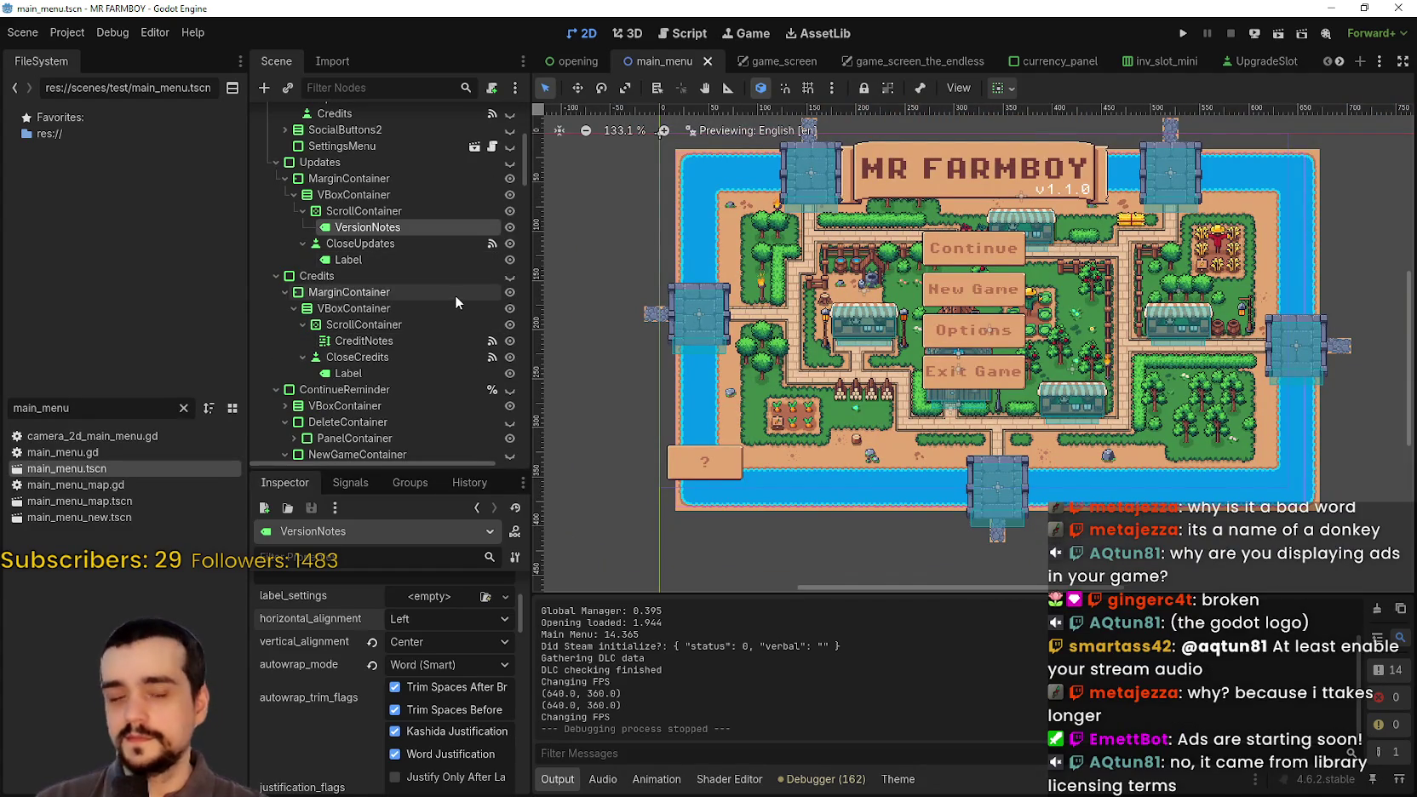
pyautogui.scroll(-1, 923, 314)
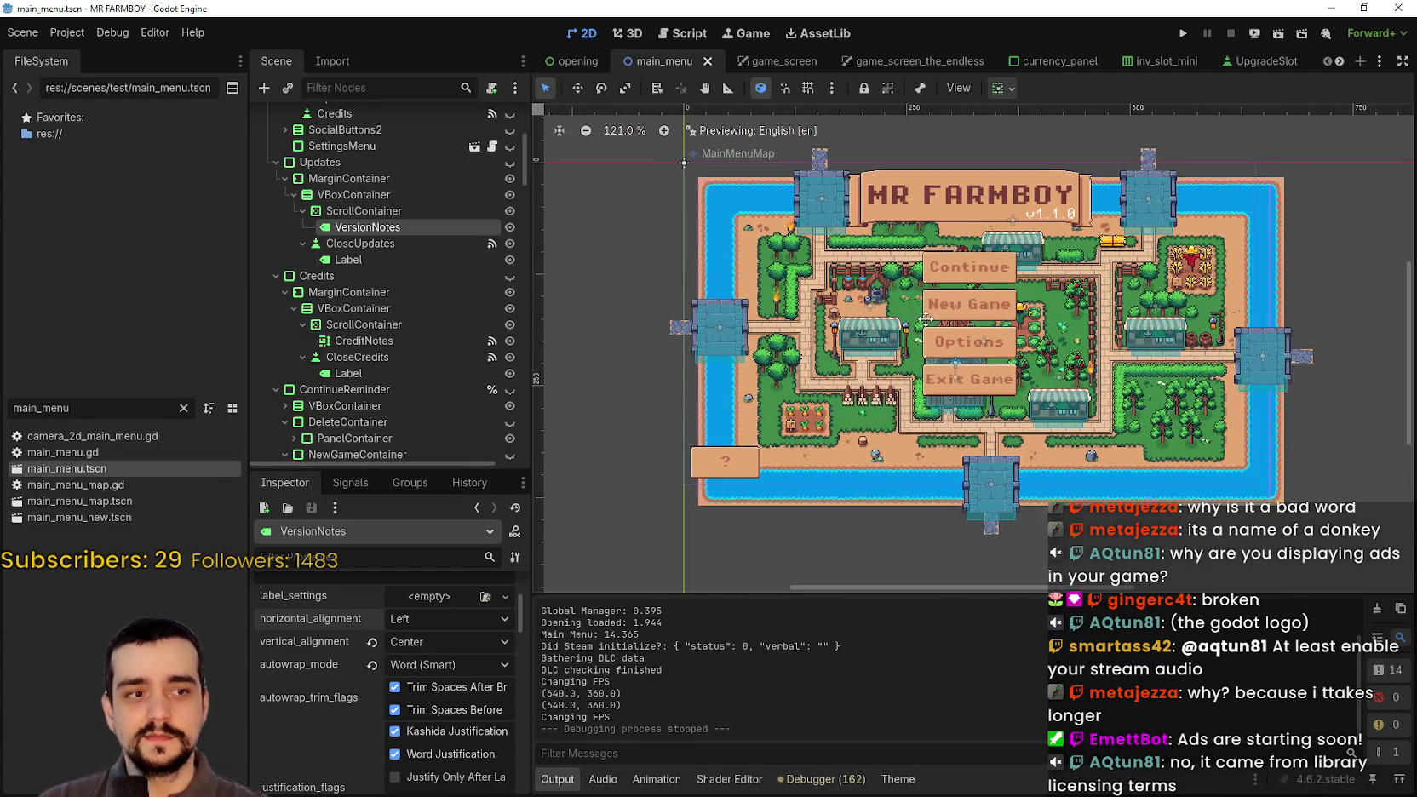
pyautogui.scroll(-2, 428, 329)
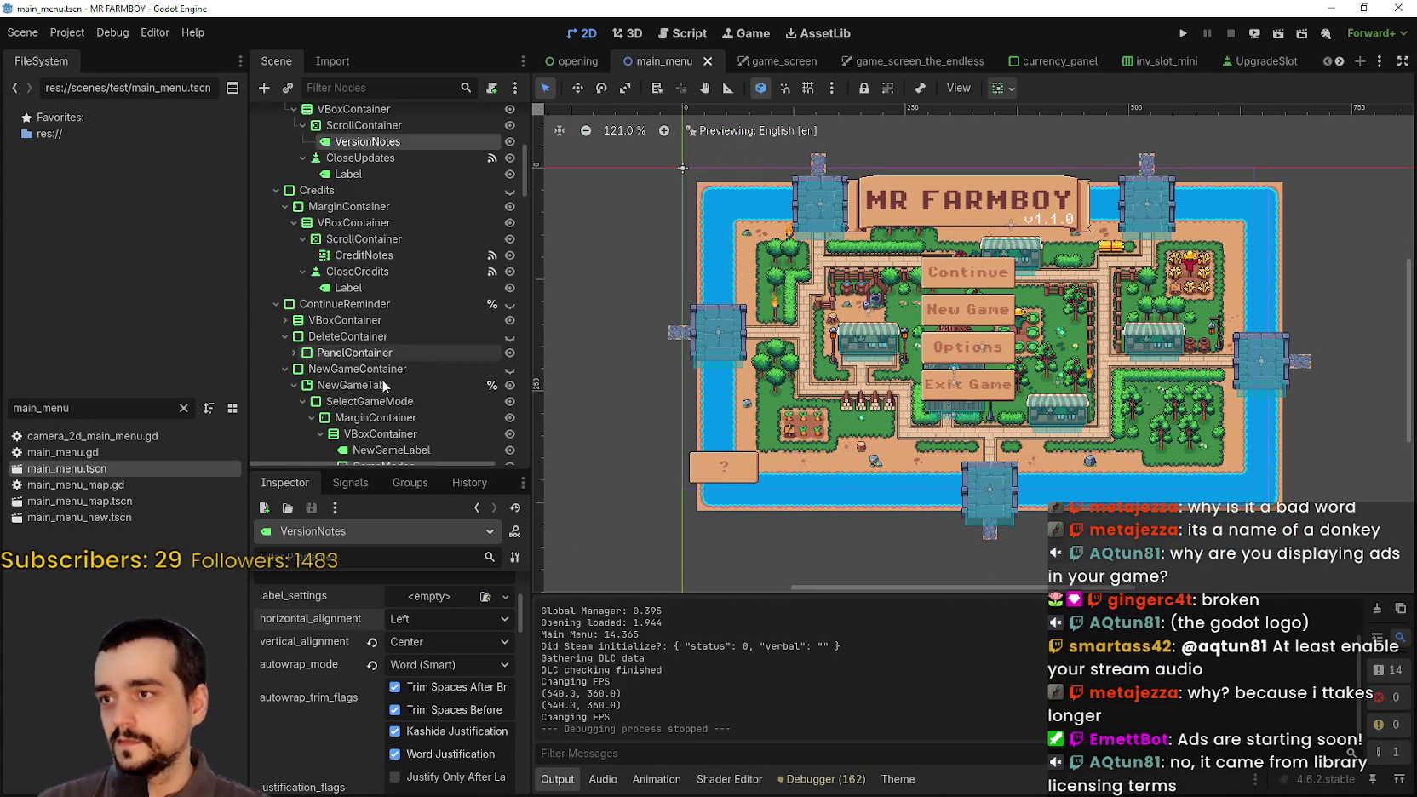
pyautogui.scroll(3, 379, 366)
pyautogui.click(373, 286)
pyautogui.click(374, 270)
# - Open VersionNotes' text in the Edit Text dialog and scroll to the community thanks list
pyautogui.click(503, 672)
pyautogui.scroll(-8, 775, 281)
pyautogui.scroll(1, 775, 281)
pyautogui.scroll(-1, 774, 281)
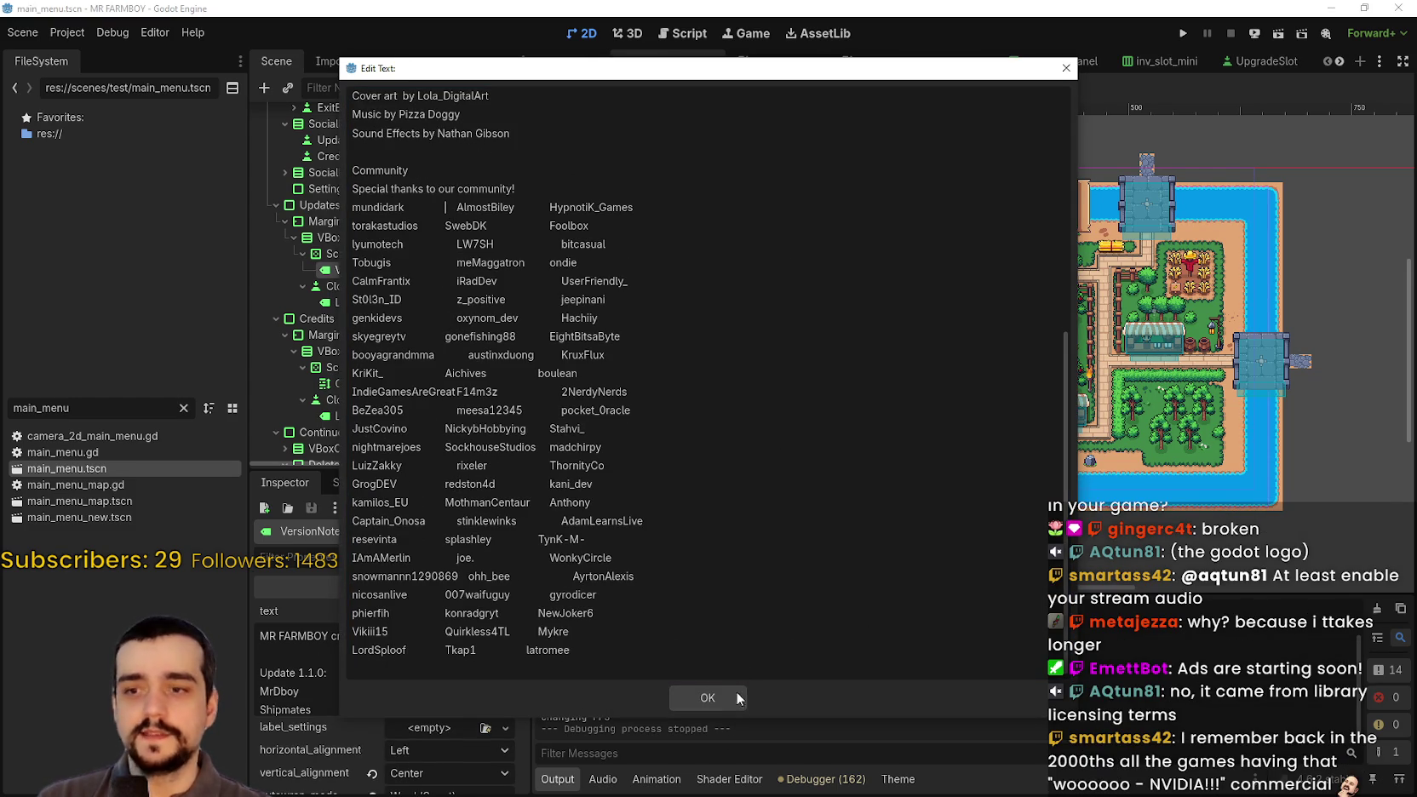
# - Close Edit Text, set VersionNotes' horizontal alignment to Center, and save the scene
pyautogui.press('Escape')
pyautogui.click(435, 757)
pyautogui.click(430, 747)
pyautogui.hotkey('ctrl', 's')
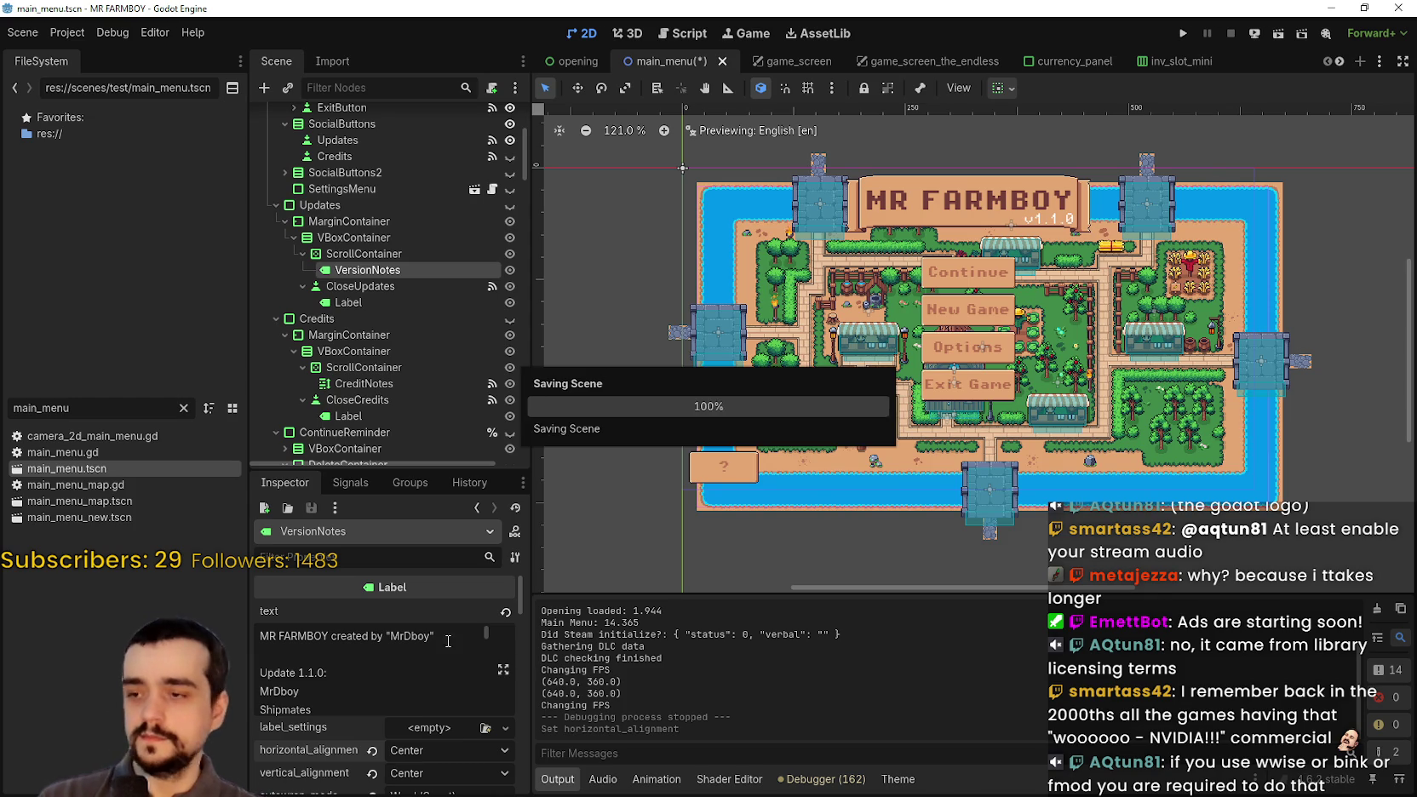
# - Reopen the credits text and place the caret in the community name list
pyautogui.click(503, 669)
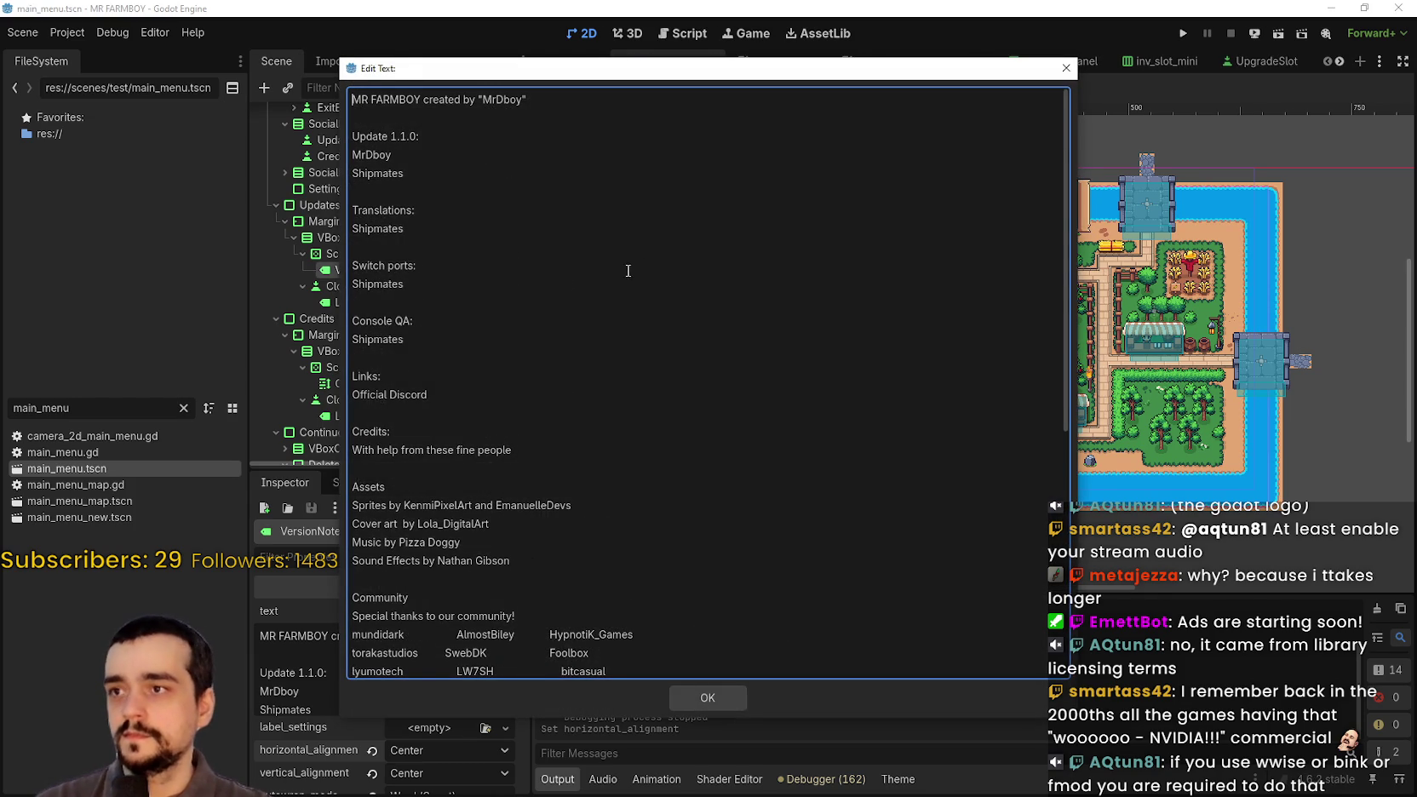
pyautogui.scroll(-6, 516, 372)
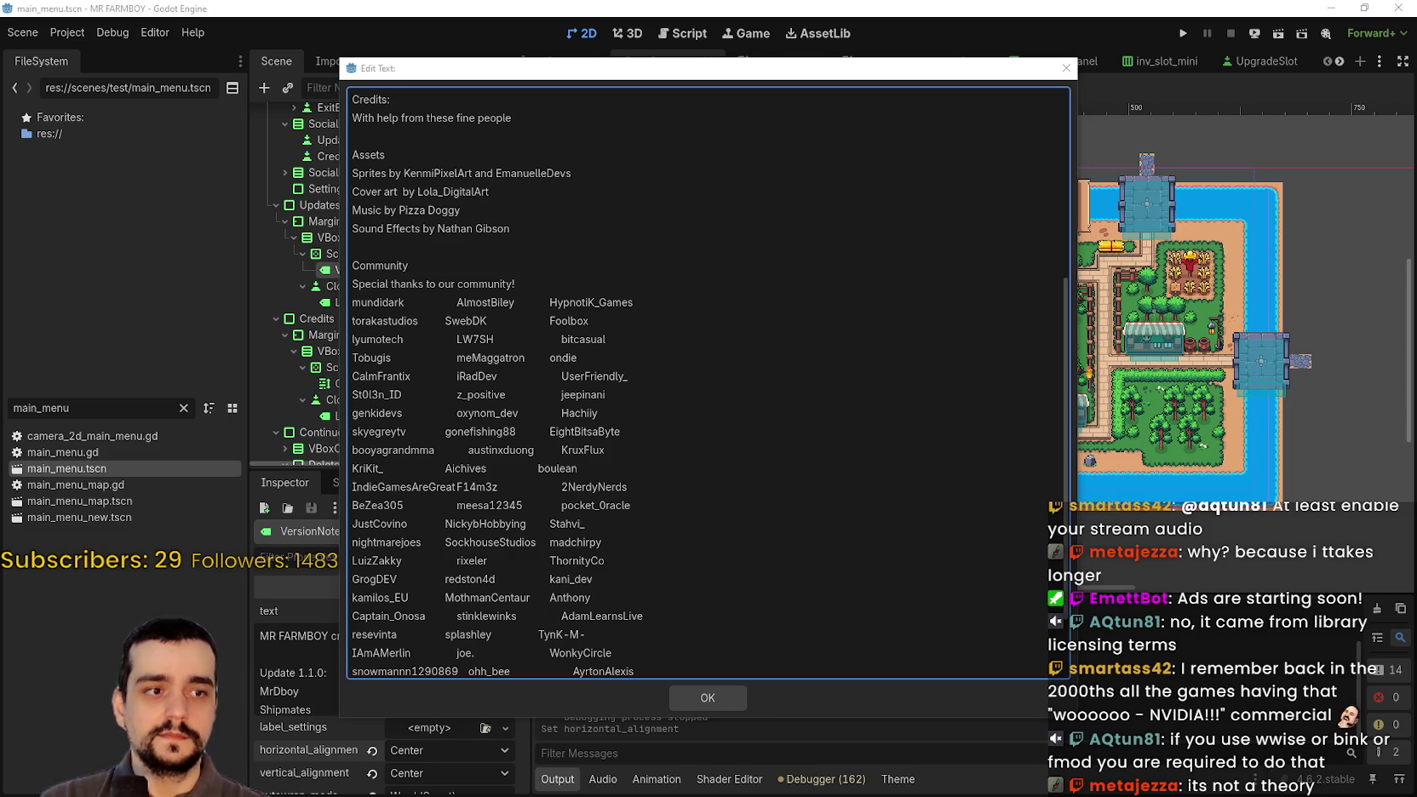
pyautogui.click(472, 321)
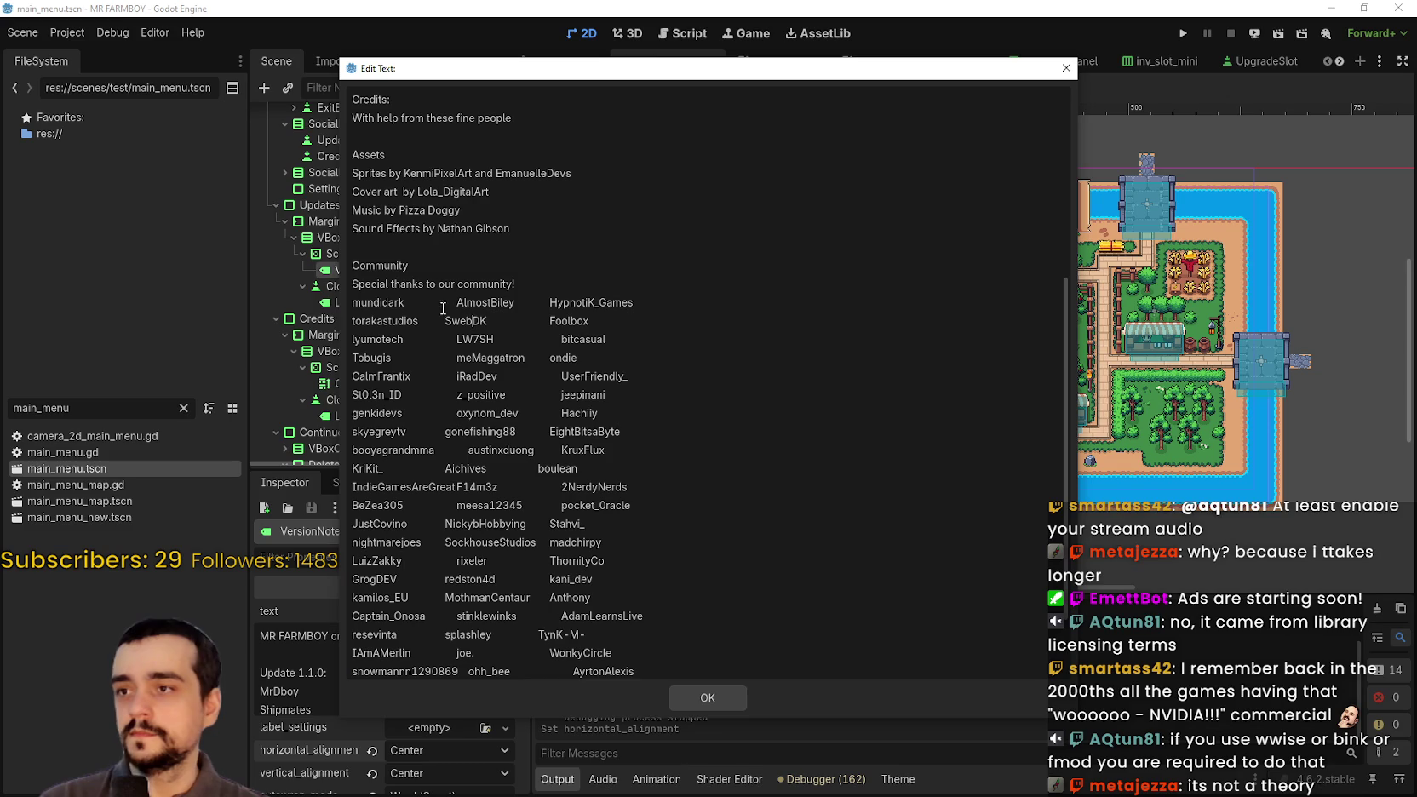
# - Replace the tab gaps with commas on the first two community name rows
pyautogui.moveTo(410, 301); pyautogui.dragTo(405, 302)
pyautogui.press('BackSpace')
pyautogui.write(',')
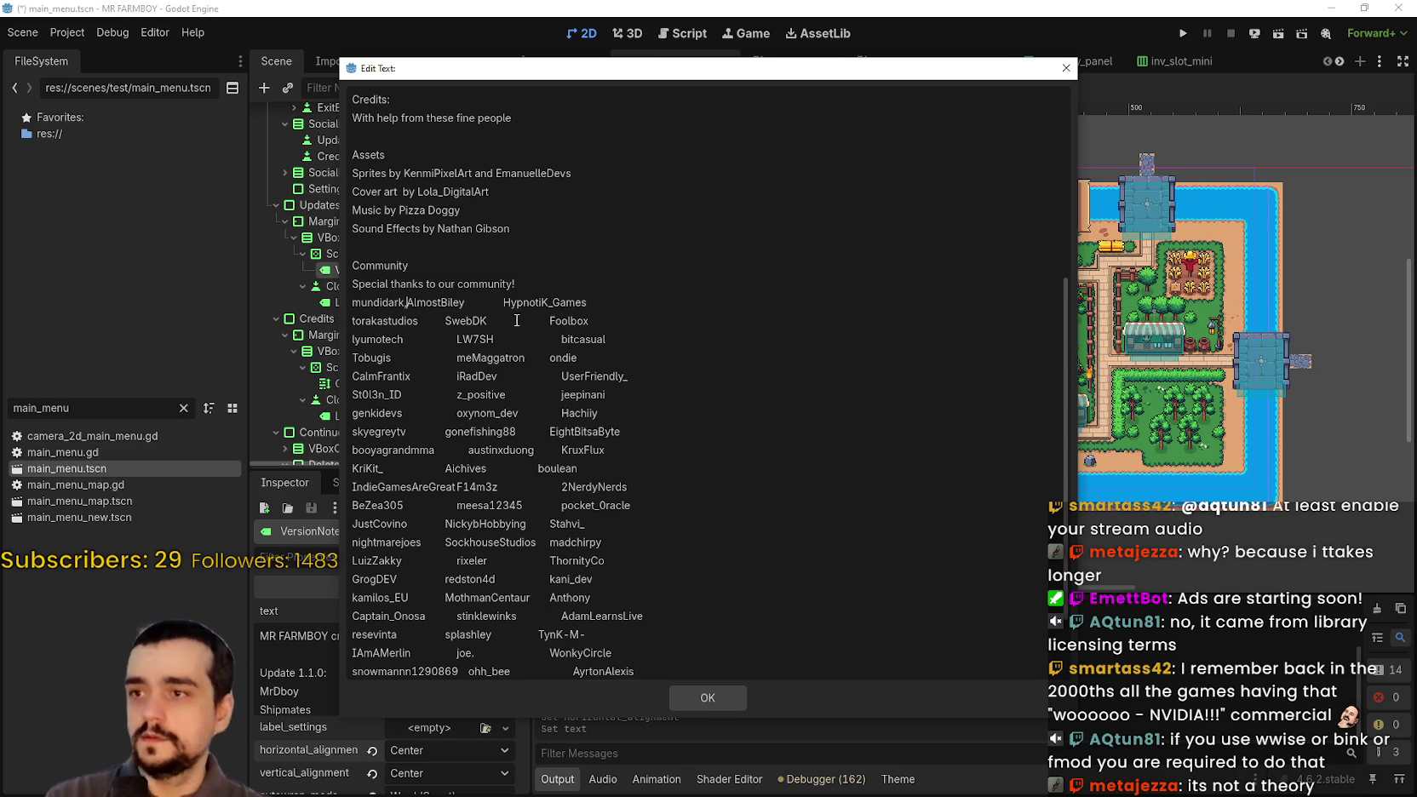
pyautogui.moveTo(502, 302); pyautogui.dragTo(481, 303)
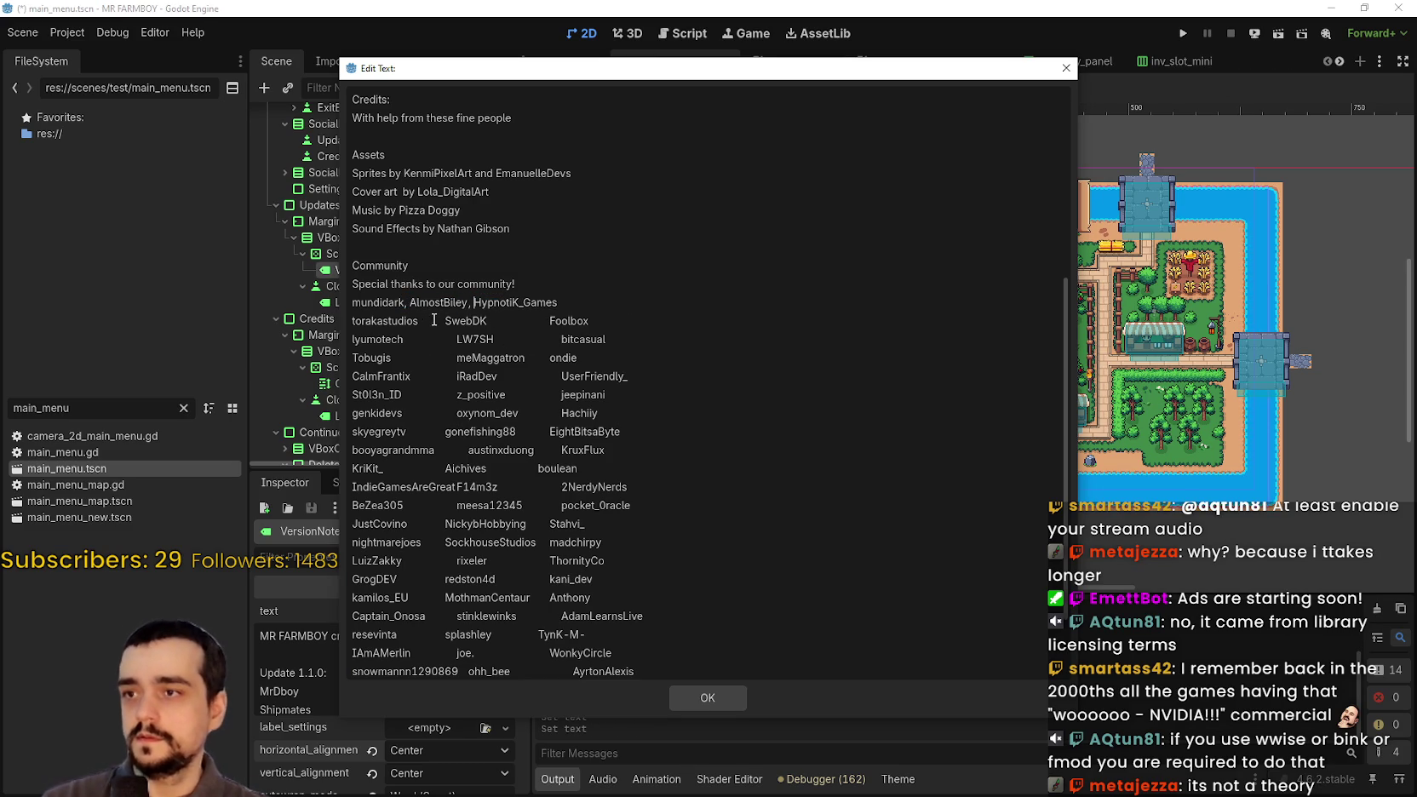
pyautogui.moveTo(444, 321); pyautogui.dragTo(418, 322)
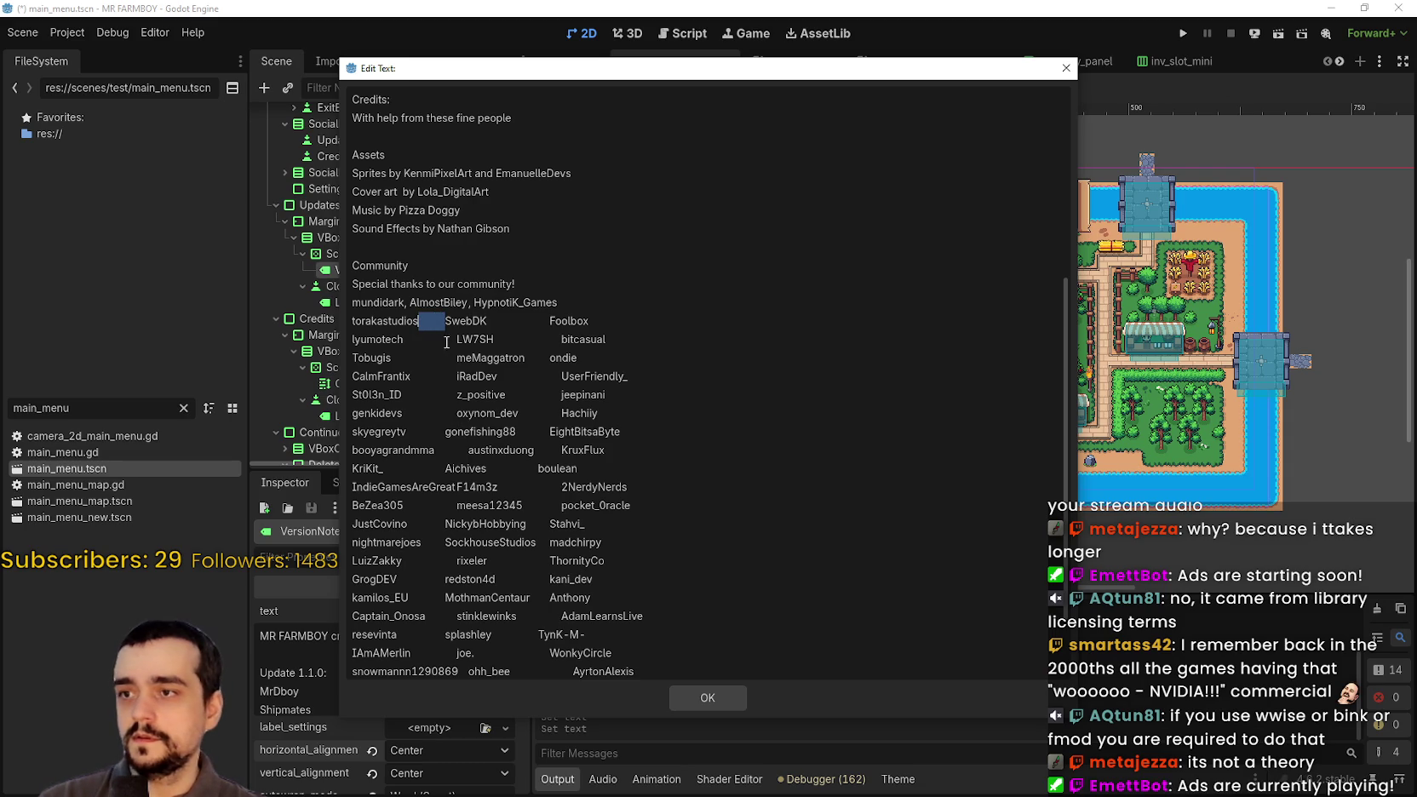
pyautogui.press('BackSpace')
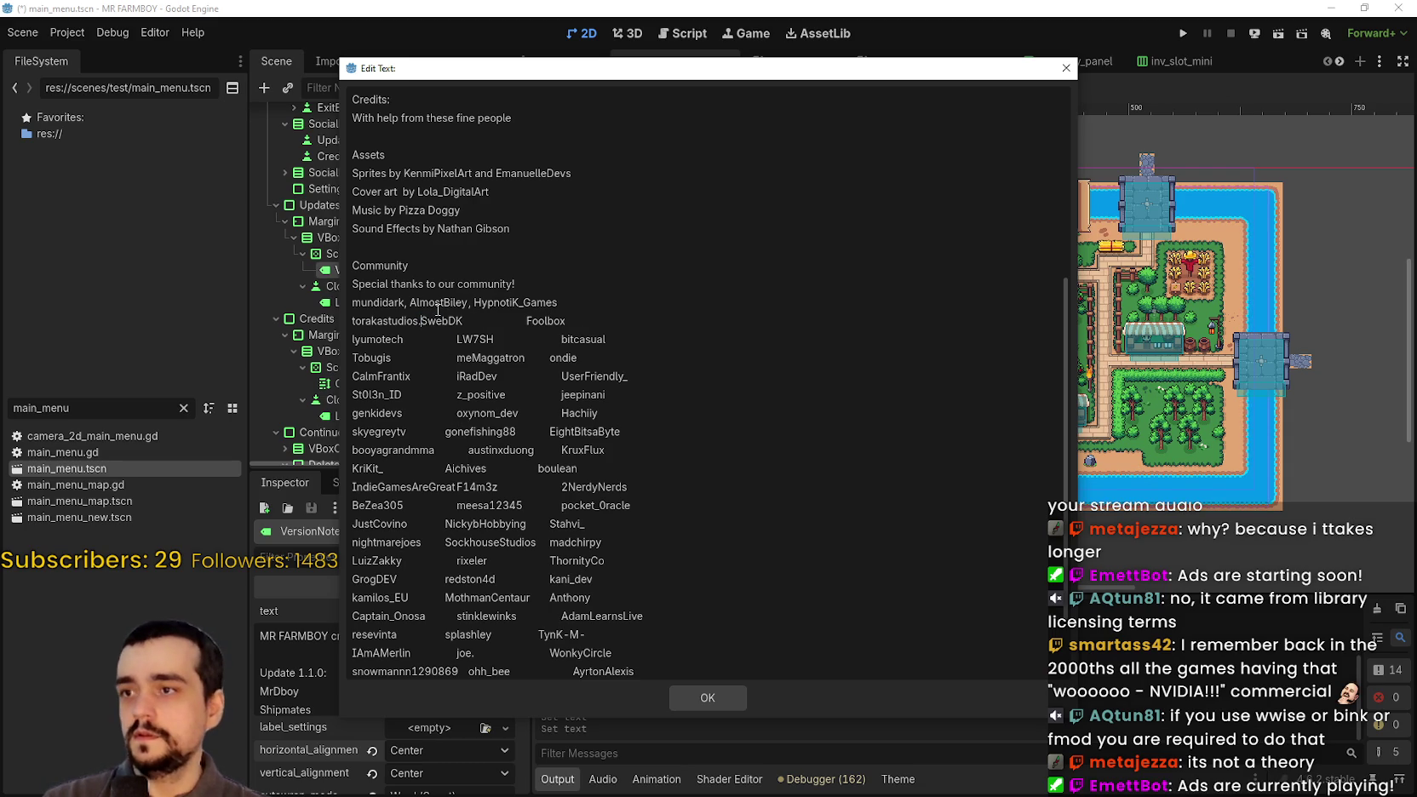
pyautogui.write(',')
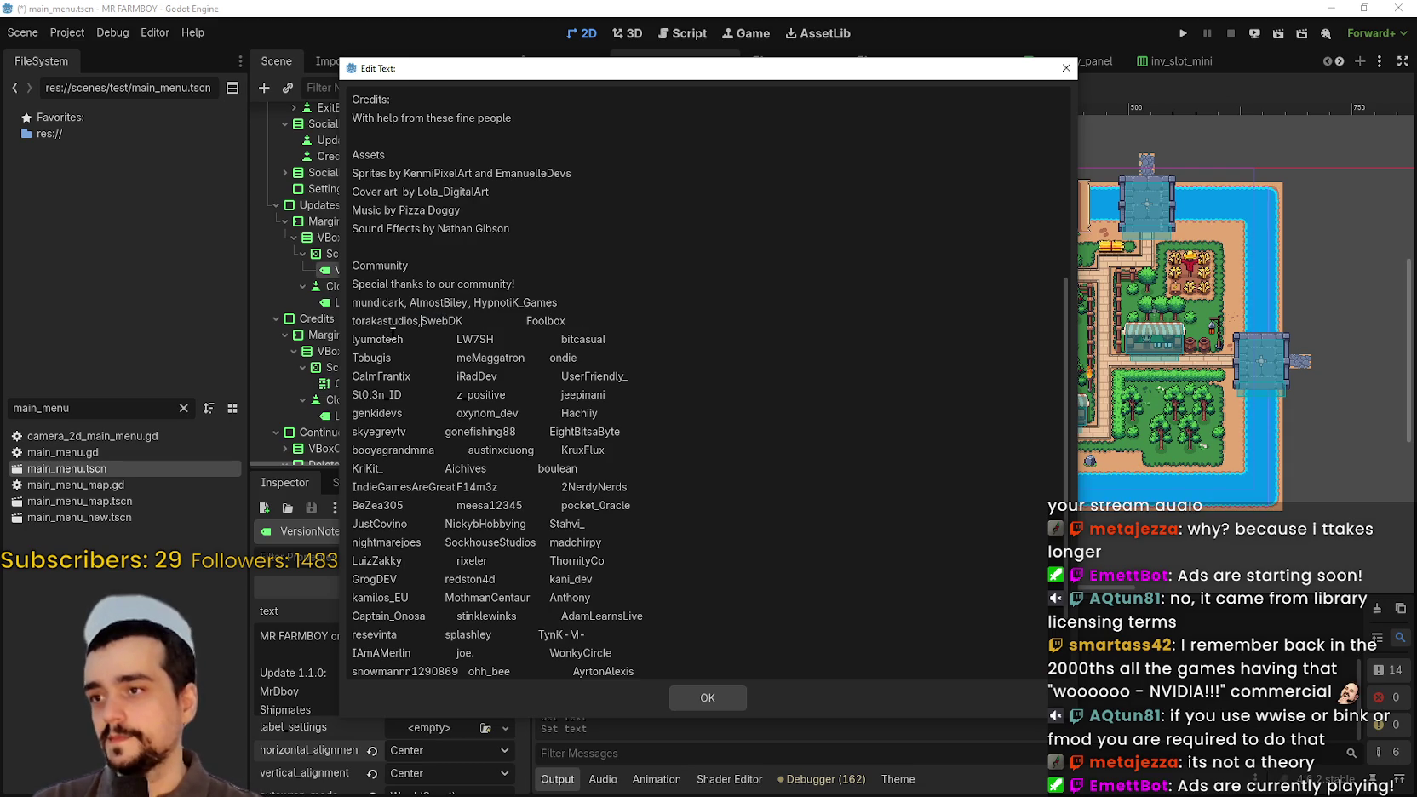
pyautogui.doubleClick(379, 322)
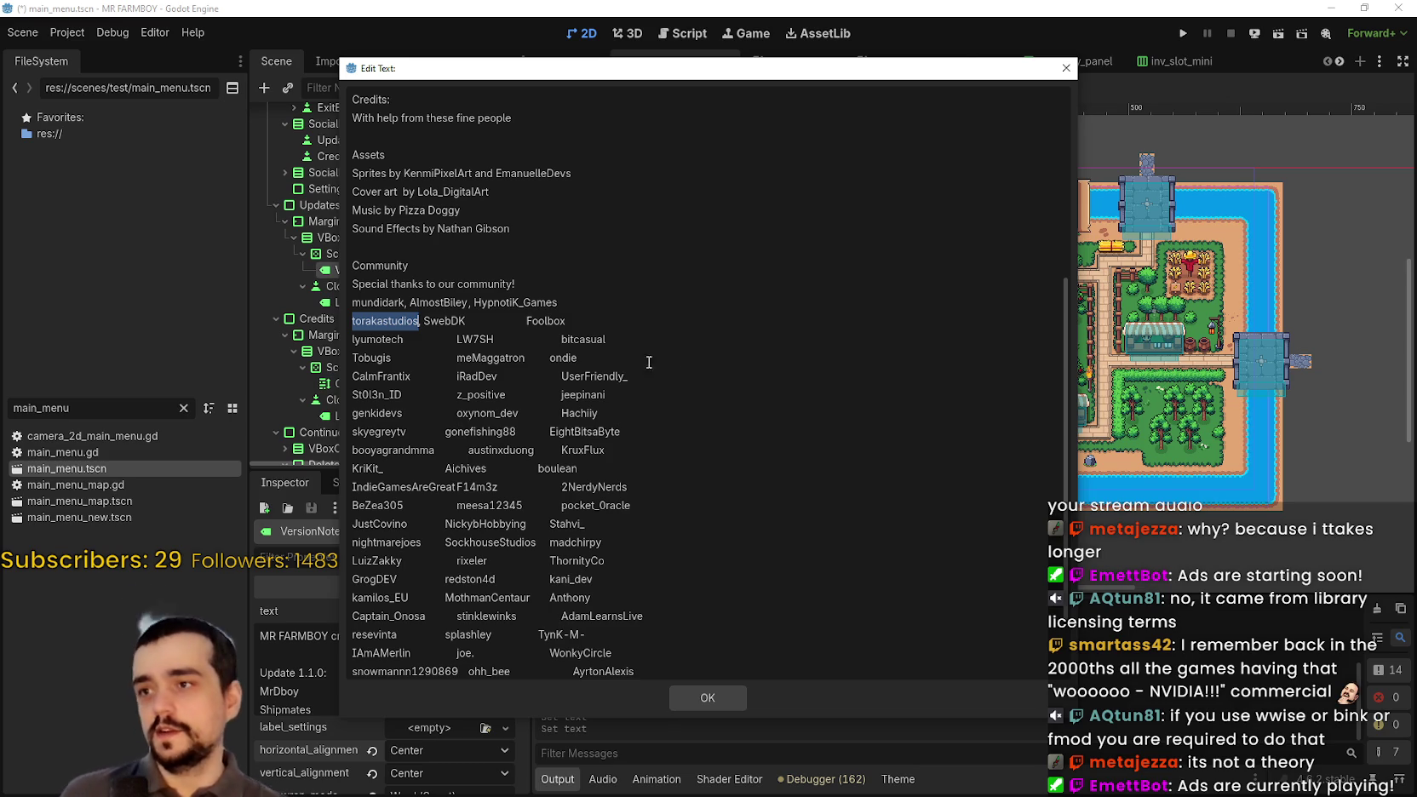
pyautogui.doubleClick(515, 317)
pyautogui.moveTo(524, 320); pyautogui.dragTo(488, 314)
pyautogui.press('BackSpace')
pyautogui.write(',')
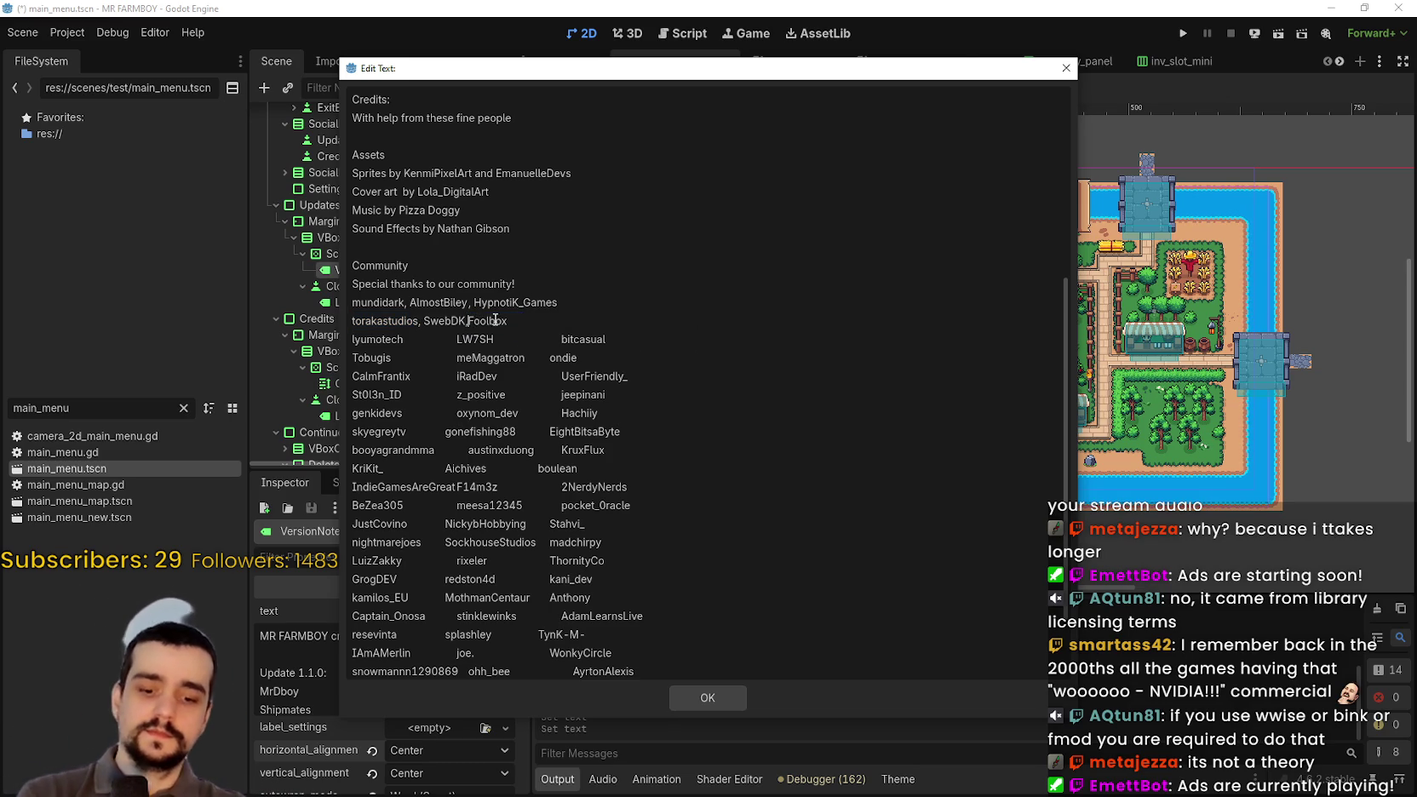
# - Comma-separate the names on community rows three and four
pyautogui.moveTo(382, 340); pyautogui.dragTo(398, 339)
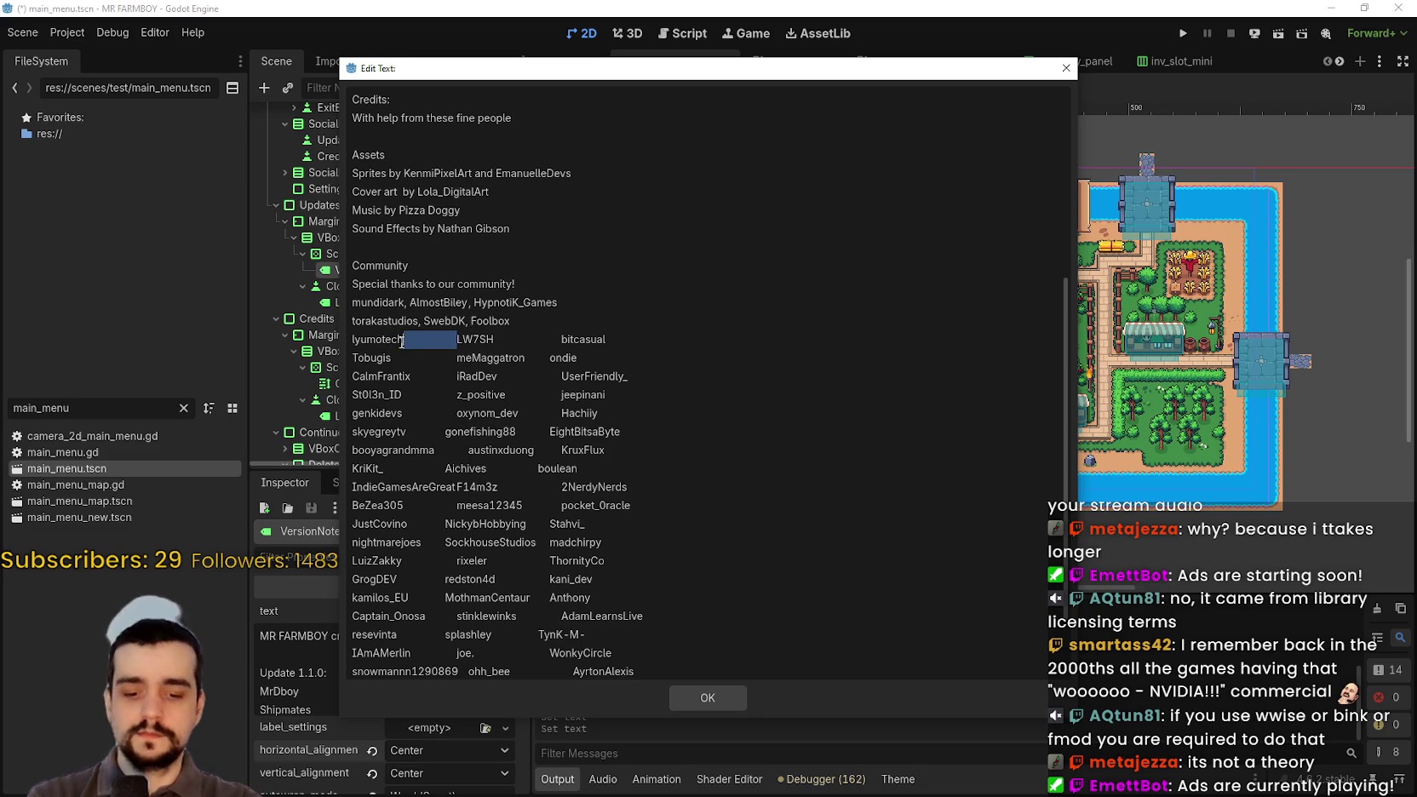
pyautogui.press('BackSpace')
pyautogui.moveTo(507, 338); pyautogui.dragTo(456, 339)
pyautogui.write(',')
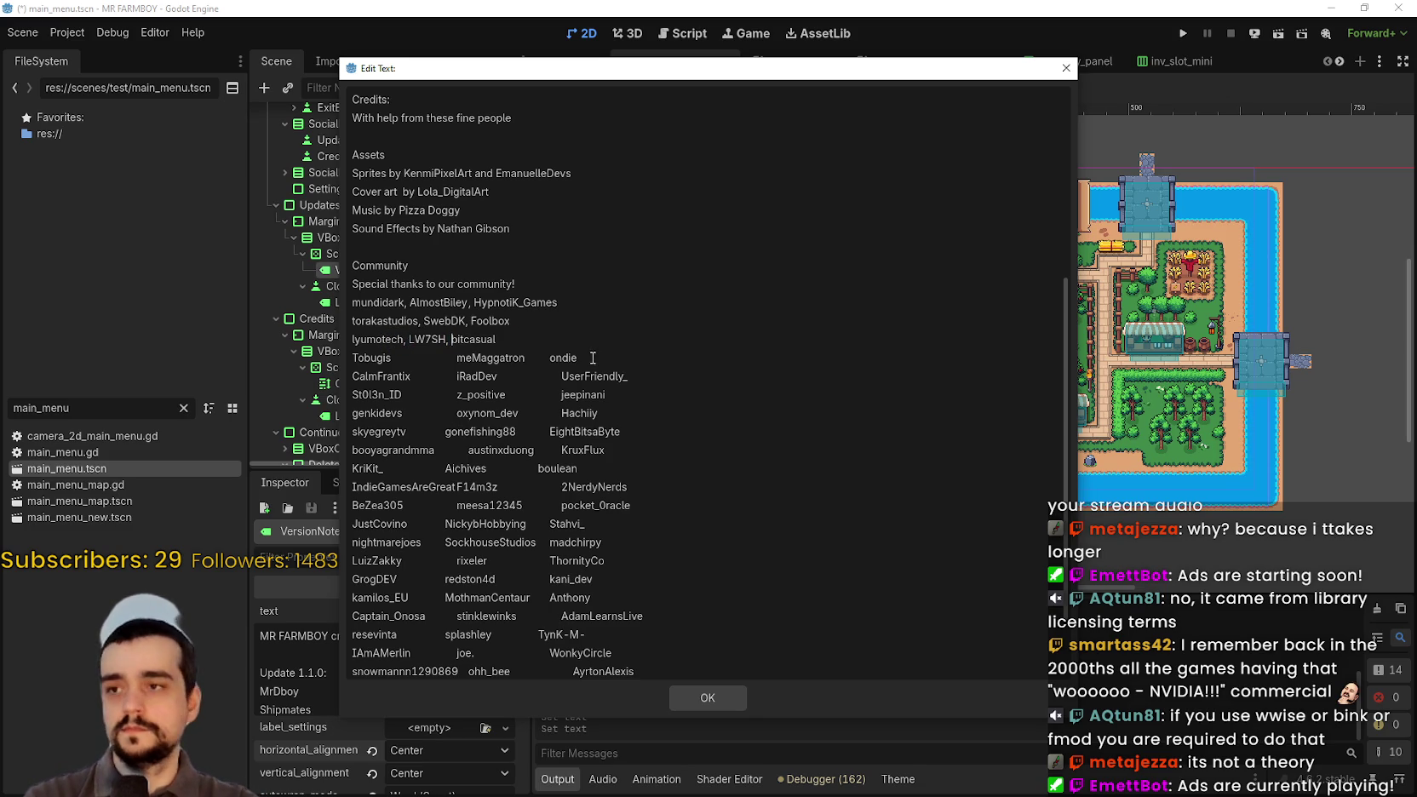
pyautogui.moveTo(456, 359); pyautogui.dragTo(387, 358)
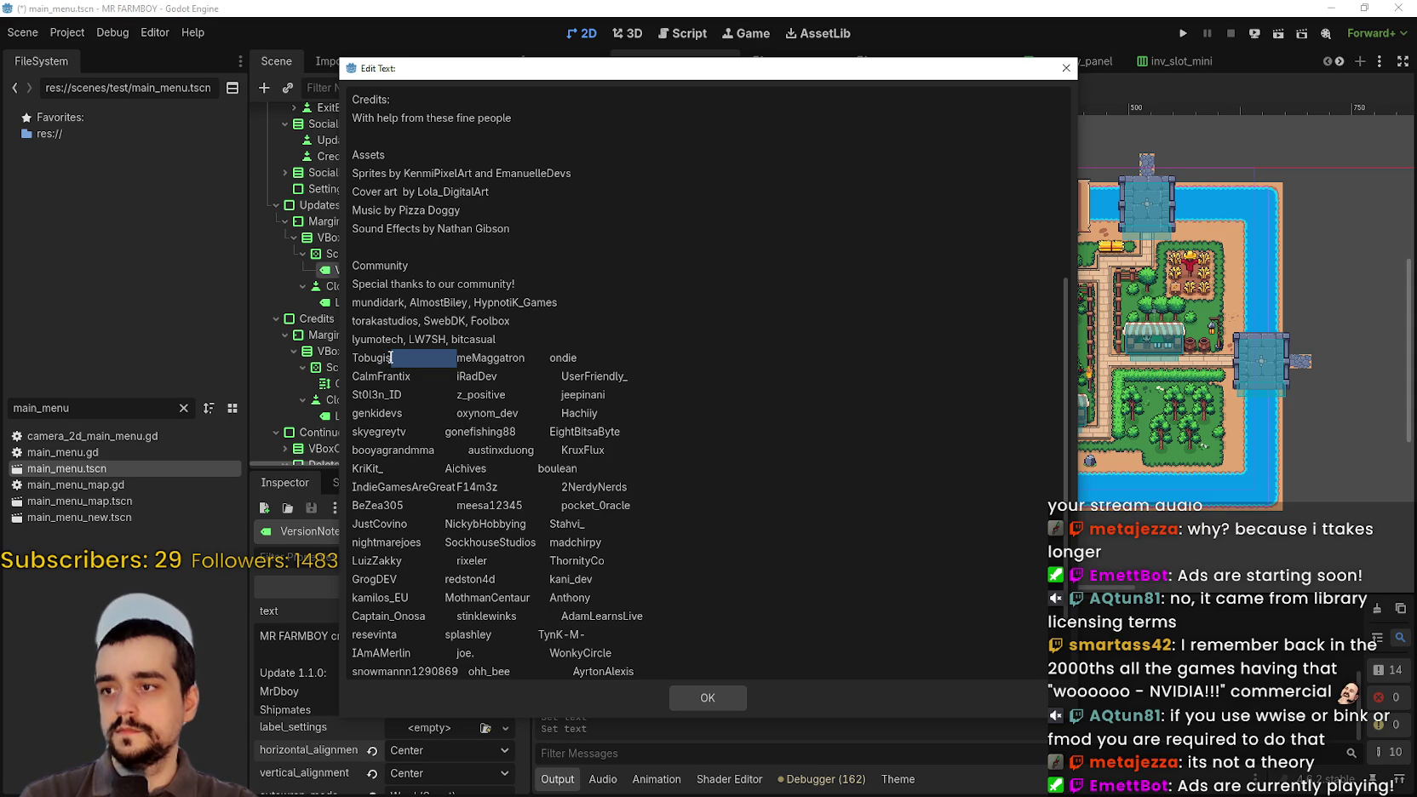
pyautogui.write(',')
pyautogui.moveTo(493, 359); pyautogui.dragTo(465, 360)
pyautogui.write(',')
# - Comma-separate the names on community rows five and six
pyautogui.moveTo(561, 375); pyautogui.dragTo(517, 372)
pyautogui.write(',')
pyautogui.moveTo(388, 376); pyautogui.dragTo(423, 376)
pyautogui.write(',')
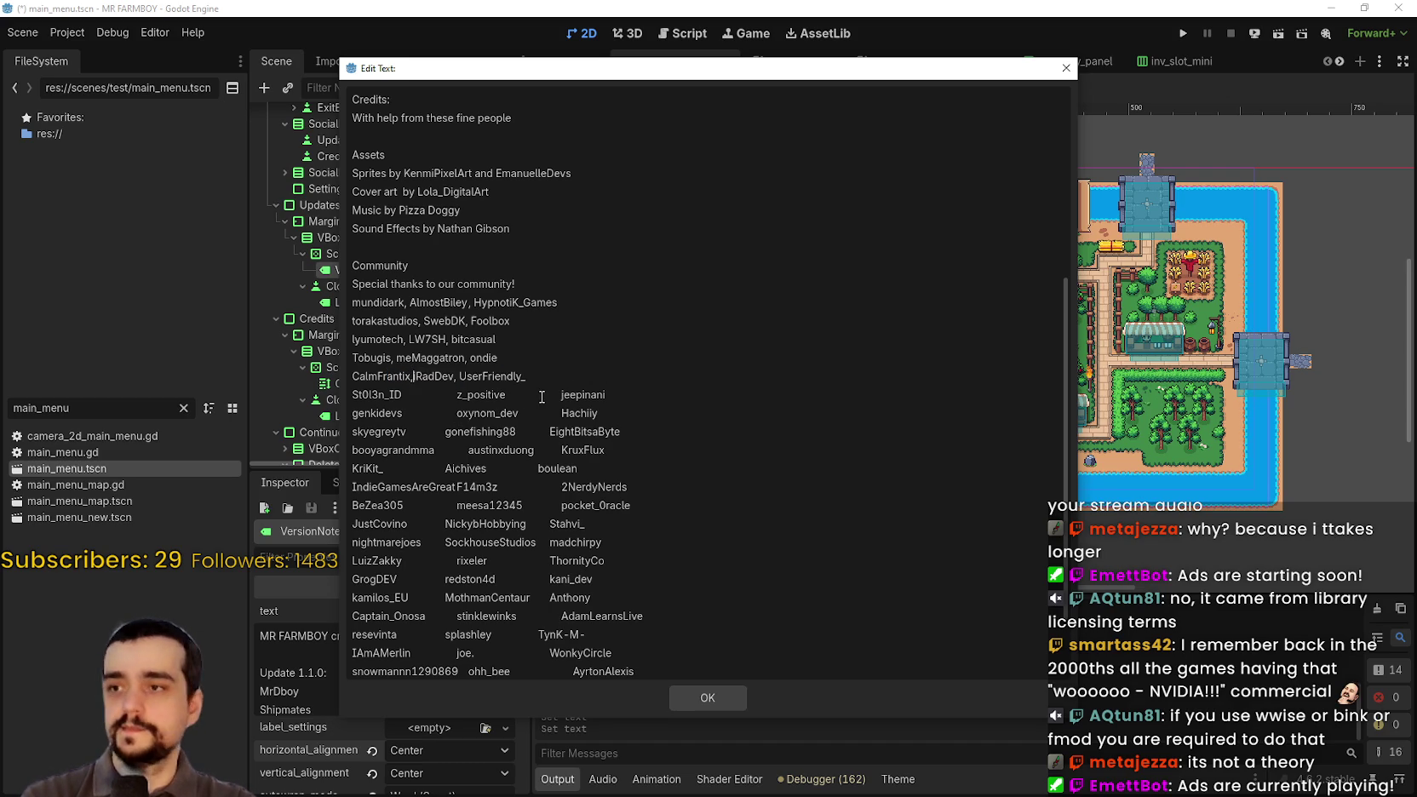
pyautogui.moveTo(443, 397); pyautogui.dragTo(412, 396)
pyautogui.write(',')
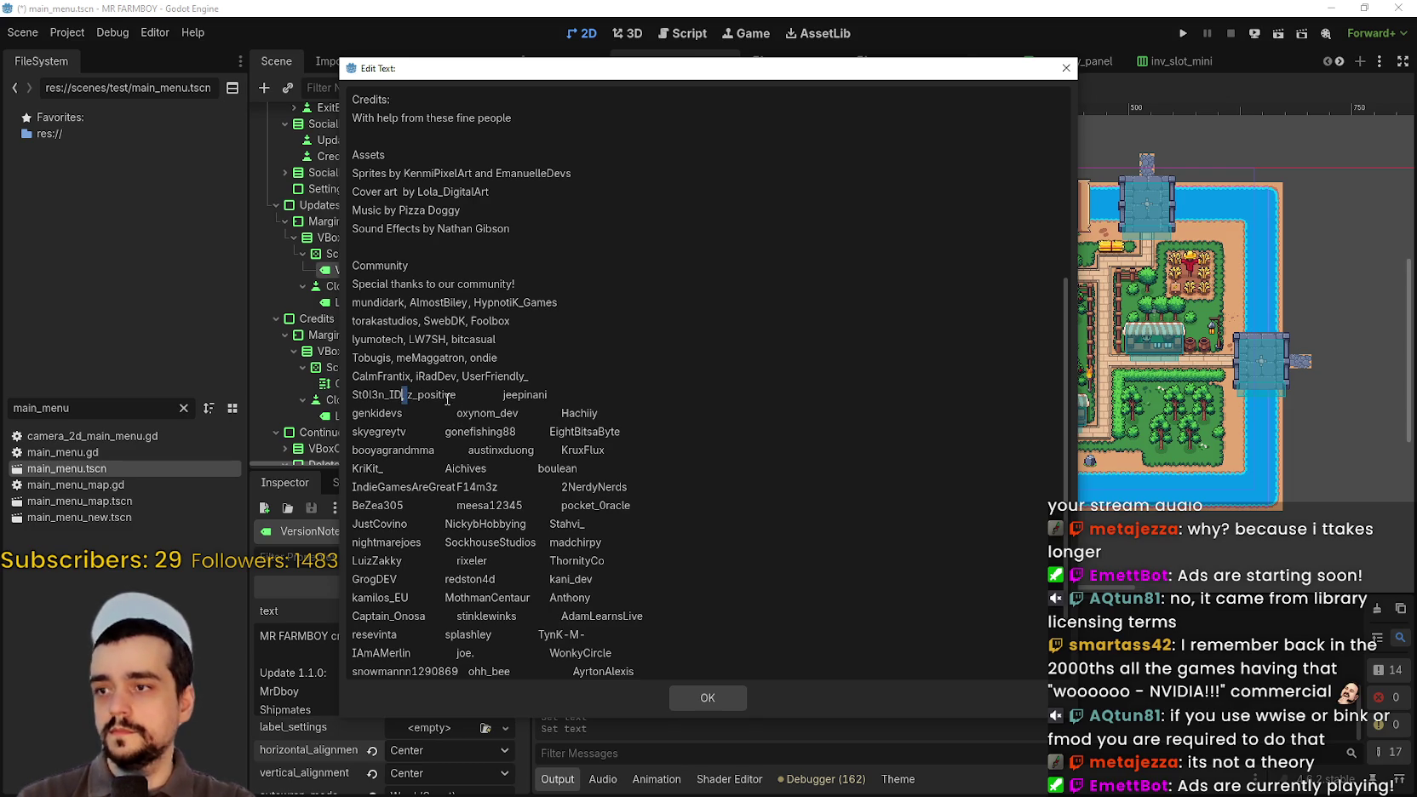
pyautogui.moveTo(503, 395); pyautogui.dragTo(399, 413)
pyautogui.write(', ')
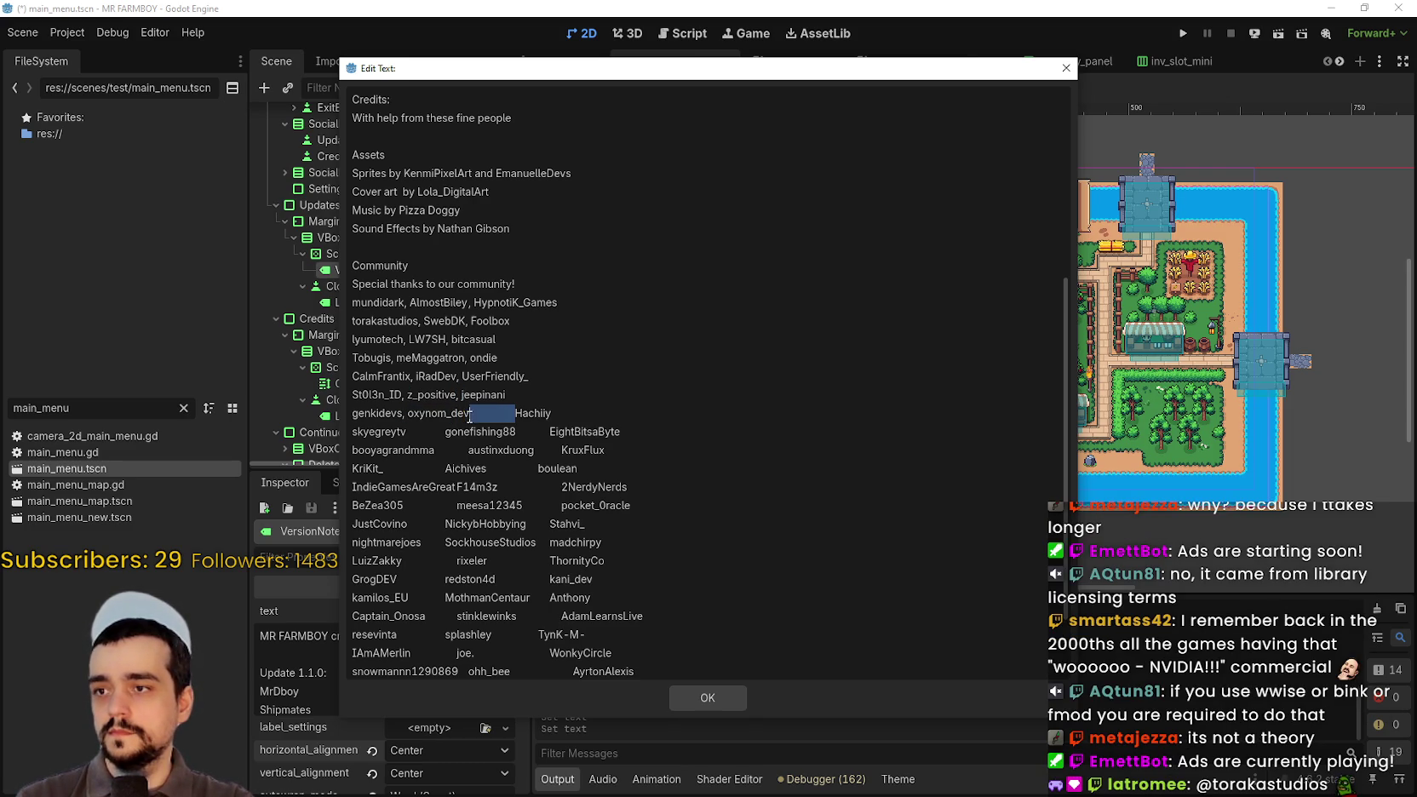
pyautogui.write(',')
pyautogui.scroll(-2, 428, 397)
# - Comma-separate rows eight and nine and delete the doubled comma on row ten
pyautogui.moveTo(443, 337)
pyautogui.mouseDown()
pyautogui.moveTo(413, 337)
pyautogui.moveTo(483, 336)
pyautogui.mouseUp()
pyautogui.write(', ')
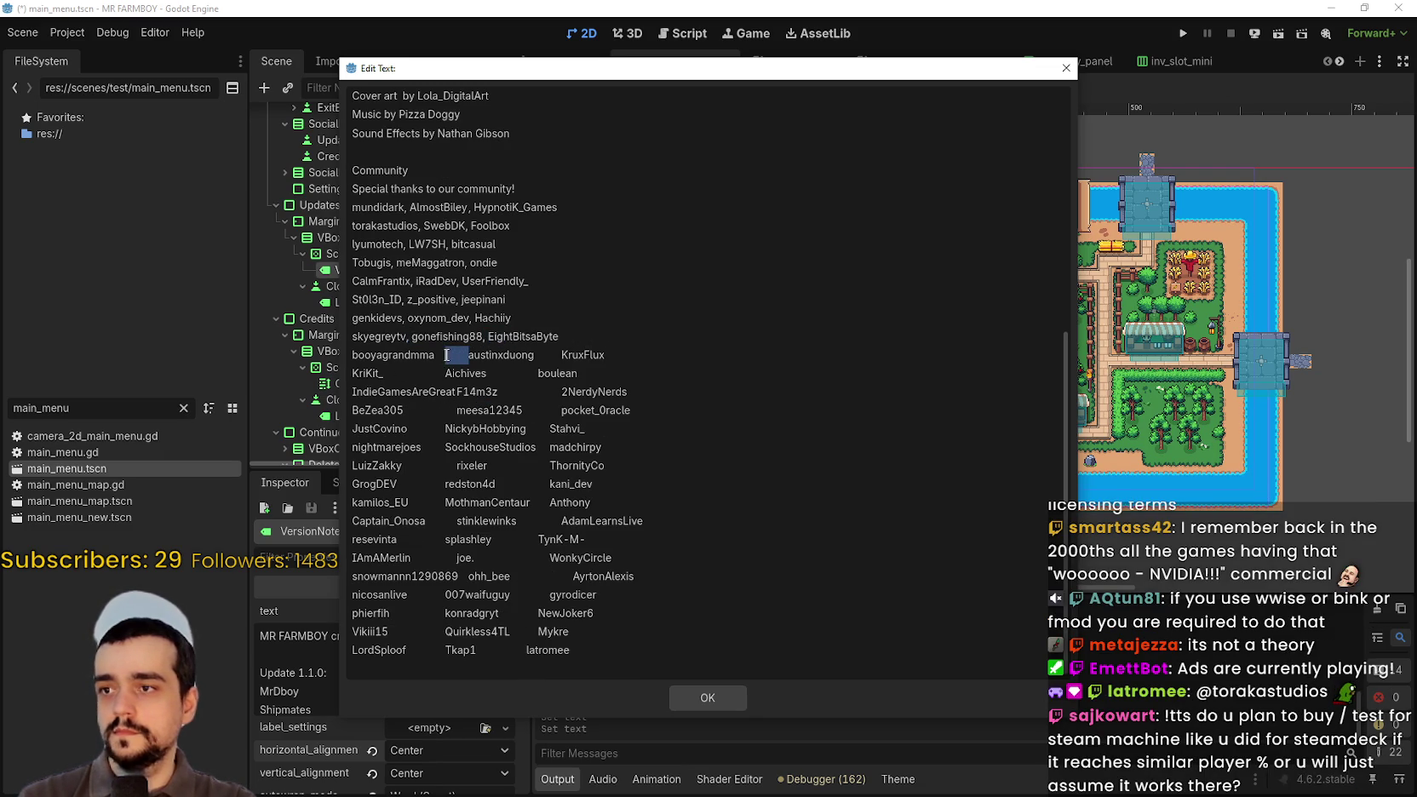
pyautogui.write(',')
pyautogui.moveTo(539, 354); pyautogui.dragTo(394, 374)
pyautogui.write(', ,')
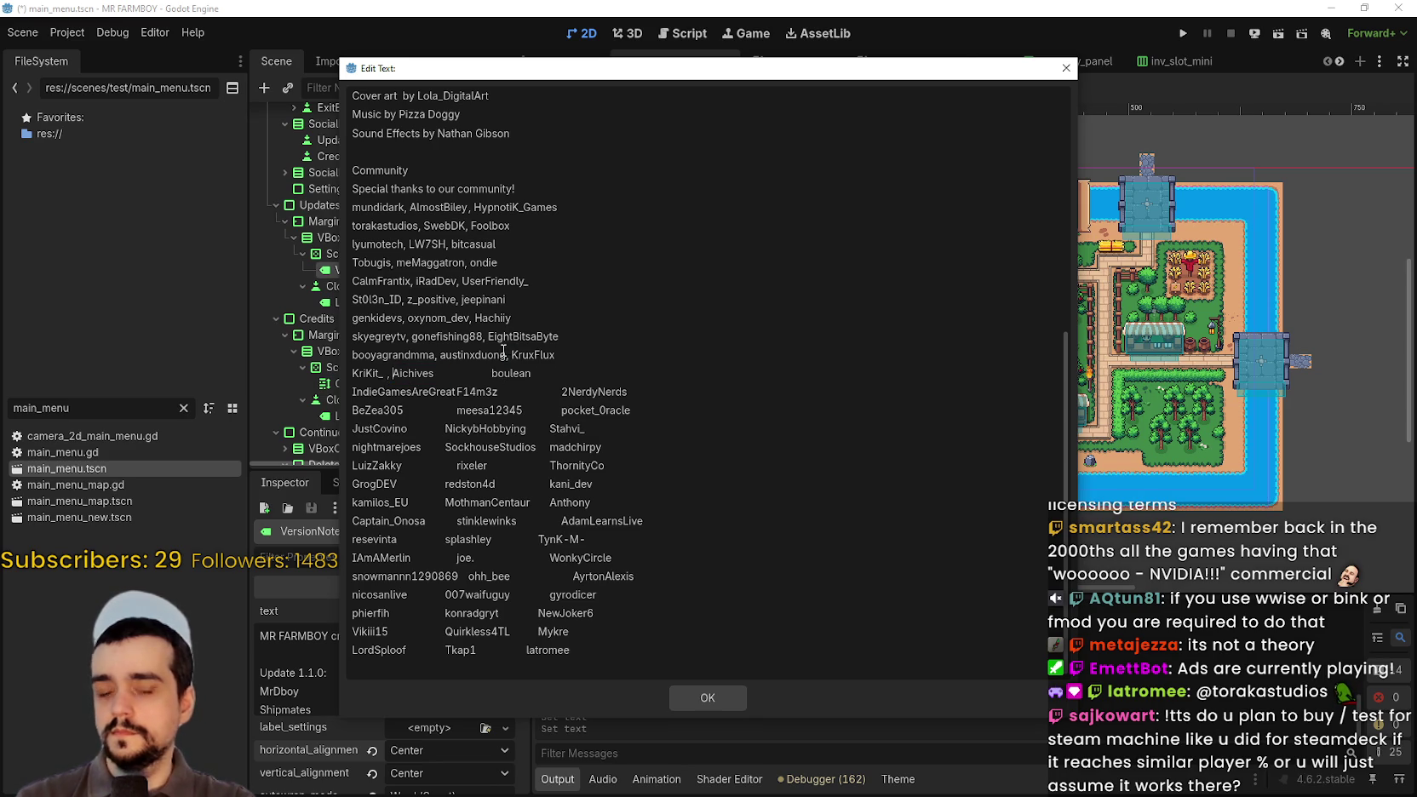
pyautogui.press('BackSpace')
pyautogui.press('BackSpace')
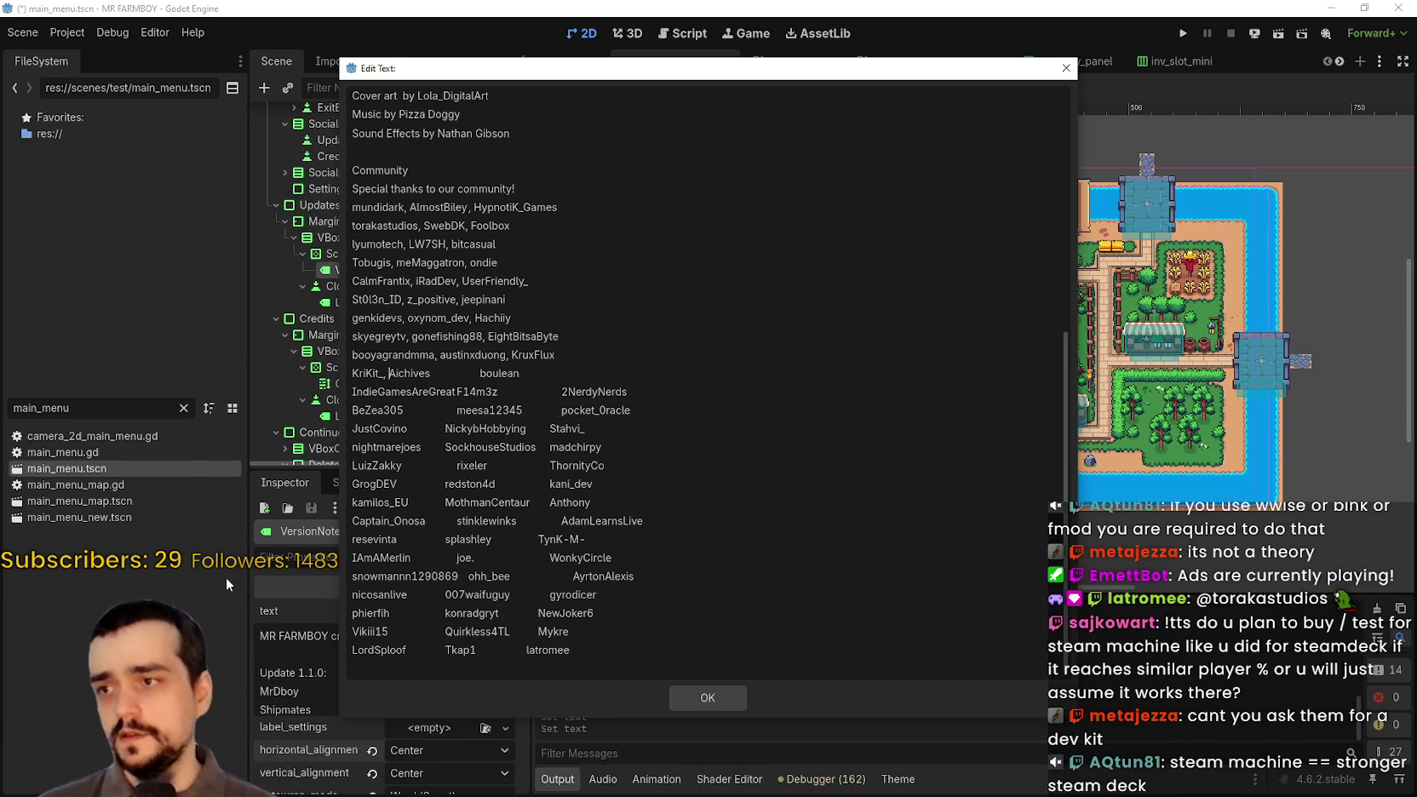
pyautogui.click(454, 409)
# - Comma-separate the community names on rows ten through twelve
pyautogui.moveTo(455, 409)
pyautogui.mouseDown()
pyautogui.moveTo(553, 392)
pyautogui.moveTo(405, 409)
pyautogui.mouseUp()
pyautogui.moveTo(480, 373); pyautogui.dragTo(434, 373)
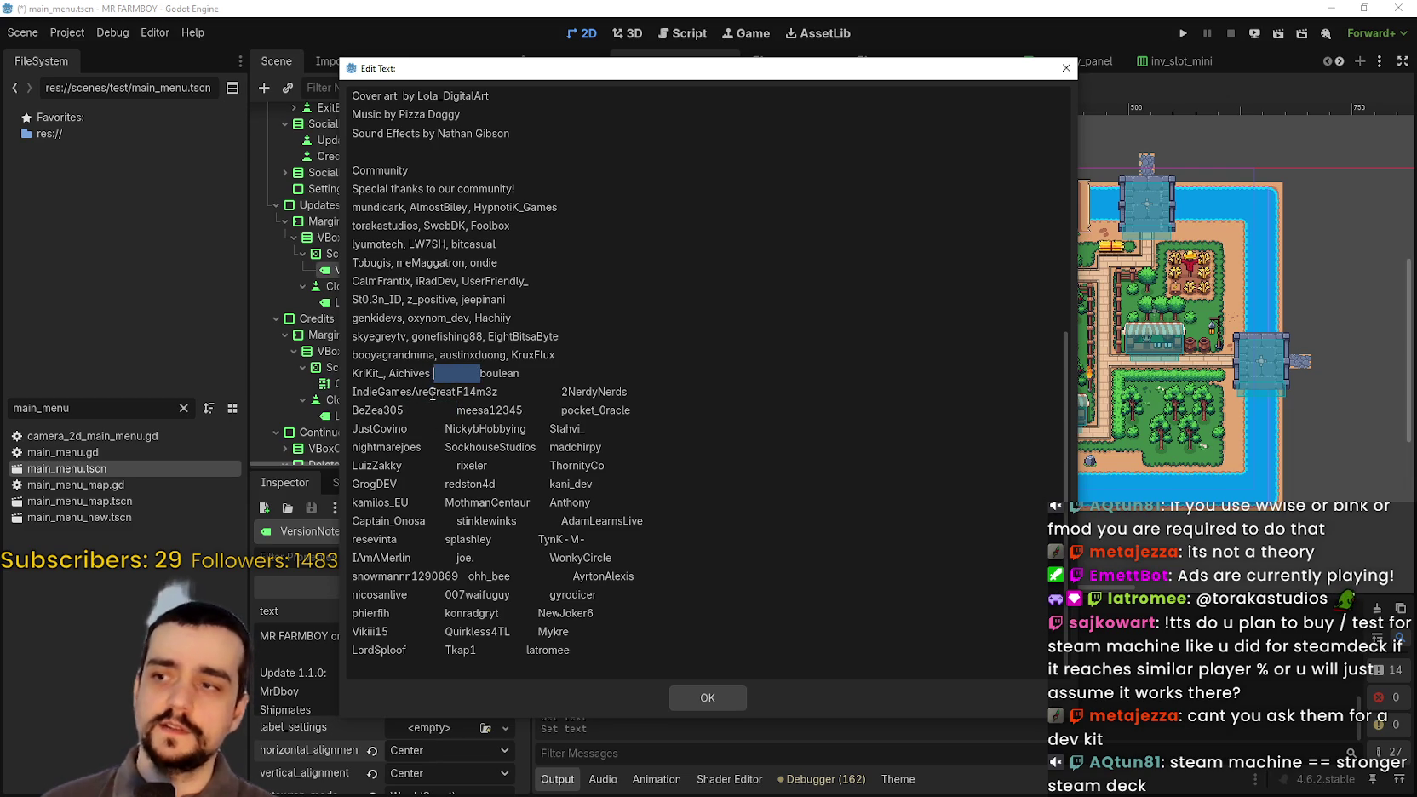
pyautogui.press('BackSpace')
pyautogui.write(',')
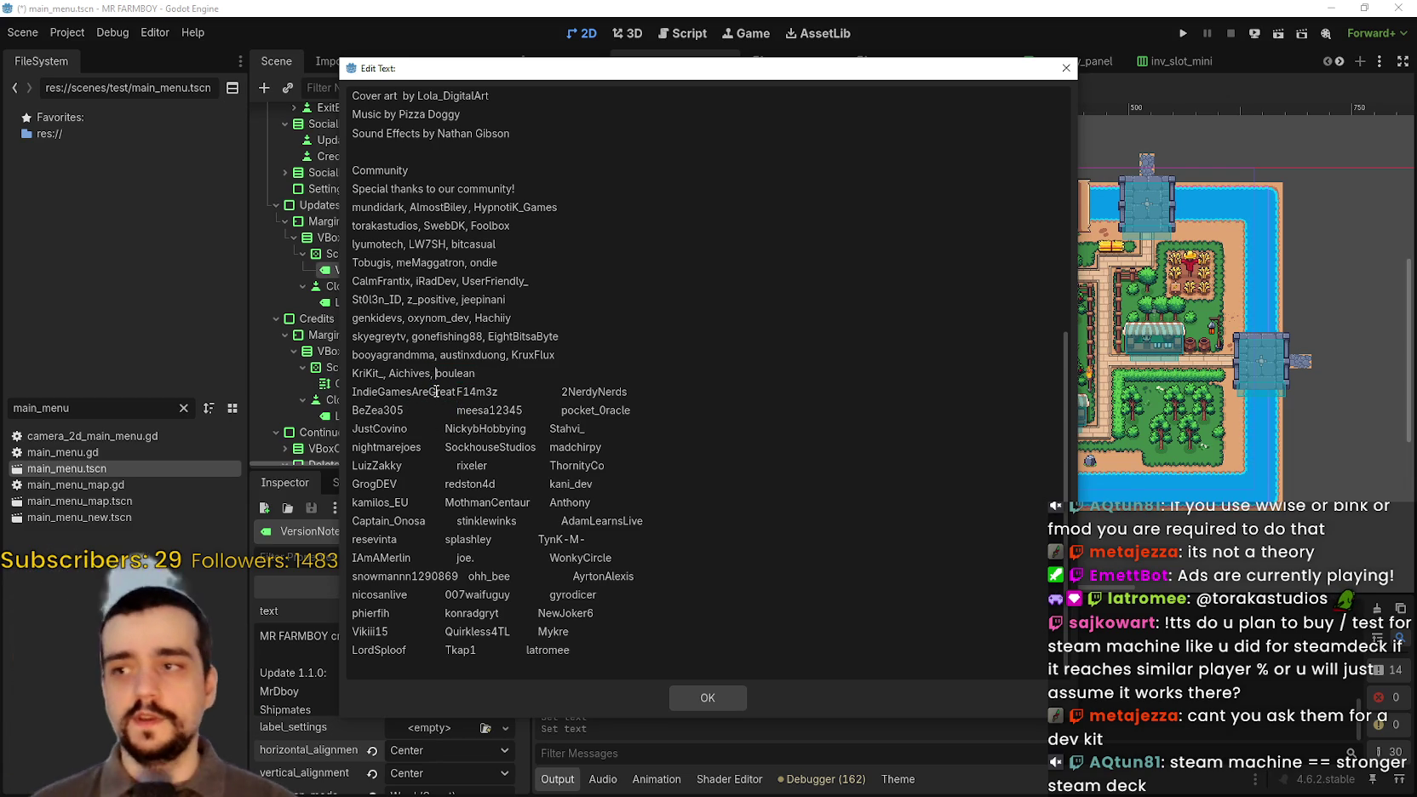
pyautogui.press('Down')
pyautogui.moveTo(456, 391); pyautogui.dragTo(464, 392)
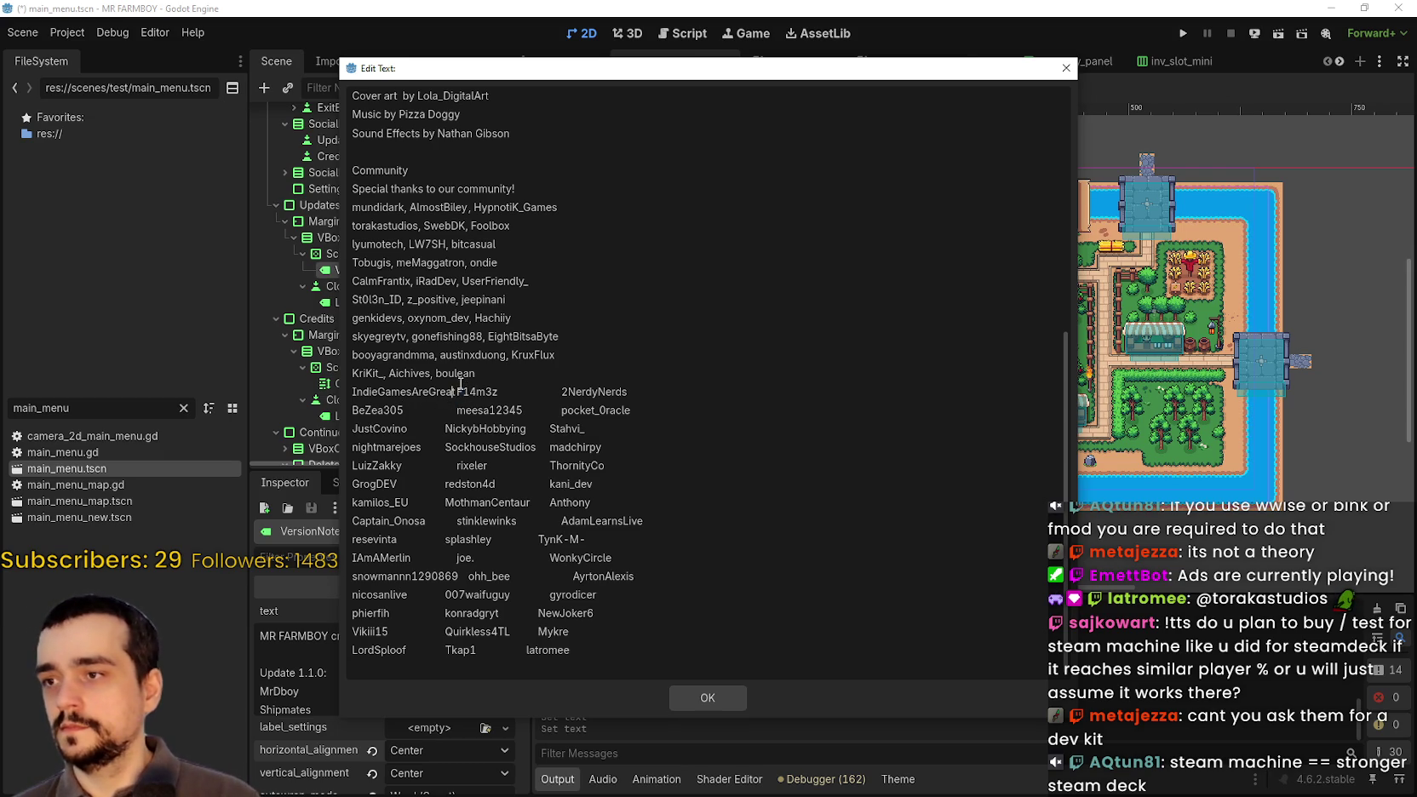
pyautogui.write(',')
pyautogui.moveTo(546, 390); pyautogui.dragTo(404, 411)
pyautogui.write(', ,')
pyautogui.moveTo(515, 409); pyautogui.dragTo(408, 429)
pyautogui.write(', ,')
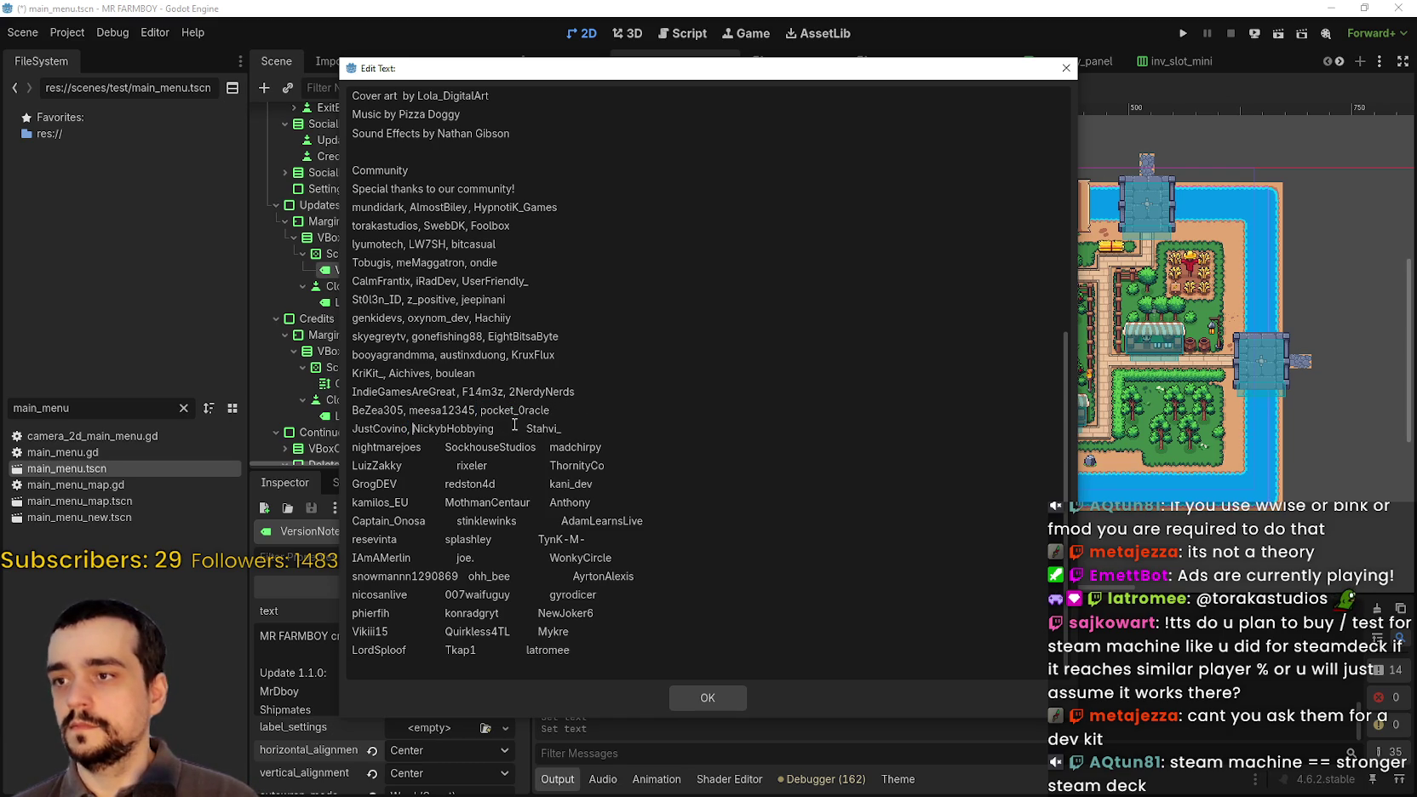
# - Comma-separate rows thirteen through sixteen, then switch over to the Steam window
pyautogui.moveTo(521, 428); pyautogui.dragTo(503, 428)
pyautogui.click(514, 428)
pyautogui.press('BackSpace')
pyautogui.write(',')
pyautogui.moveTo(445, 448)
pyautogui.mouseDown()
pyautogui.moveTo(431, 460)
pyautogui.moveTo(416, 448)
pyautogui.mouseUp()
pyautogui.write(',')
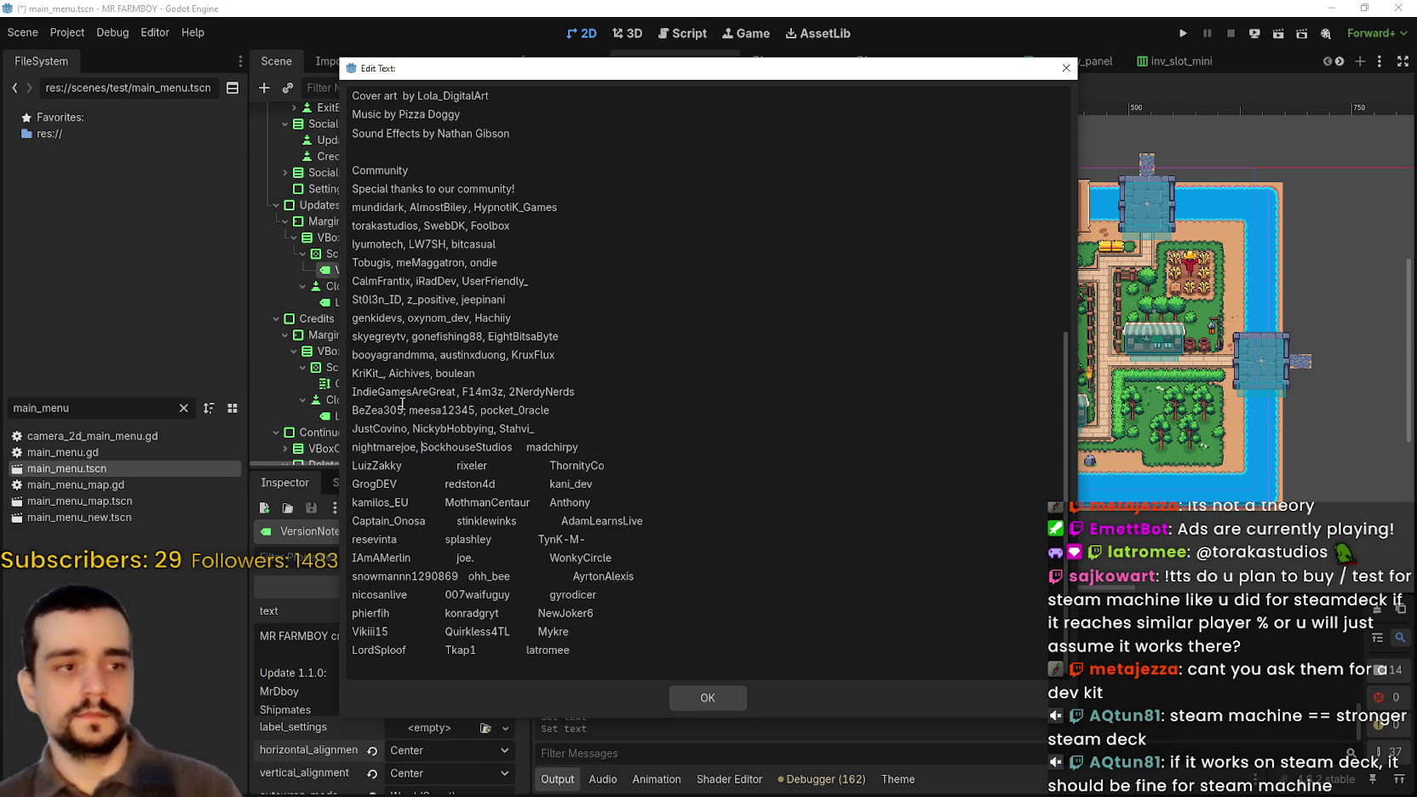
pyautogui.moveTo(526, 447); pyautogui.dragTo(403, 465)
pyautogui.write(', ')
pyautogui.write(',')
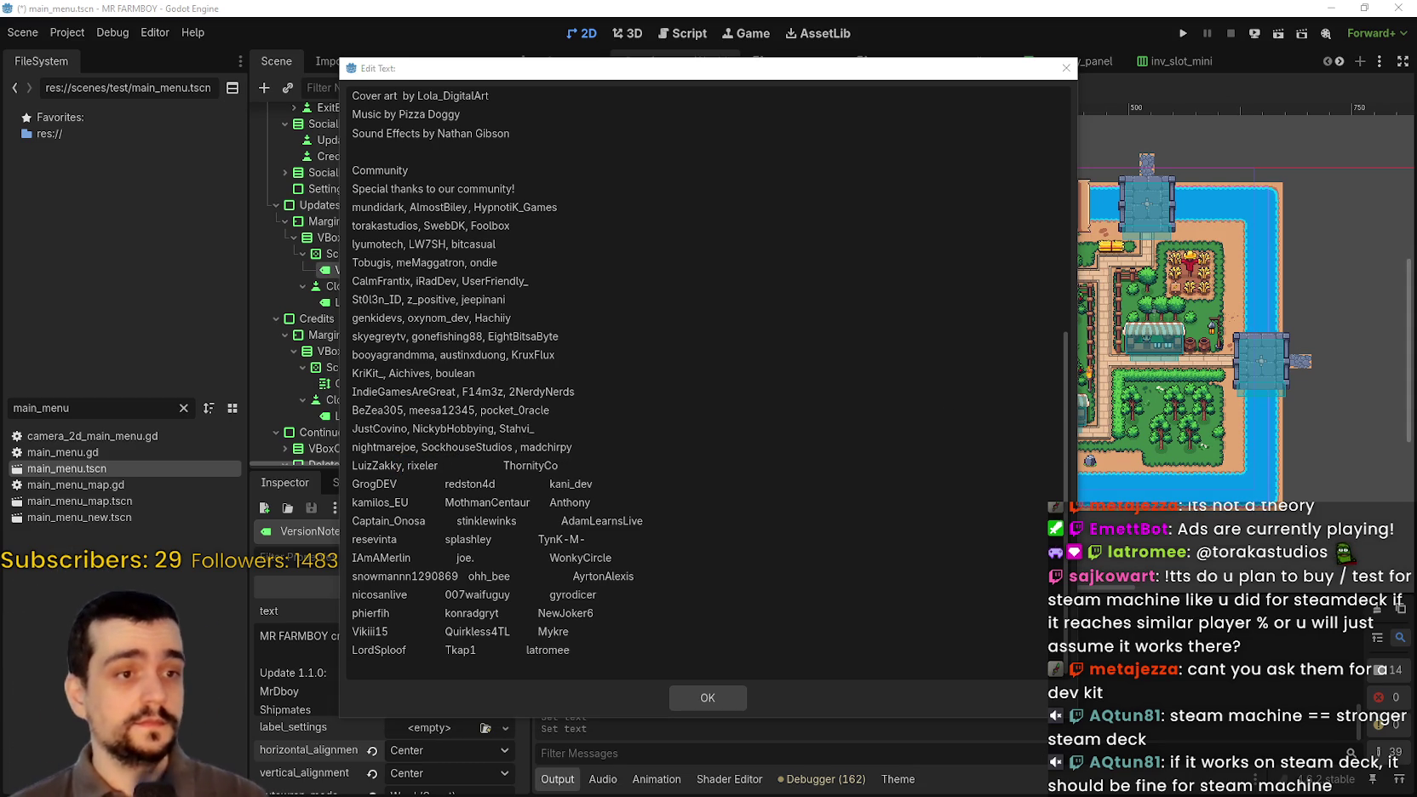
pyautogui.moveTo(502, 465)
pyautogui.mouseDown()
pyautogui.moveTo(441, 465)
pyautogui.moveTo(408, 483)
pyautogui.mouseUp()
pyautogui.write(', ')
pyautogui.write(',')
pyautogui.moveTo(505, 487); pyautogui.dragTo(472, 489)
pyautogui.write(',')
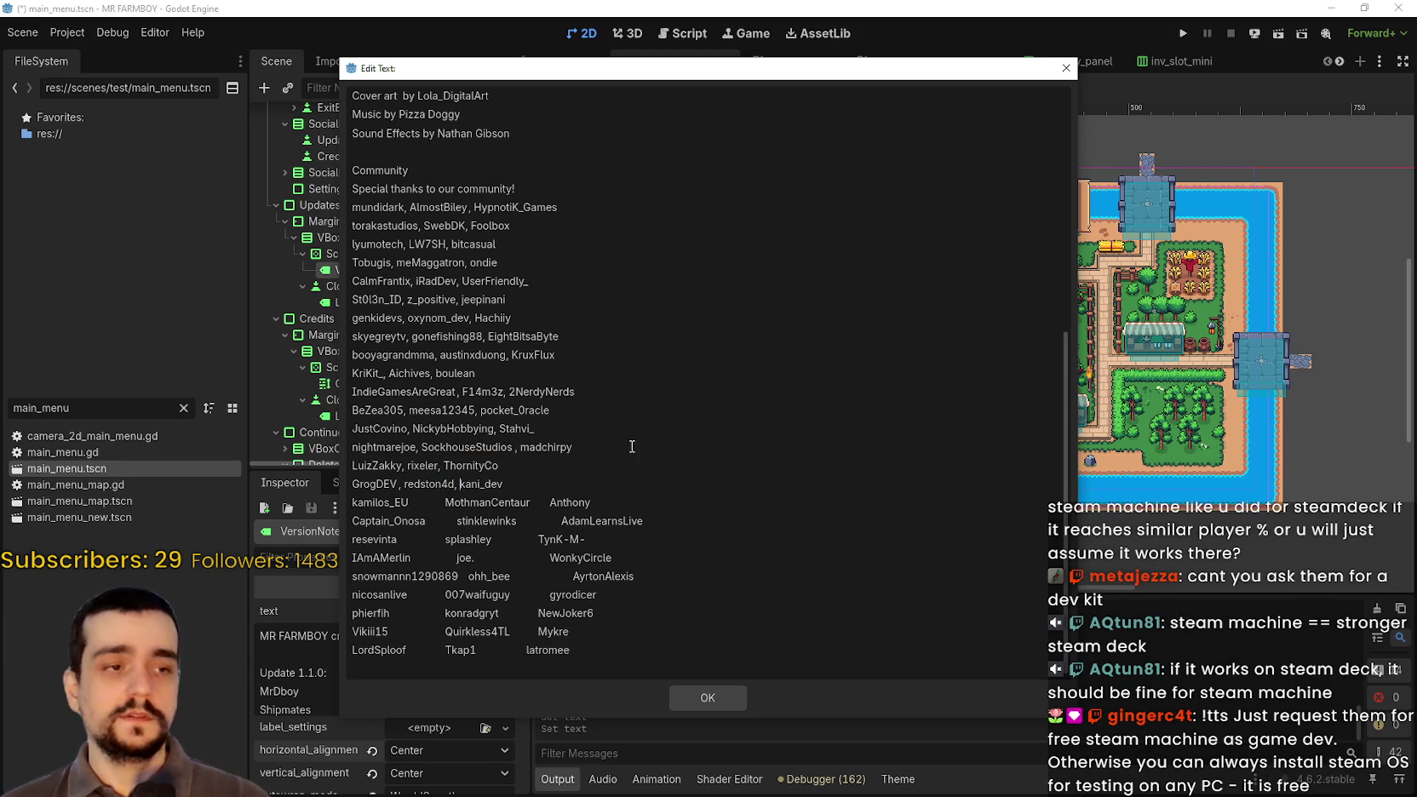
pyautogui.hotkey('alt', 'Tab')
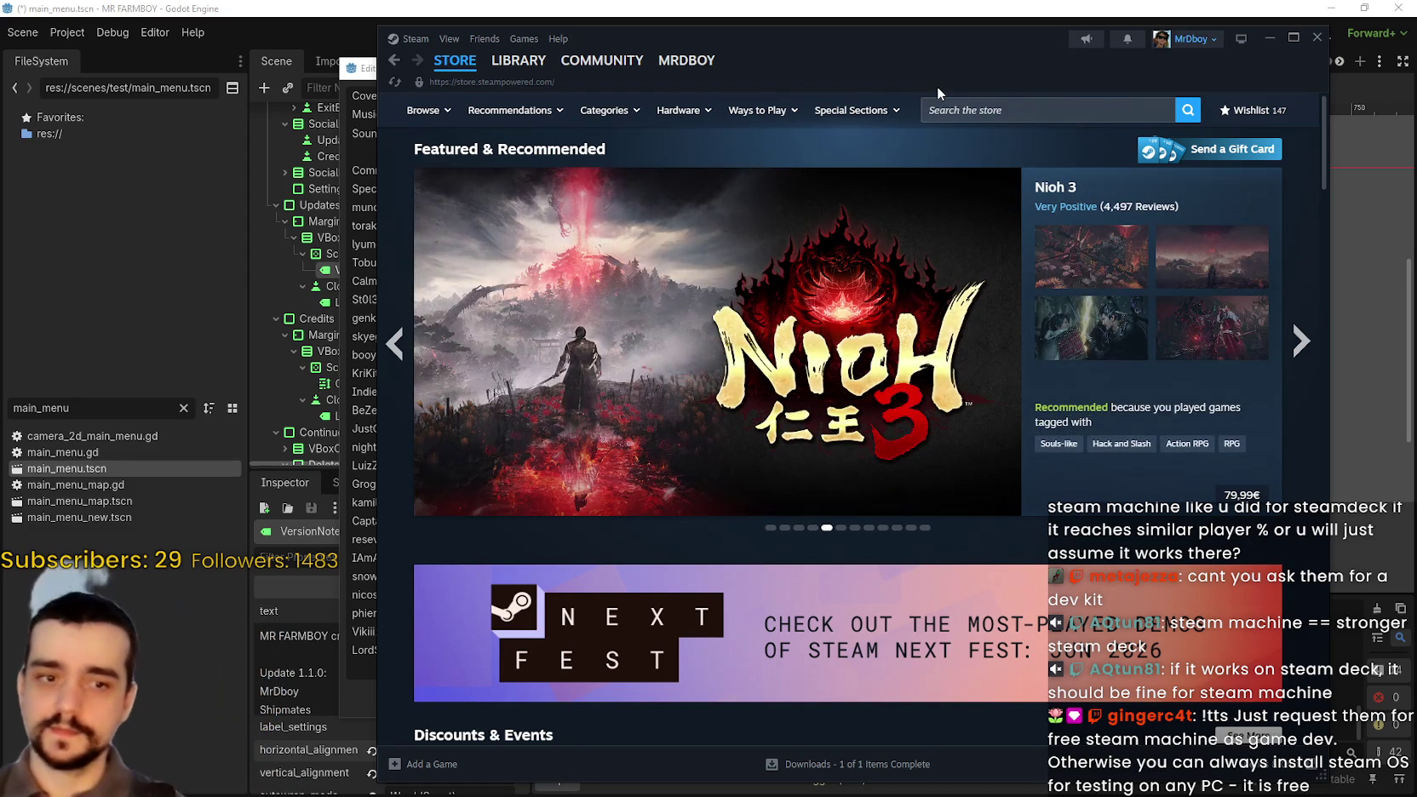
# - Search the Steam store for 'steam mach' and open the Steam Machine result
pyautogui.moveTo(867, 67)
pyautogui.mouseDown()
pyautogui.moveTo(921, 50)
pyautogui.moveTo(815, 64)
pyautogui.mouseUp()
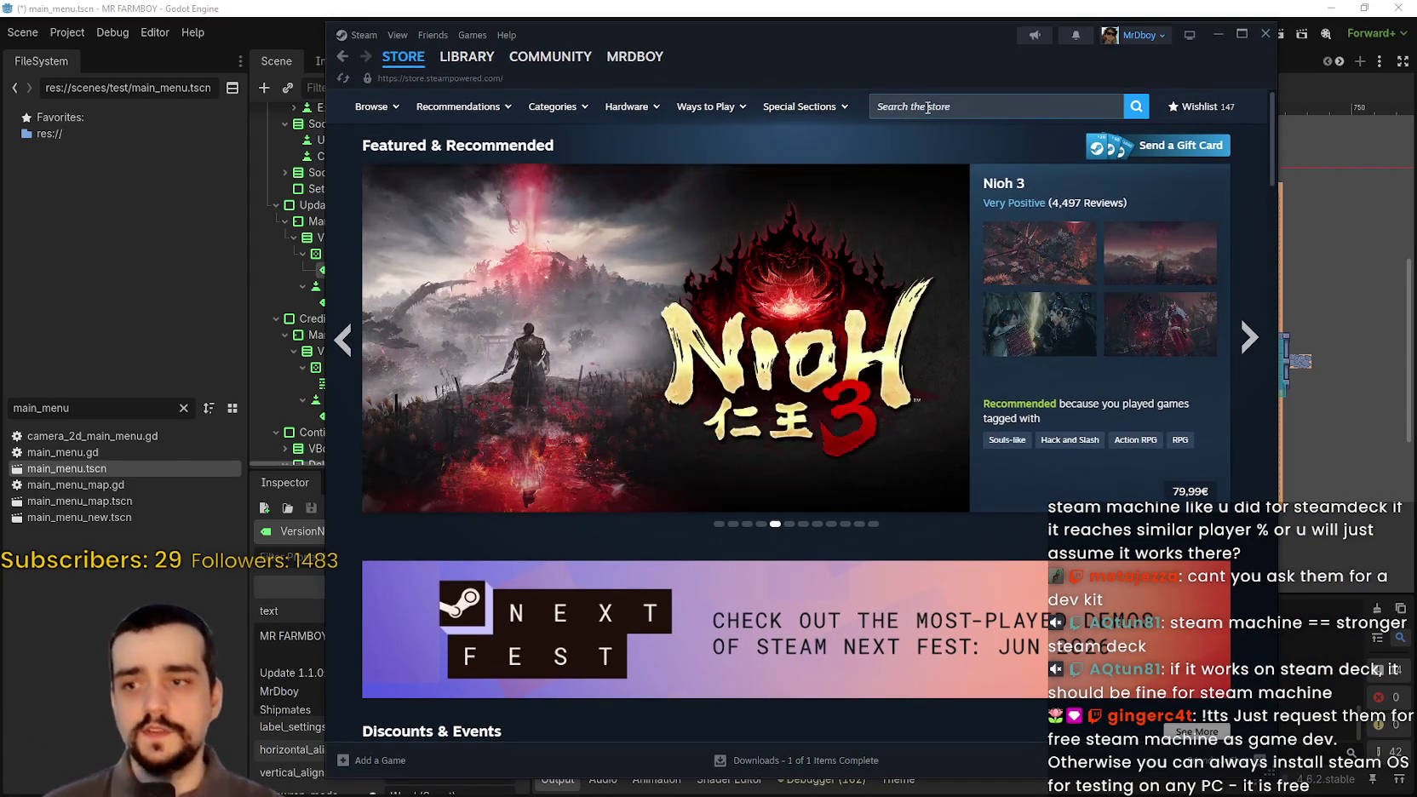
pyautogui.click(926, 106)
pyautogui.write('steam mach')
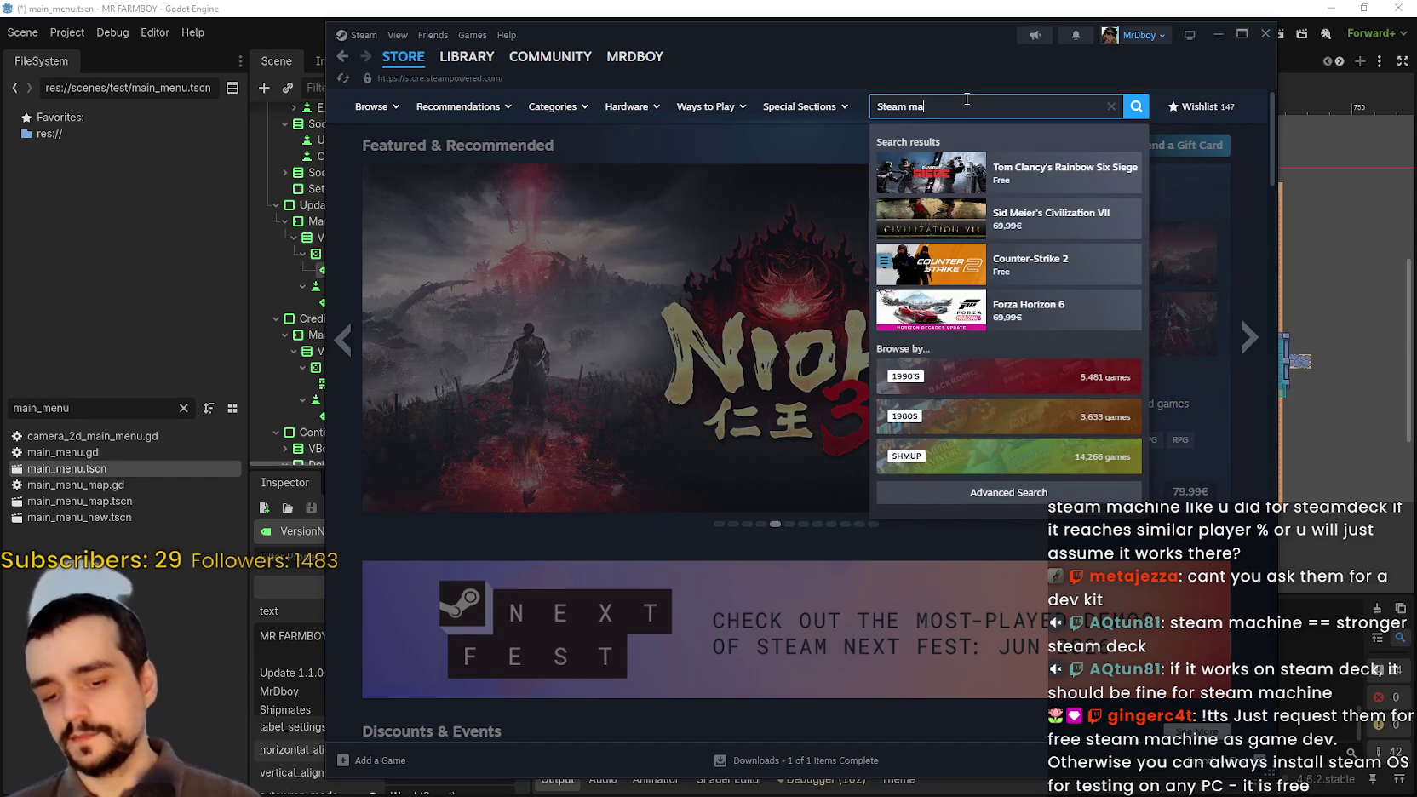
pyautogui.click(977, 167)
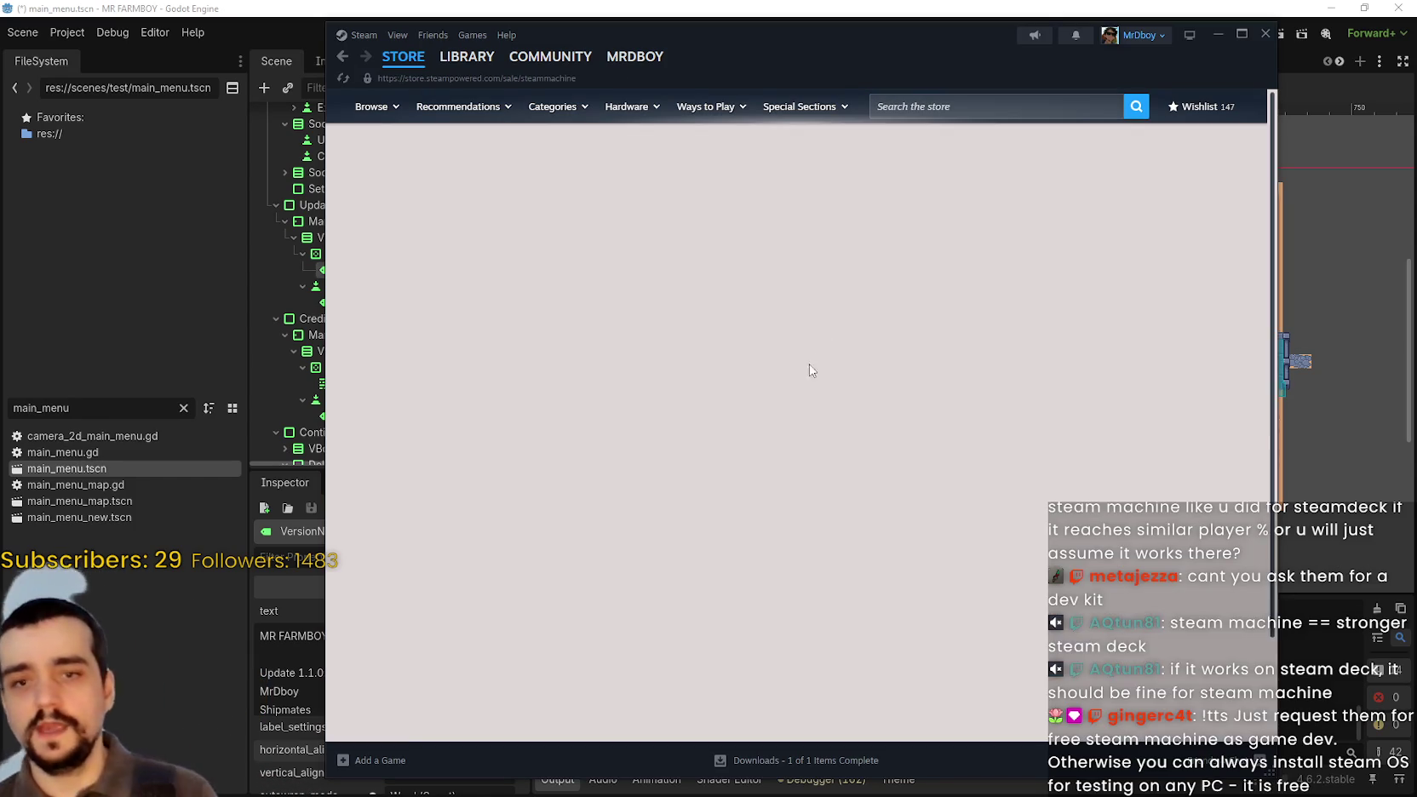
# - Scroll the Steam Machine store page to review its specs and 512GB/2TB model options
pyautogui.scroll(-4, 802, 417)
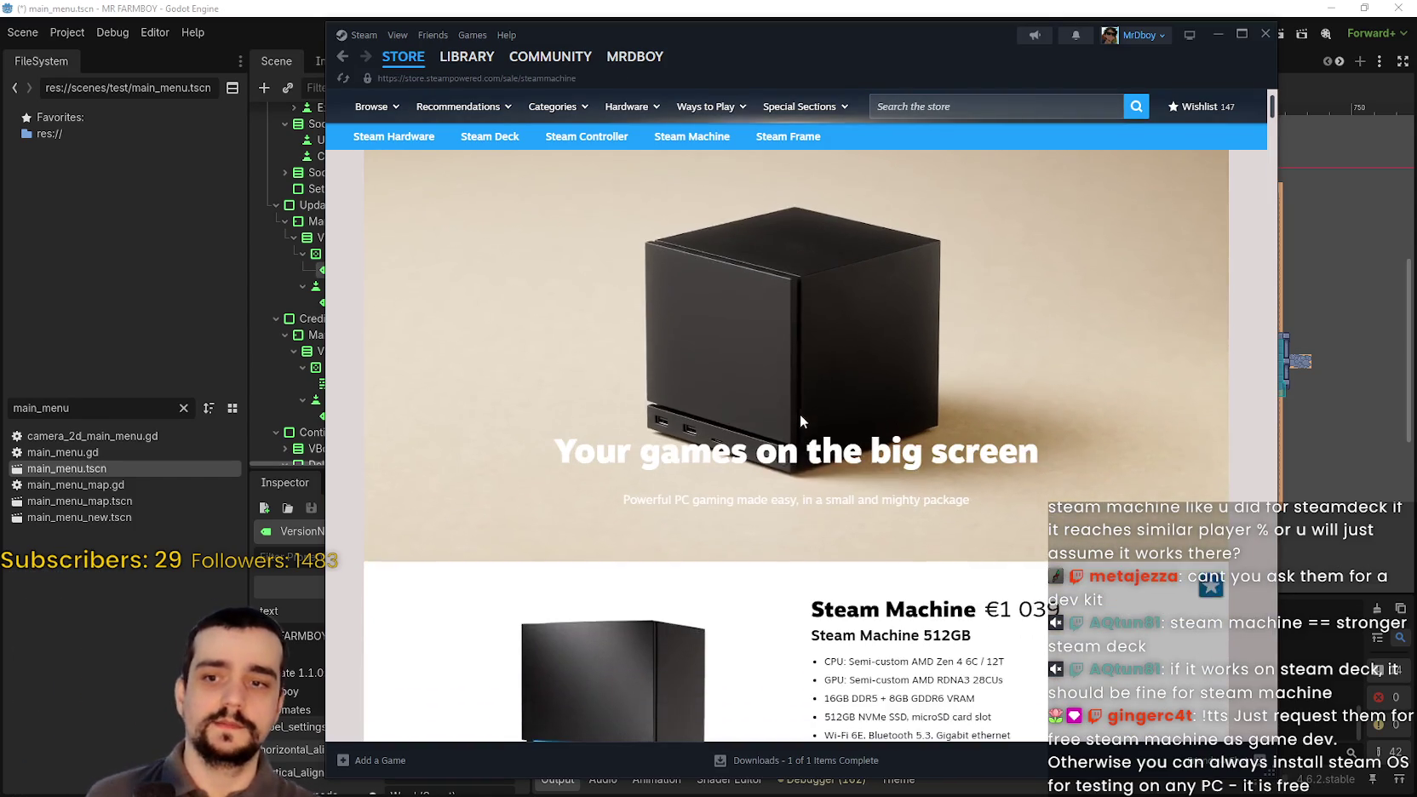
pyautogui.scroll(-3, 823, 236)
pyautogui.scroll(3, 876, 272)
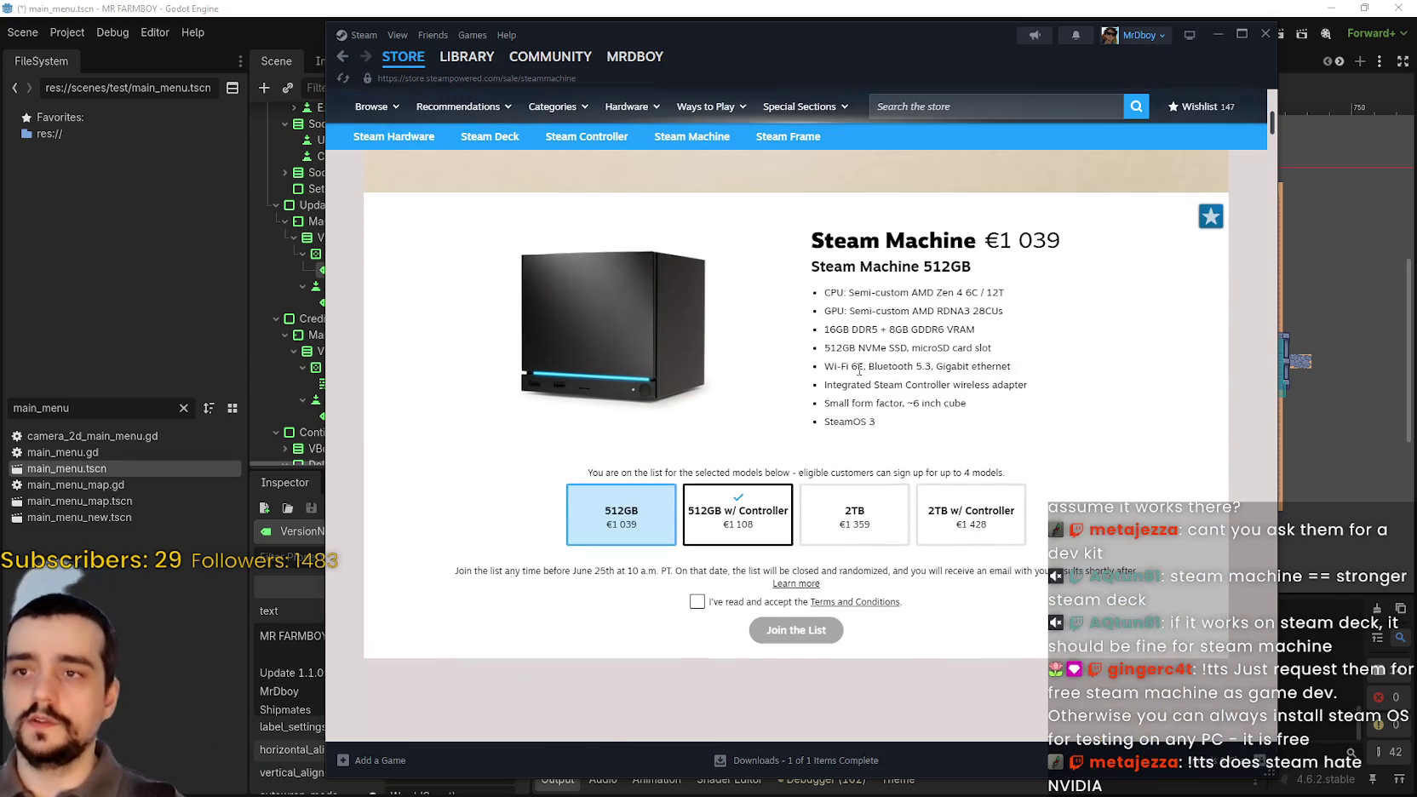
pyautogui.moveTo(831, 422); pyautogui.dragTo(876, 416)
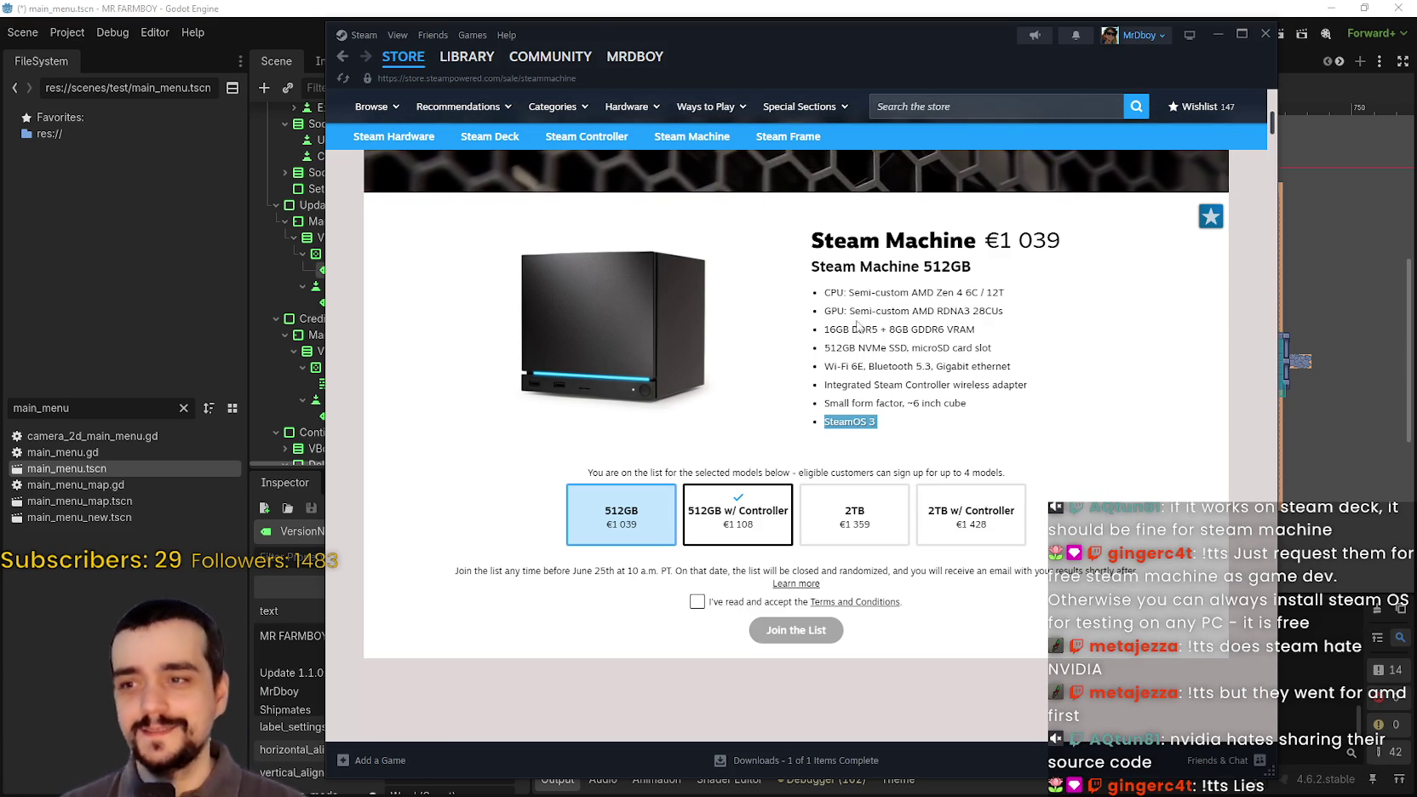
# - Back in Godot, comma-separate the names on community rows seventeen through nineteen
pyautogui.click(656, 17)
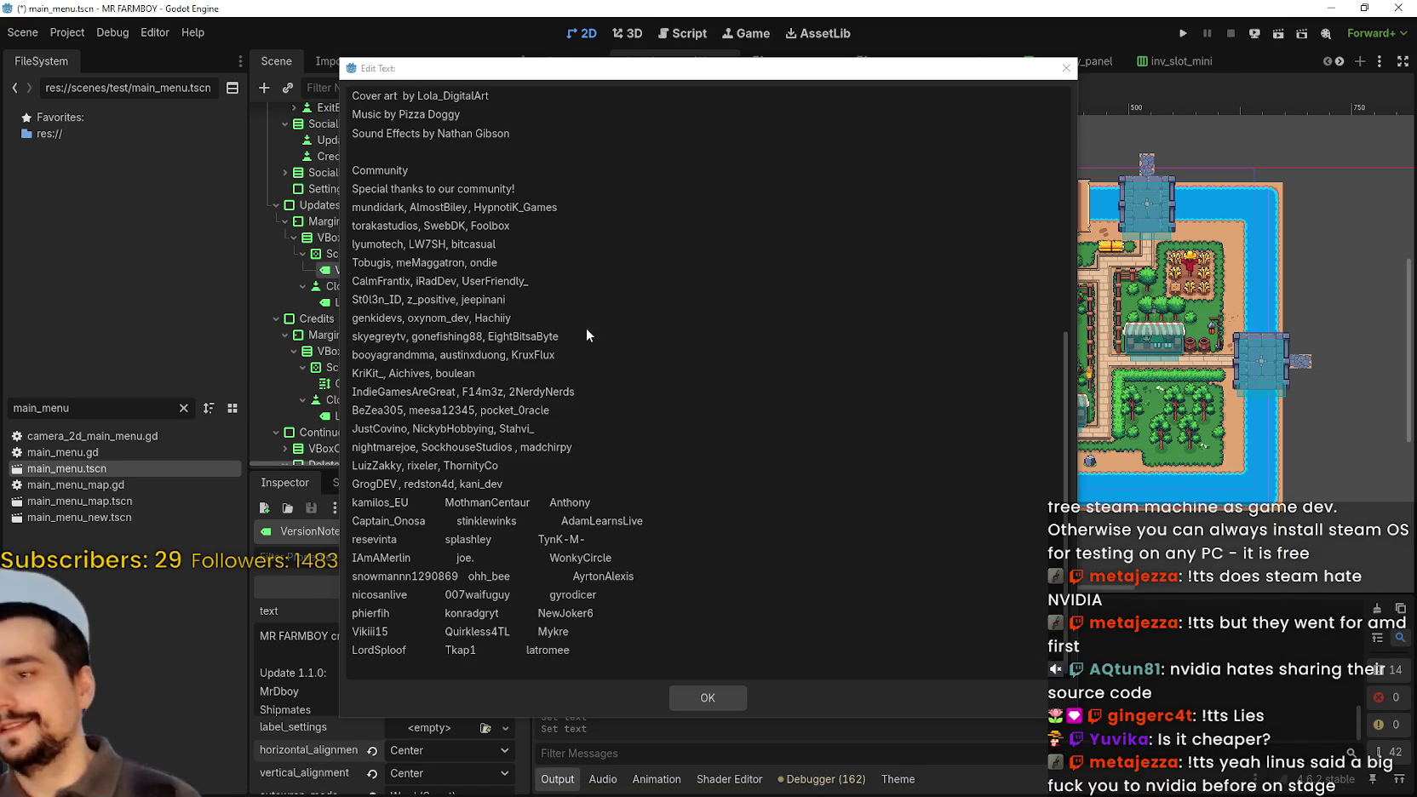
pyautogui.doubleClick(421, 503)
pyautogui.moveTo(419, 503); pyautogui.dragTo(413, 505)
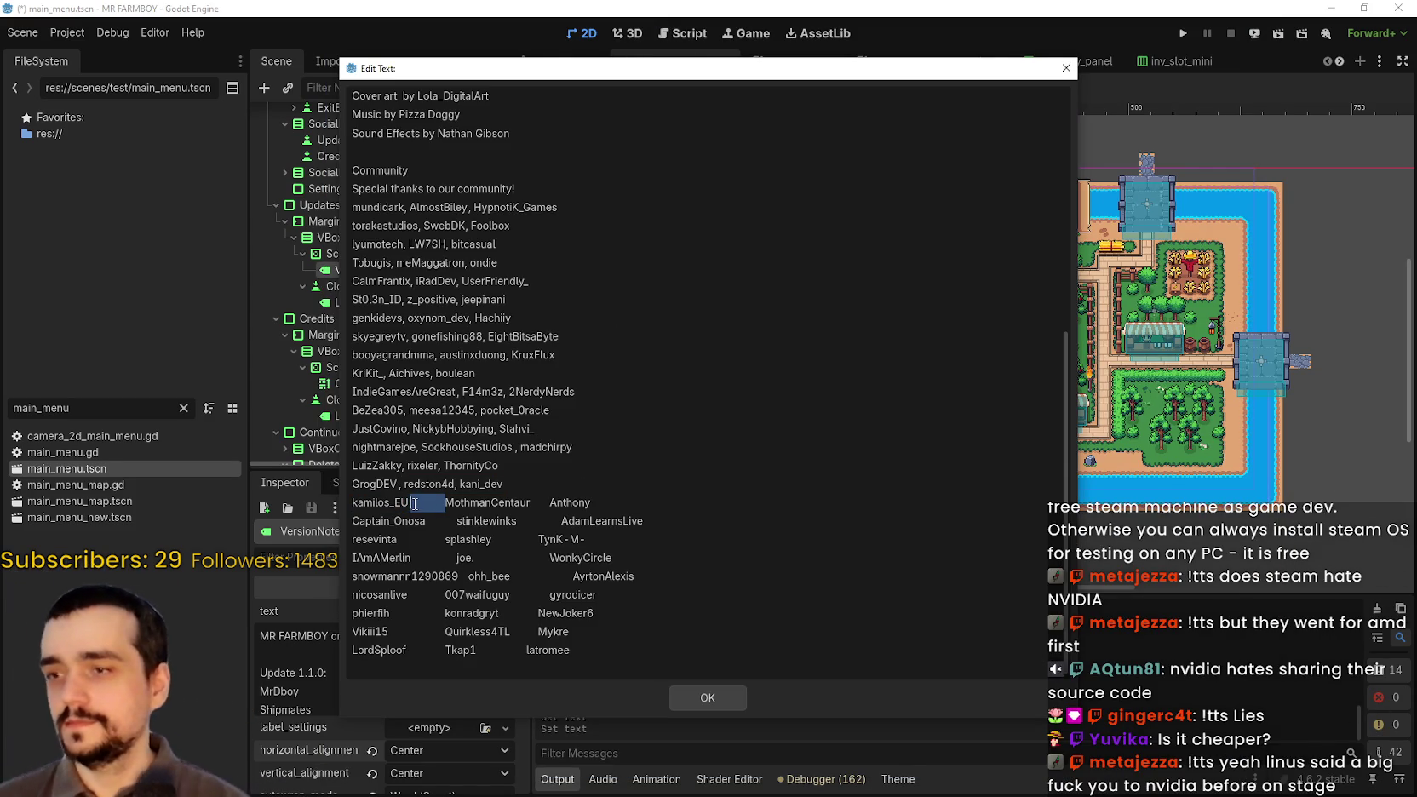
pyautogui.write(',')
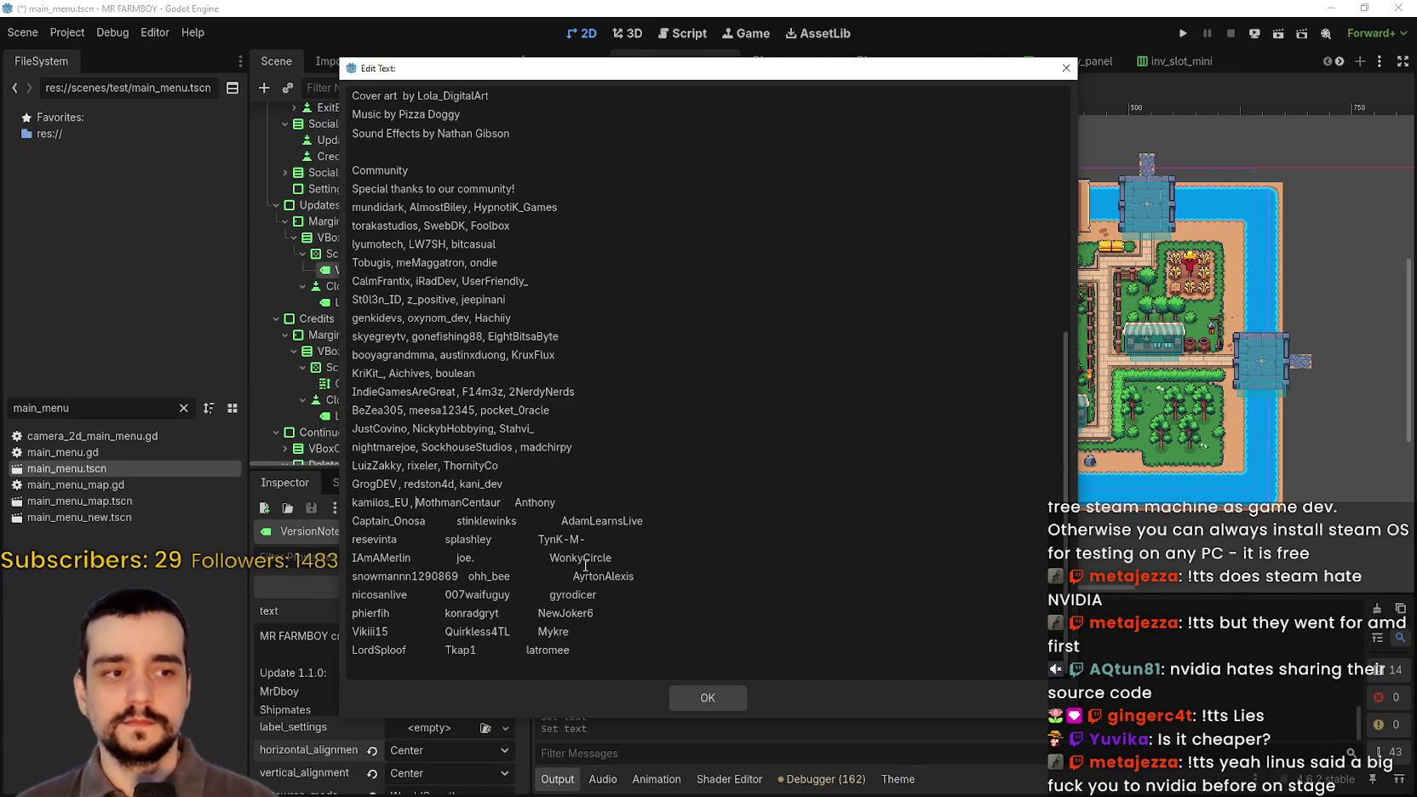
pyautogui.click(515, 502)
pyautogui.write(', ')
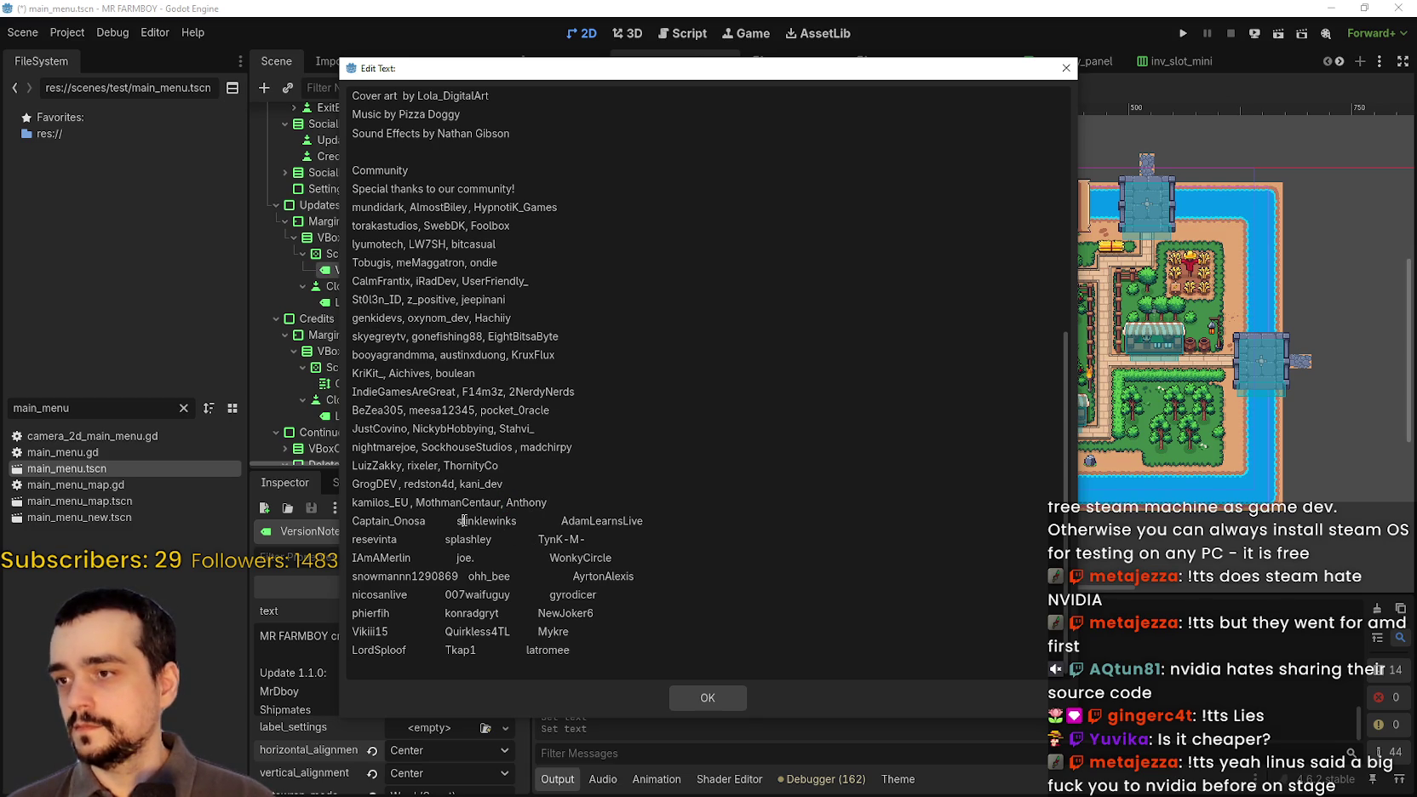
pyautogui.write(',')
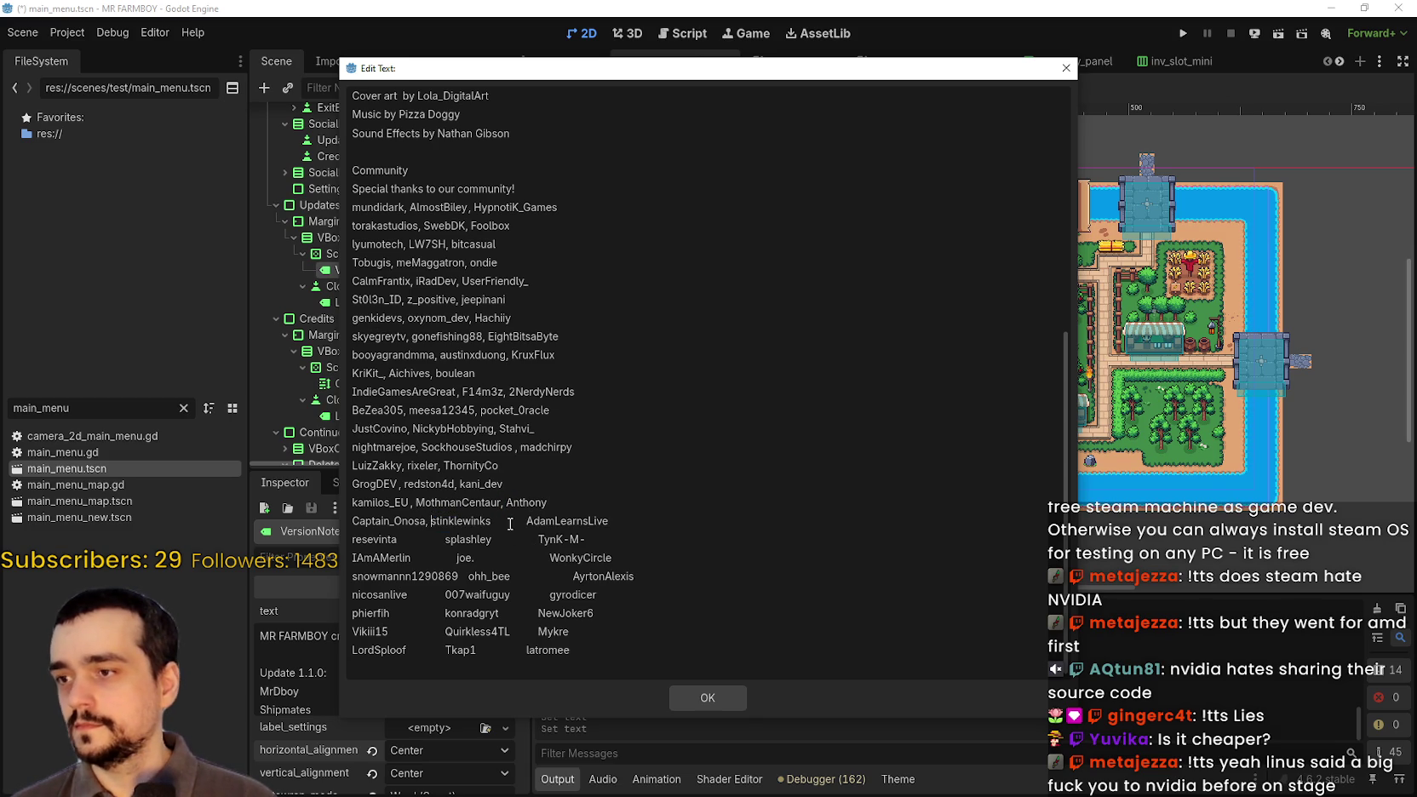
pyautogui.moveTo(526, 521); pyautogui.dragTo(398, 542)
pyautogui.write(', ')
pyautogui.write(',')
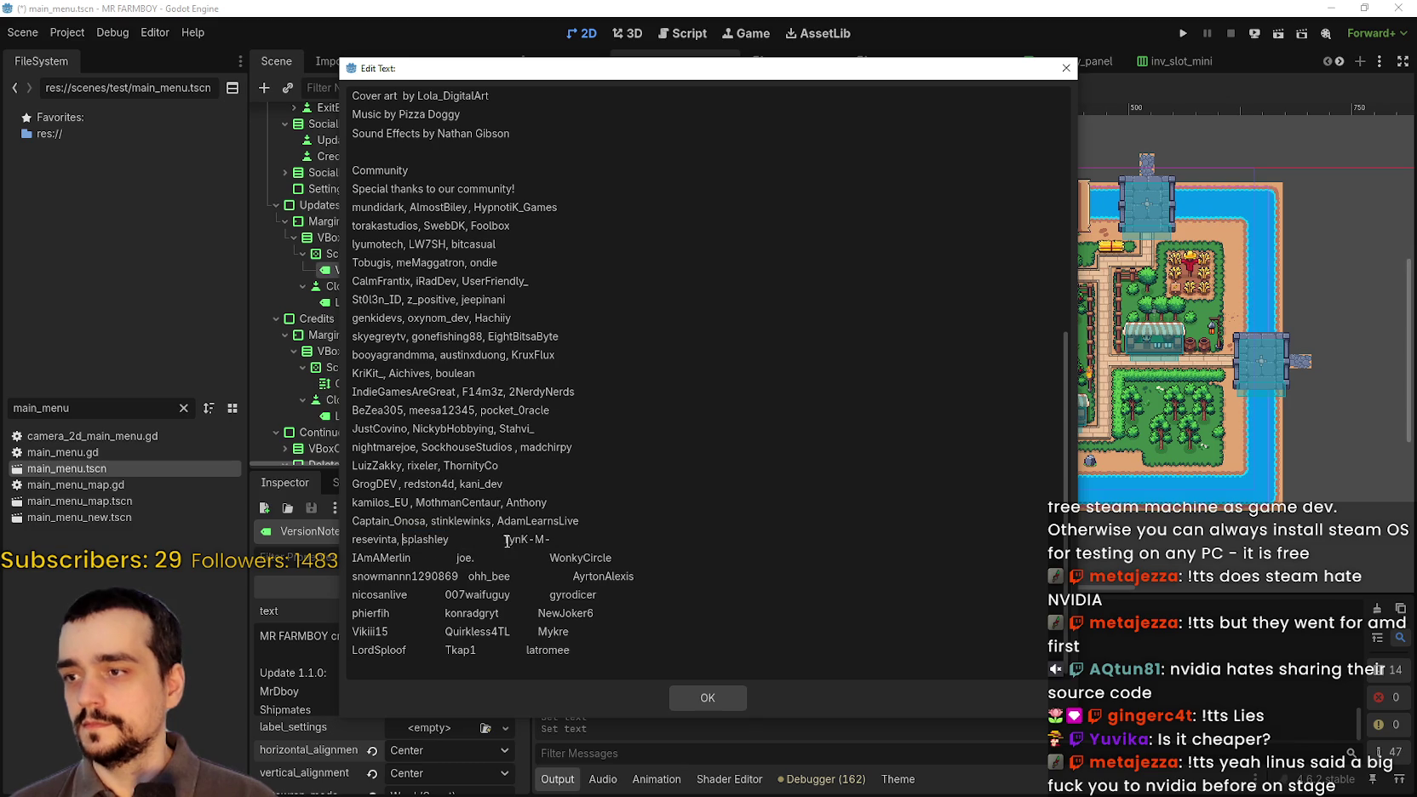
pyautogui.moveTo(508, 538); pyautogui.dragTo(419, 561)
pyautogui.write(', ')
pyautogui.write(',')
# - Replace the tab gaps with commas on the next several community rows
pyautogui.moveTo(514, 558); pyautogui.dragTo(458, 559)
pyautogui.write(',')
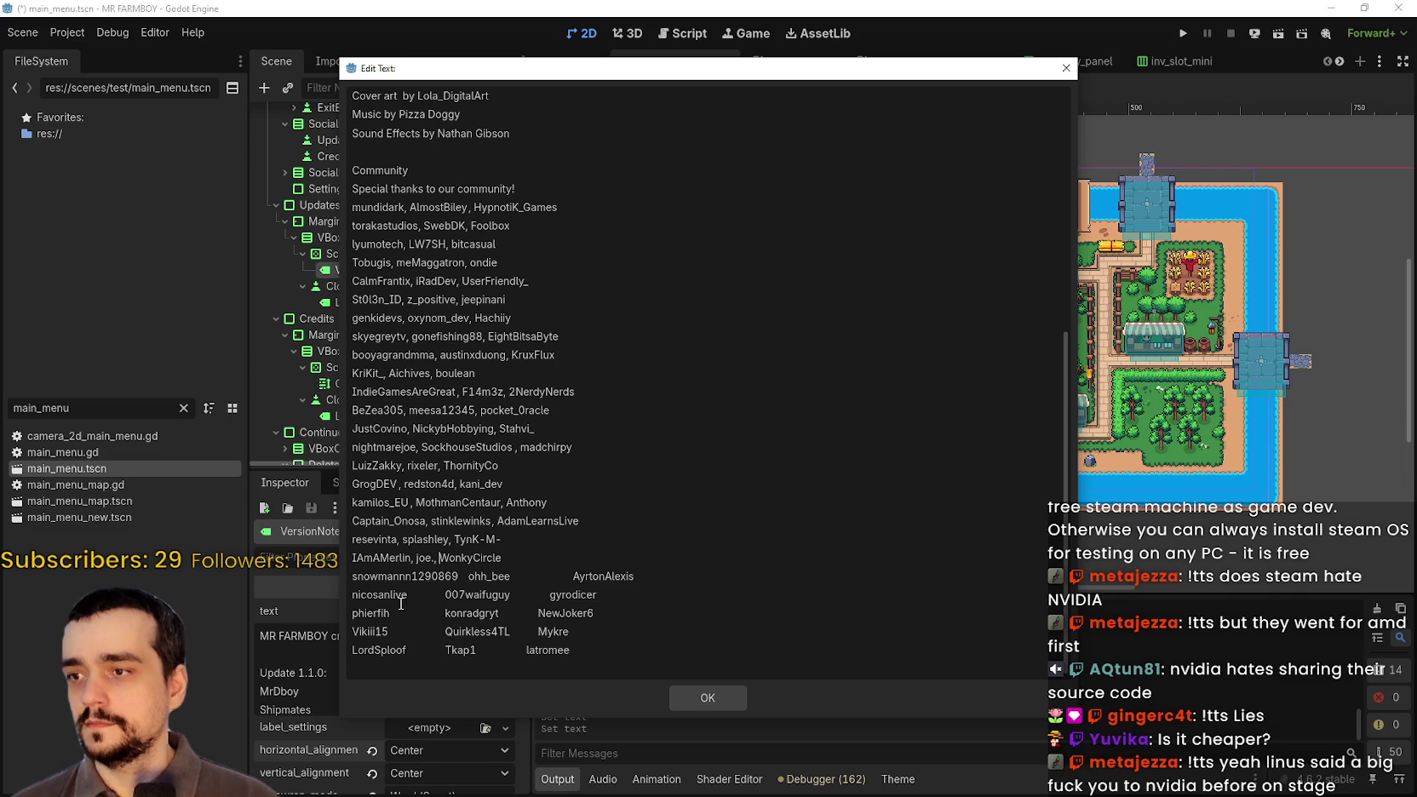
pyautogui.click(463, 576)
pyautogui.write(',')
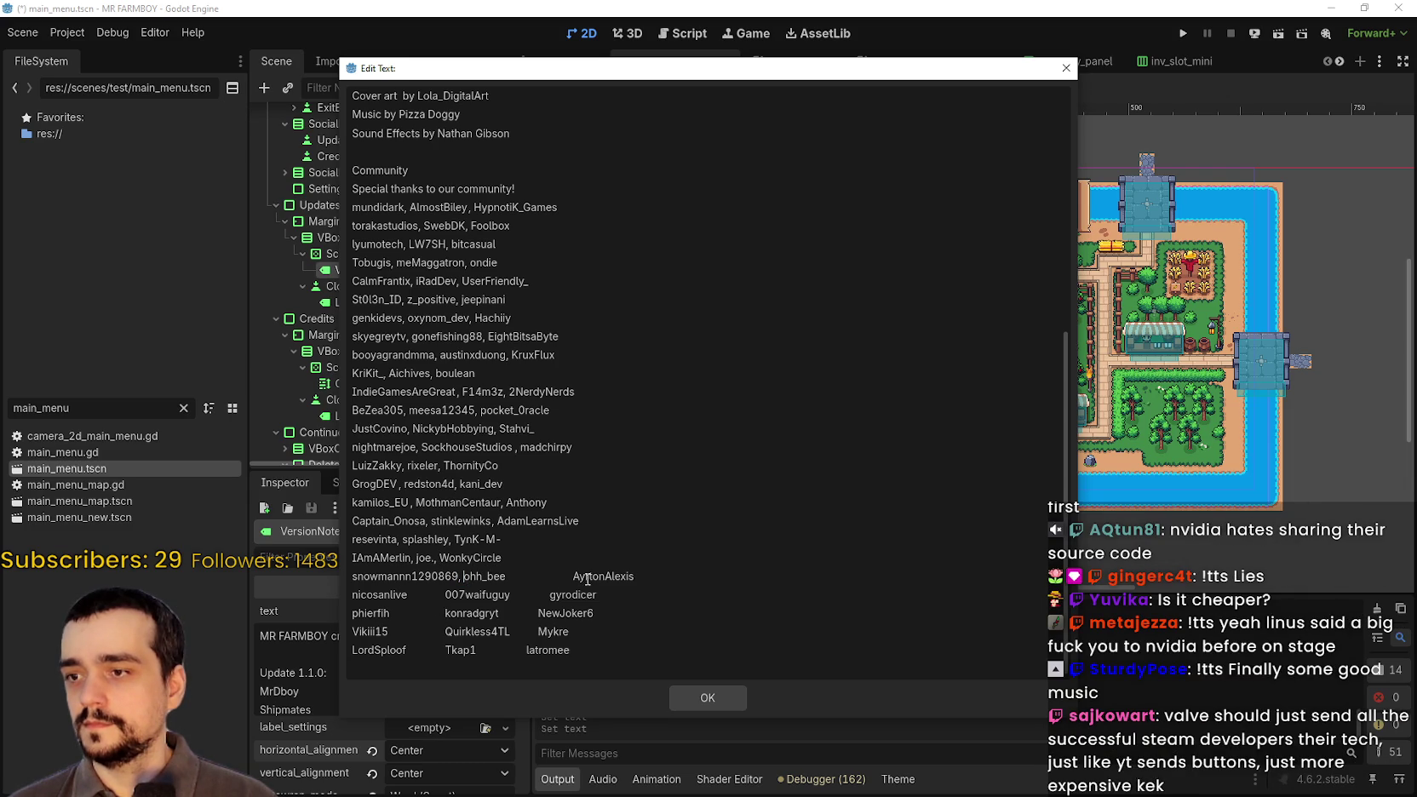
pyautogui.moveTo(573, 577); pyautogui.dragTo(412, 596)
pyautogui.write(', ')
pyautogui.write(',')
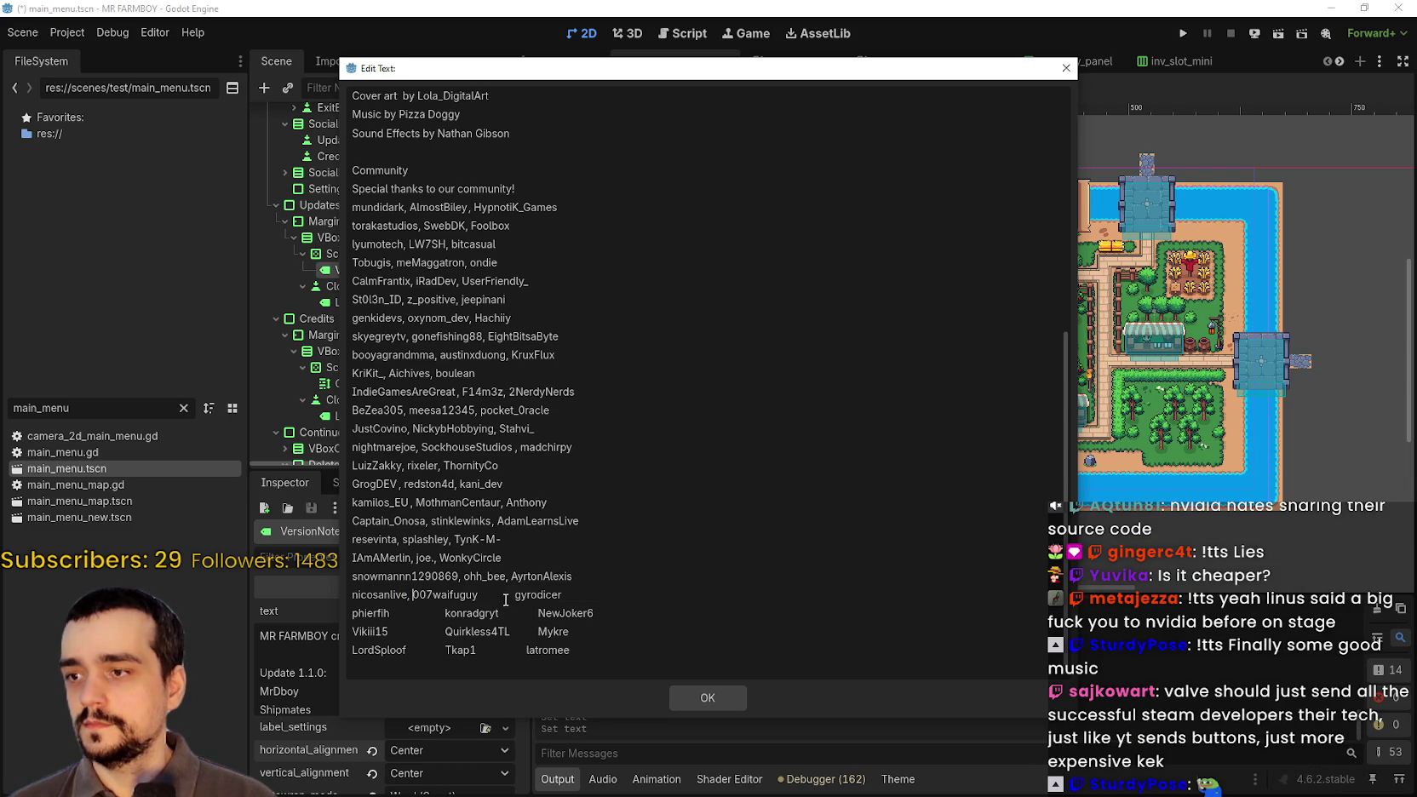
pyautogui.moveTo(514, 594); pyautogui.dragTo(472, 596)
pyautogui.write(',')
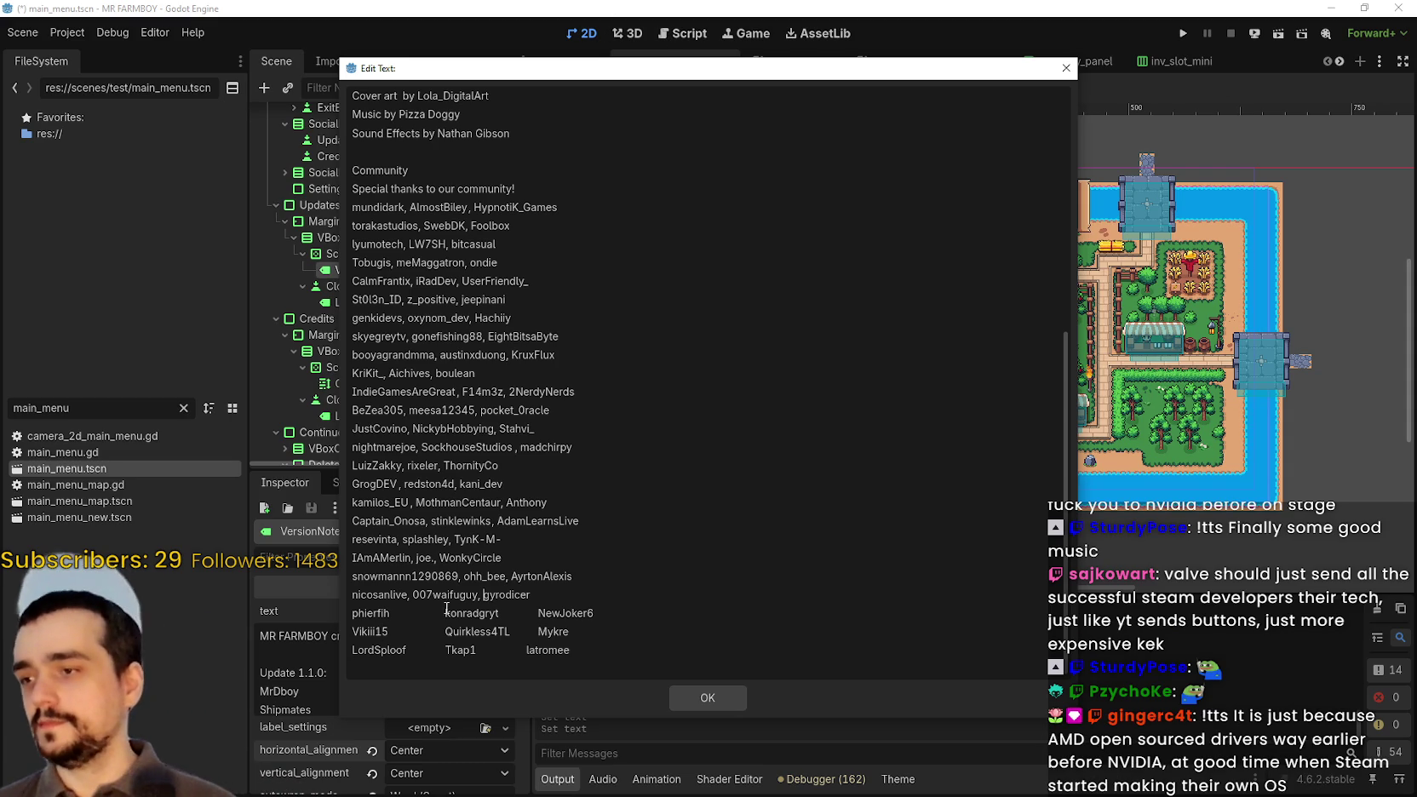
pyautogui.write(',')
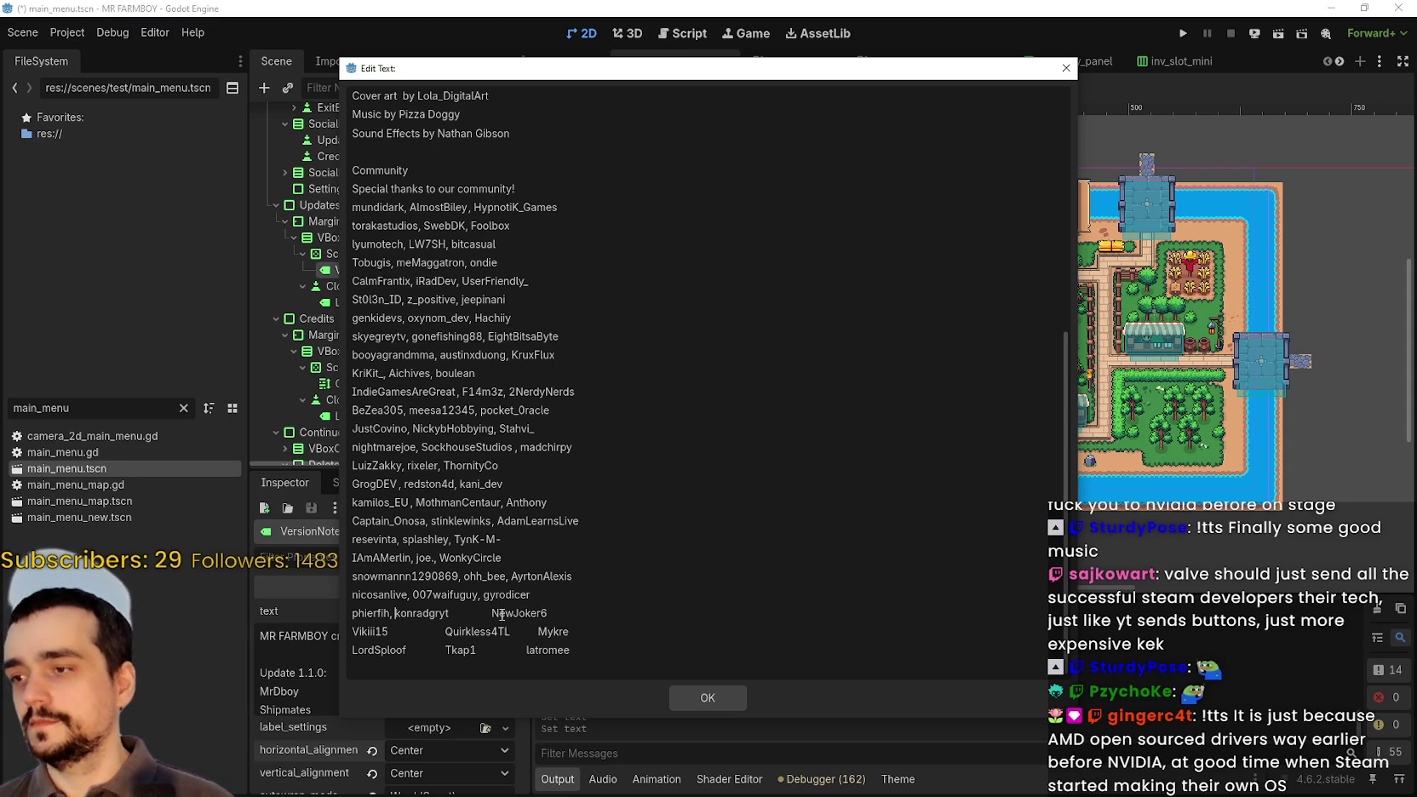
pyautogui.click(464, 613)
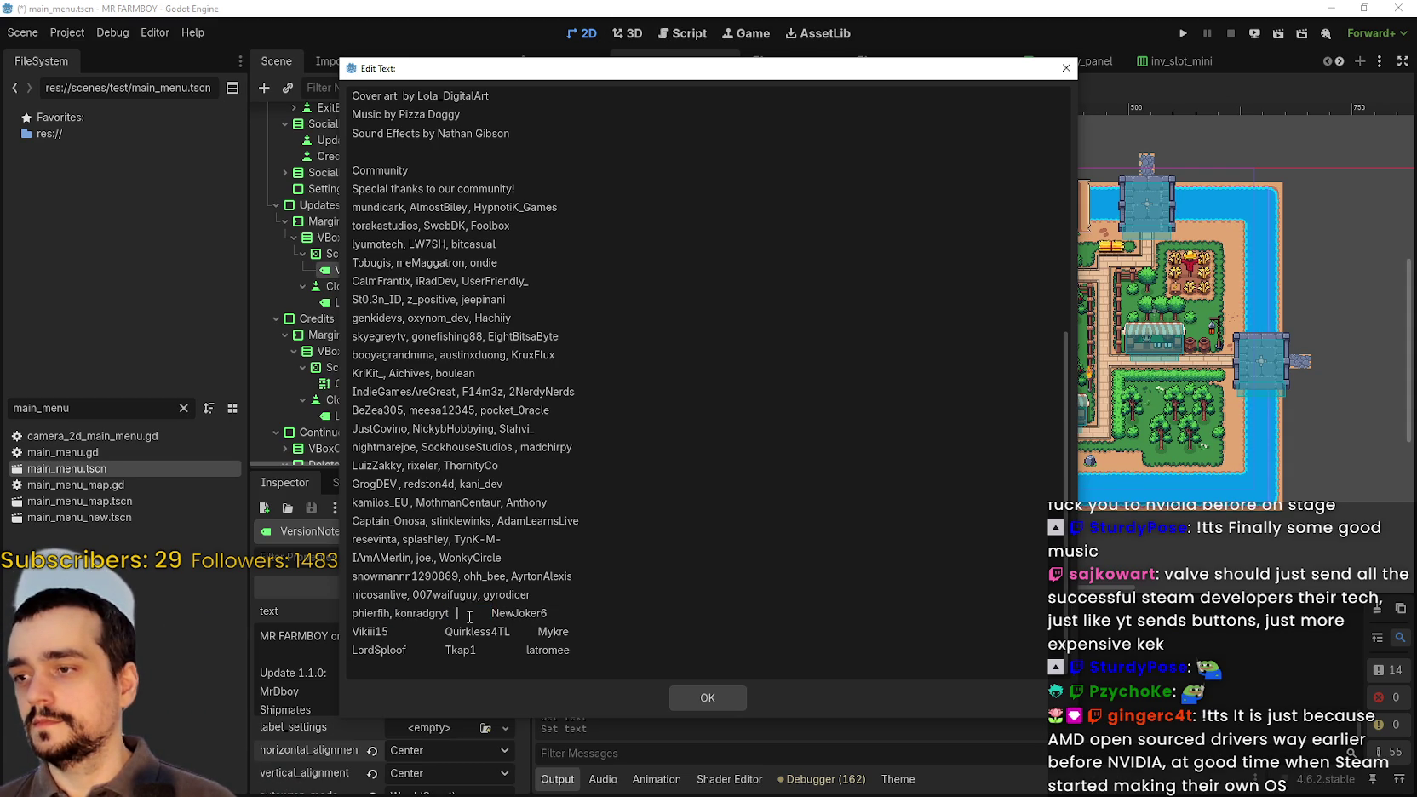
pyautogui.write(',')
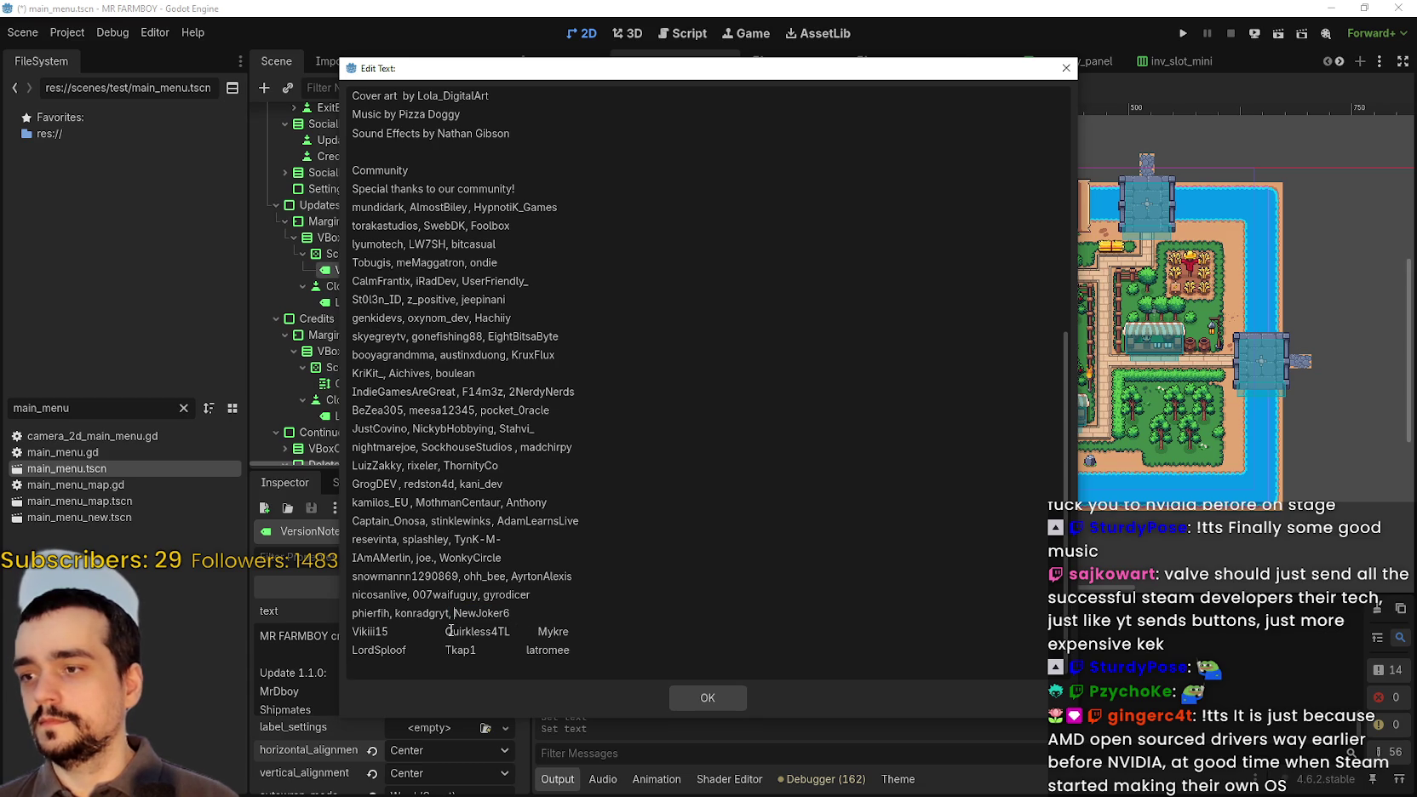
# - Comma-separate the final community rows, fix a misplaced separator, and add a new line below
pyautogui.moveTo(444, 630); pyautogui.dragTo(392, 631)
pyautogui.write(',')
pyautogui.click(491, 631)
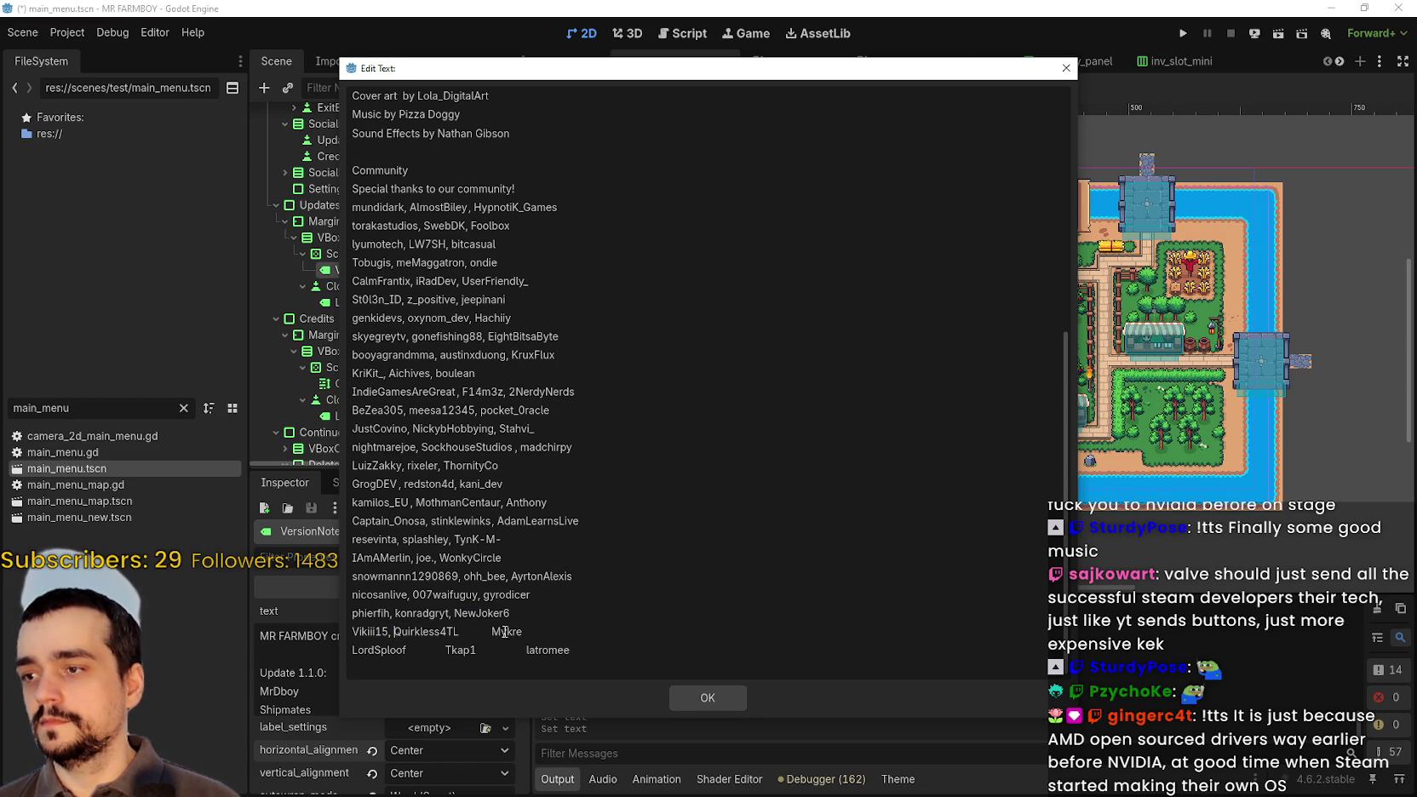
pyautogui.write(',')
pyautogui.moveTo(448, 652); pyautogui.dragTo(430, 651)
pyautogui.write(',')
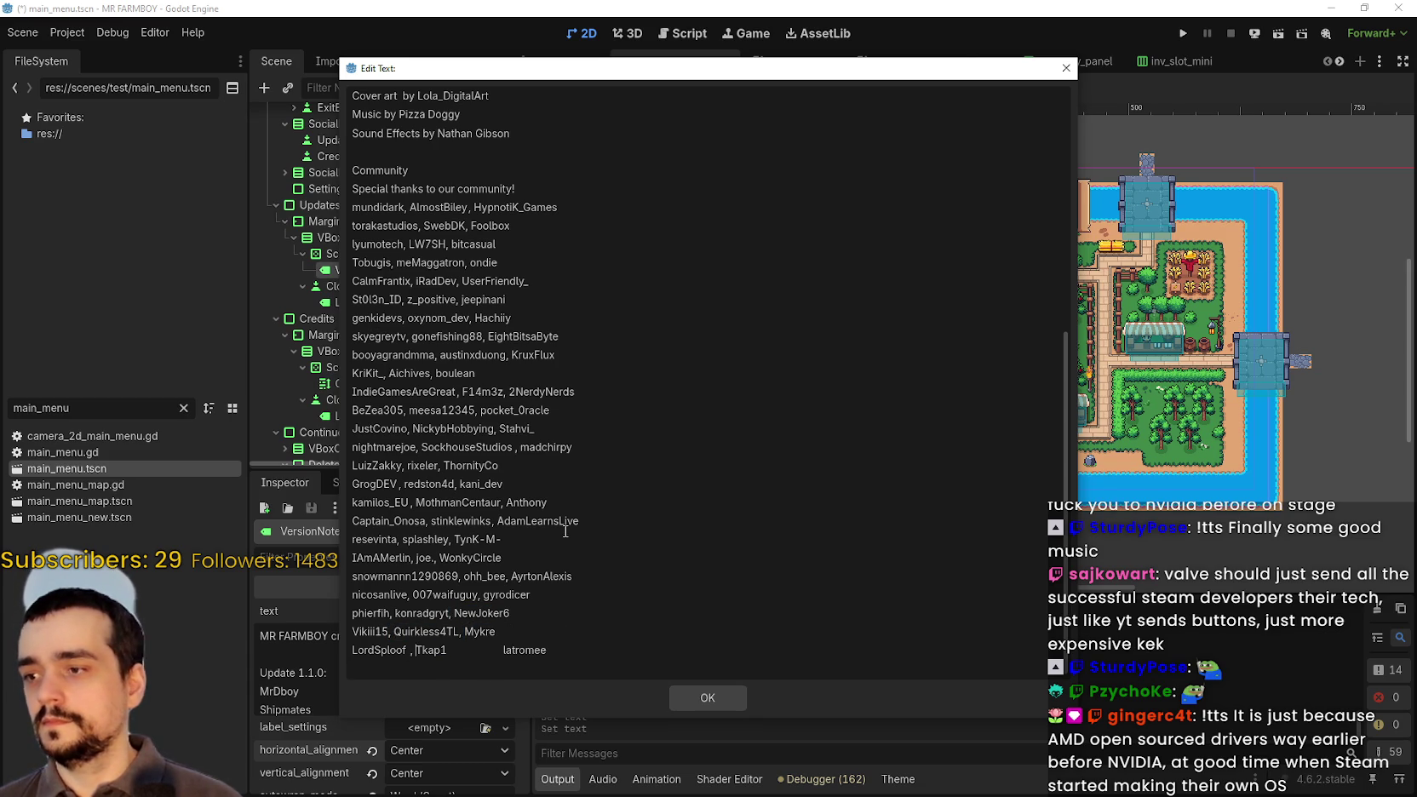
pyautogui.press('BackSpace')
pyautogui.press('BackSpace')
pyautogui.write(',')
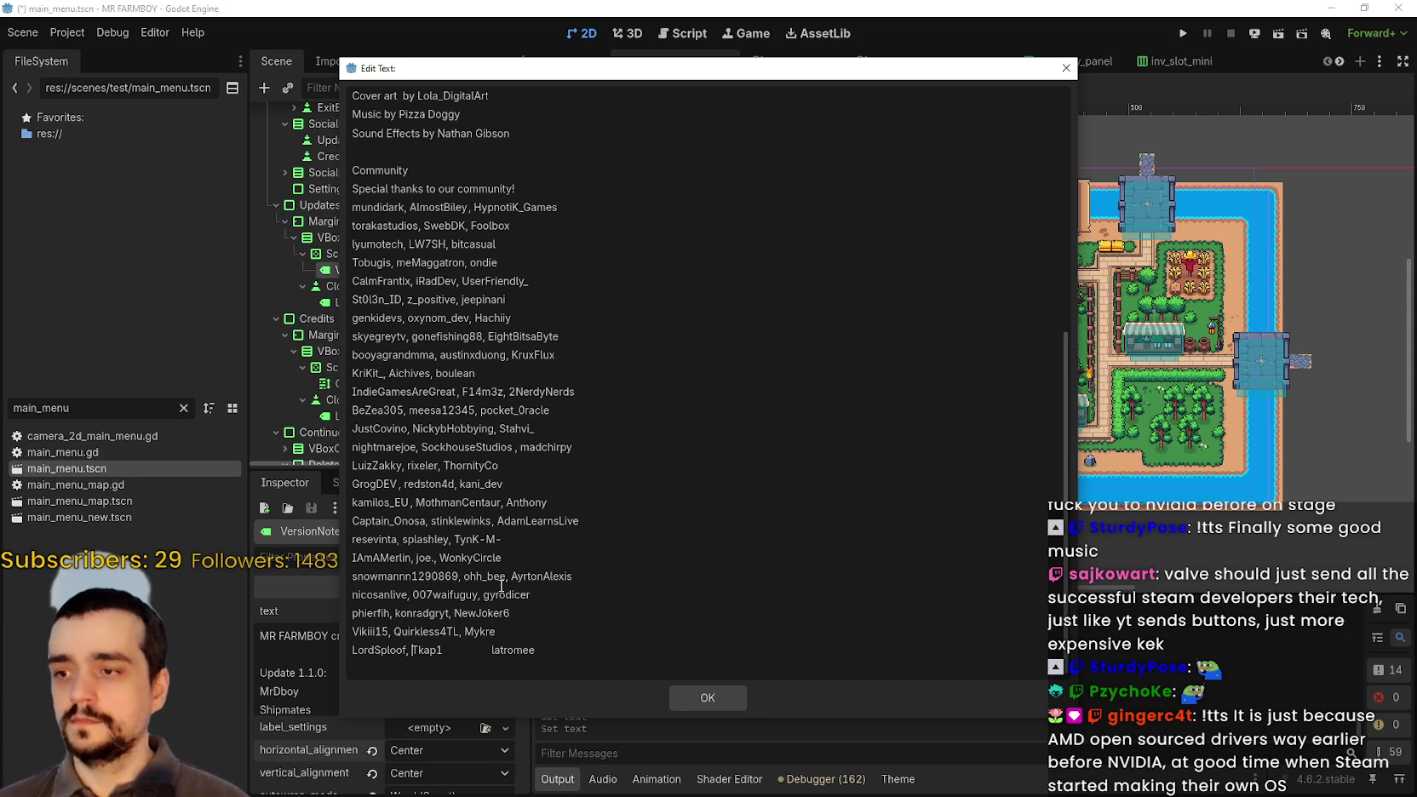
pyautogui.moveTo(475, 647); pyautogui.dragTo(448, 648)
pyautogui.write(',')
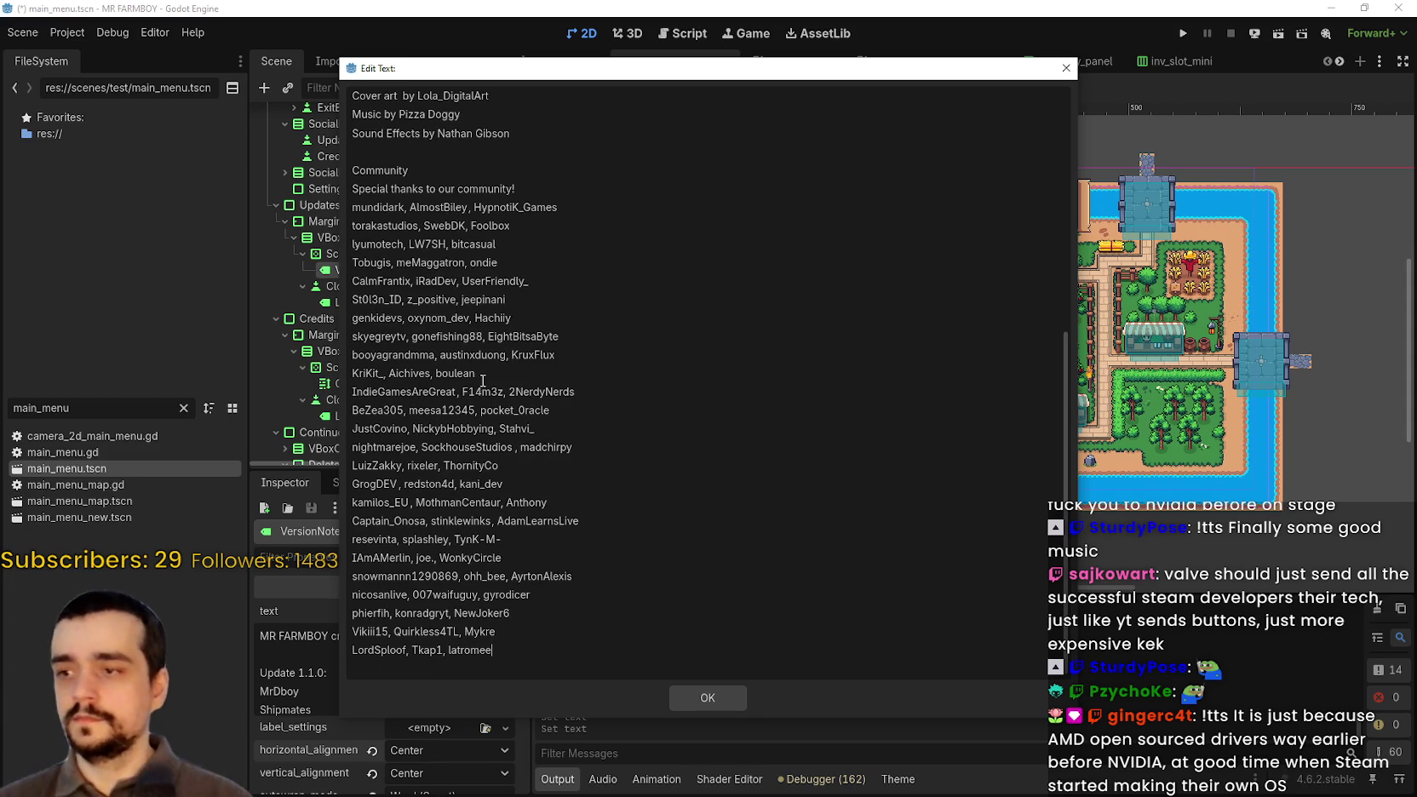
pyautogui.press('Return')
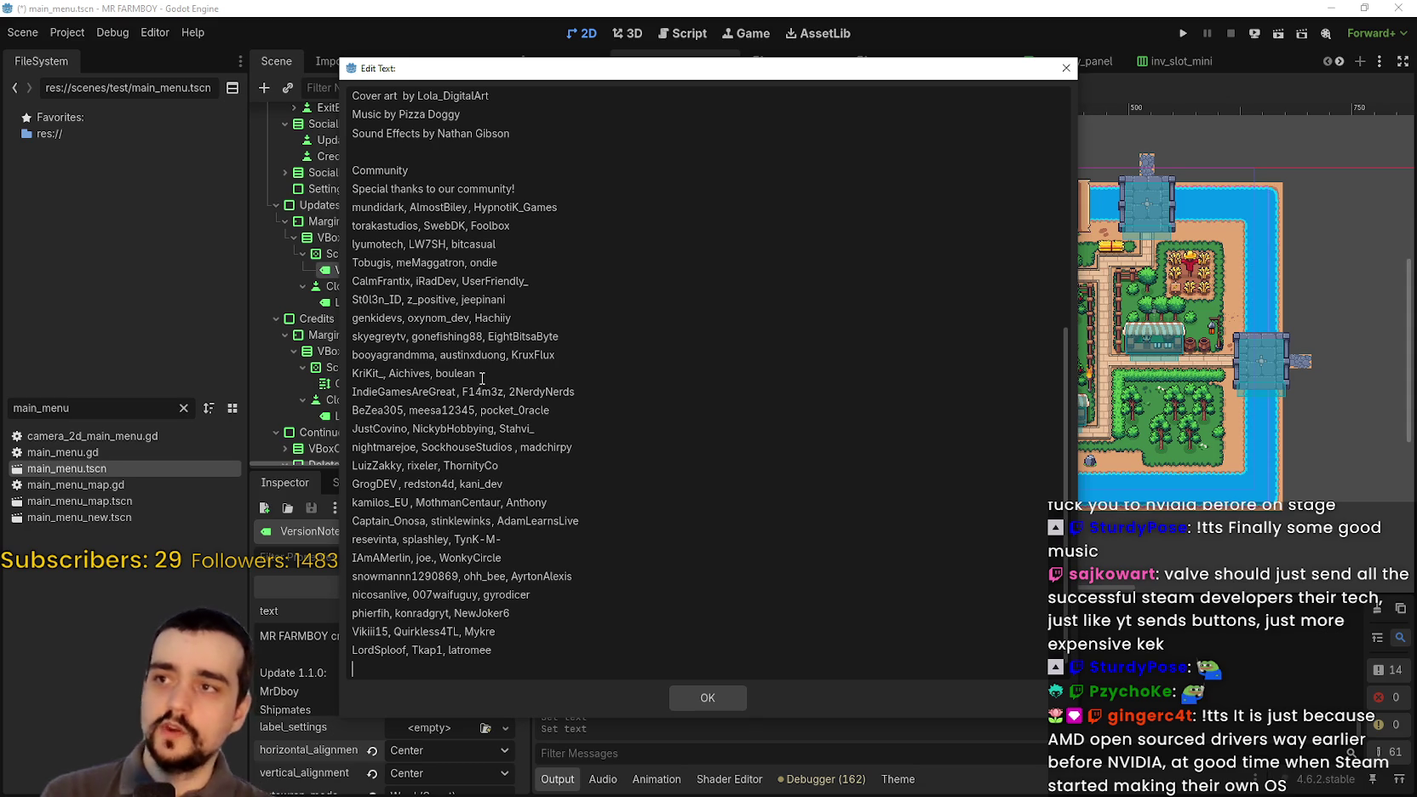
# - Confirm the edited credits, save the scene, and reopen the text at its empty last line
pyautogui.click(694, 703)
pyautogui.hotkey('ctrl', 's')
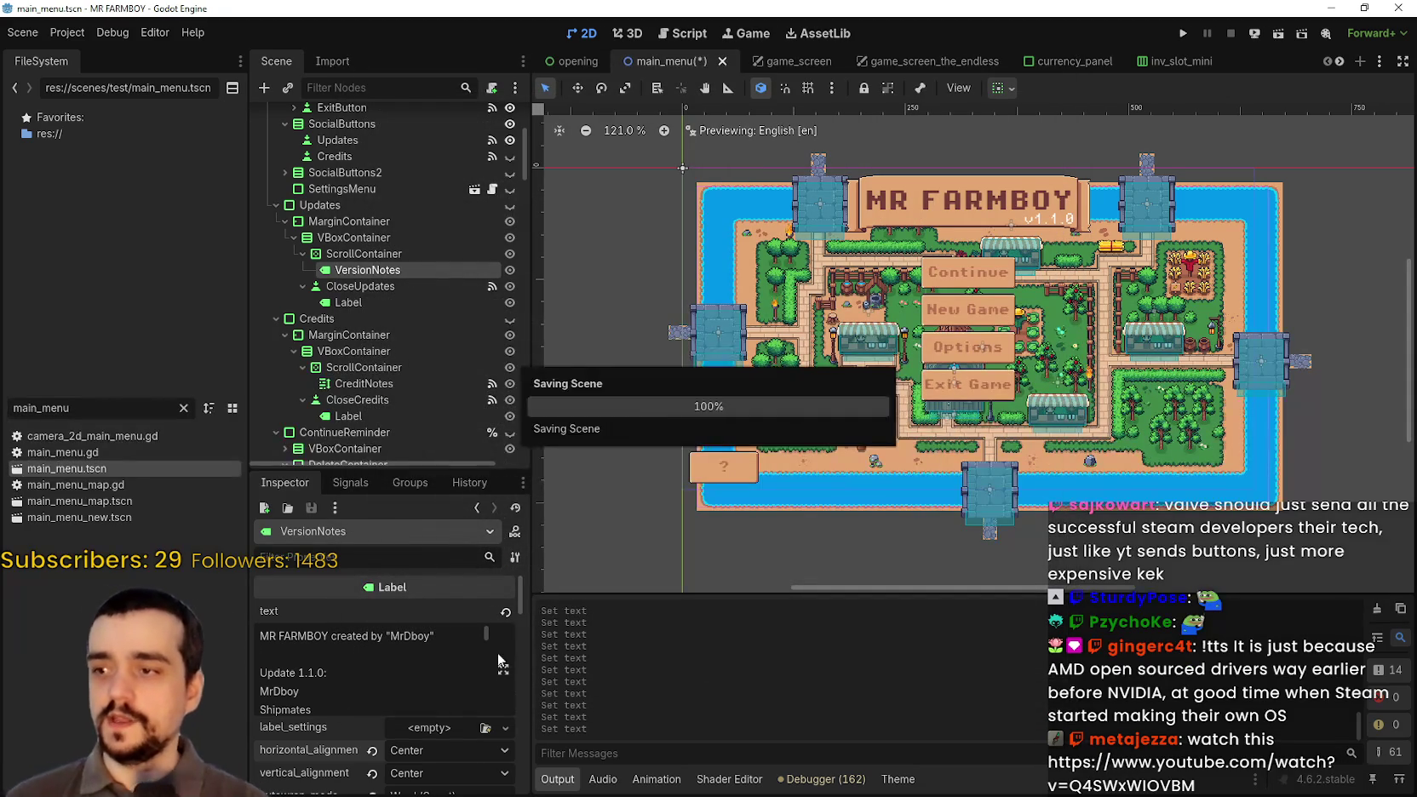
pyautogui.click(504, 668)
pyautogui.scroll(-10, 579, 489)
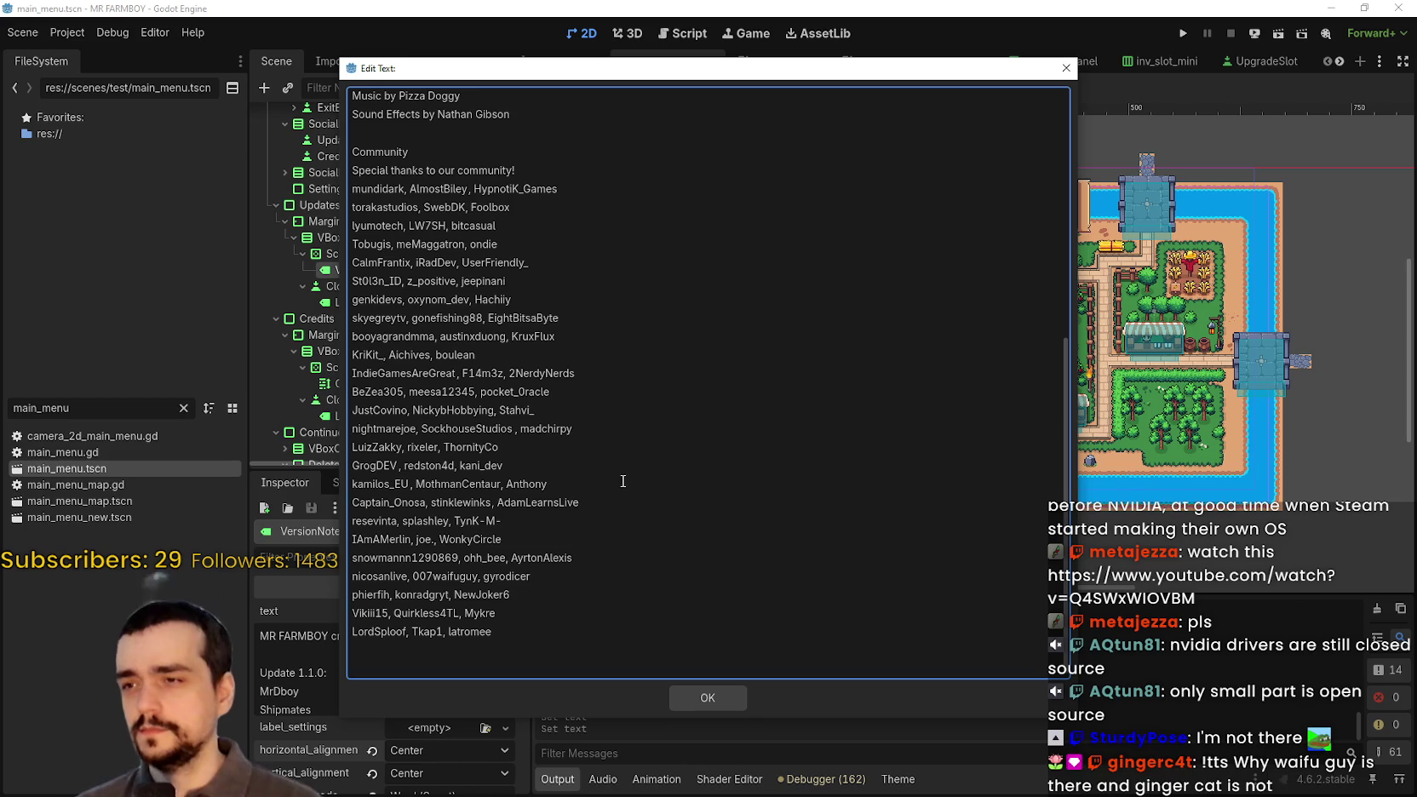
pyautogui.click(404, 649)
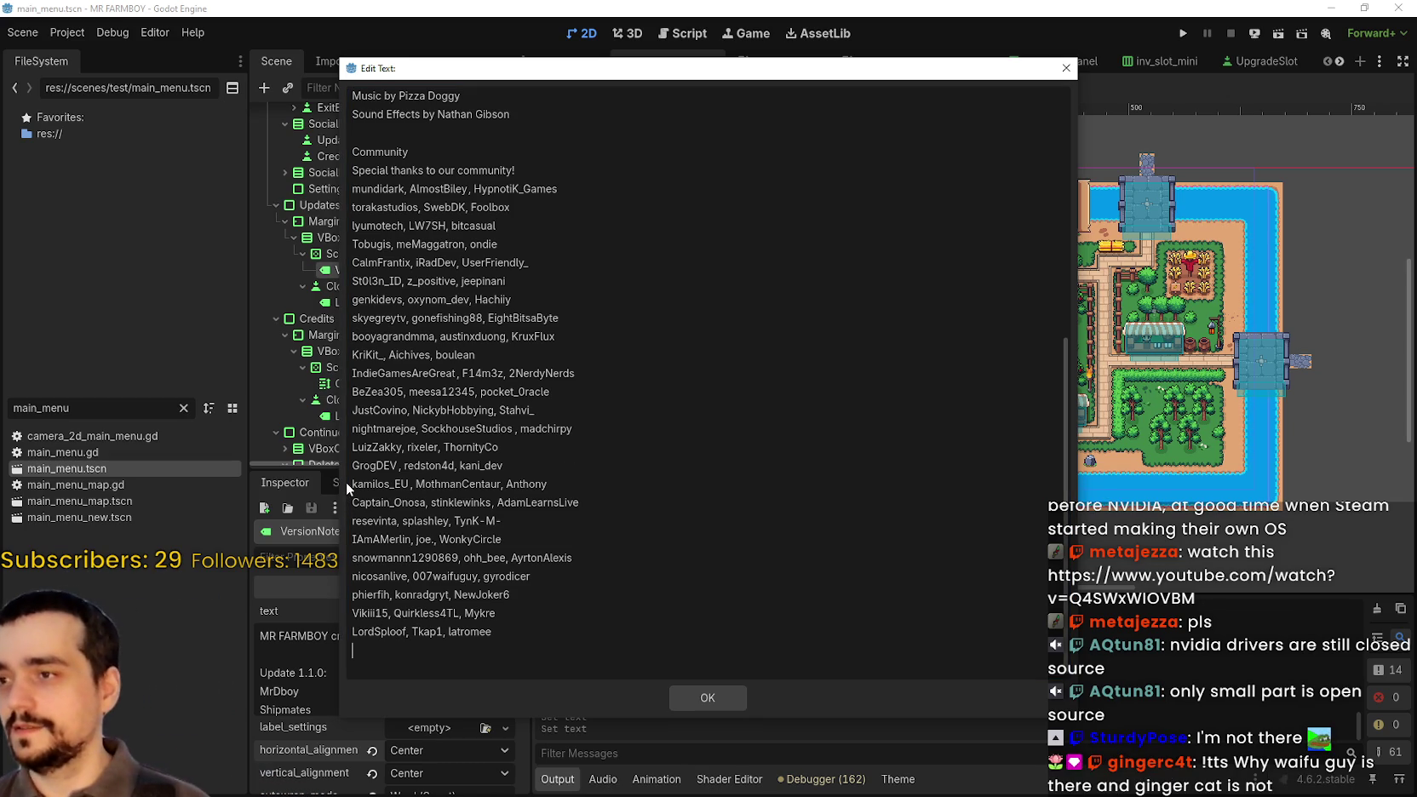
# - Copy the community name list from Godot's Edit Text dialog into a blank Notepad document
pyautogui.moveTo(533, 68); pyautogui.dragTo(613, 47)
pyautogui.tripleClick(596, 611)
pyautogui.click(596, 613)
pyautogui.moveTo(596, 614)
pyautogui.mouseDown()
pyautogui.moveTo(430, 242)
pyautogui.moveTo(411, 150)
pyautogui.moveTo(423, 171)
pyautogui.mouseUp()
pyautogui.hotkey('ctrl', 'c')
pyautogui.hotkey('alt', 'Tab')
pyautogui.hotkey('ctrl', 'v')
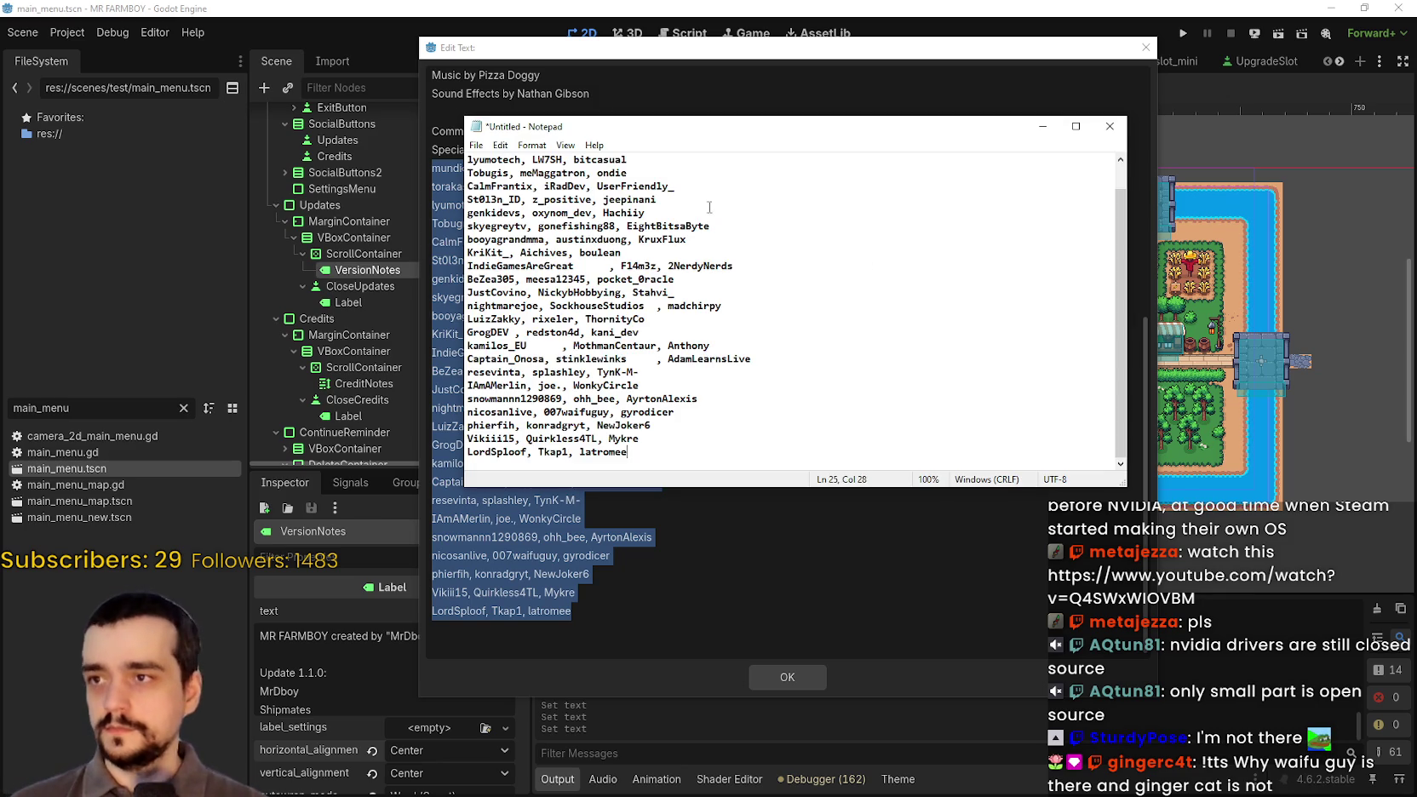
# - Search the pasted list for 'ginger', find no match, and return to the Godot credits text
pyautogui.click(659, 226)
pyautogui.hotkey('ctrl', 'f')
pyautogui.write('g')
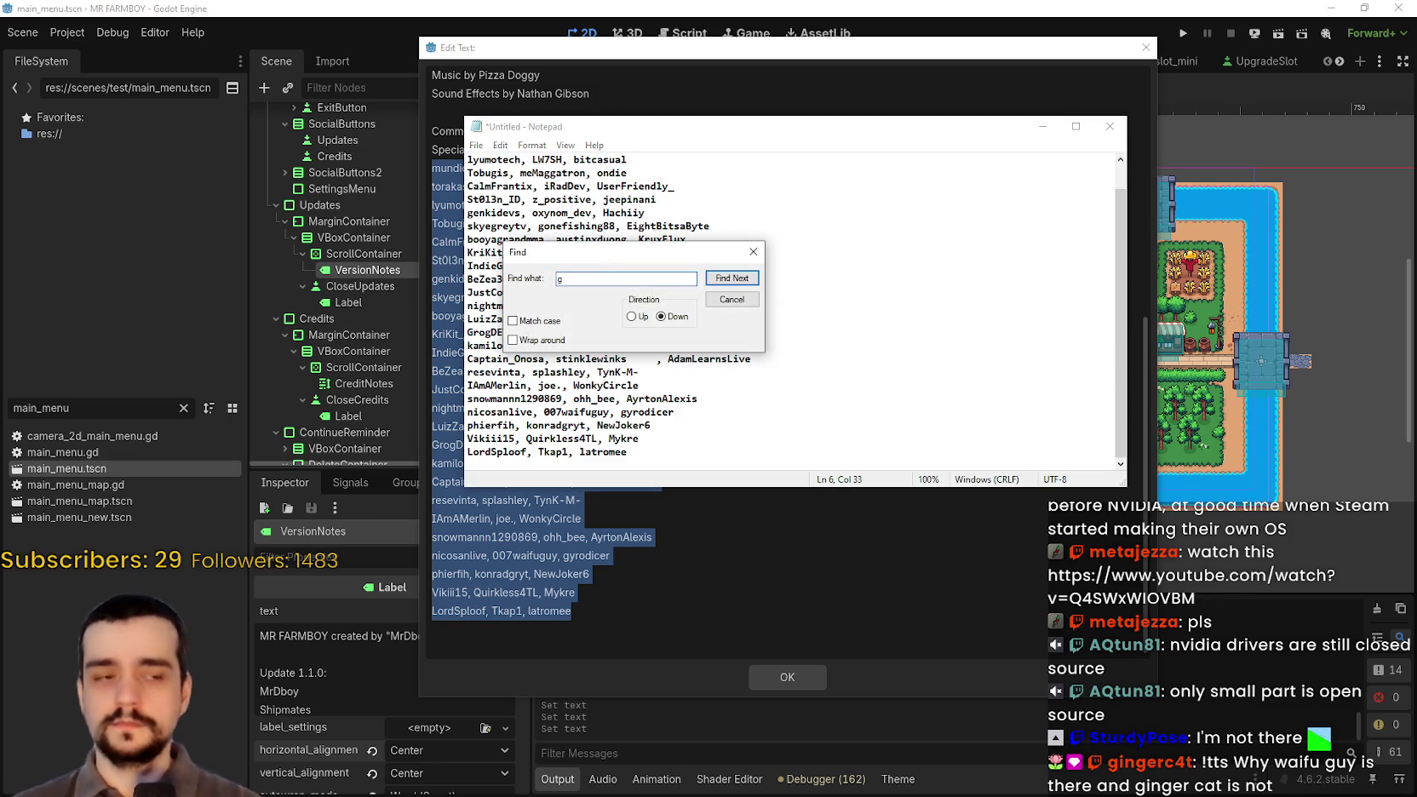
pyautogui.write('inger')
pyautogui.click(730, 279)
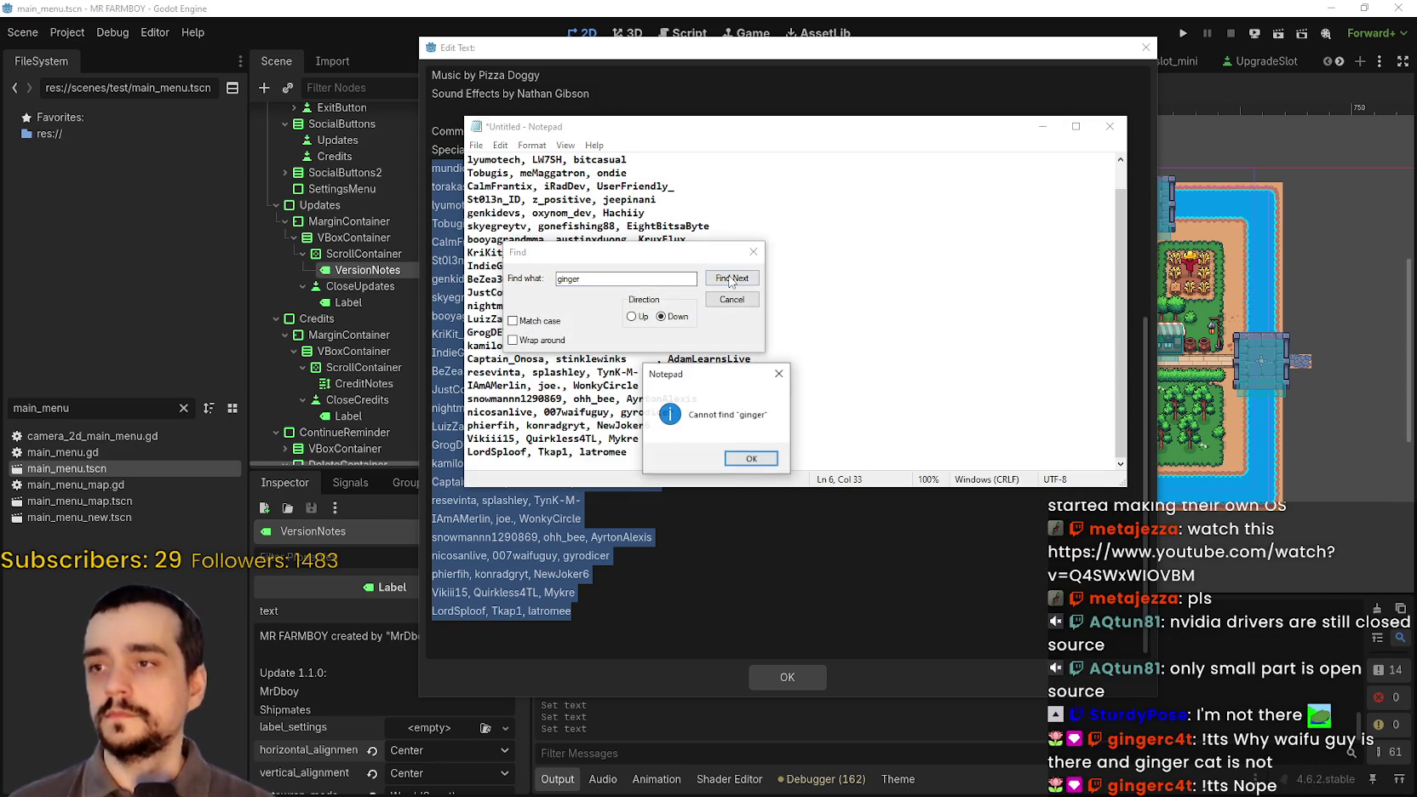
pyautogui.press('Return')
pyautogui.click(724, 239)
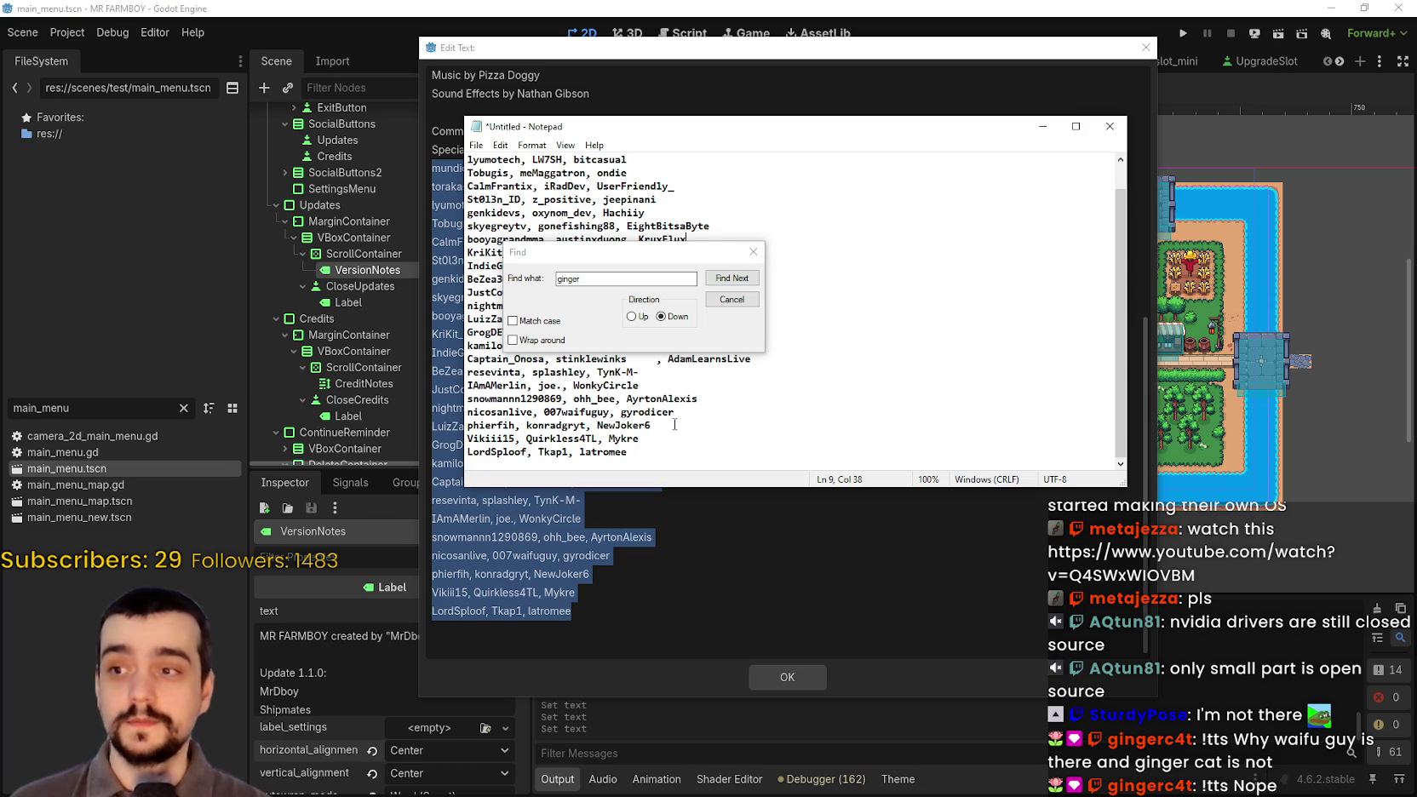
pyautogui.click(732, 299)
pyautogui.click(720, 509)
pyautogui.hotkey('ctrl', 'v')
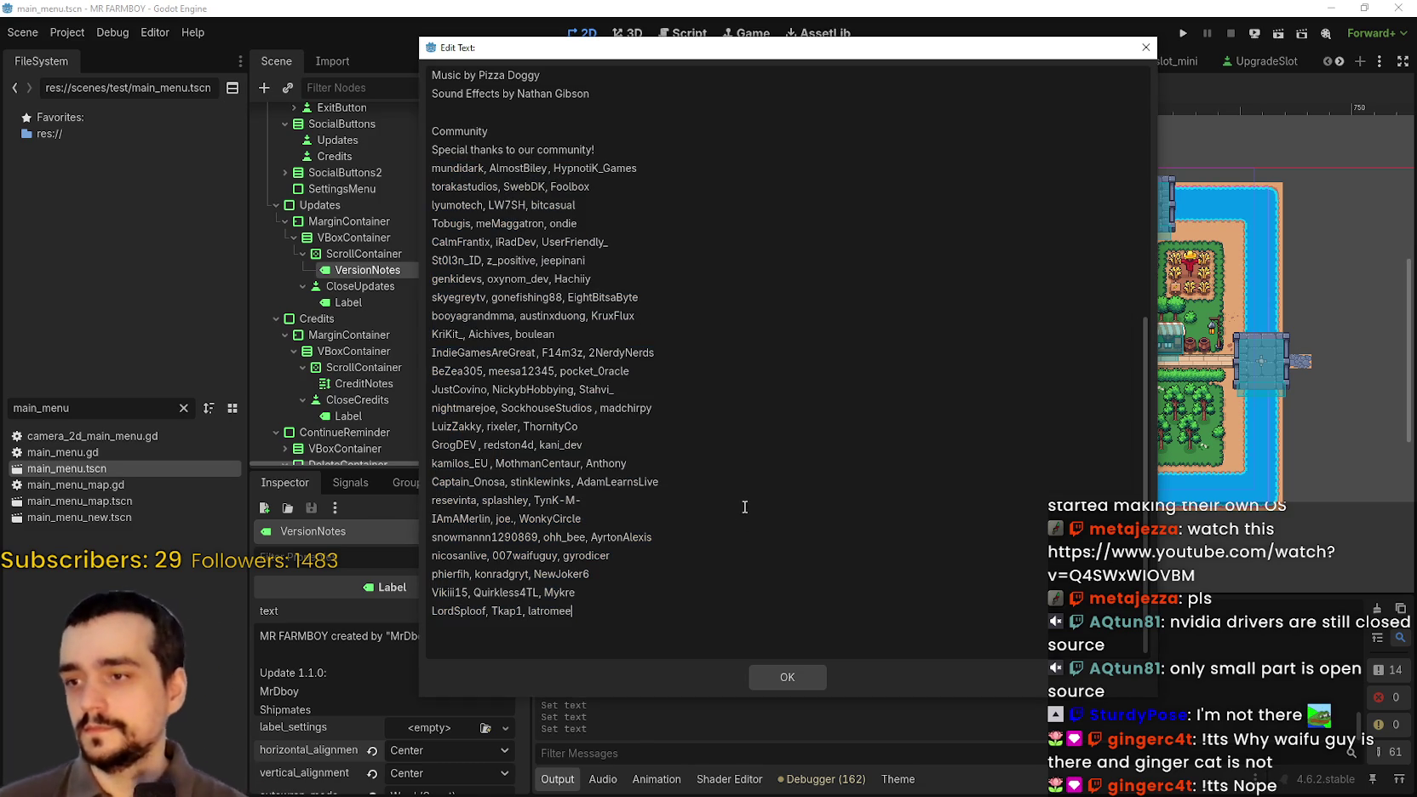
# - Complete the last credits line with the remaining community usernames, removing the trailing comma
pyautogui.write('gingerc4t,')
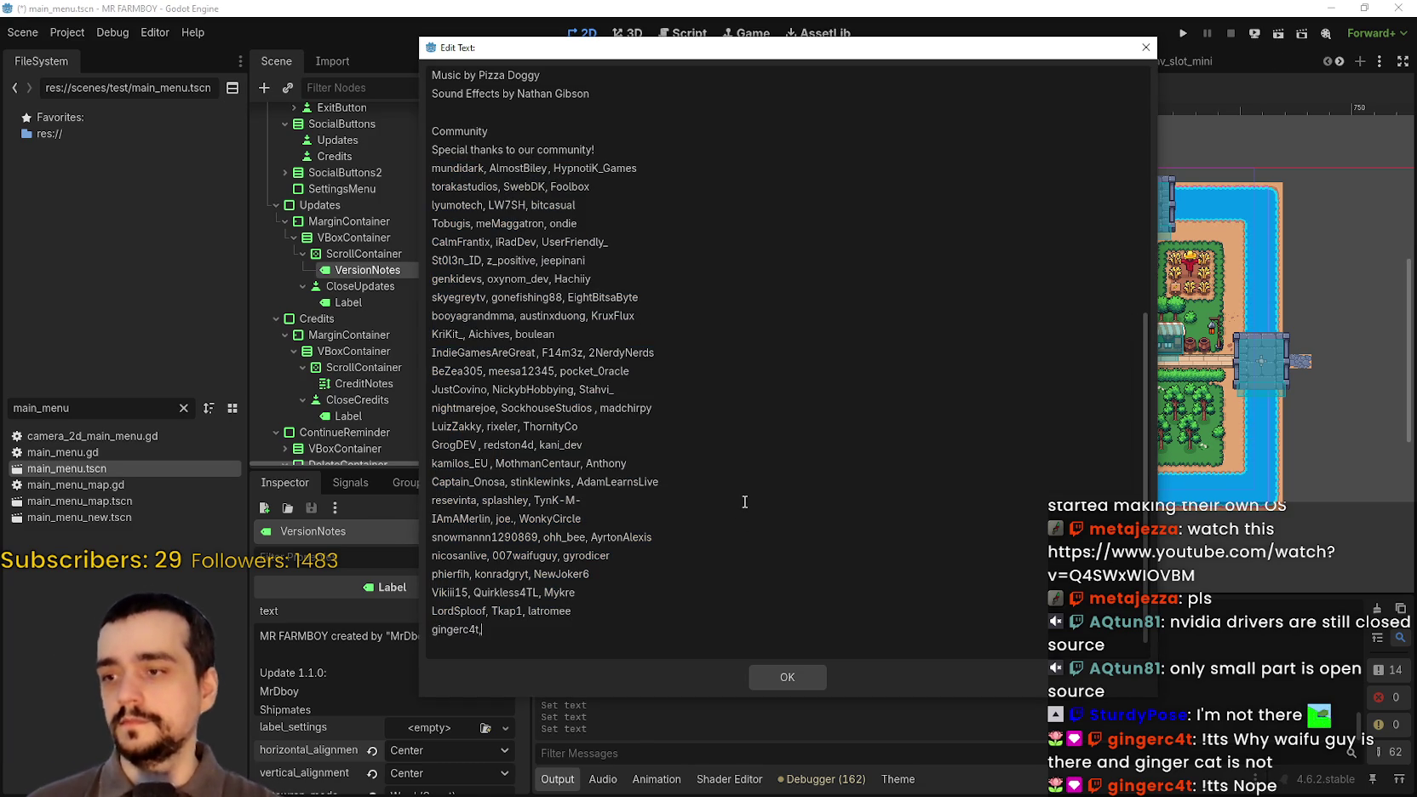
pyautogui.write(' SturdyPose, ')
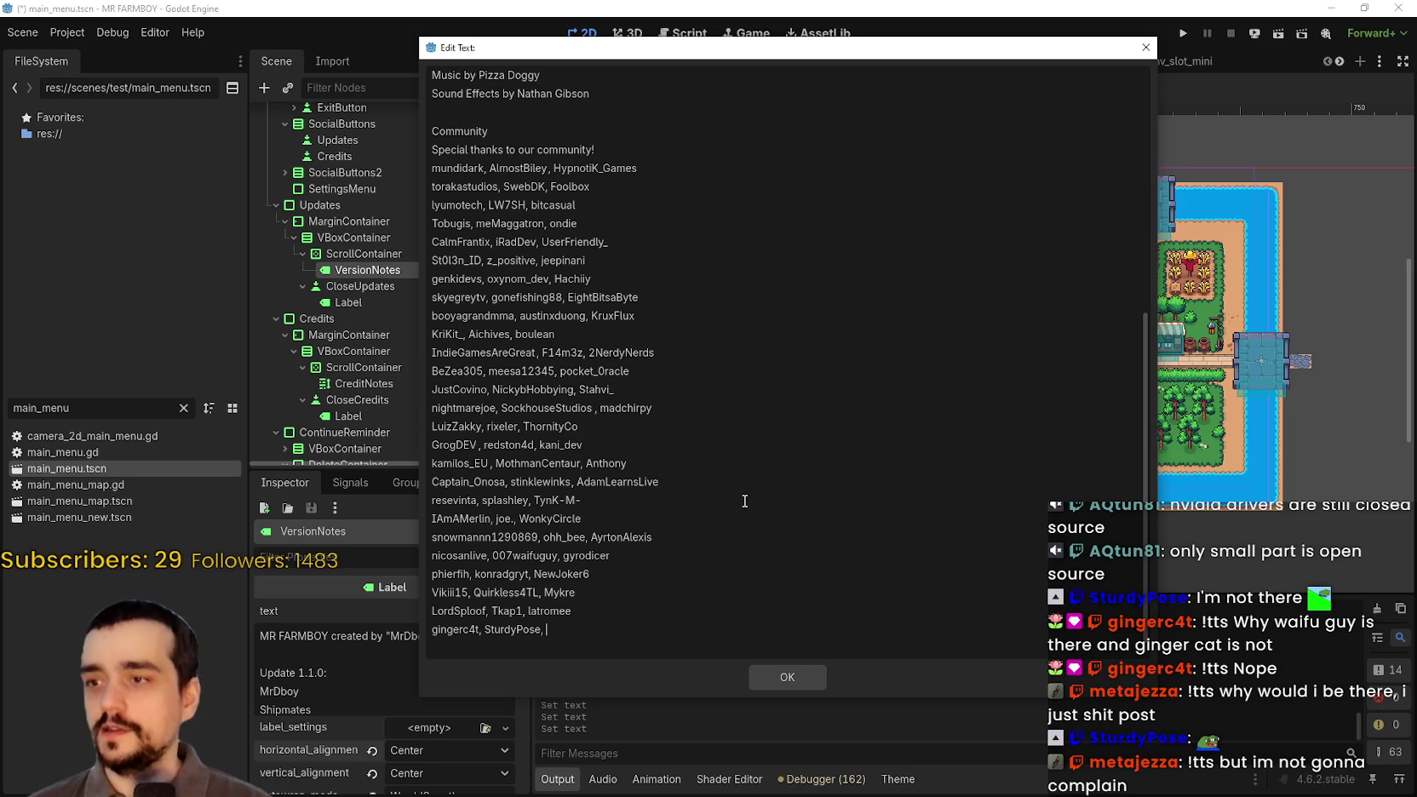
pyautogui.write('me')
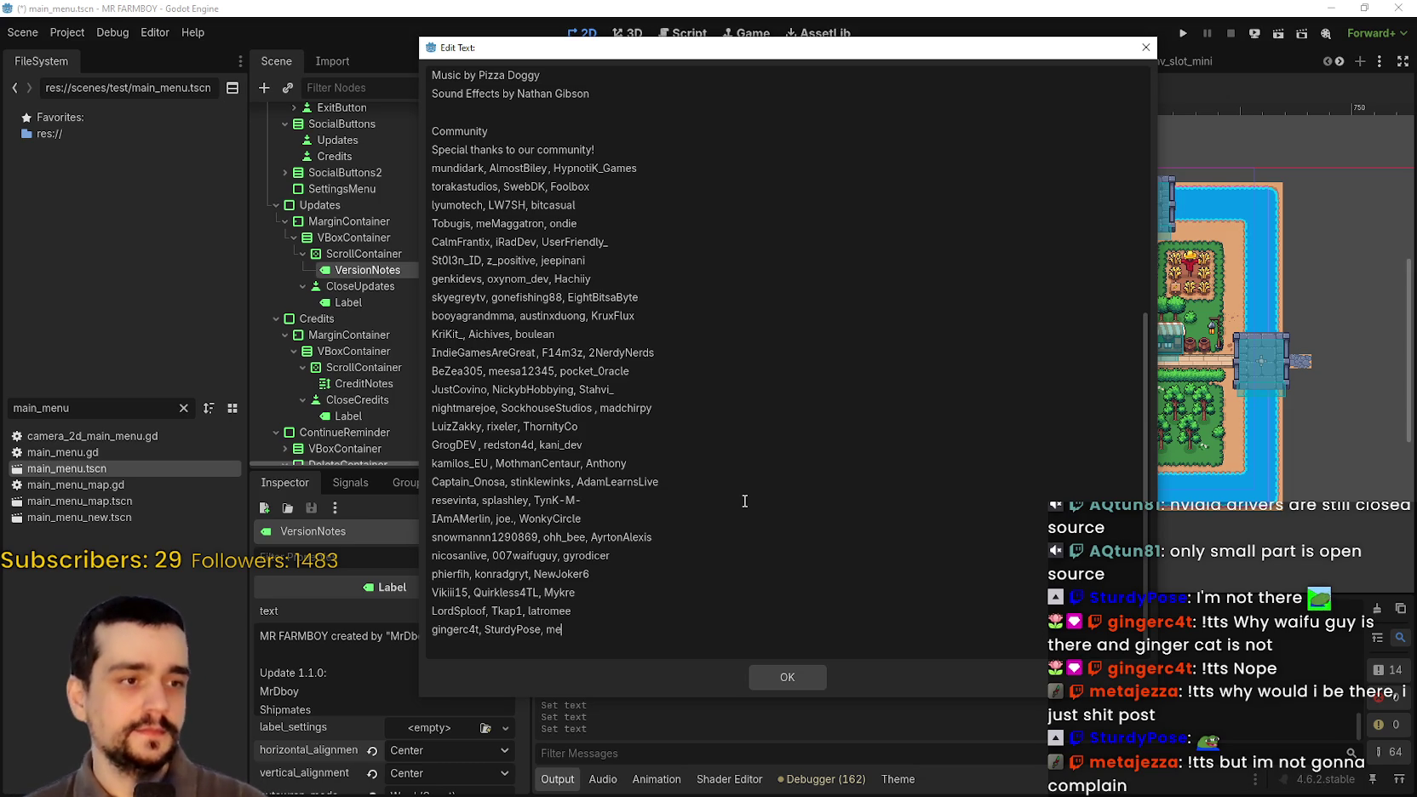
pyautogui.write('tajezza')
pyautogui.press('BackSpace')
# - Start a new credits line and type three more community usernames, fixing typos along the way
pyautogui.press('Return')
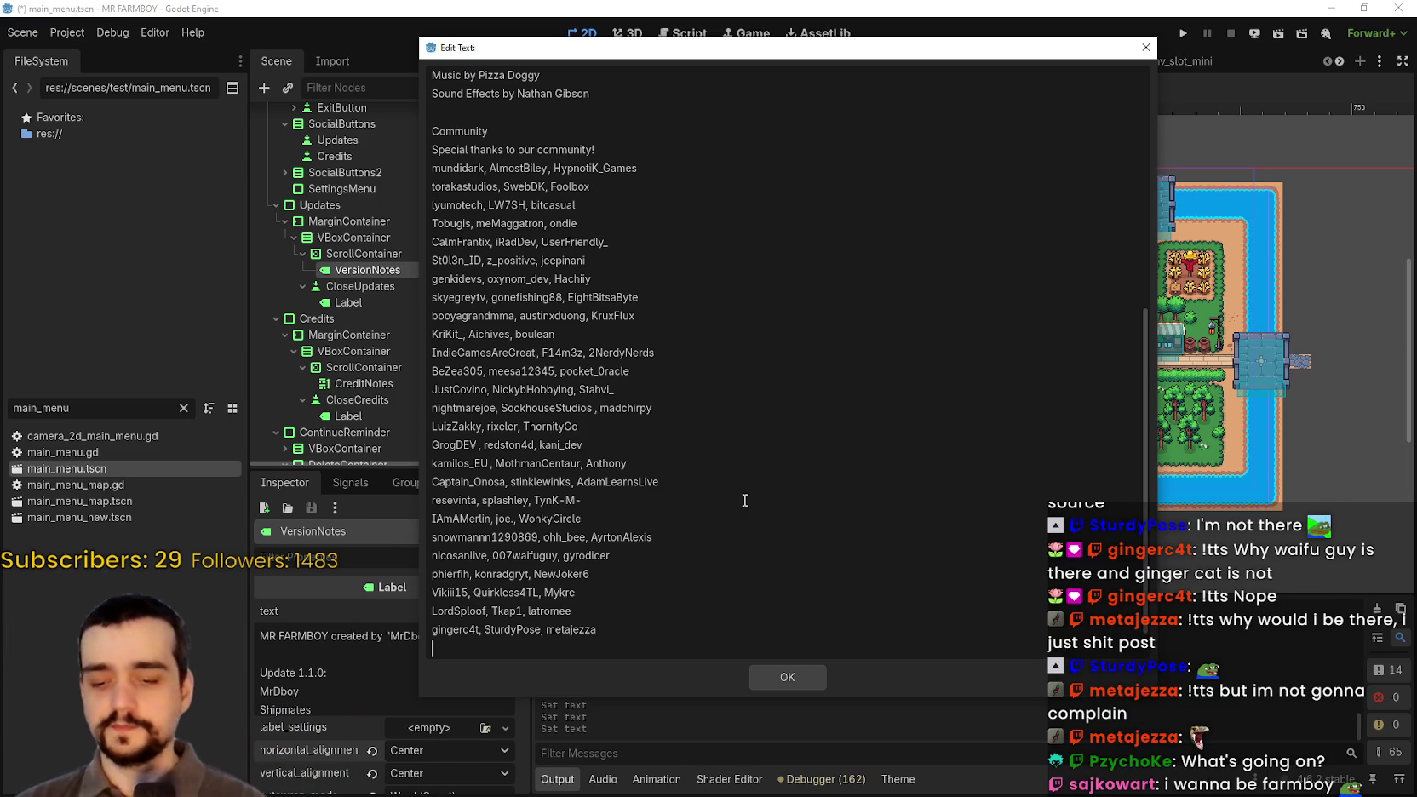
pyautogui.write('sajko')
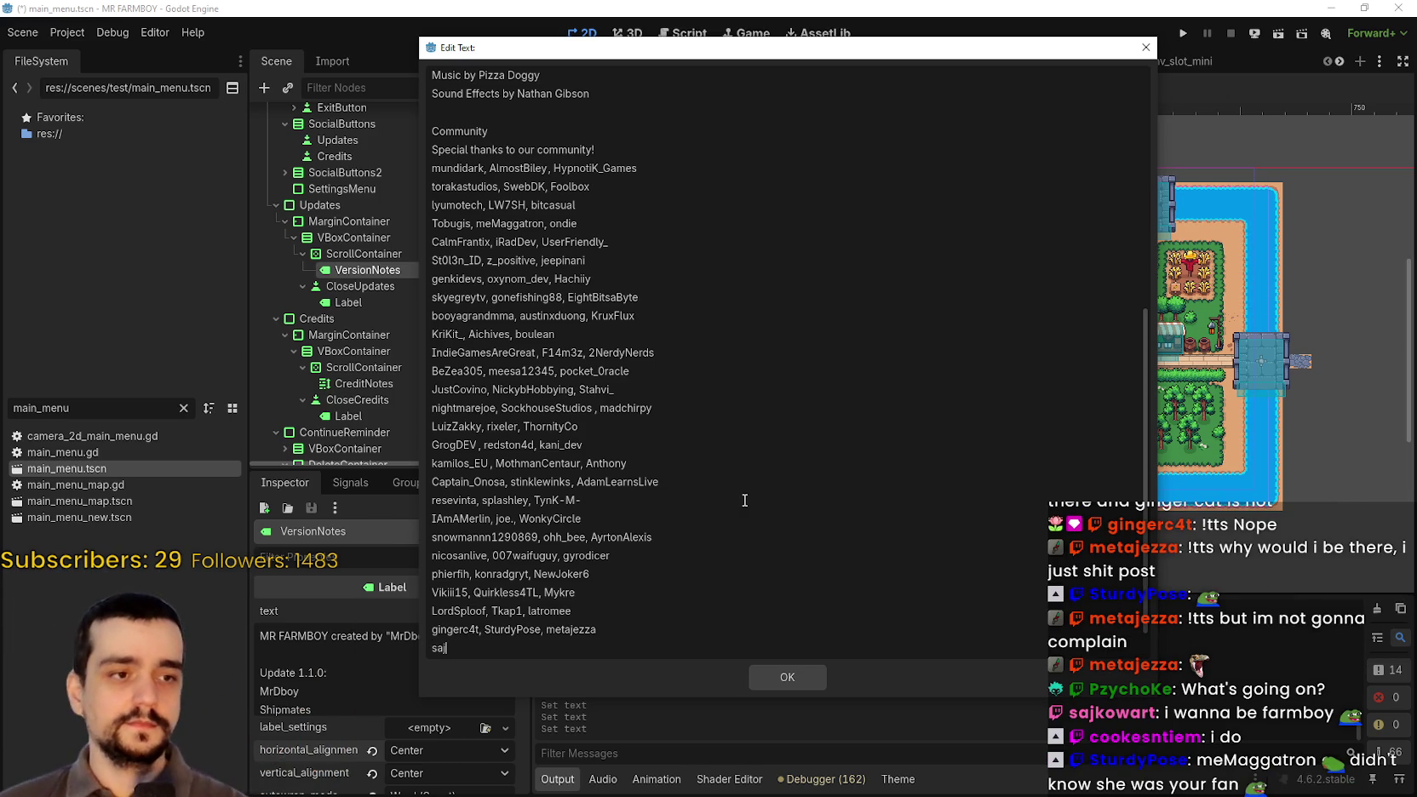
pyautogui.write('wa')
pyautogui.press('BackSpace')
pyautogui.press('BackSpace')
pyautogui.press('BackSpace')
pyautogui.write('rt,')
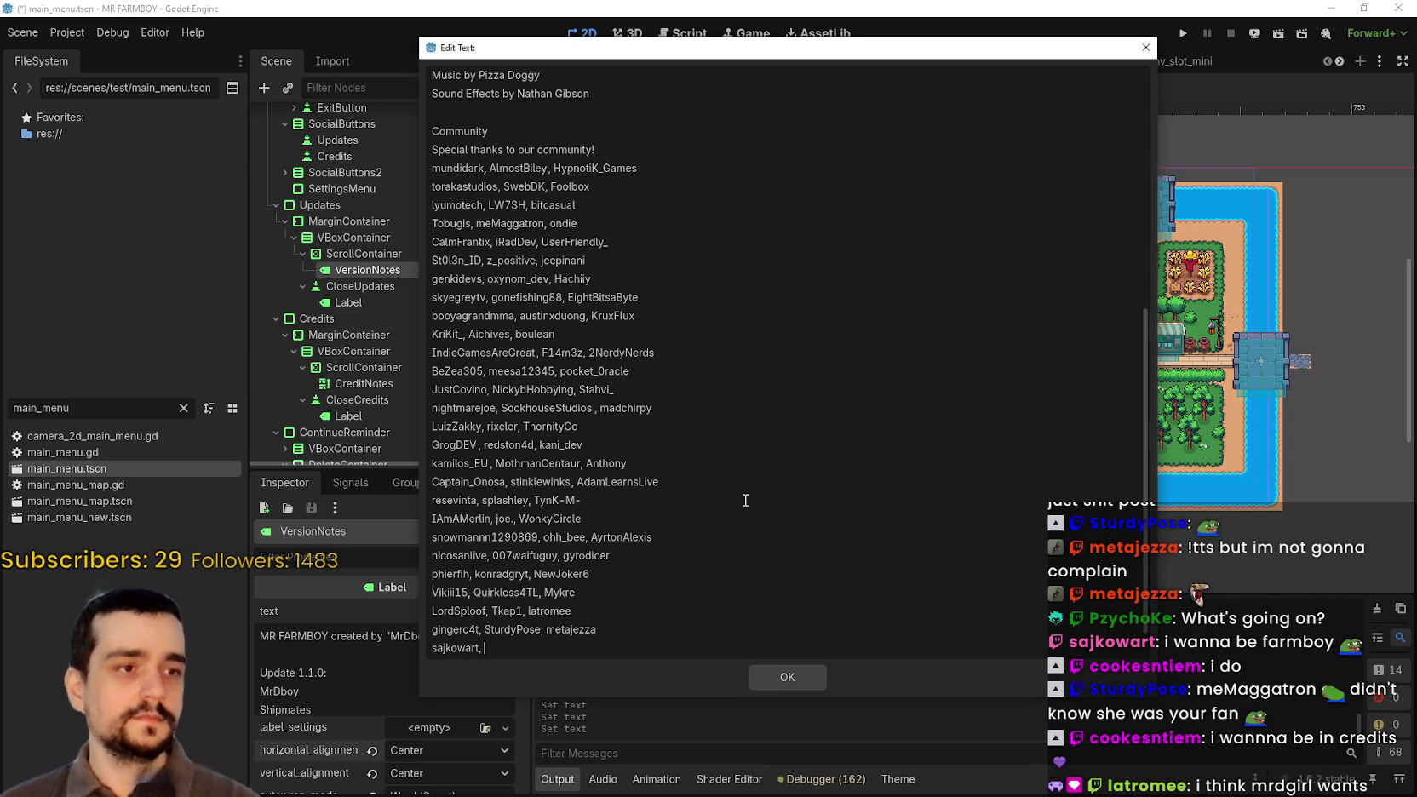
pyautogui.write('c')
pyautogui.write('ook')
pyautogui.write('n')
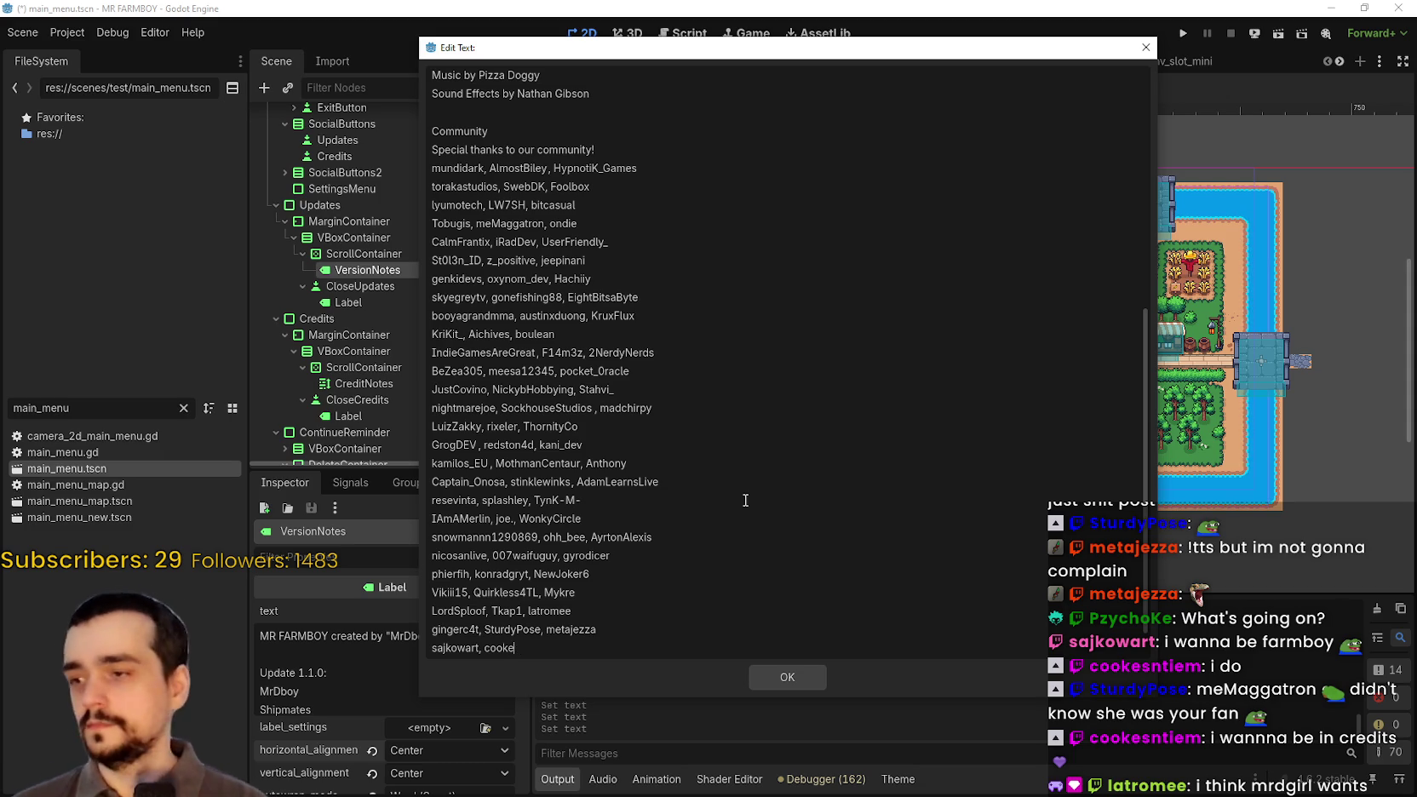
pyautogui.write('ns')
pyautogui.press('BackSpace')
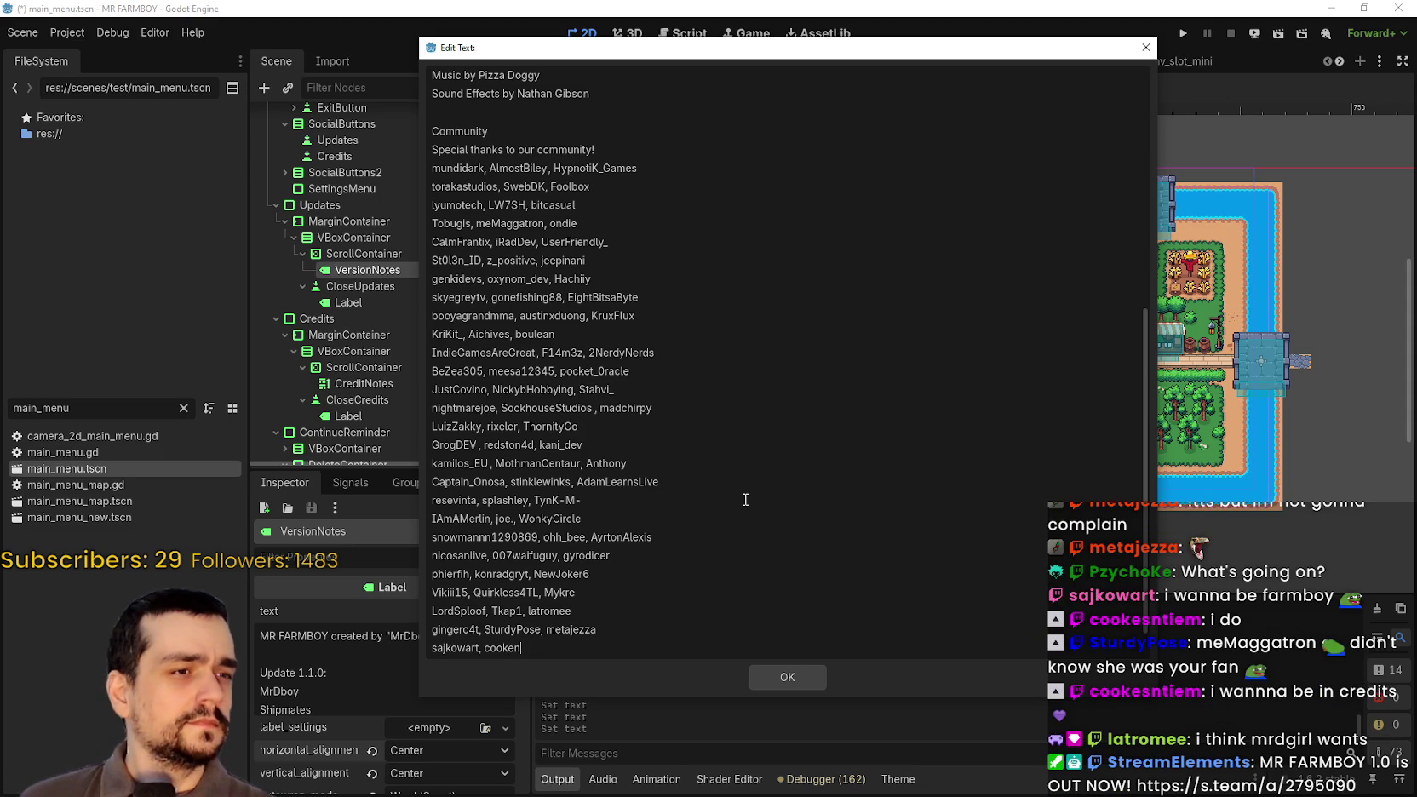
pyautogui.write('s')
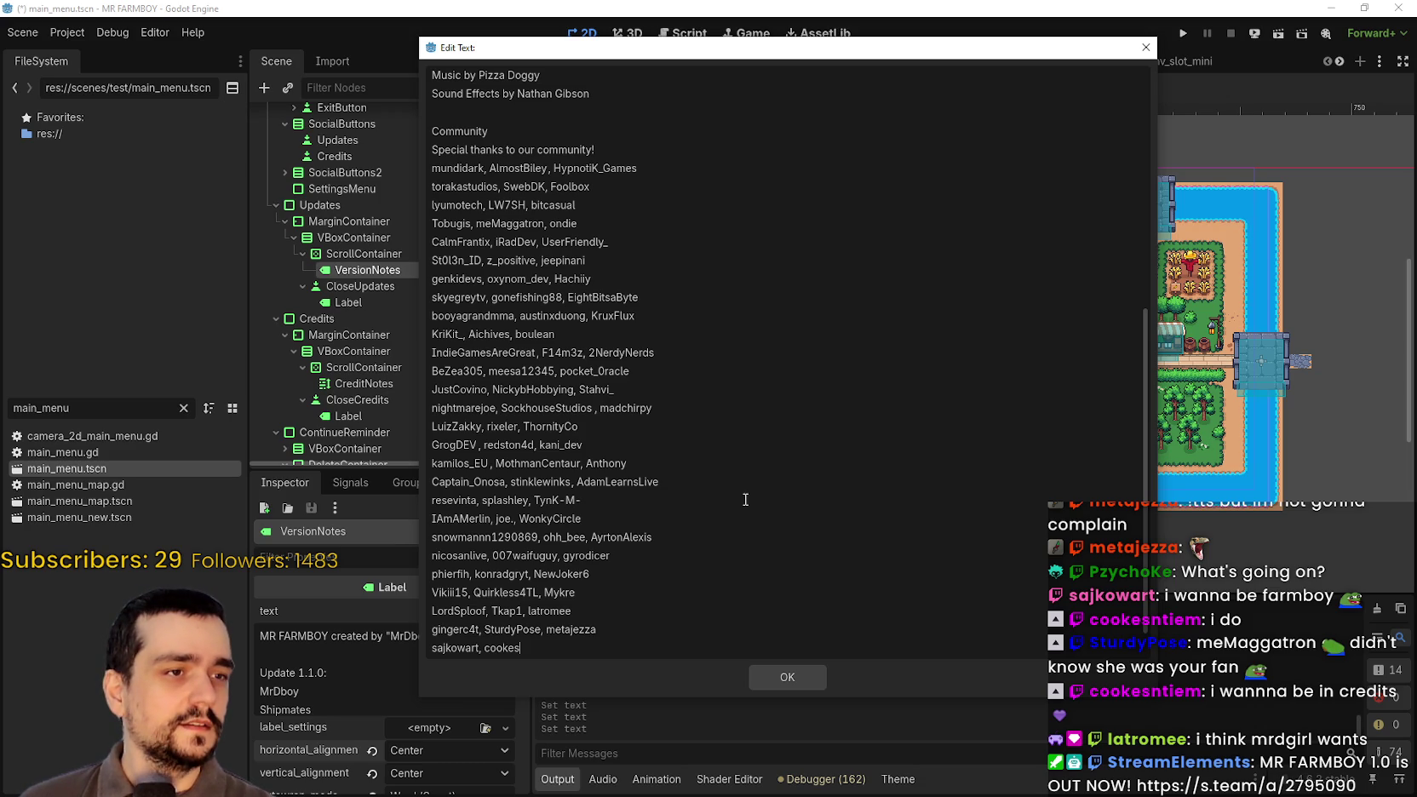
pyautogui.write('ntiem,')
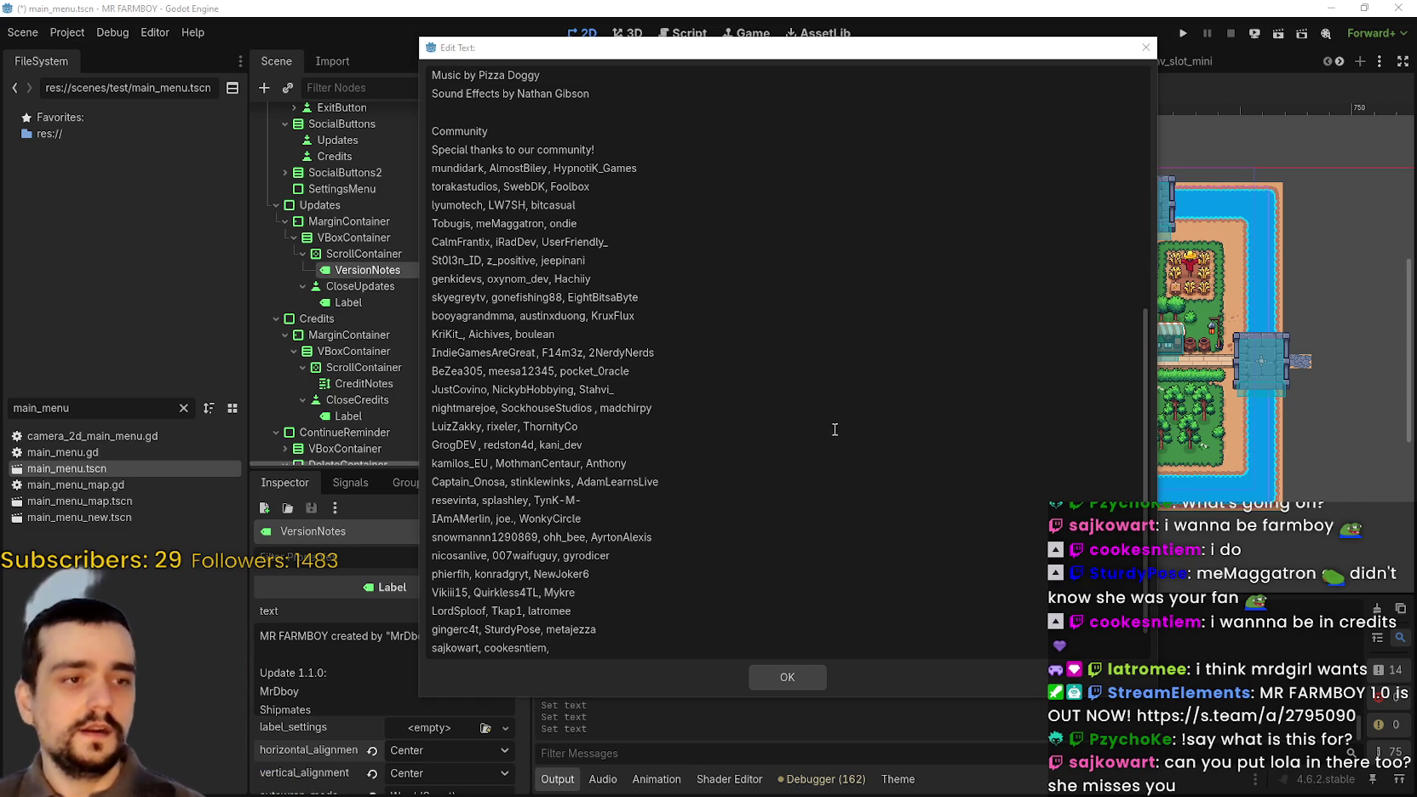
pyautogui.click(618, 647)
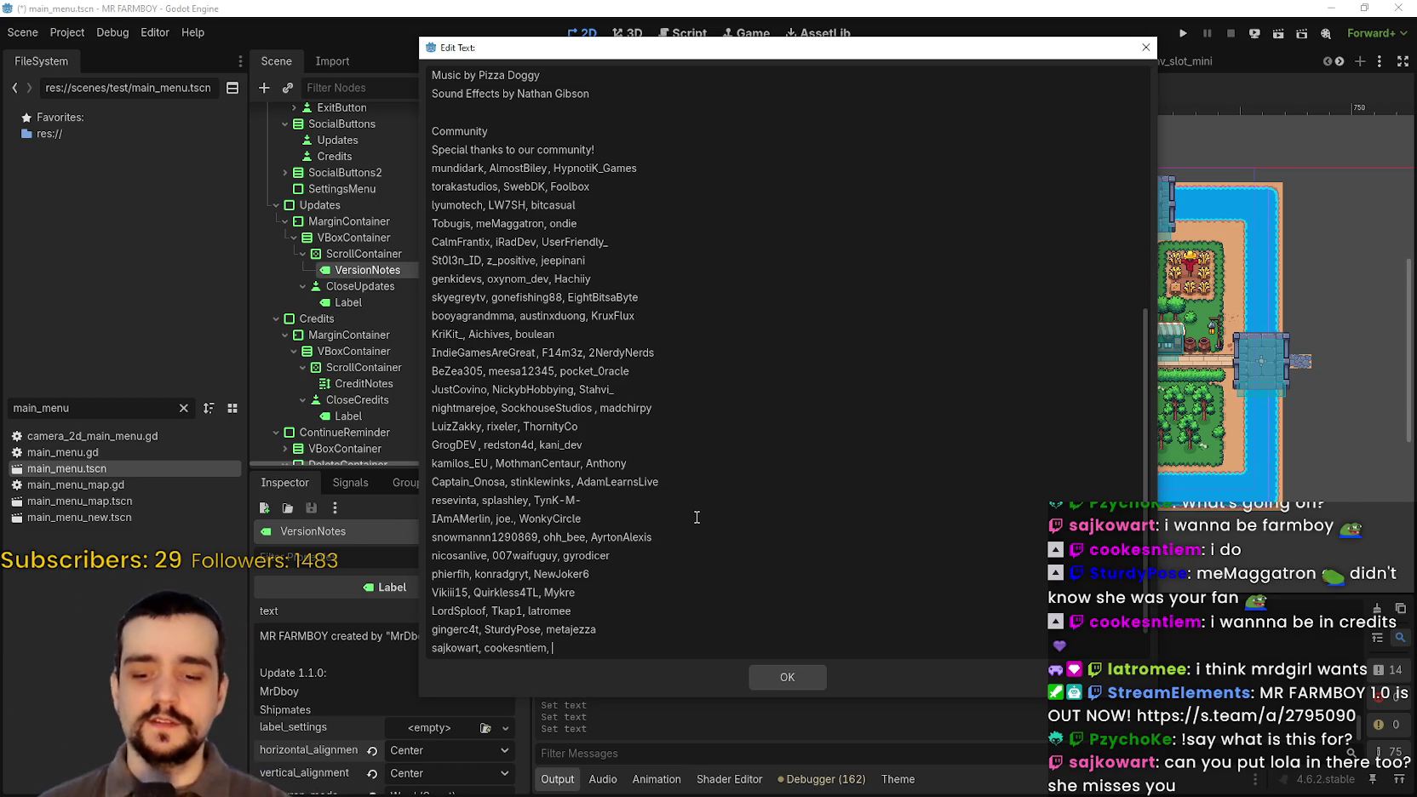
pyautogui.write('tiem, smar')
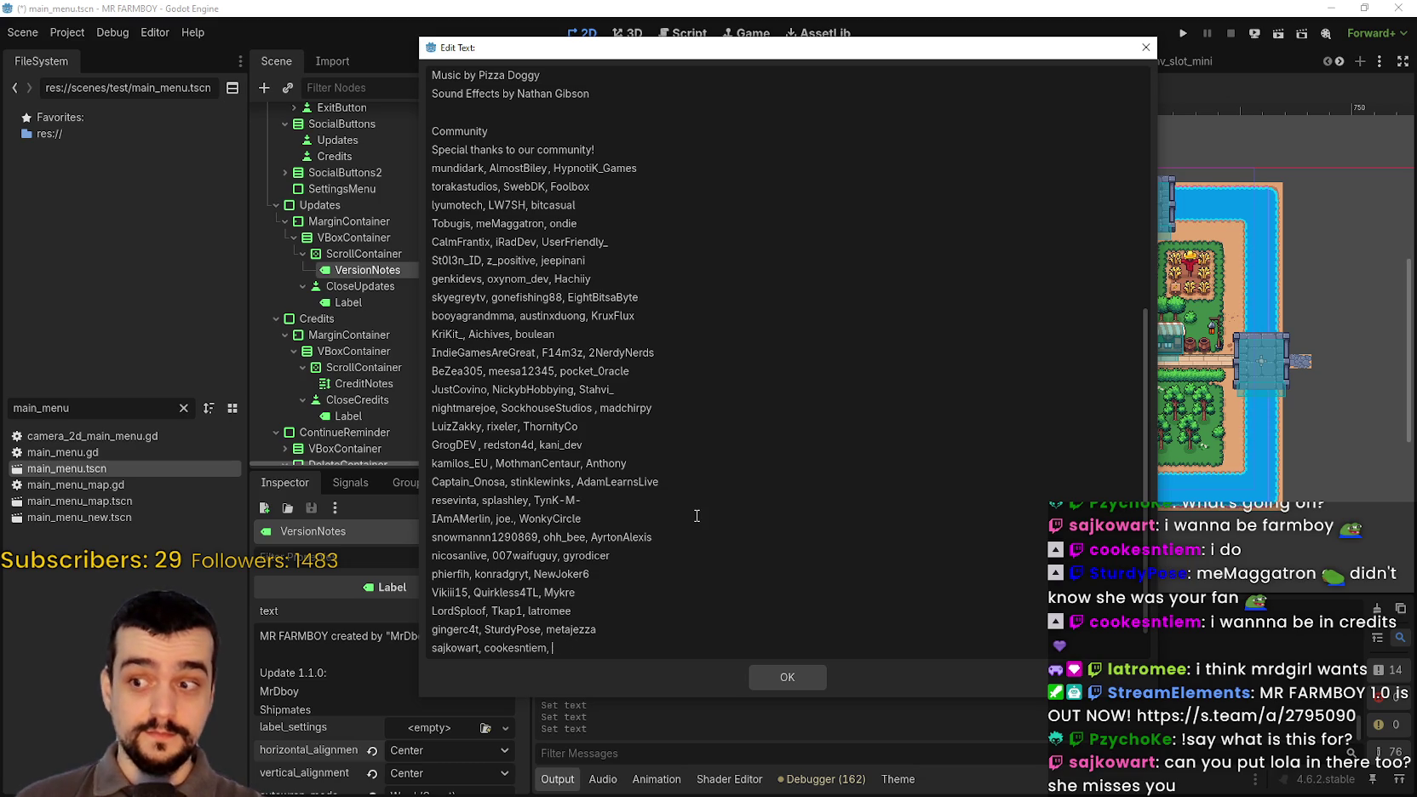
pyautogui.write('tass42')
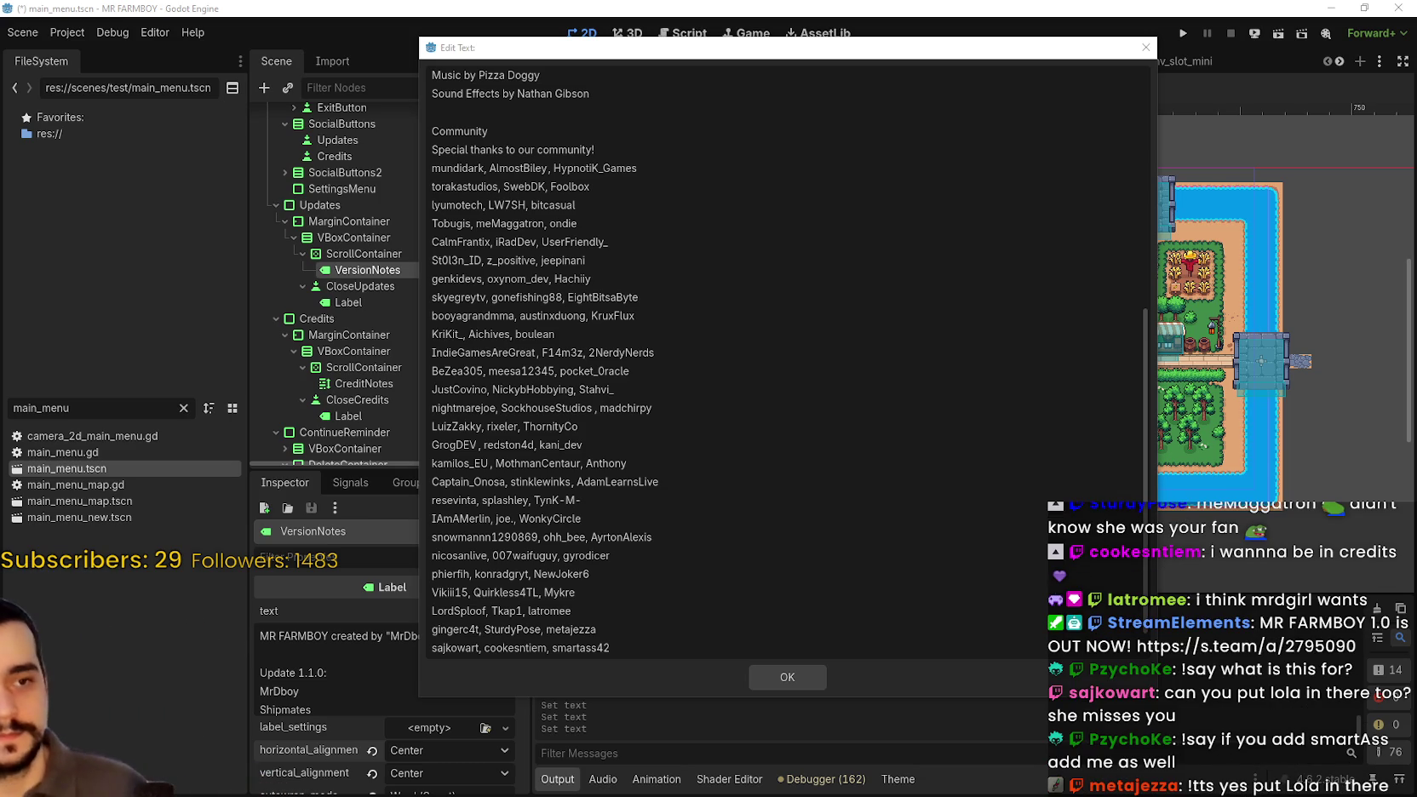
pyautogui.scroll(-1, 625, 624)
# - Begin a new credits line with one community username and a comma, then start the next name
pyautogui.click(625, 624)
pyautogui.write('P')
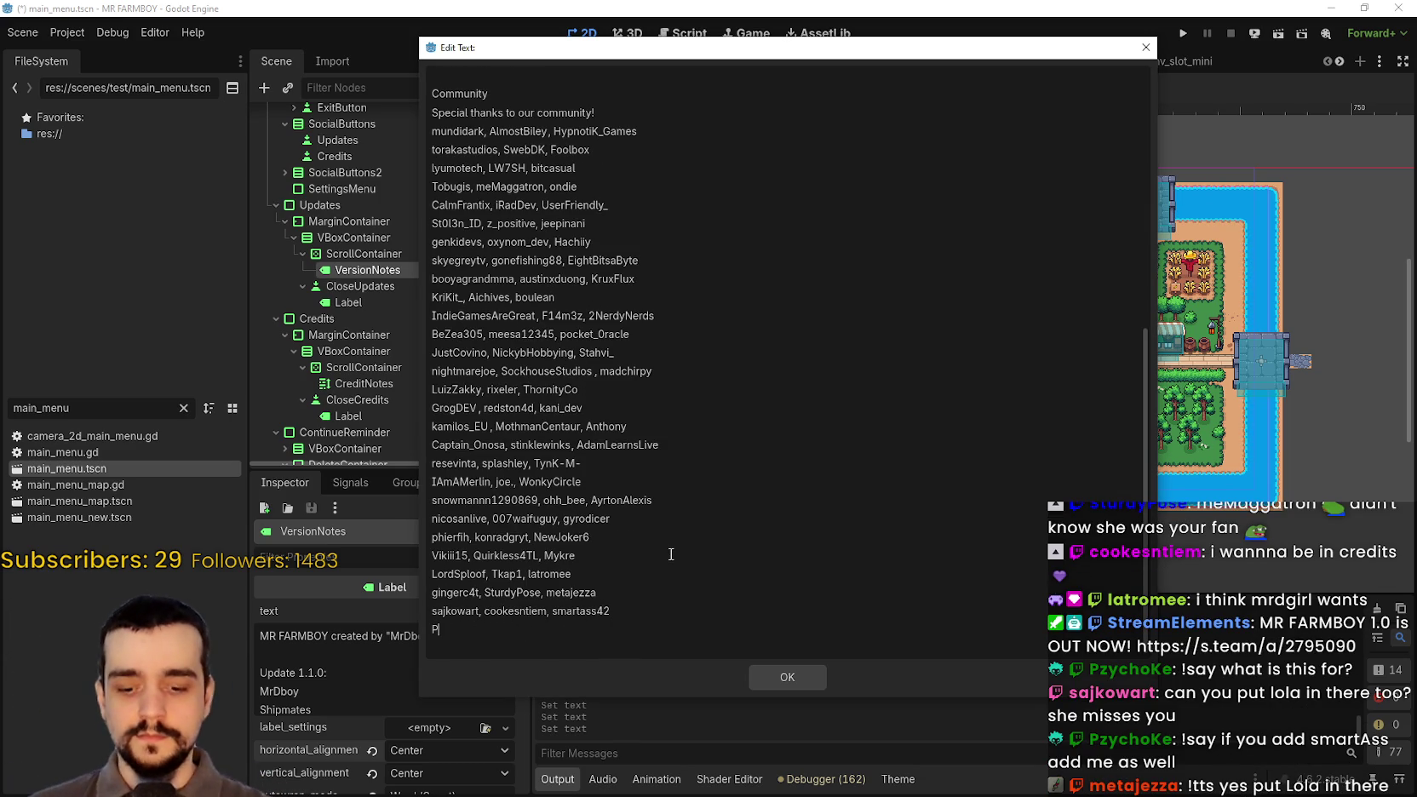
pyautogui.write('zychoKe,')
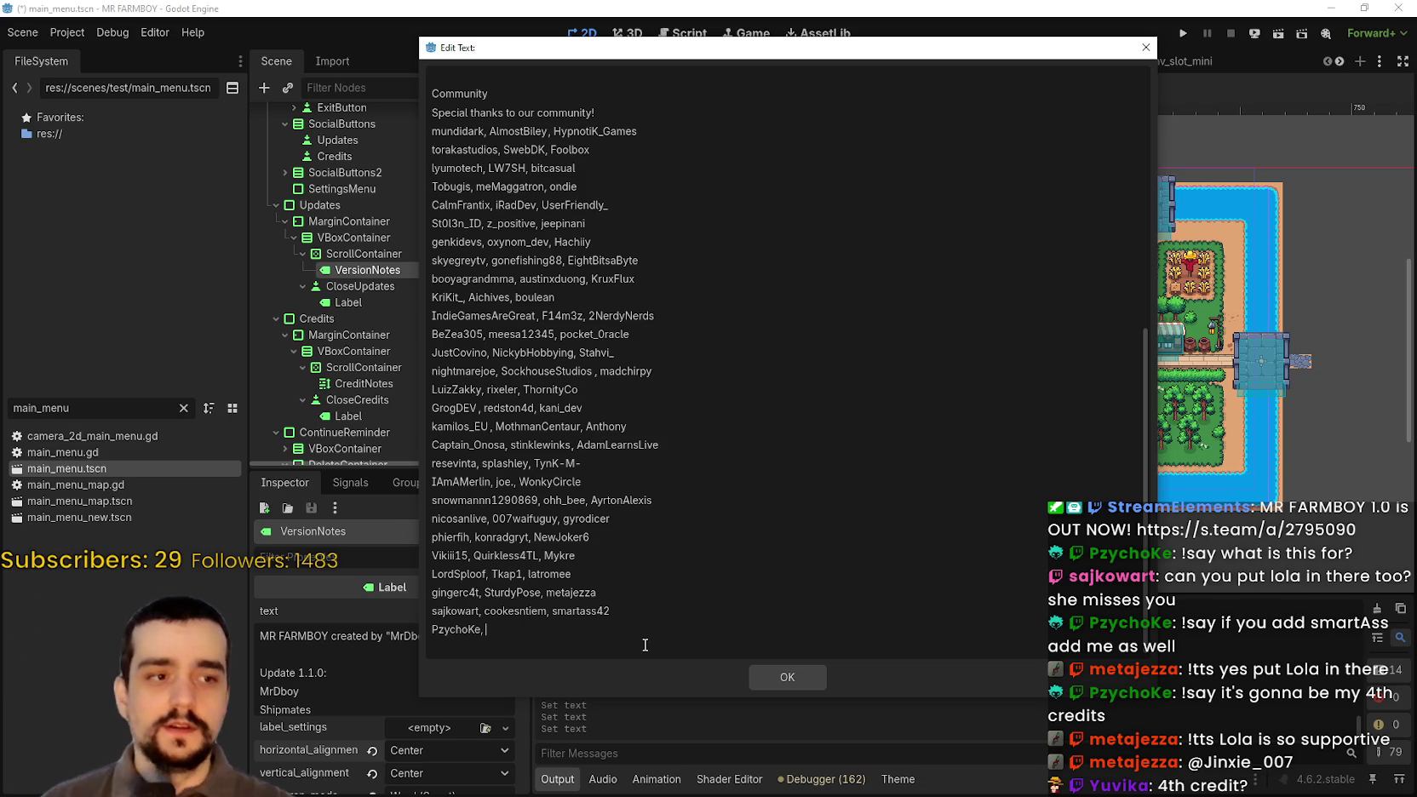
pyautogui.write('Yu')
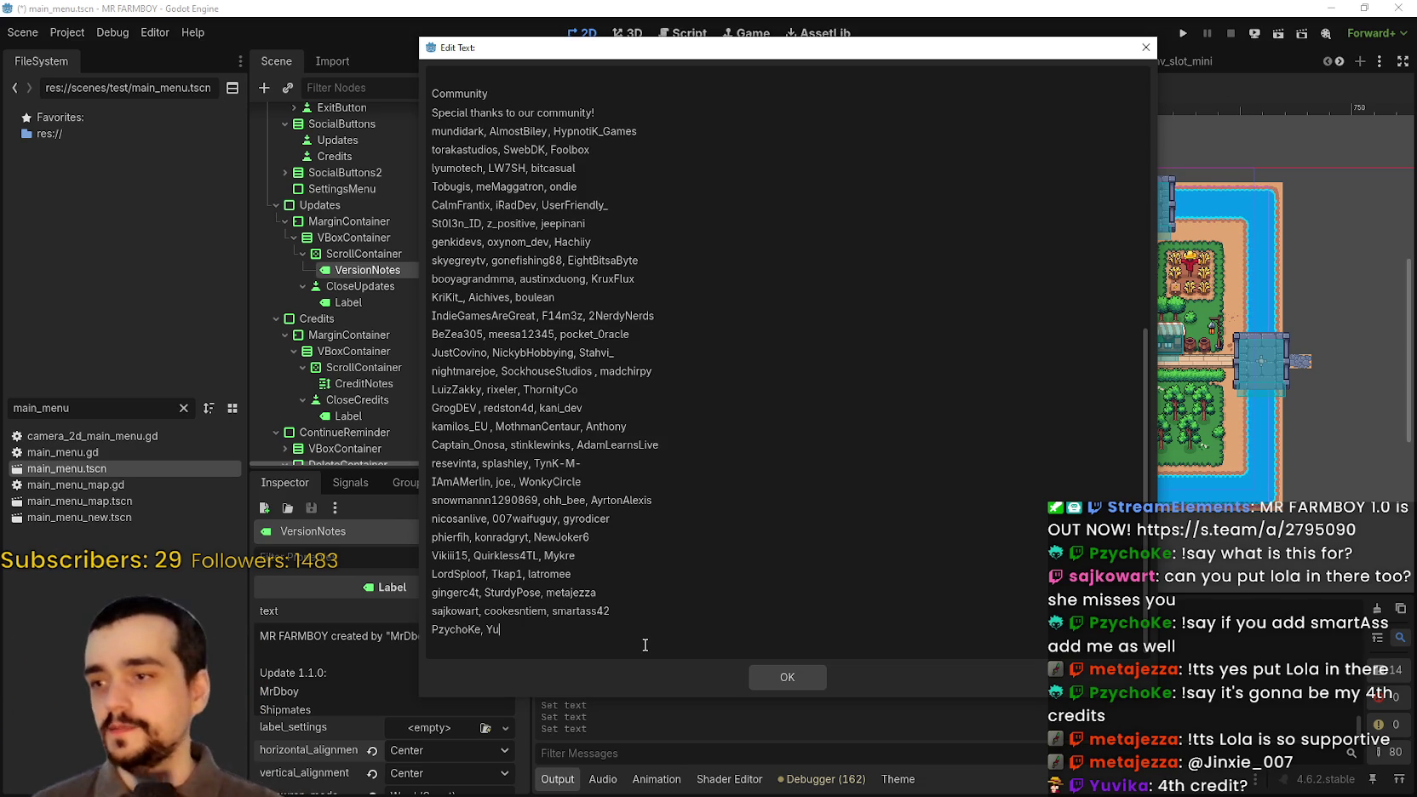
pyautogui.write('vika')
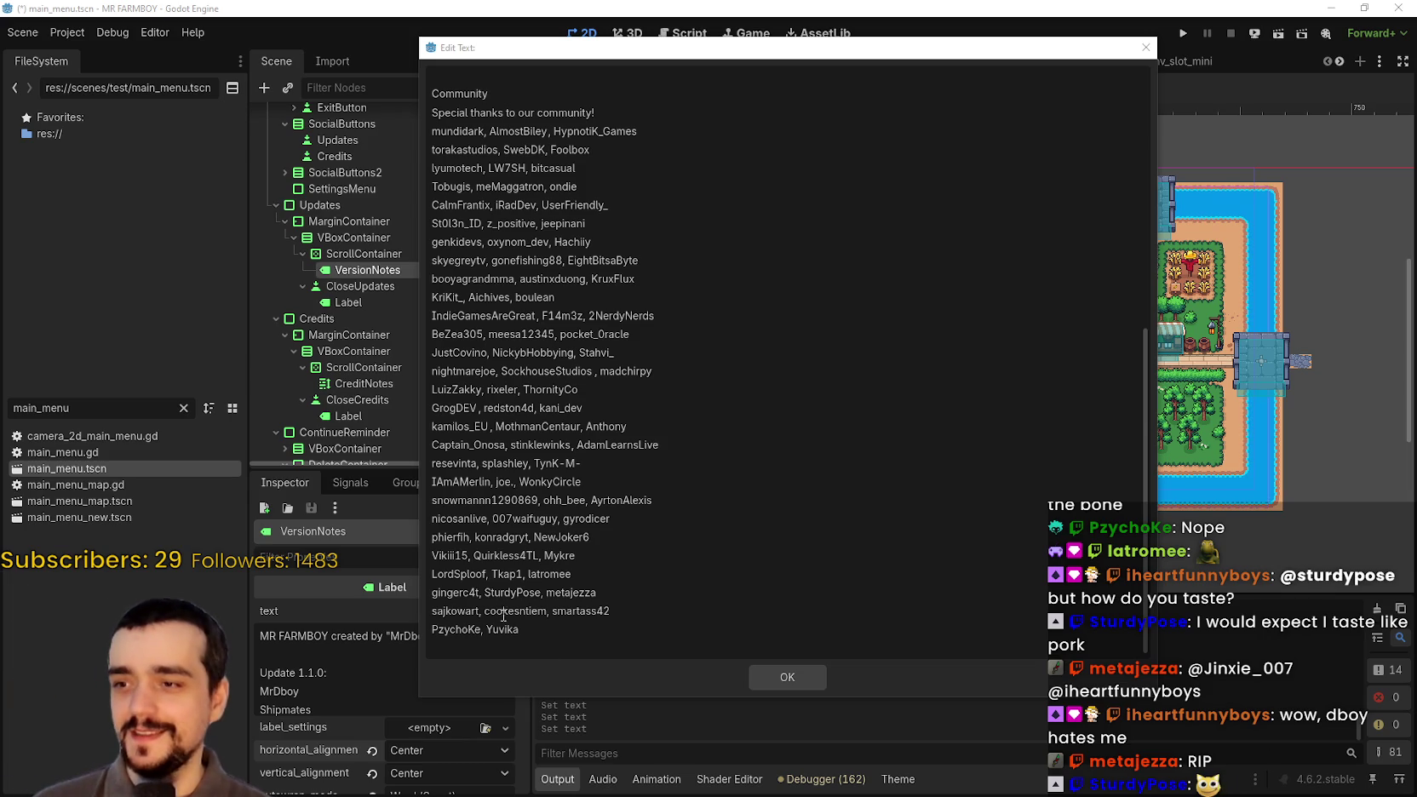
# - Append a third community username with a trailing comma to the last line, then select the name block
pyautogui.write(', ')
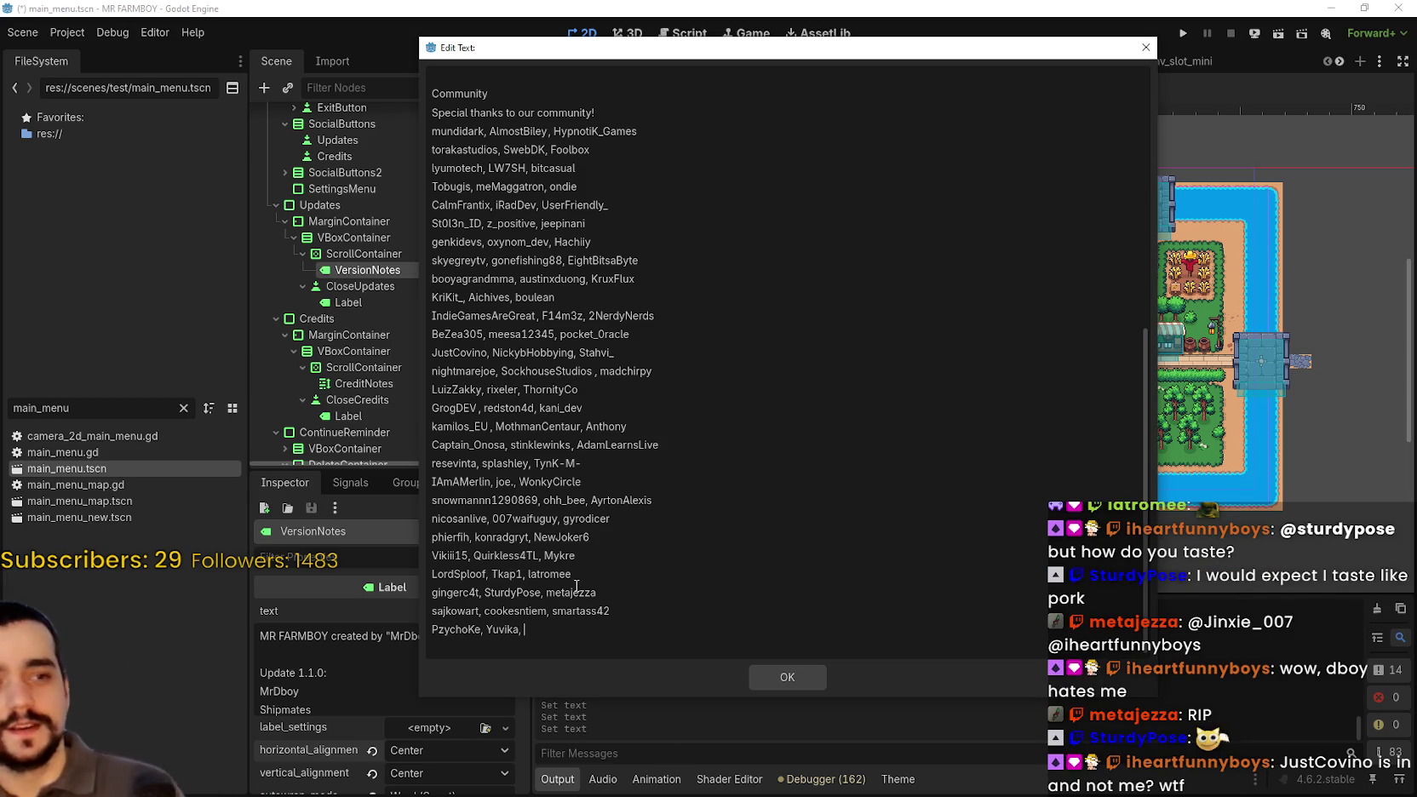
pyautogui.write('iheart')
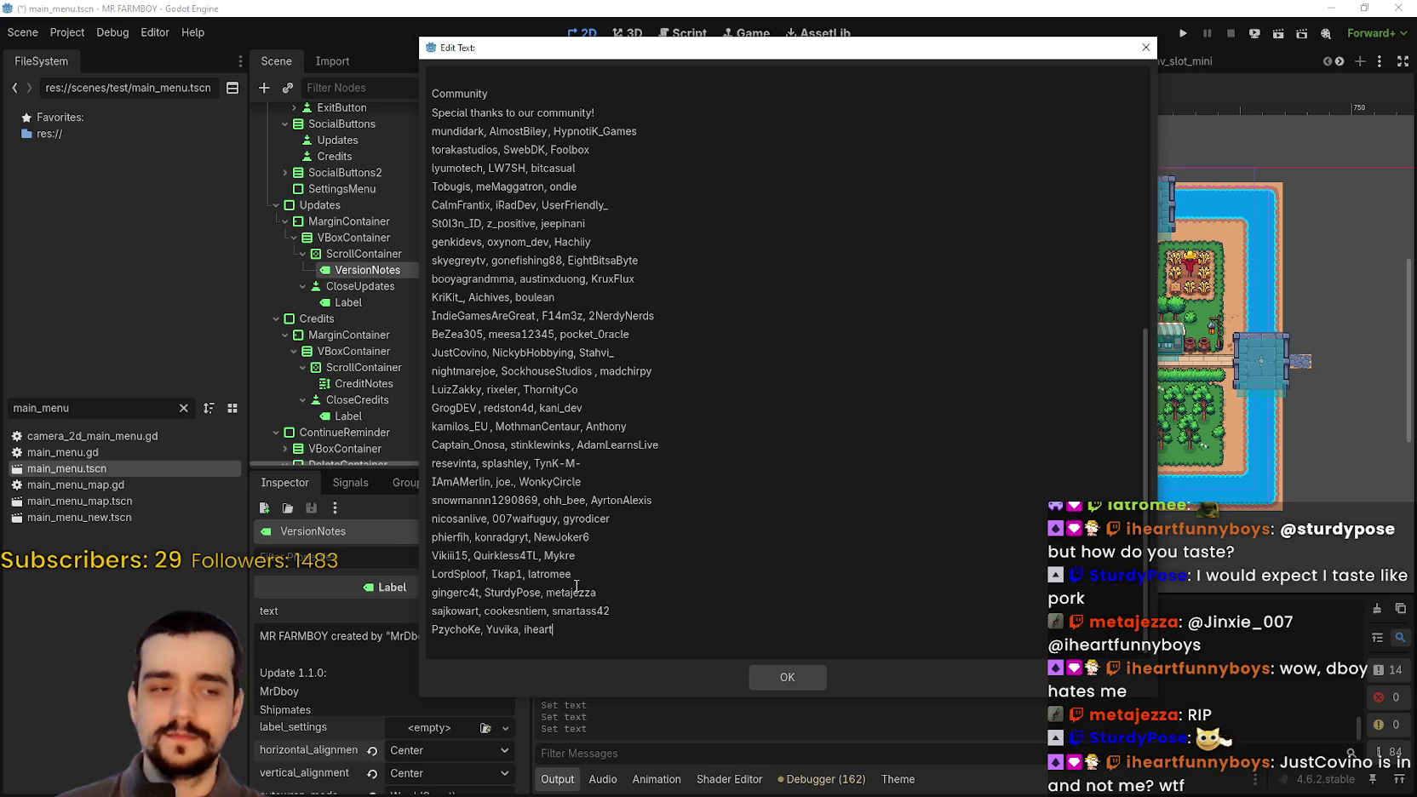
pyautogui.write('funnyb')
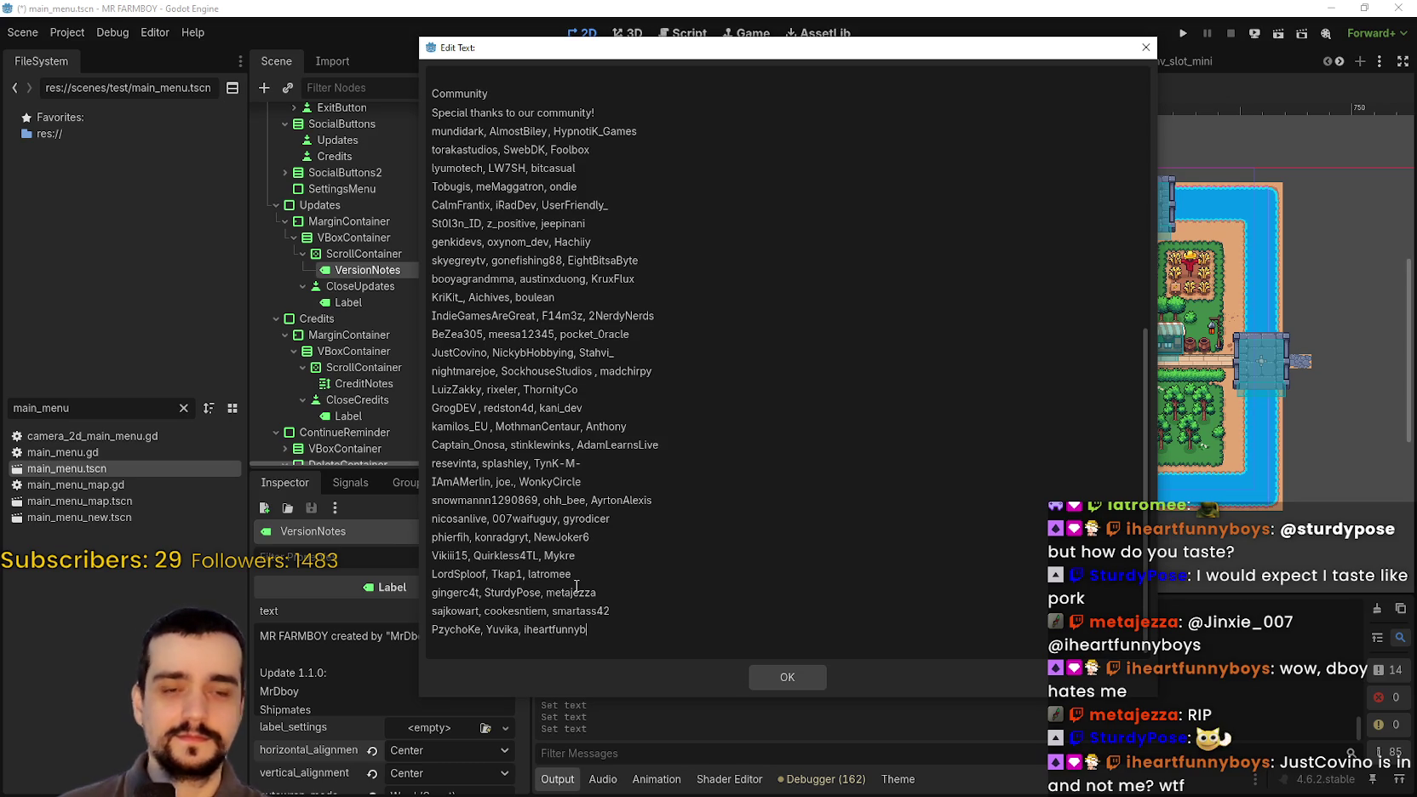
pyautogui.write('oys,')
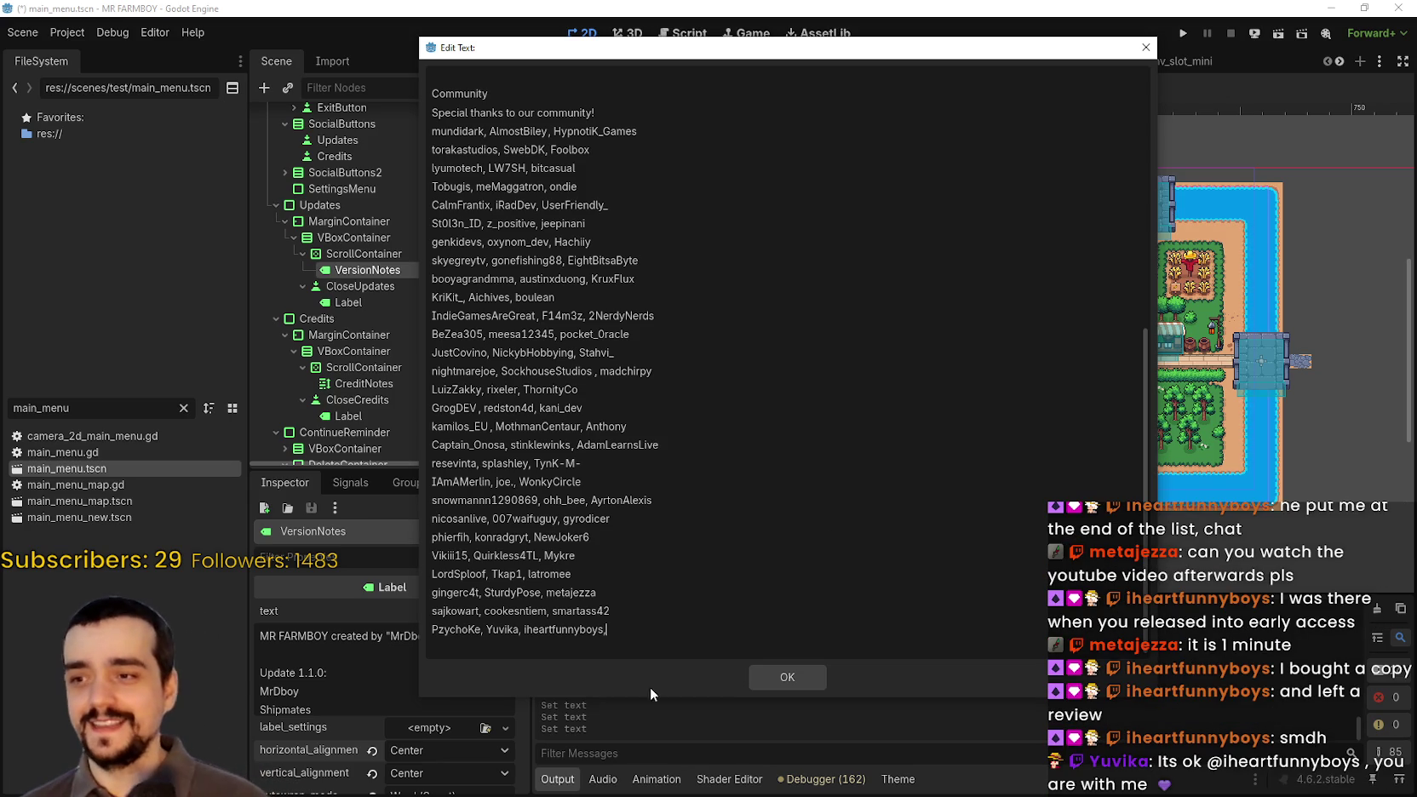
pyautogui.moveTo(647, 632)
pyautogui.mouseDown()
pyautogui.moveTo(430, 203)
pyautogui.moveTo(430, 110)
pyautogui.moveTo(430, 149)
pyautogui.mouseUp()
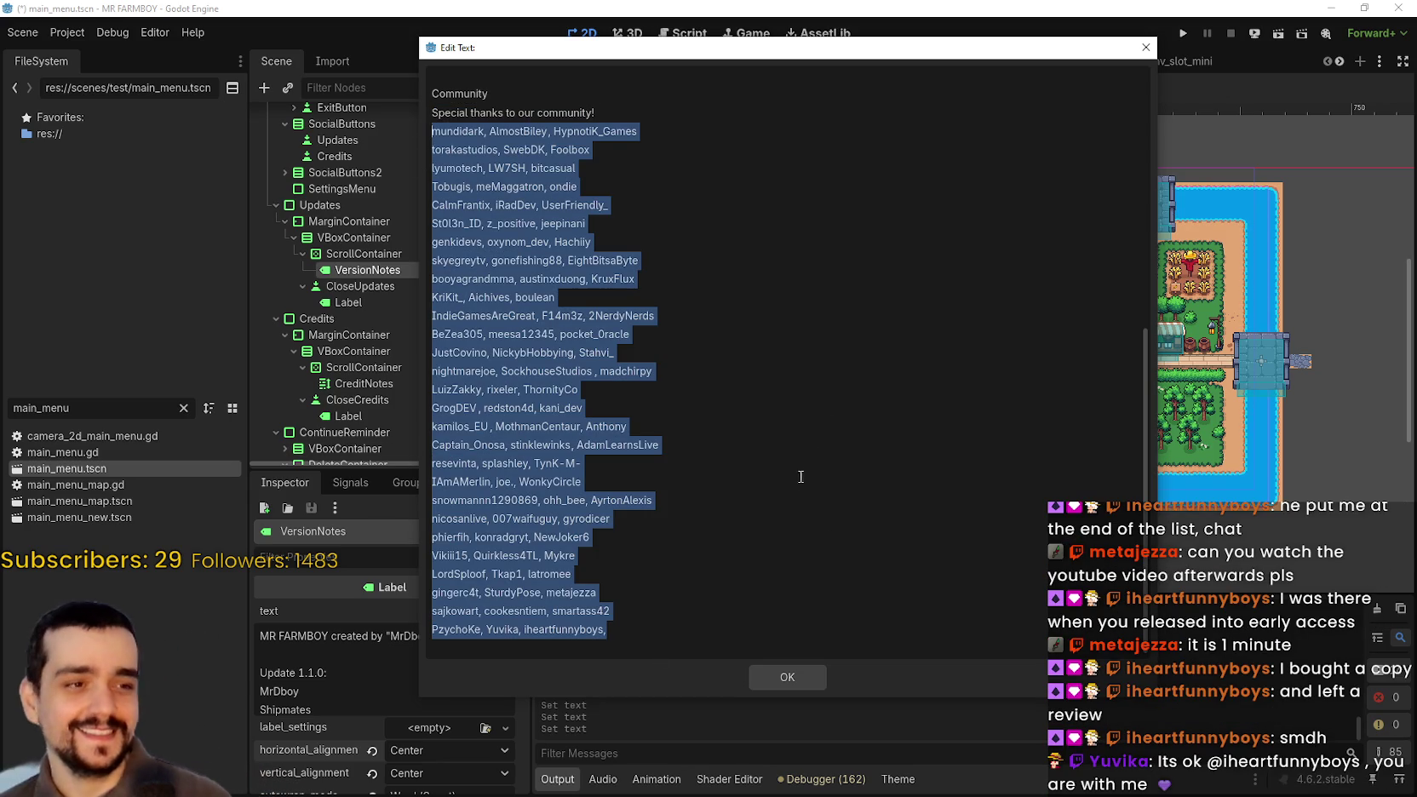
pyautogui.click(787, 481)
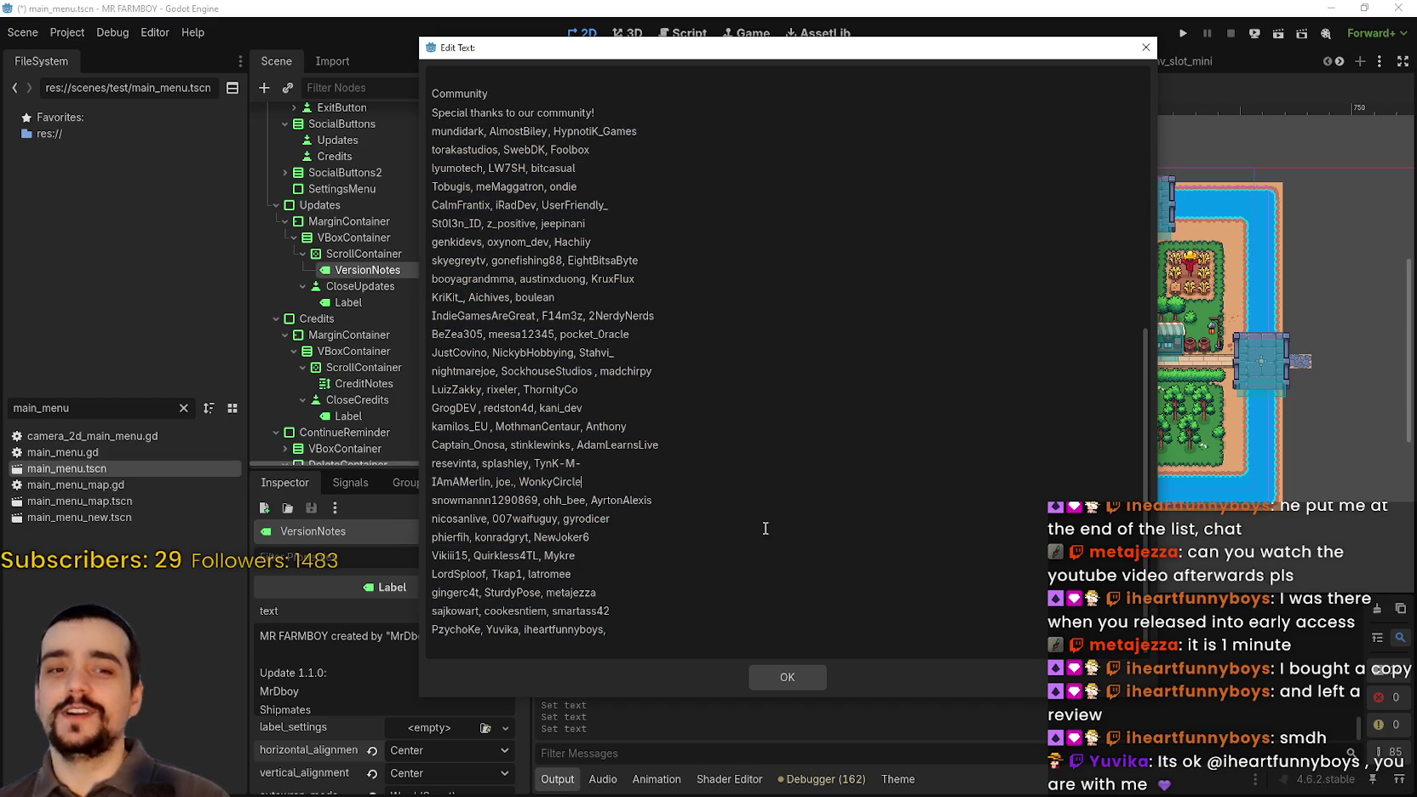
pyautogui.moveTo(620, 602); pyautogui.dragTo(438, 222)
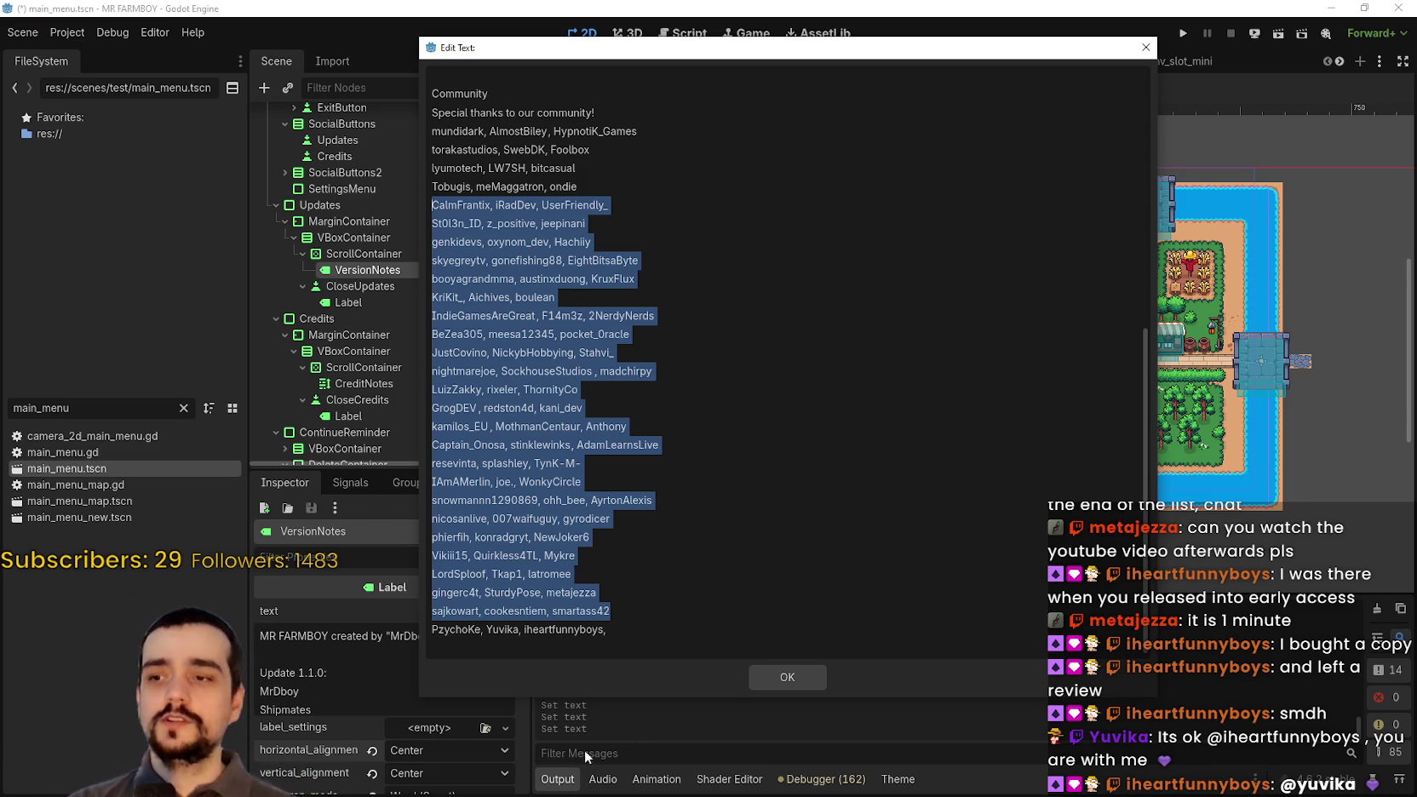
pyautogui.click(619, 631)
pyautogui.moveTo(619, 631)
pyautogui.mouseDown()
pyautogui.moveTo(439, 85)
pyautogui.moveTo(435, 150)
pyautogui.mouseUp()
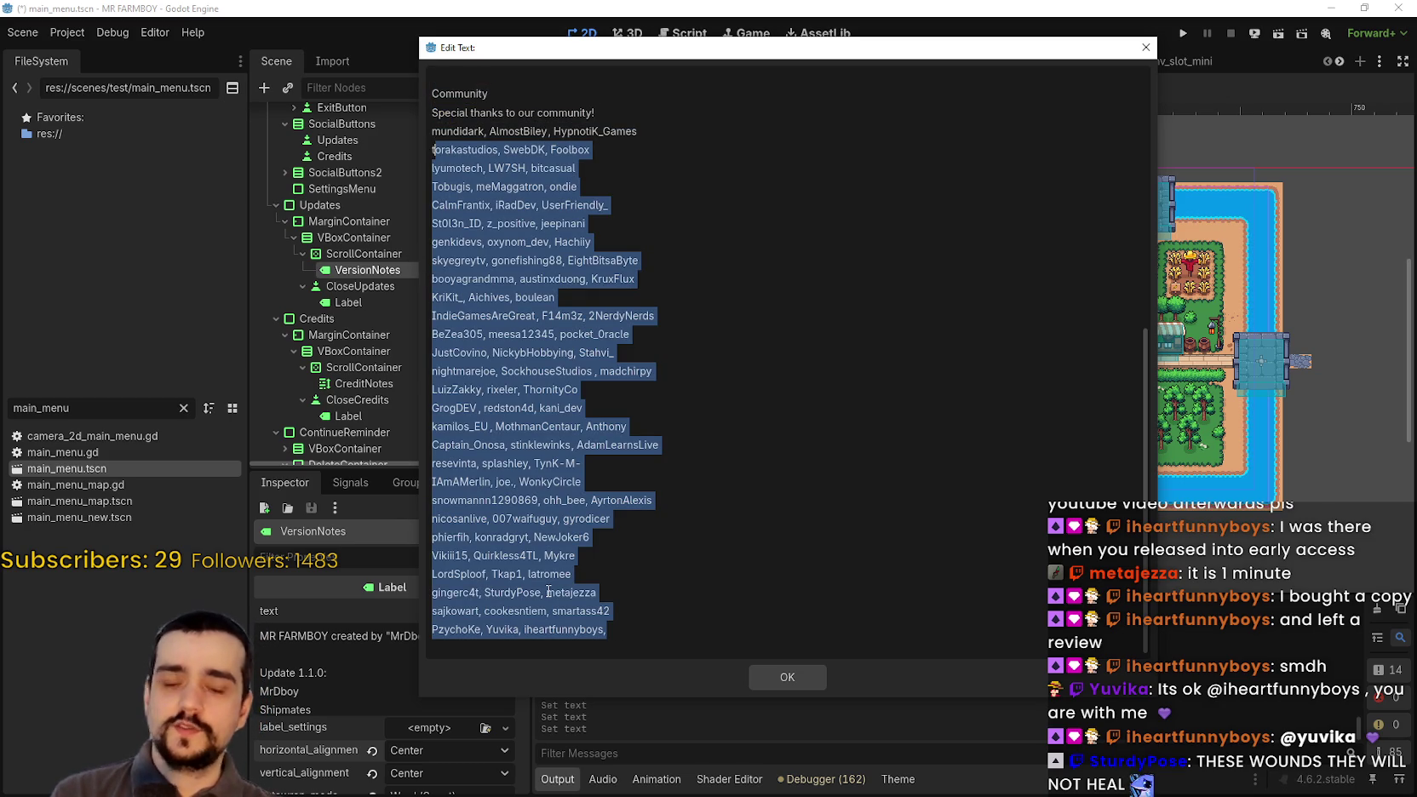
pyautogui.click(590, 578)
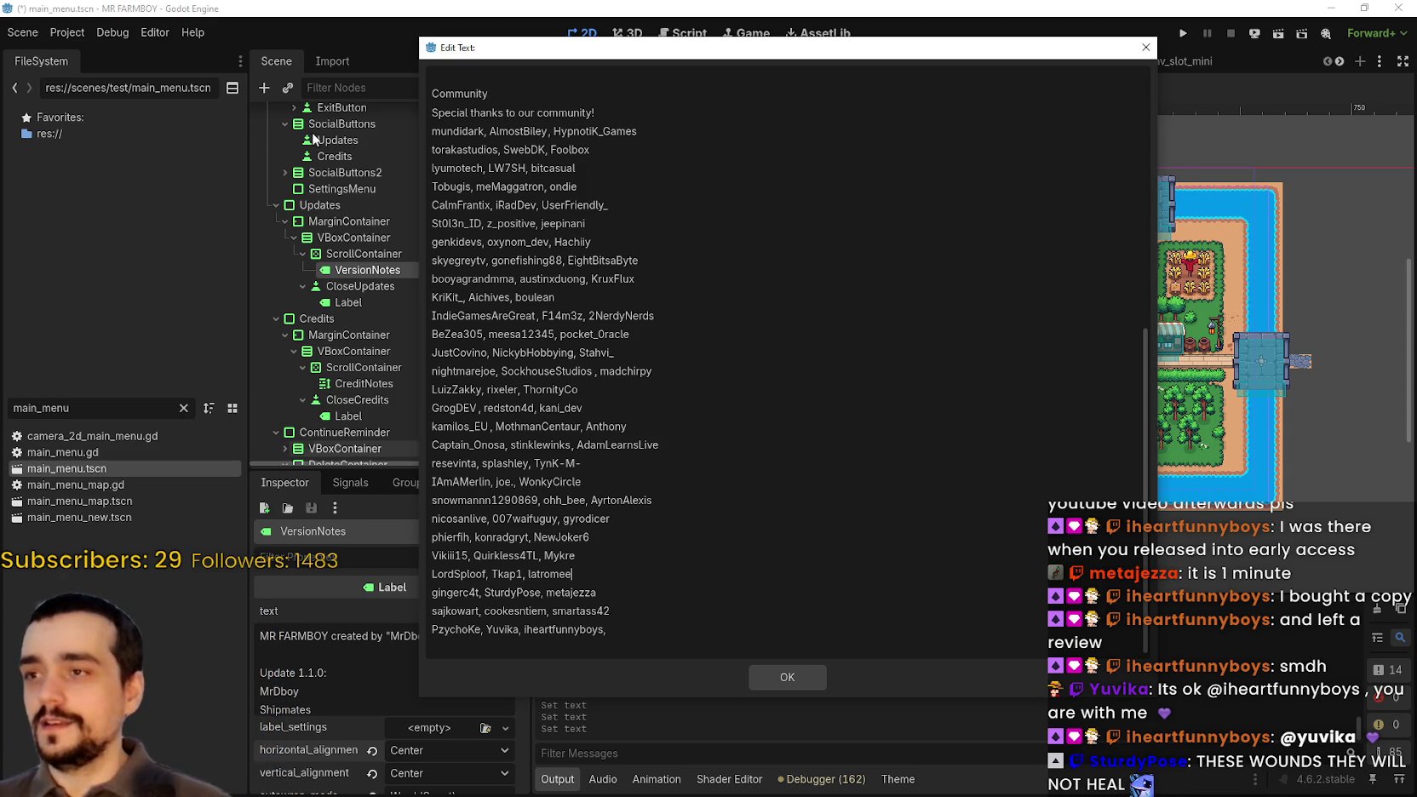
pyautogui.moveTo(473, 83)
pyautogui.mouseDown()
pyautogui.moveTo(596, 136)
pyautogui.moveTo(638, 400)
pyautogui.mouseUp()
pyautogui.moveTo(550, 149); pyautogui.dragTo(521, 426)
pyautogui.click(570, 500)
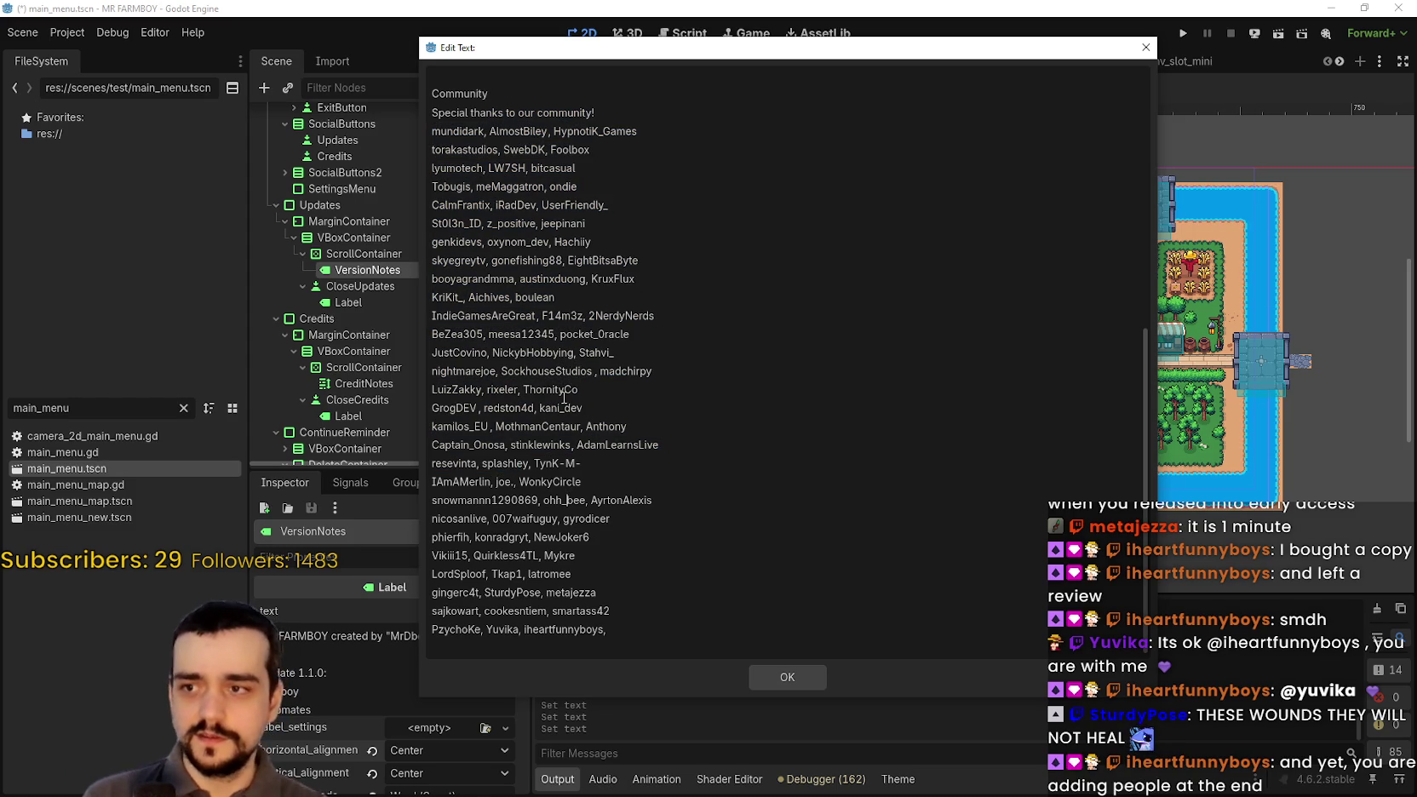
pyautogui.moveTo(487, 168); pyautogui.dragTo(585, 627)
pyautogui.tripleClick(612, 589)
pyautogui.click(694, 484)
pyautogui.moveTo(543, 184); pyautogui.dragTo(648, 606)
pyautogui.click(667, 576)
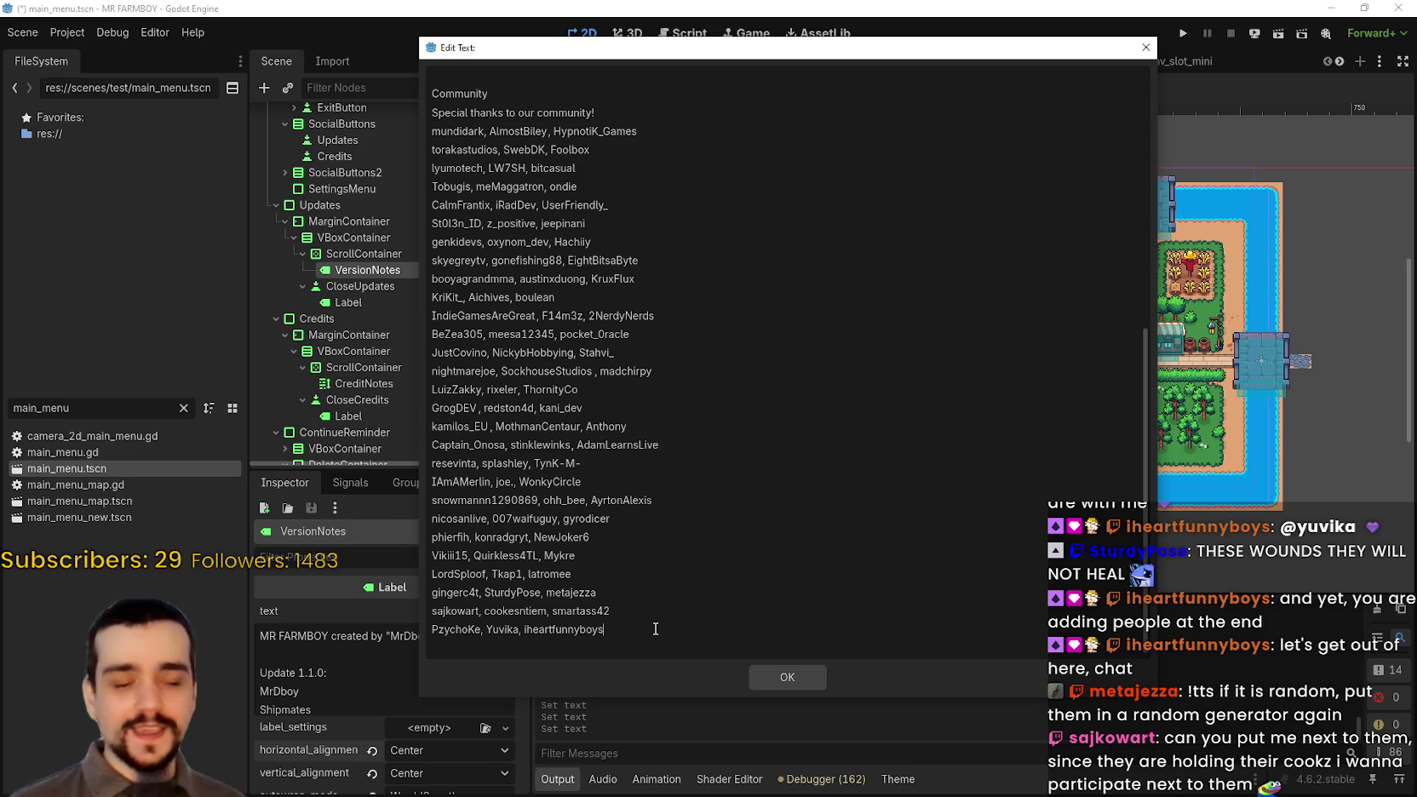
pyautogui.click(794, 673)
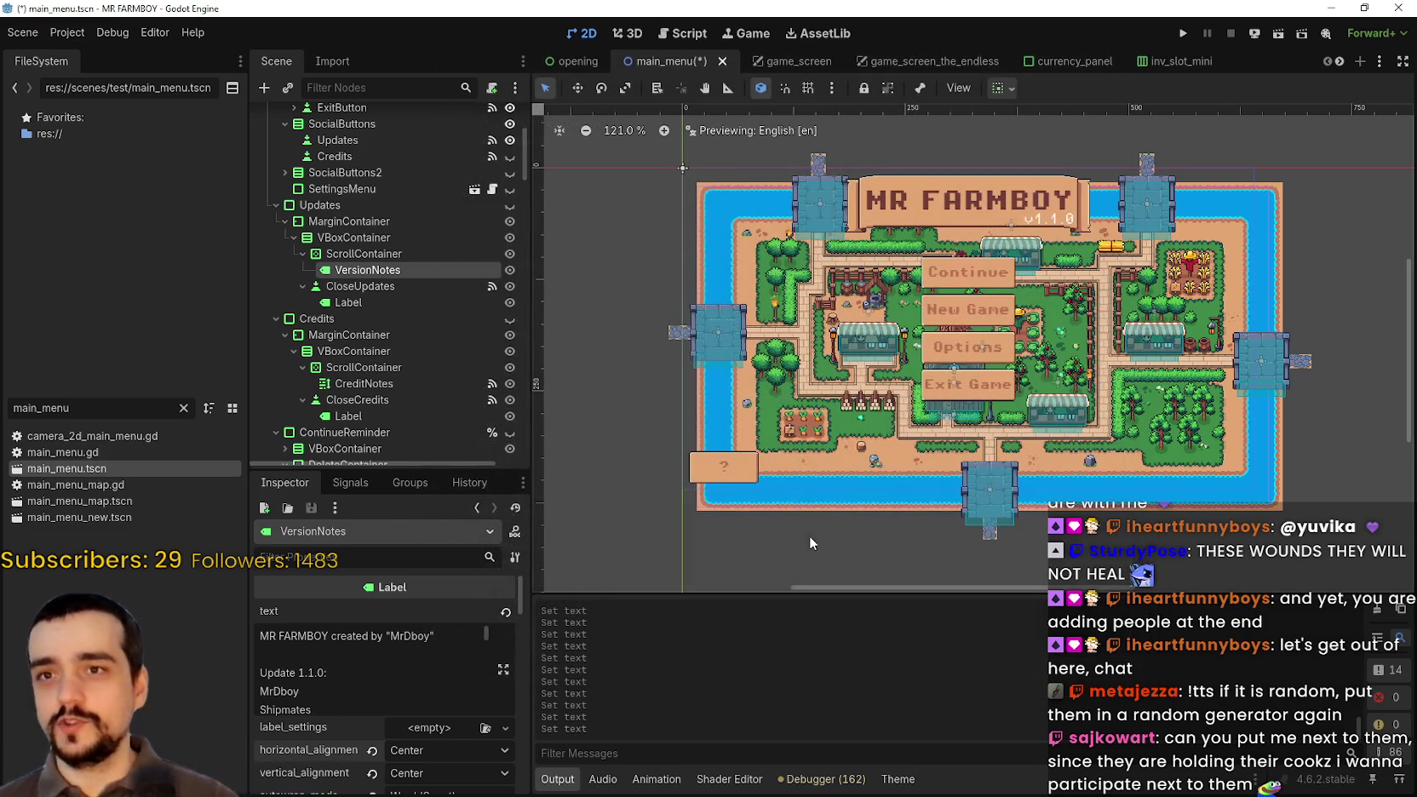
# - Save the main menu scene, run the project, and open the credits from the game's menu
pyautogui.click(1181, 34)
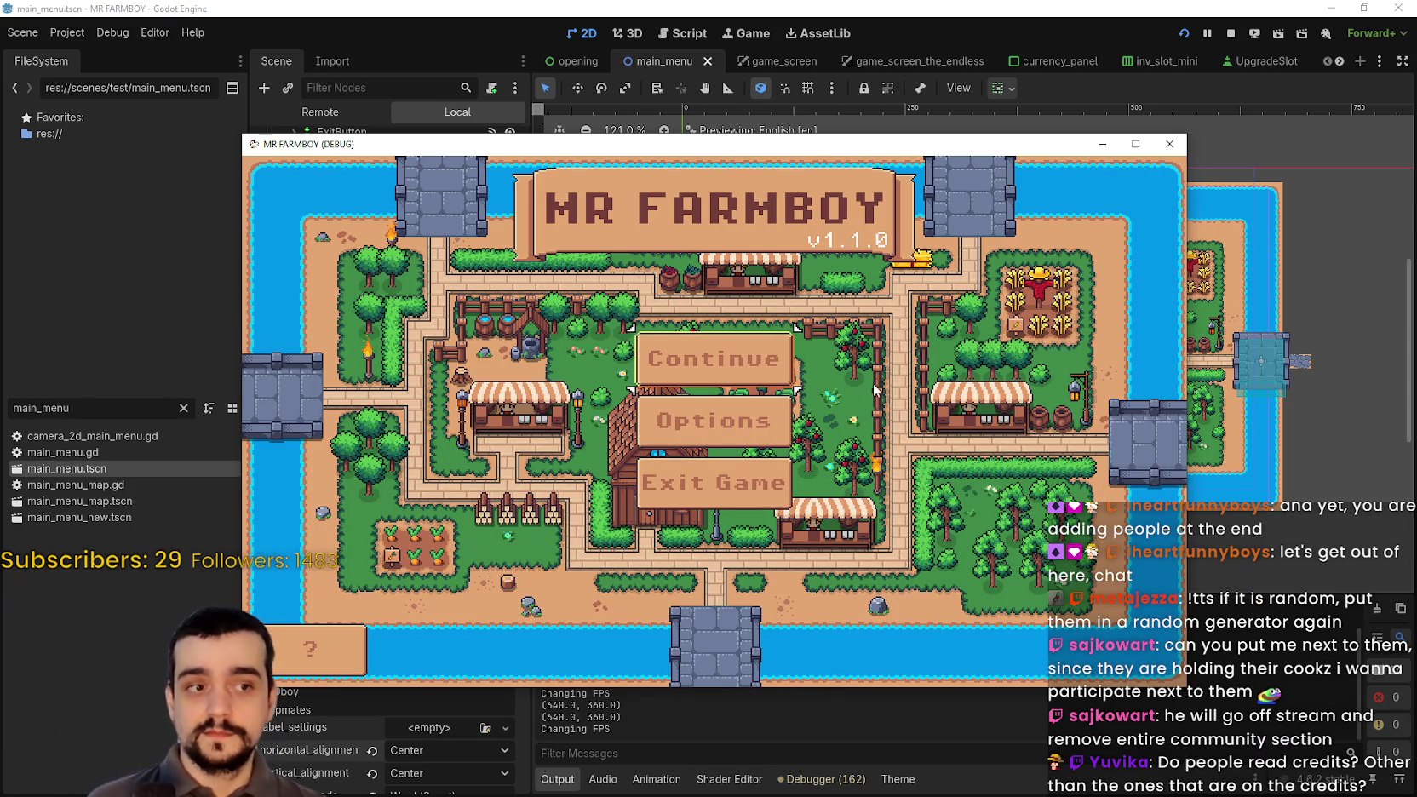
pyautogui.click(310, 648)
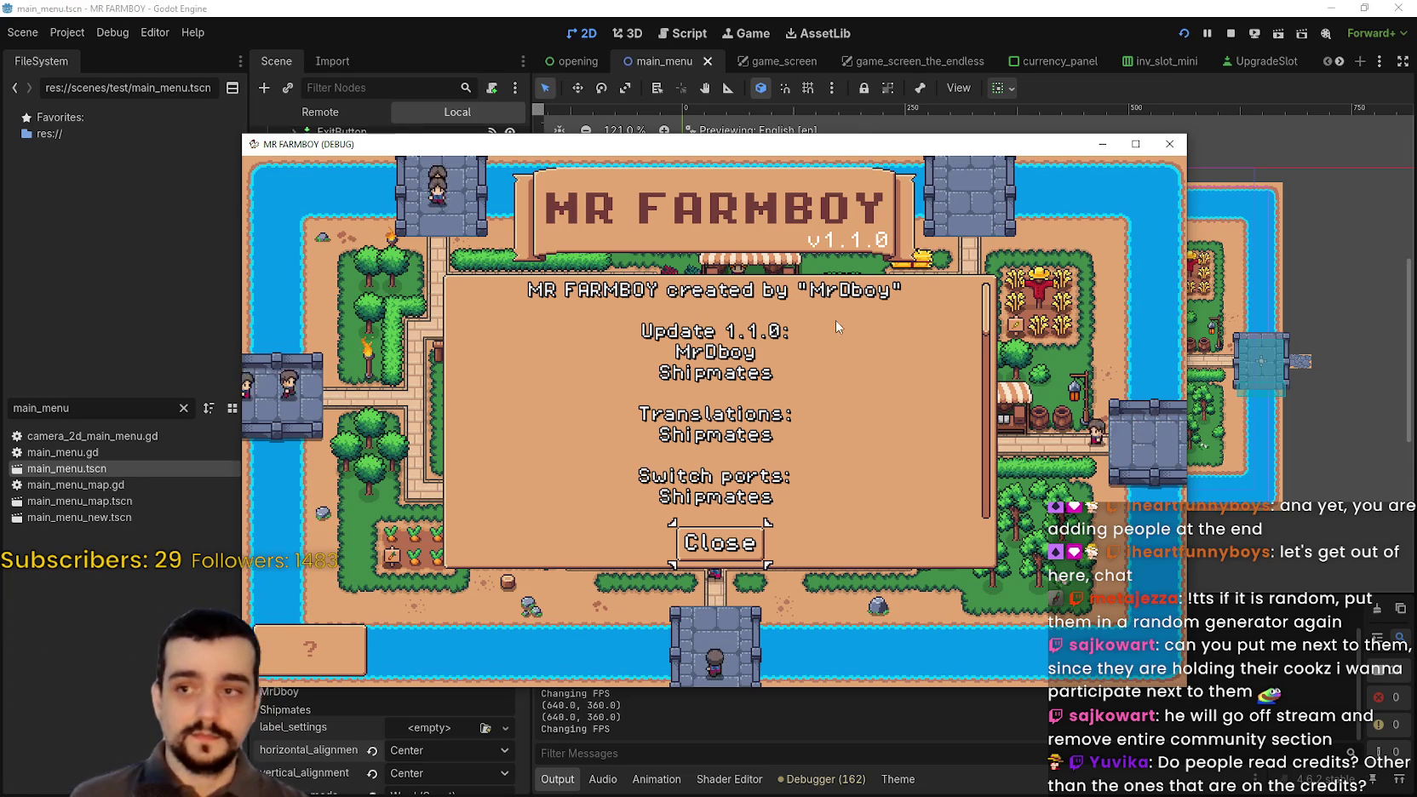
# - Maximize the game window, scroll the credits down to the community names, then stop the game with F8
pyautogui.press('super+Up')
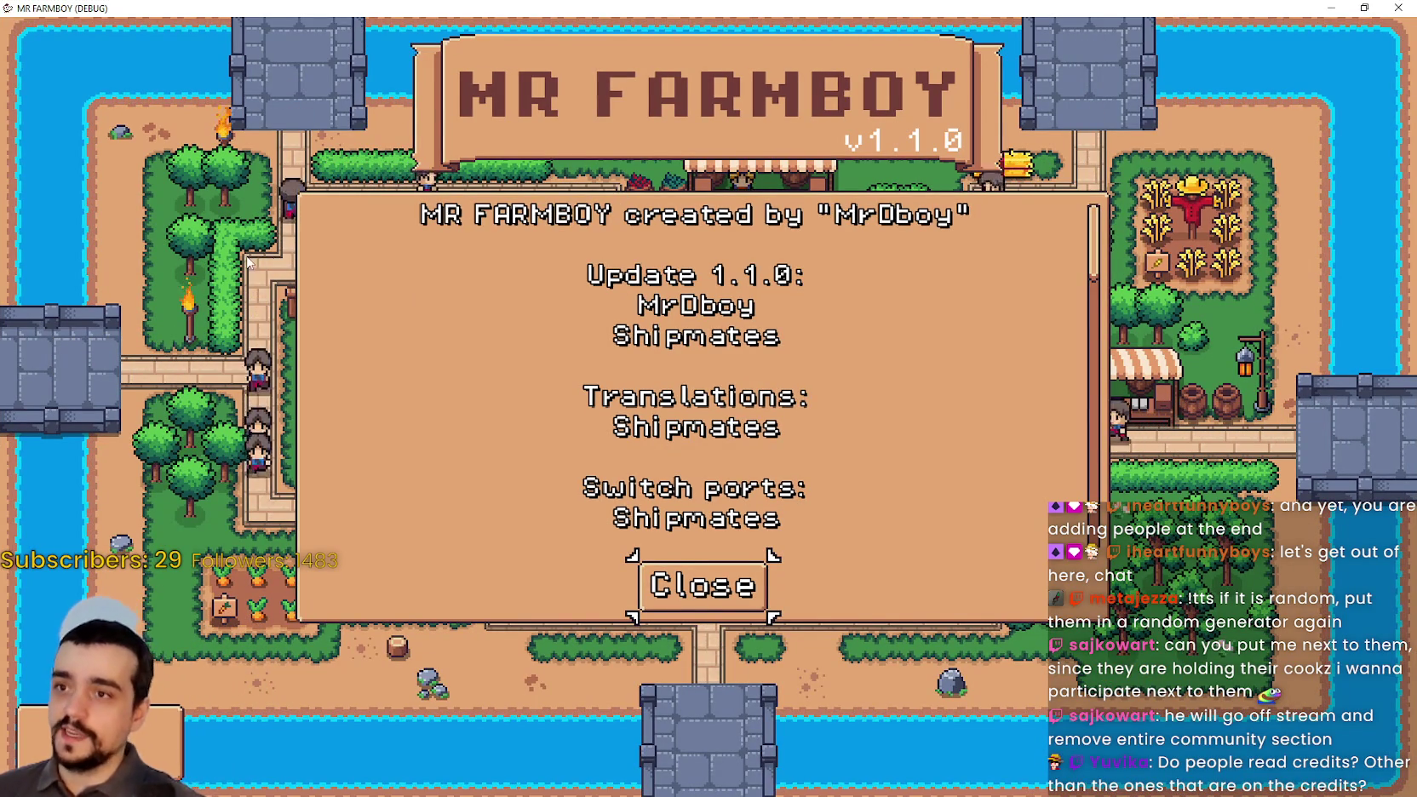
pyautogui.scroll(-2, 824, 394)
pyautogui.scroll(2, 691, 317)
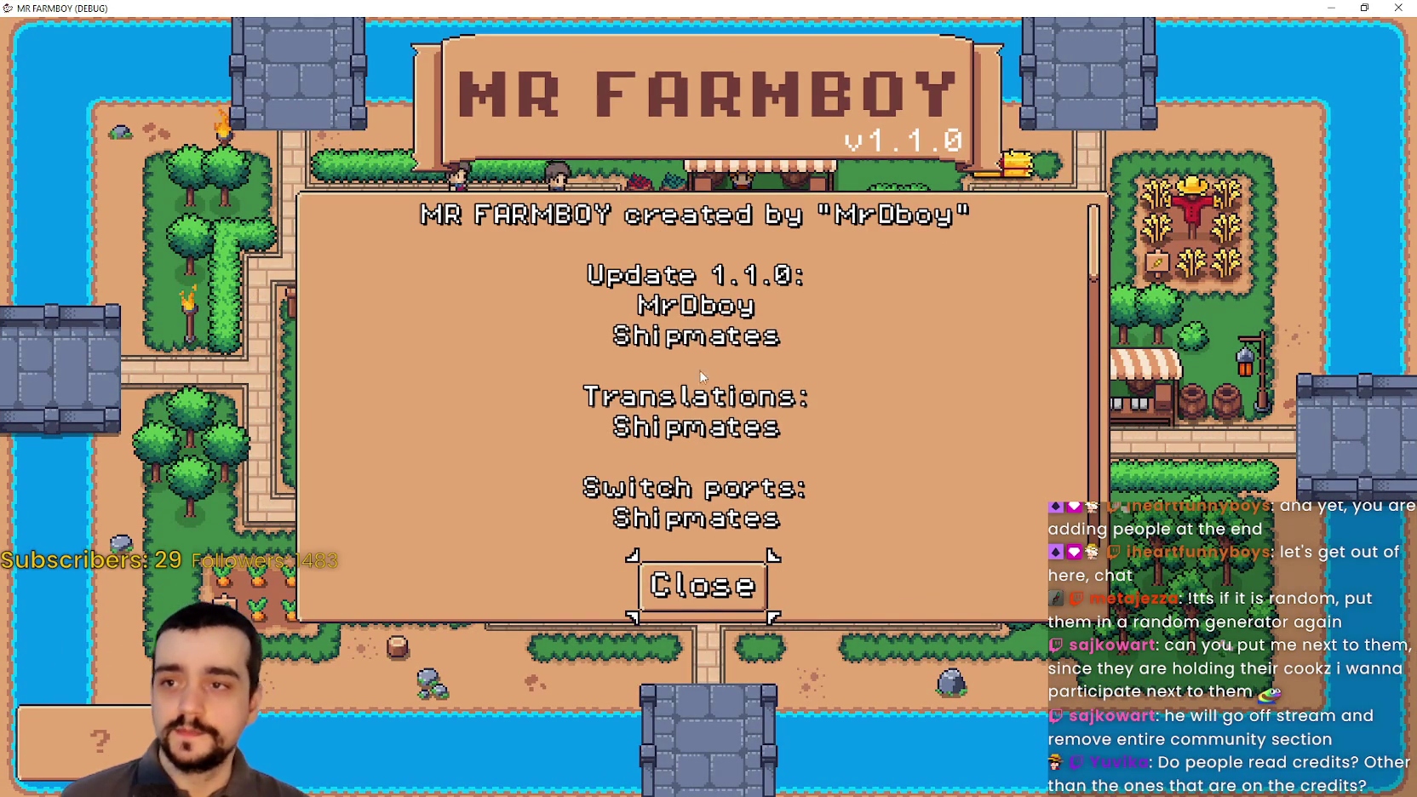
pyautogui.scroll(-5, 682, 349)
pyautogui.scroll(2, 758, 416)
pyautogui.scroll(2, 756, 415)
pyautogui.scroll(-1, 733, 421)
pyautogui.scroll(1, 698, 426)
pyautogui.scroll(-2, 658, 430)
pyautogui.scroll(-3, 658, 430)
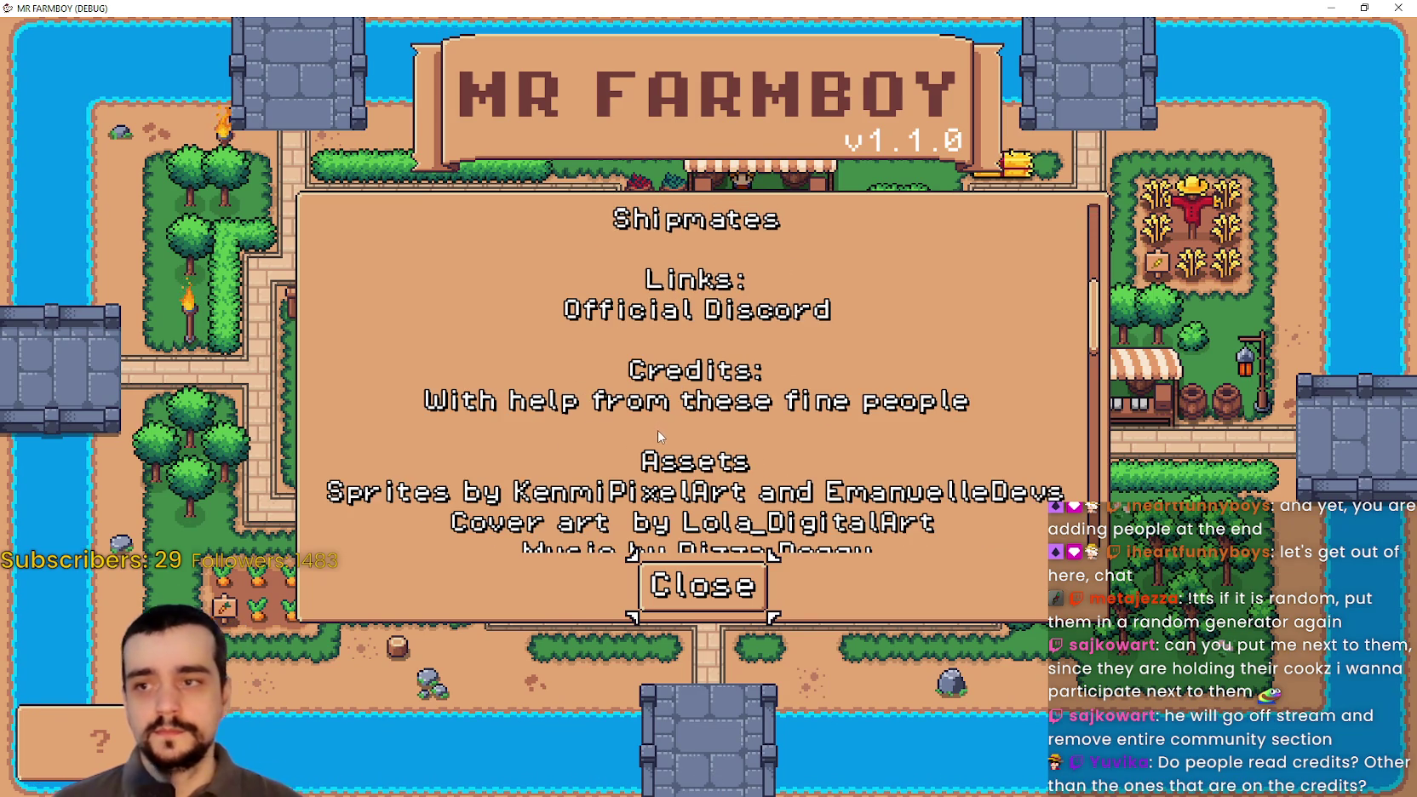
pyautogui.scroll(-1, 707, 441)
pyautogui.scroll(-1, 710, 443)
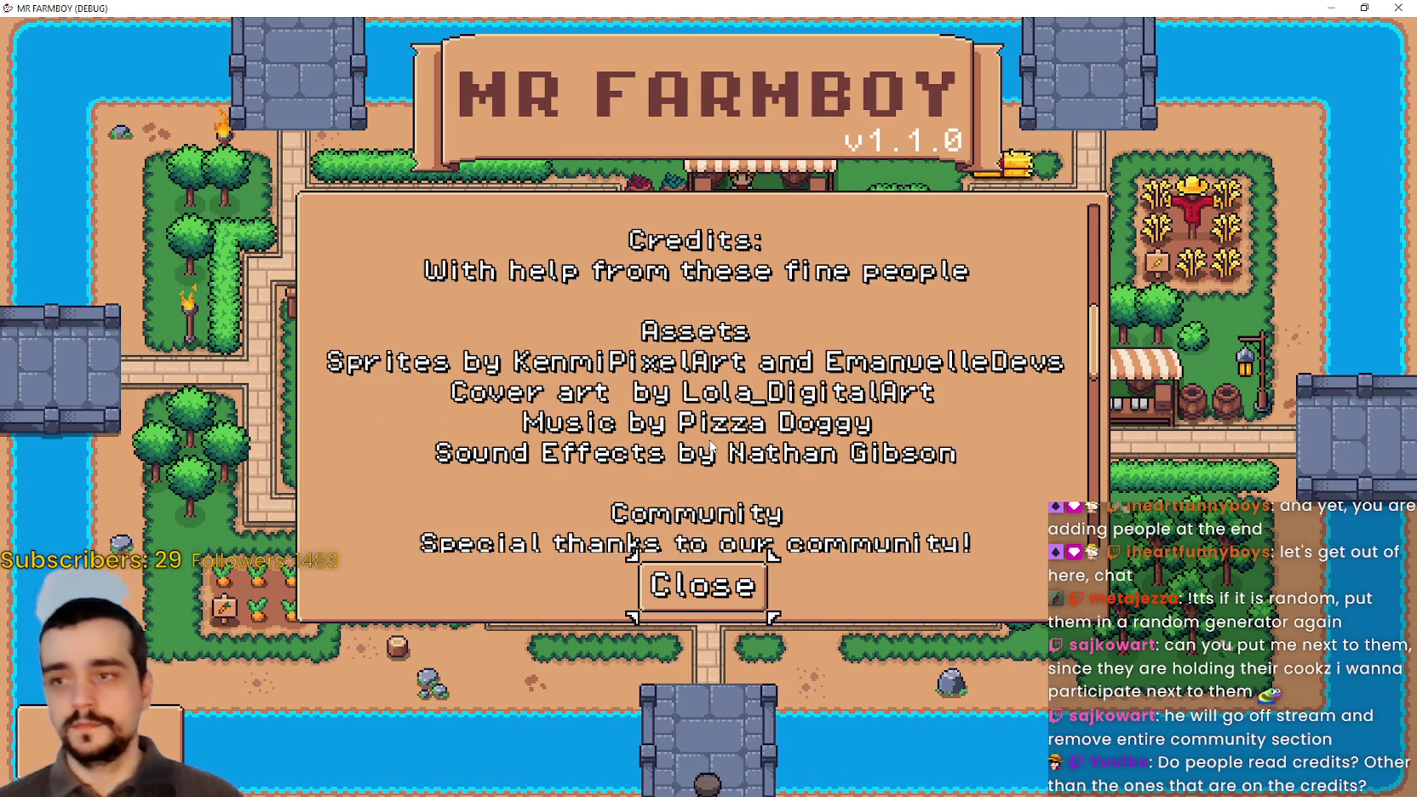
pyautogui.scroll(-1, 710, 447)
pyautogui.scroll(-1, 708, 445)
pyautogui.scroll(-4, 701, 449)
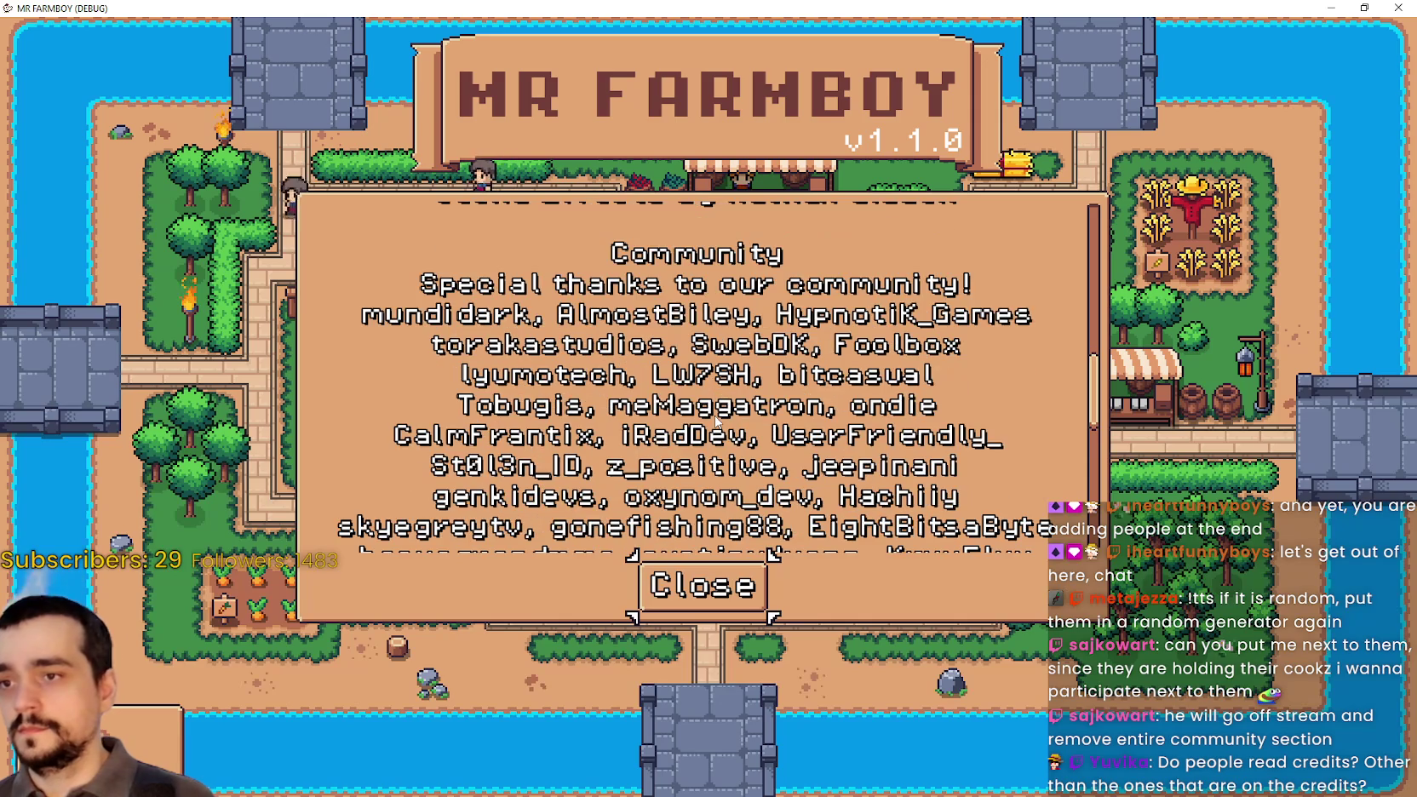
pyautogui.scroll(-12, 715, 421)
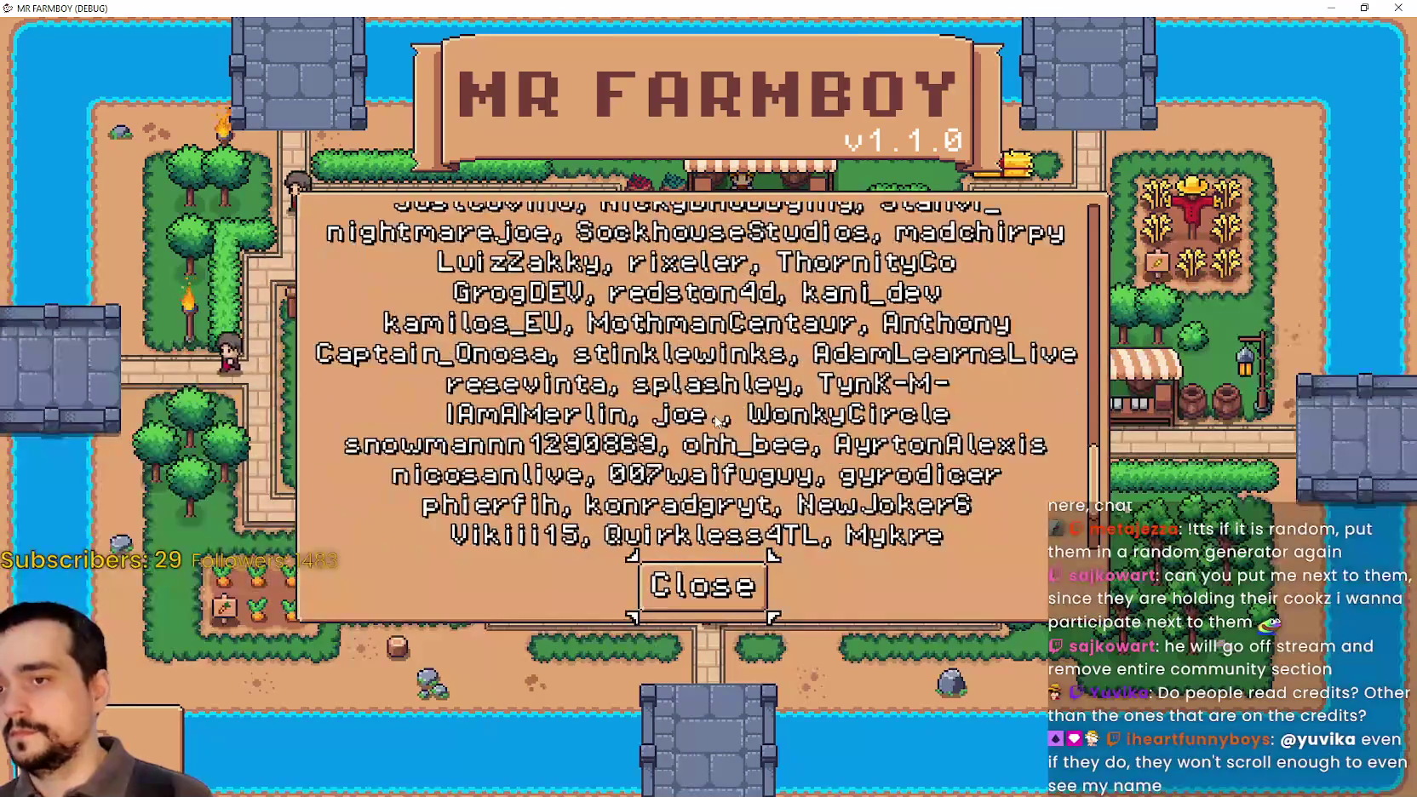
pyautogui.scroll(-3, 717, 421)
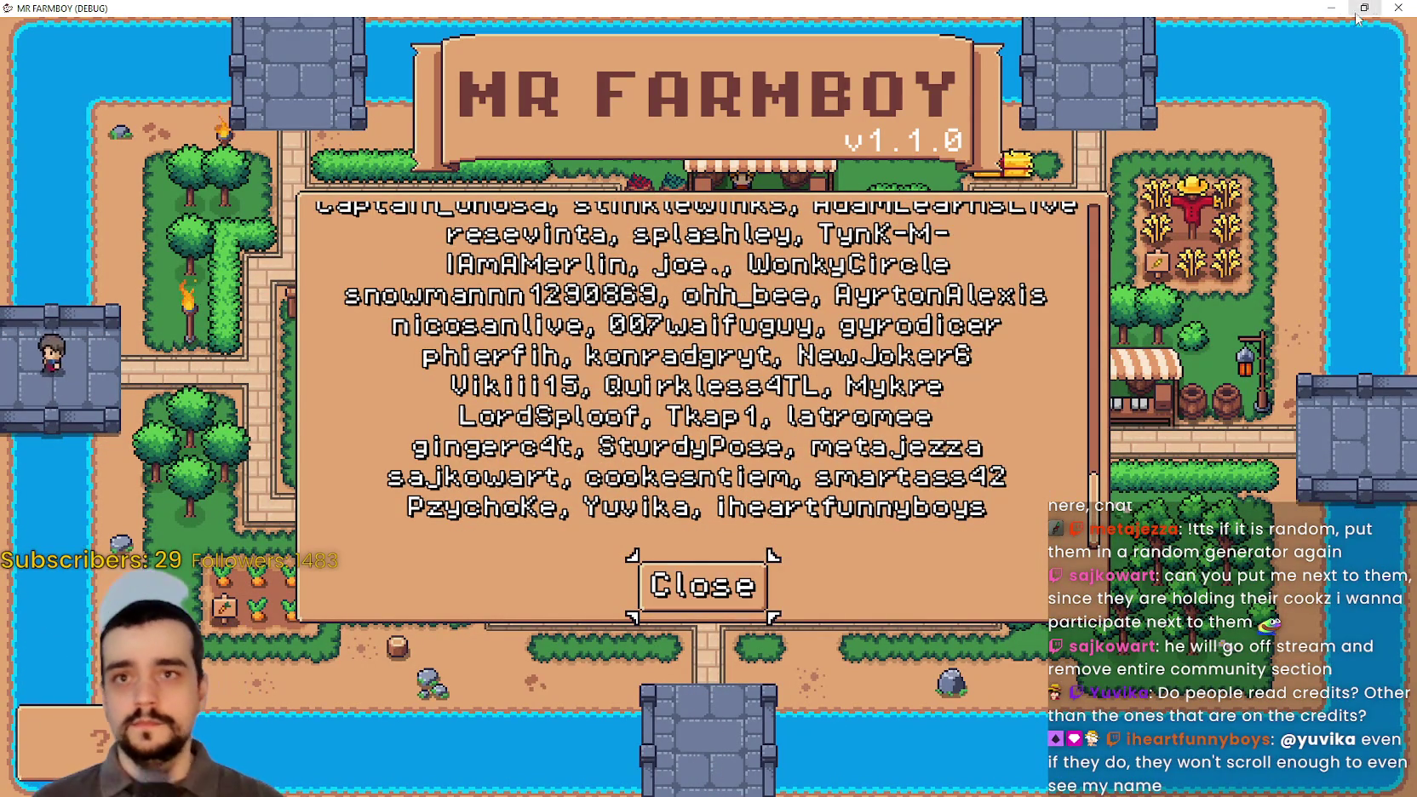
pyautogui.scroll(12, 773, 474)
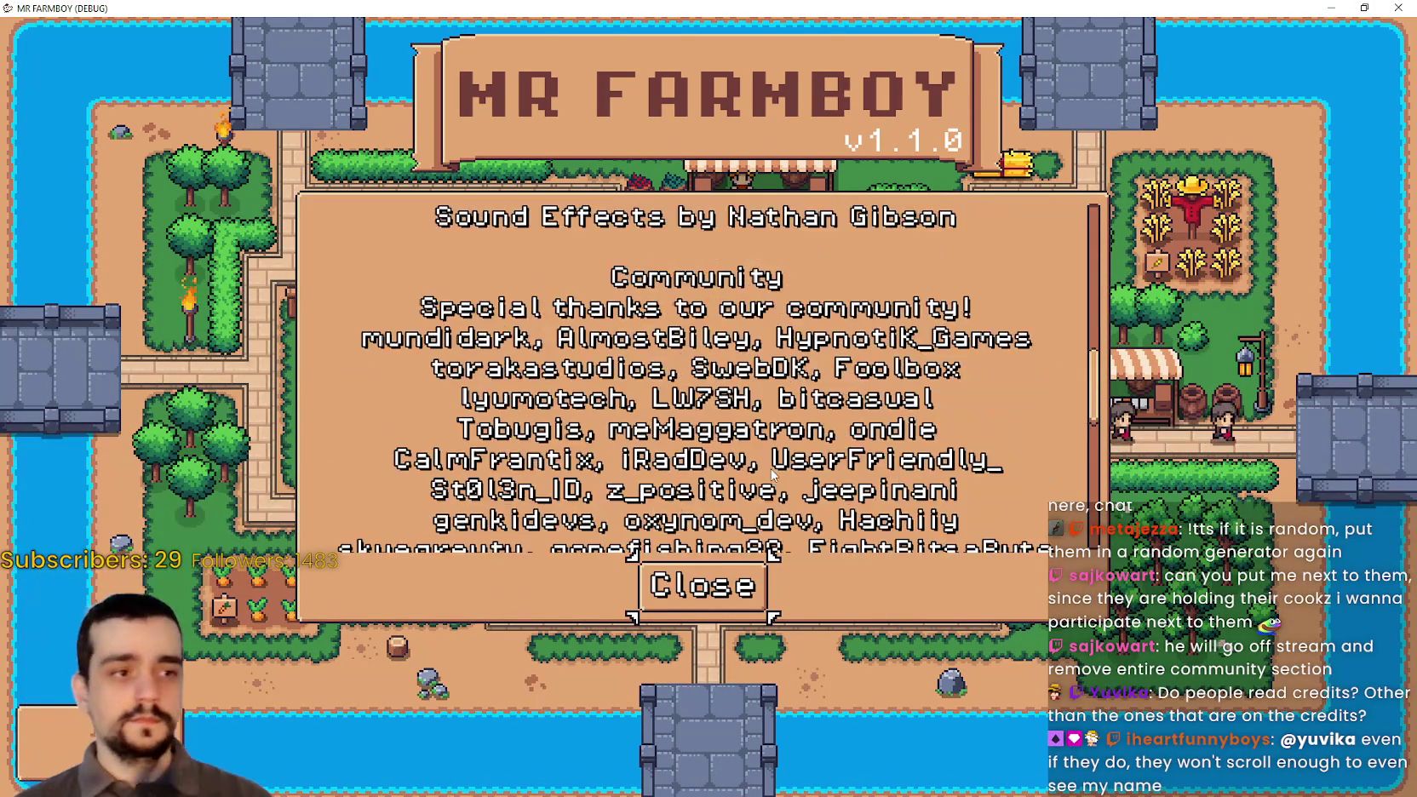
pyautogui.scroll(12, 773, 474)
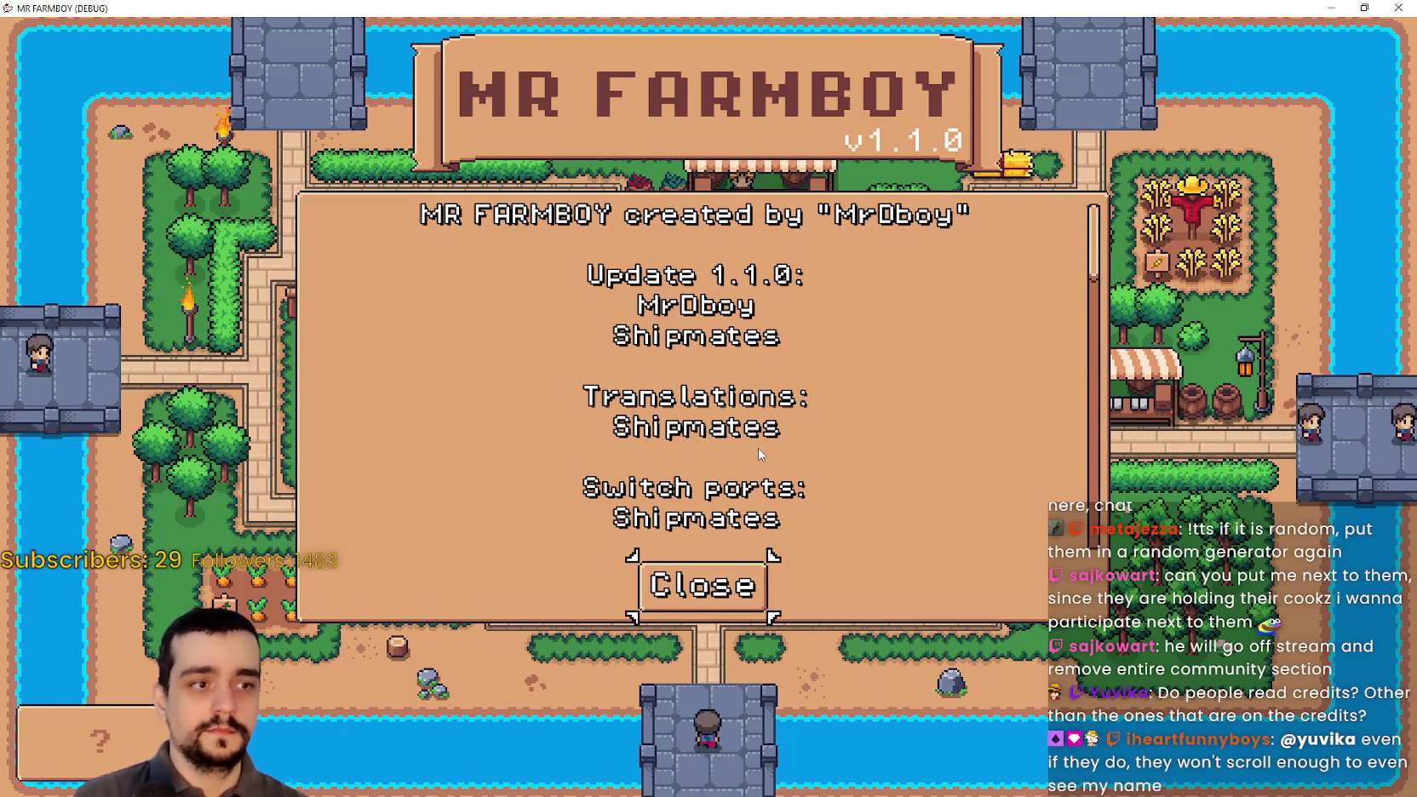
pyautogui.press('F8')
# - Add 'Thank you for playing the game!' below the community names in the credits text and save the scene
pyautogui.scroll(-3, 323, 690)
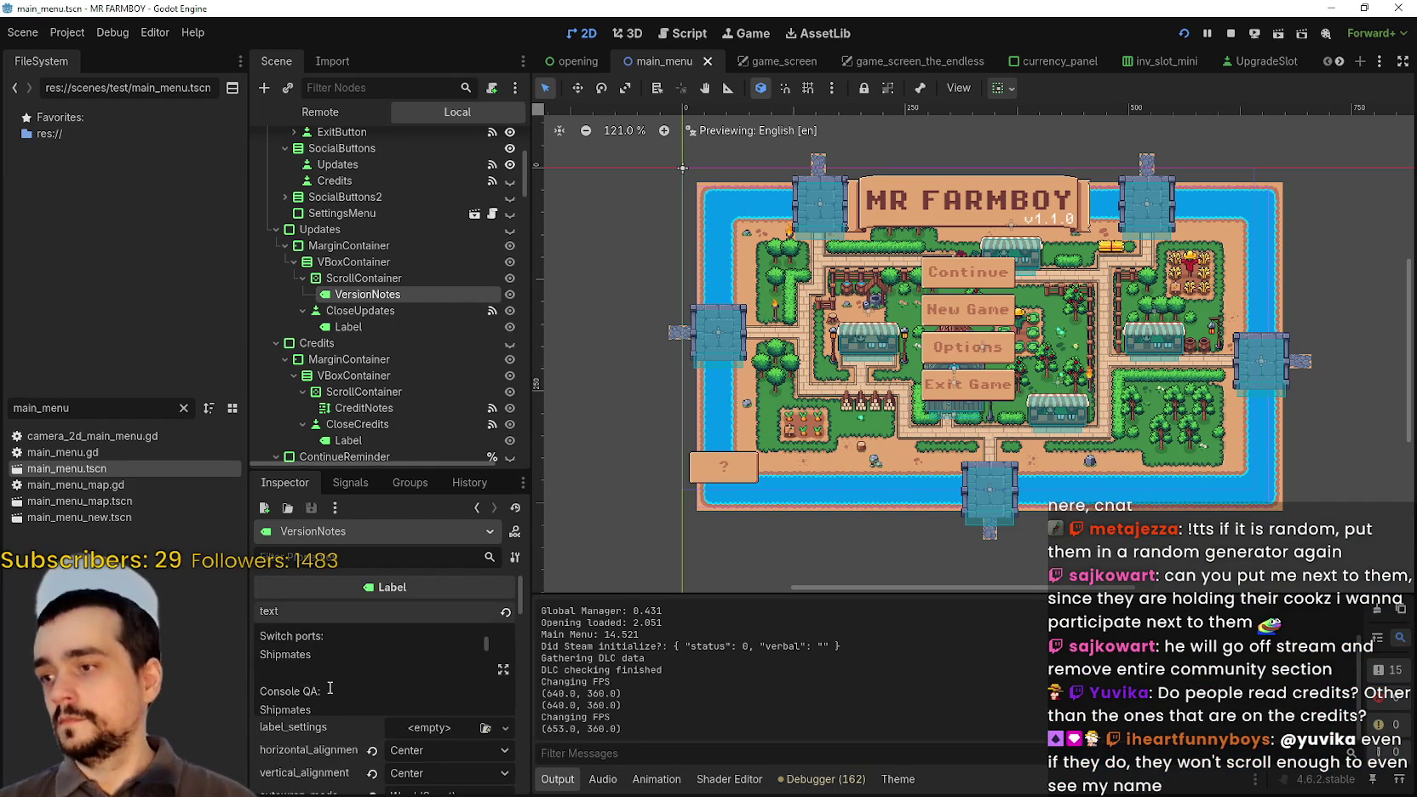
pyautogui.click(503, 670)
pyautogui.scroll(-5, 651, 392)
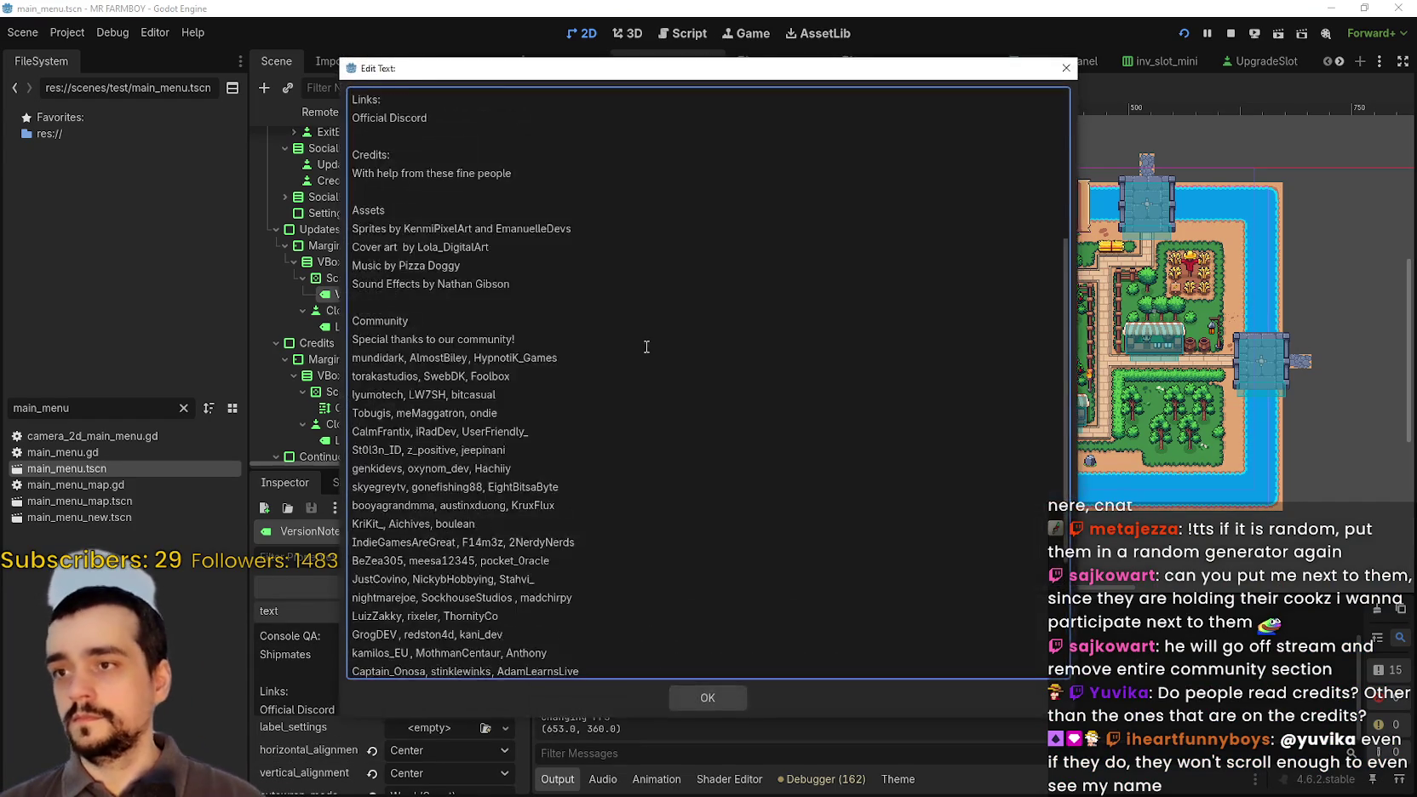
pyautogui.click(563, 673)
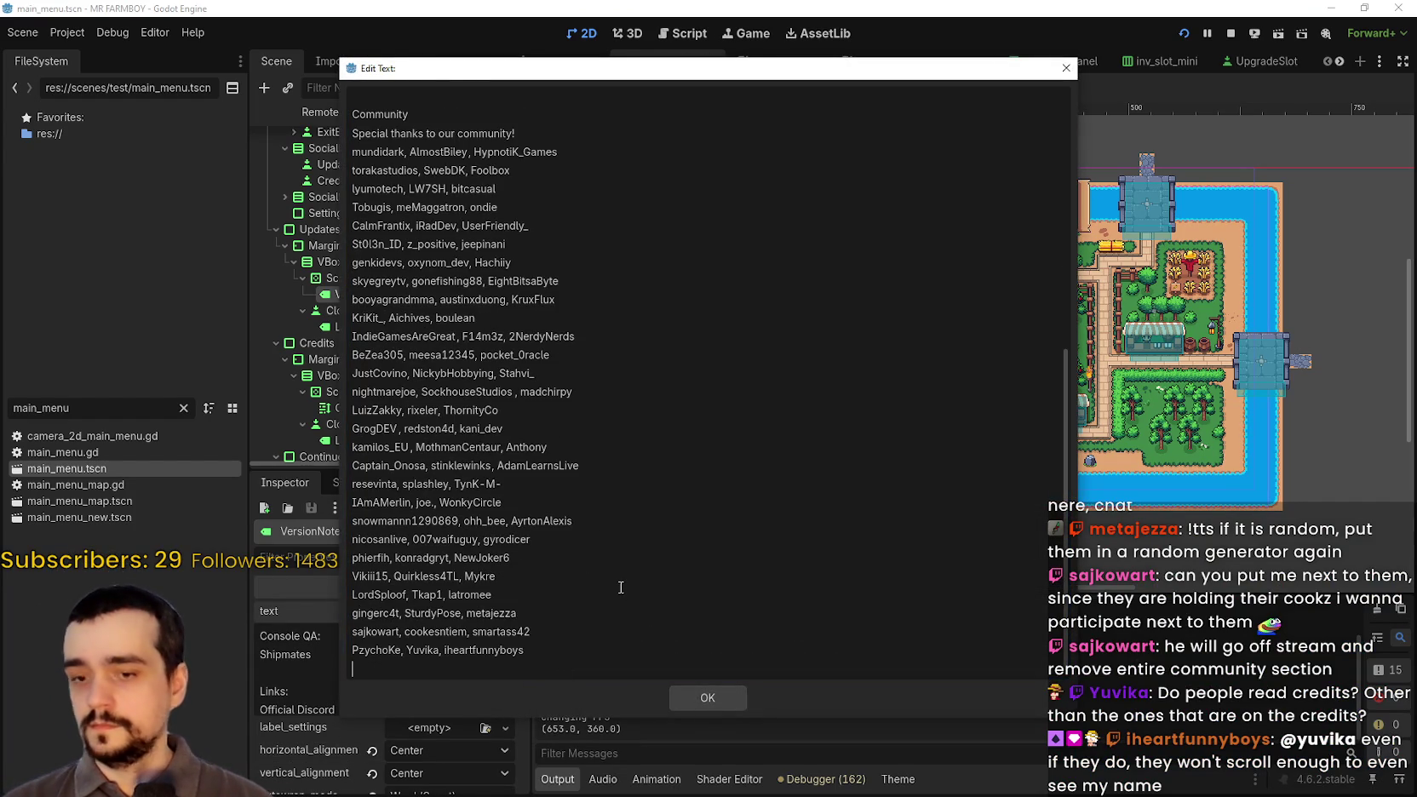
pyautogui.press('Return')
pyautogui.write('Thanks')
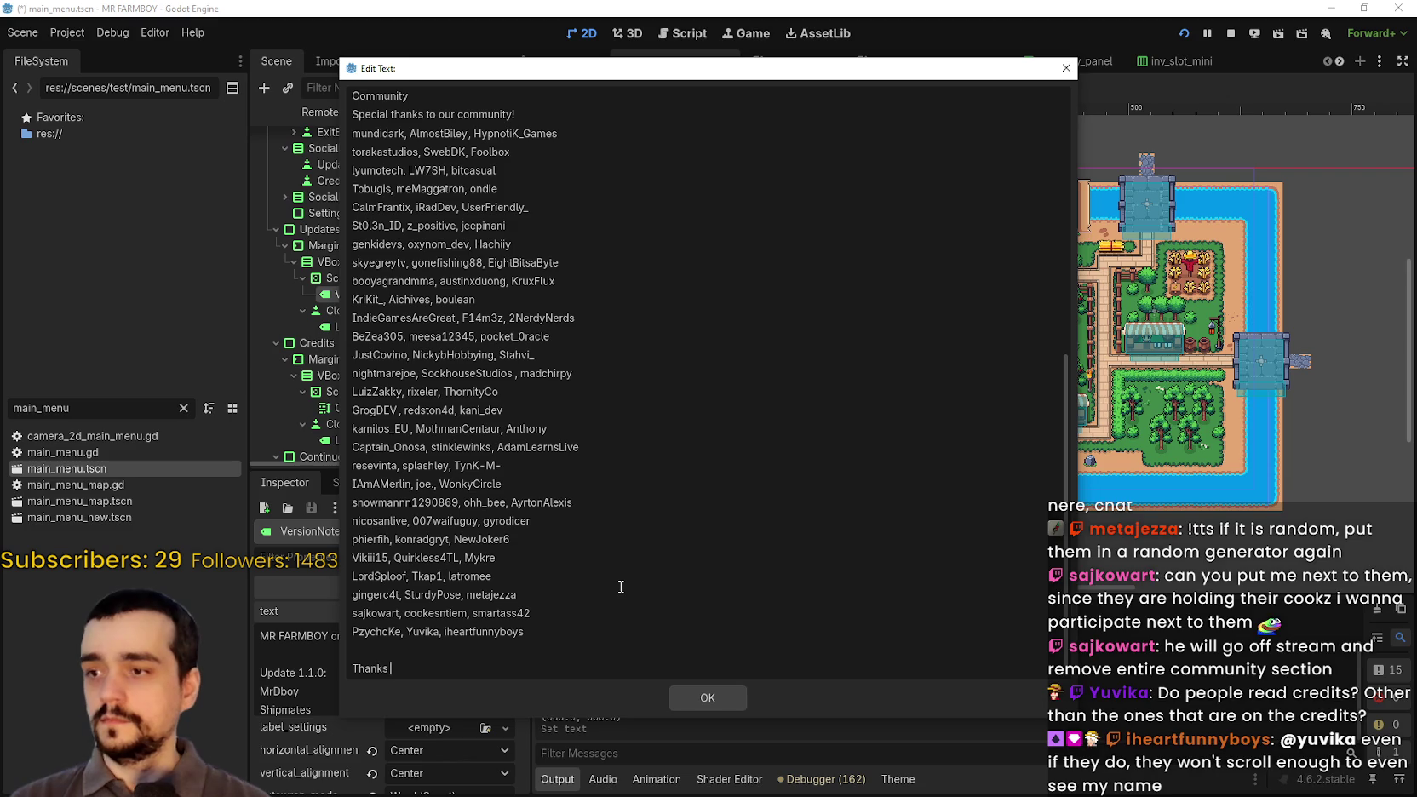
pyautogui.press('BackSpace')
pyautogui.write('you for playi')
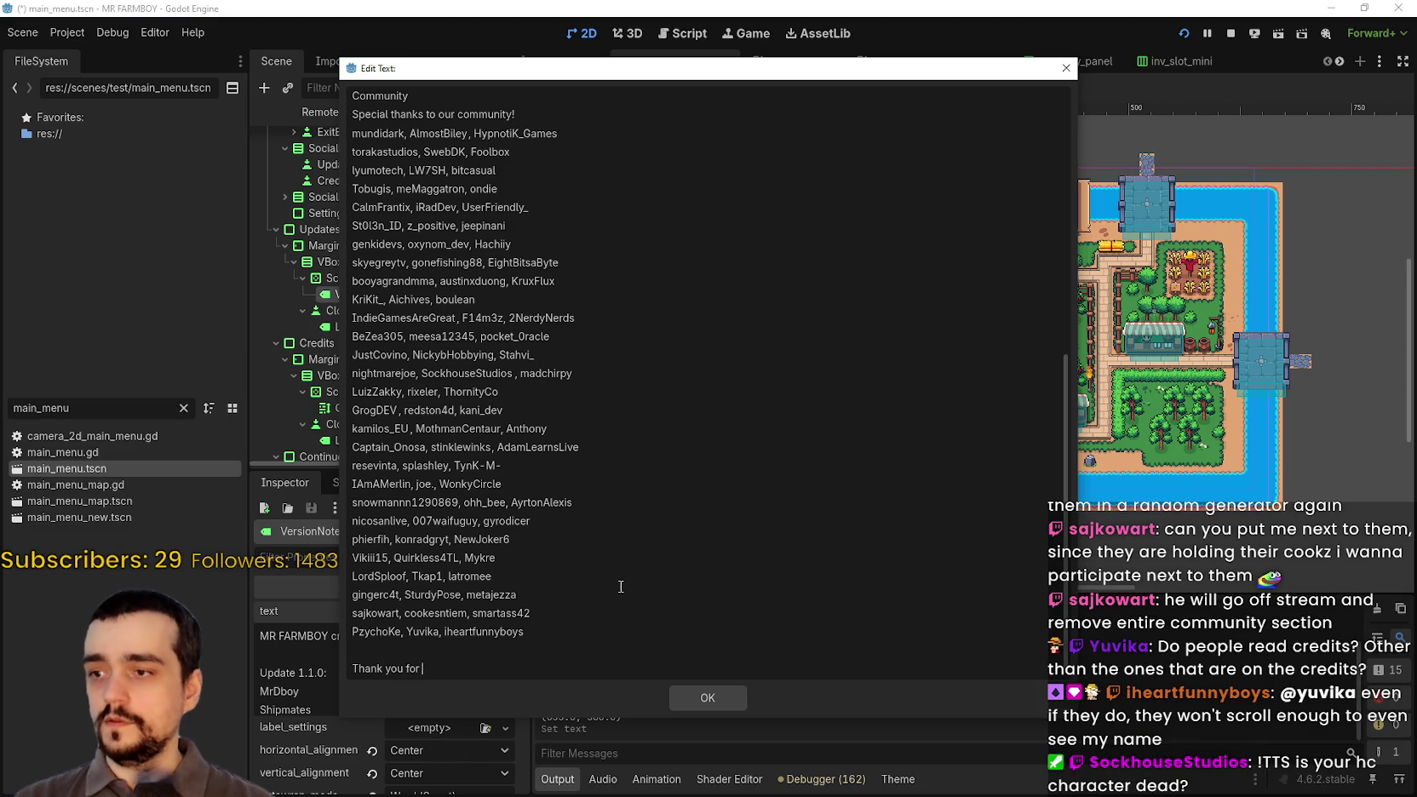
pyautogui.write('ng the game!')
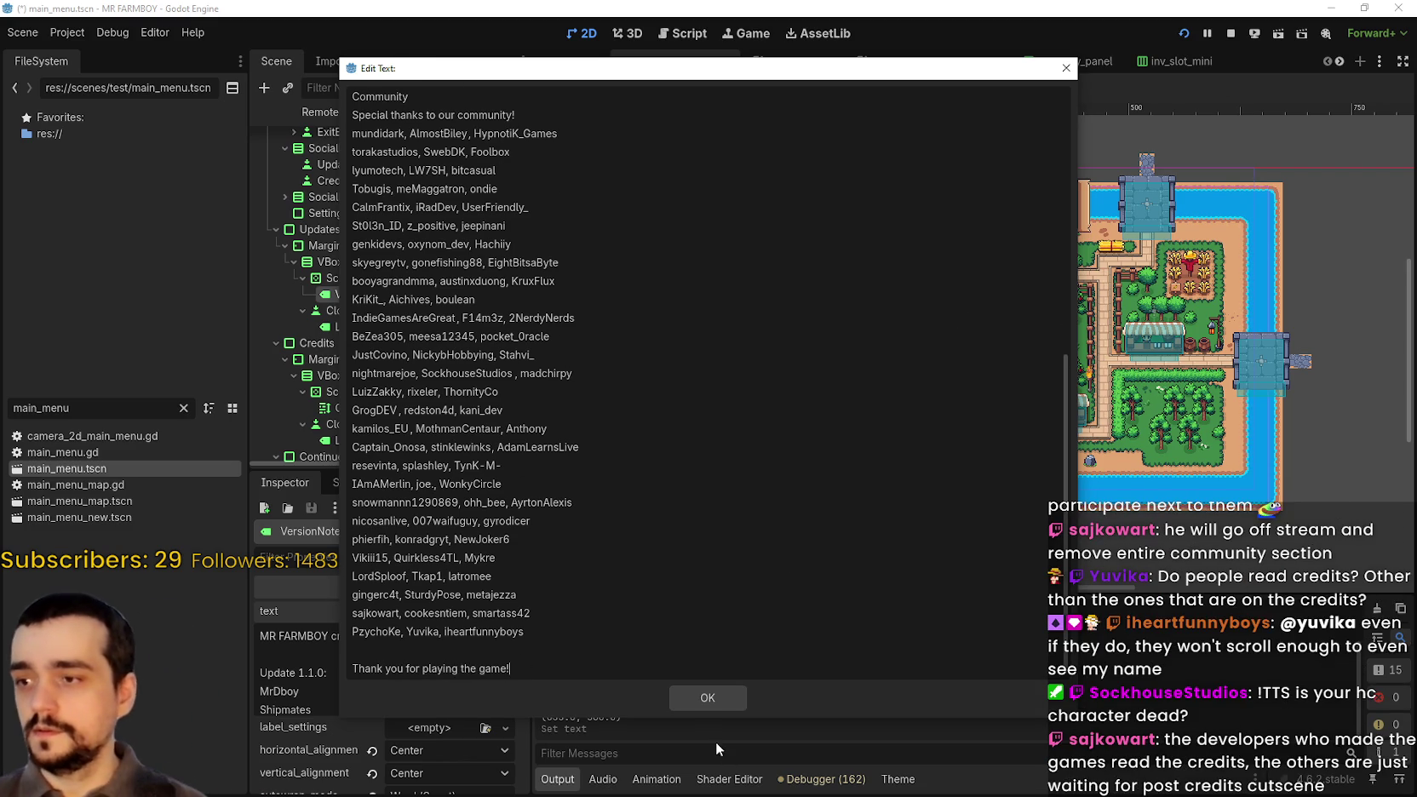
pyautogui.click(693, 684)
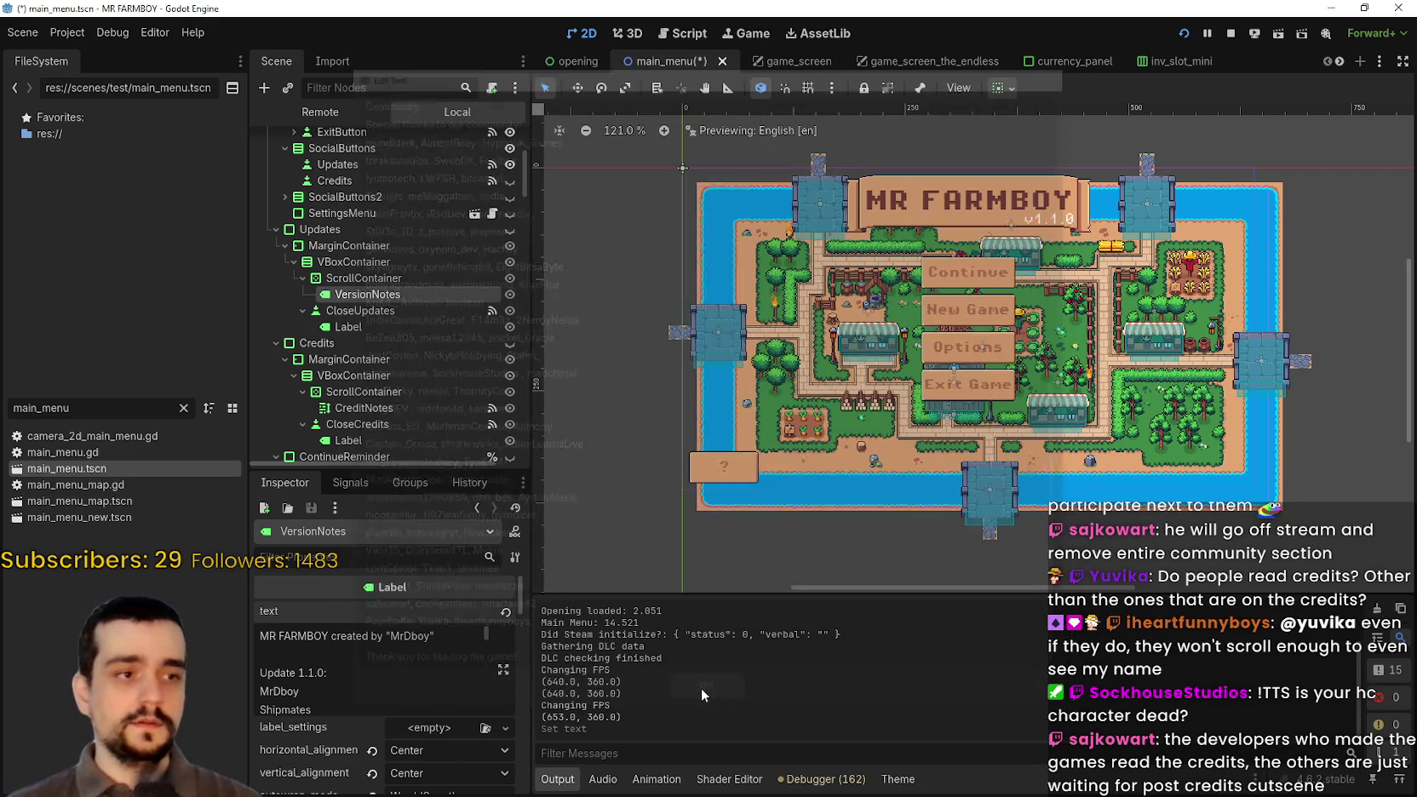
pyautogui.hotkey('ctrl', 's')
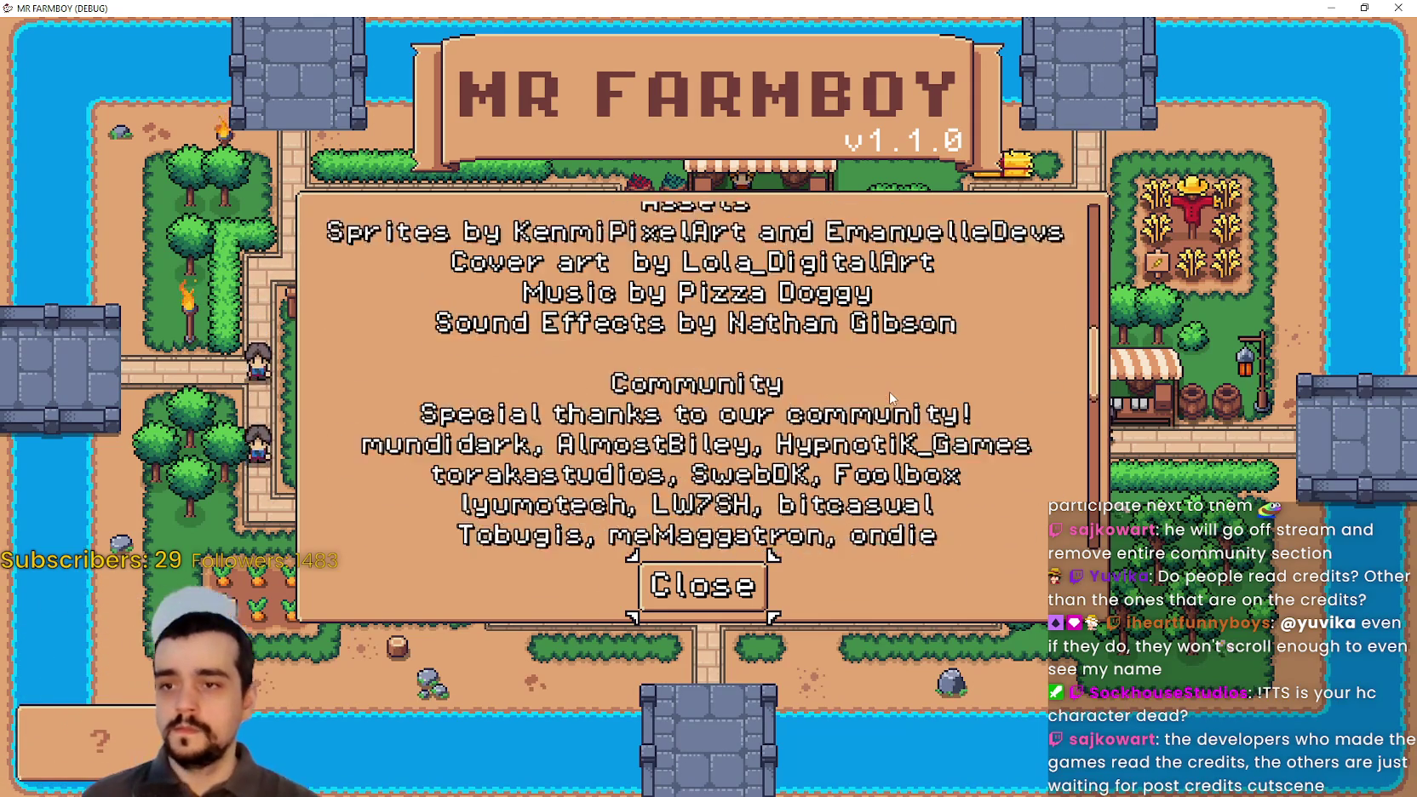
# - Scroll the running game's credits to the bottom to confirm they end with 'Thank you for playing the game!'
pyautogui.scroll(-15, 891, 398)
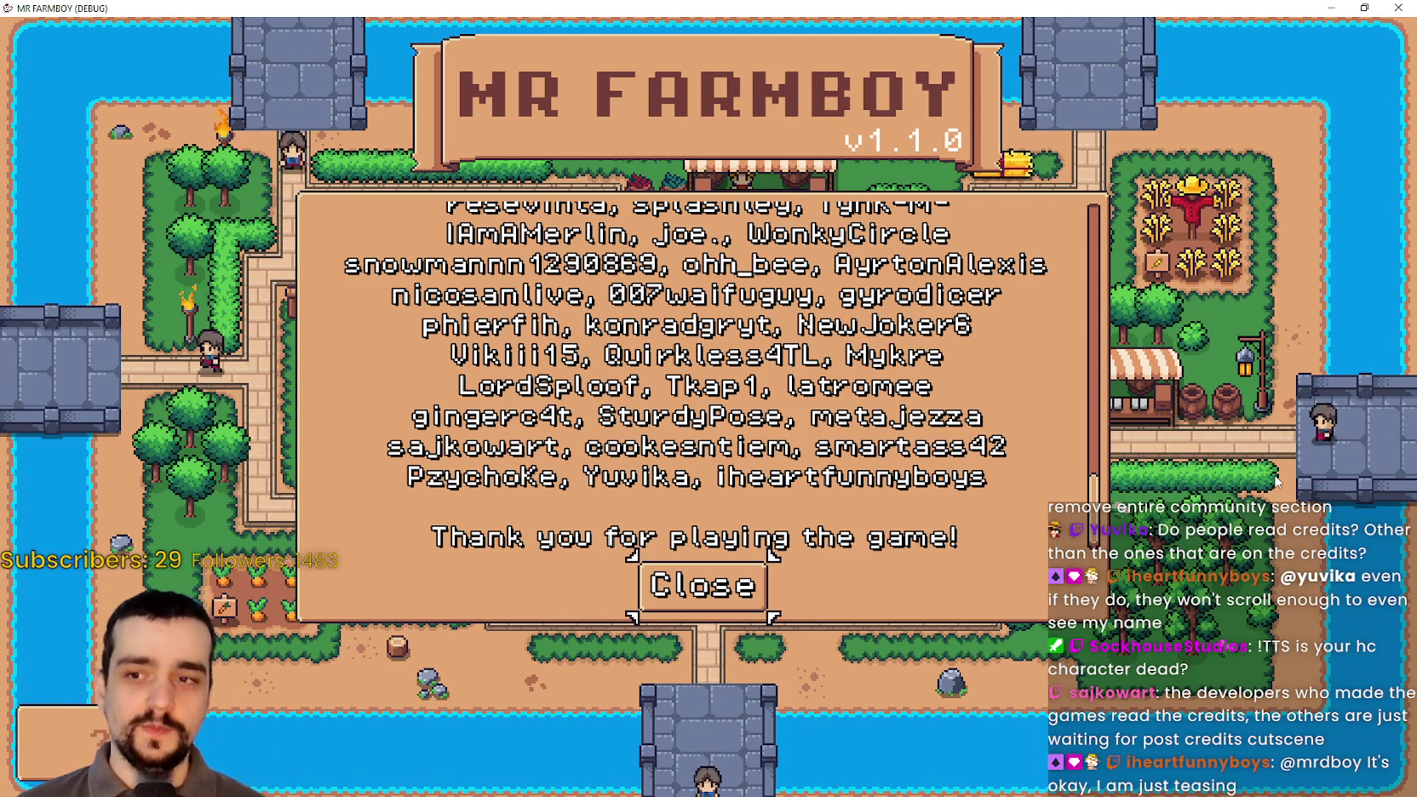
pyautogui.scroll(10, 836, 378)
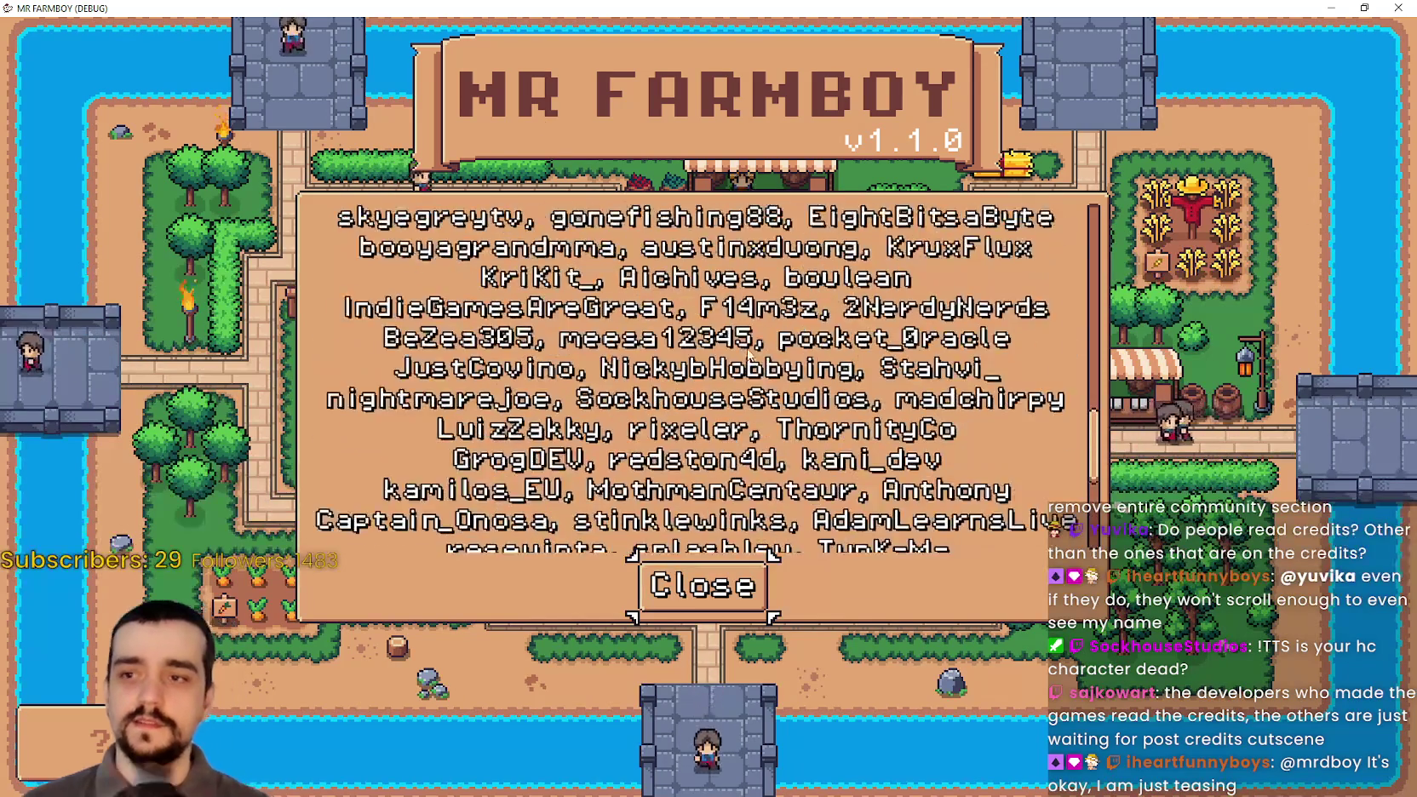
pyautogui.scroll(1, 836, 372)
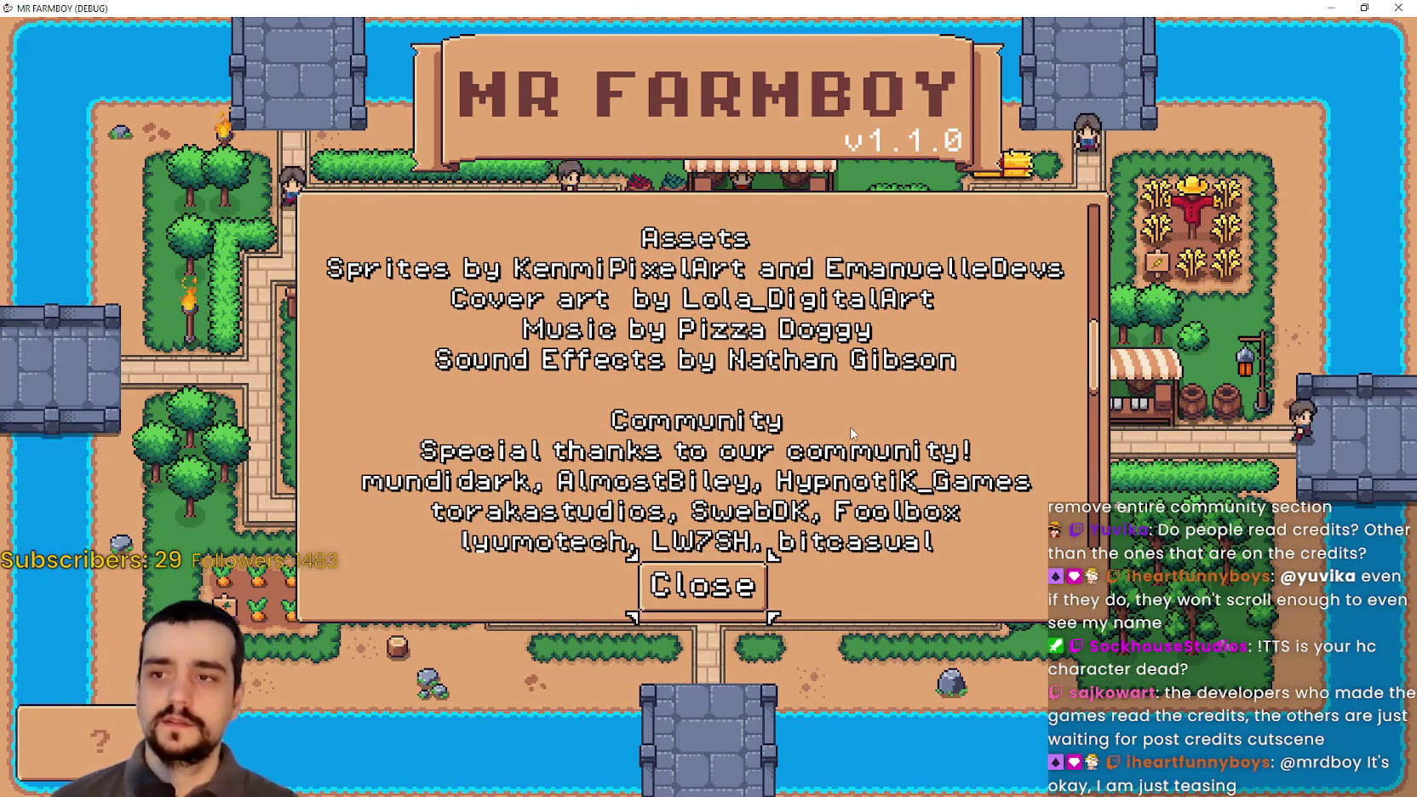
pyautogui.scroll(-2, 881, 424)
pyautogui.scroll(-1, 883, 434)
pyautogui.scroll(3, 851, 425)
pyautogui.scroll(1, 766, 417)
pyautogui.scroll(-2, 725, 411)
pyautogui.scroll(-8, 725, 411)
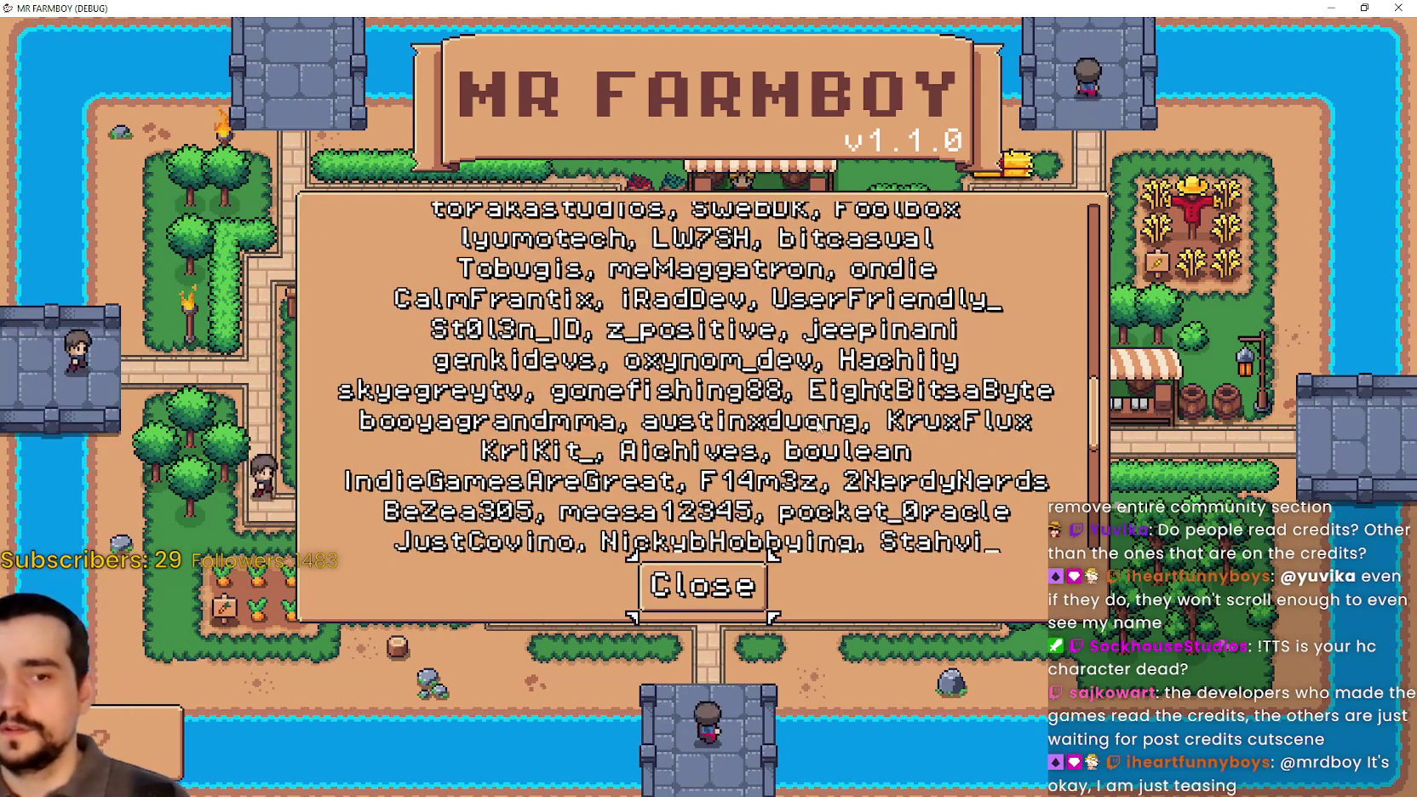
pyautogui.scroll(-5, 816, 425)
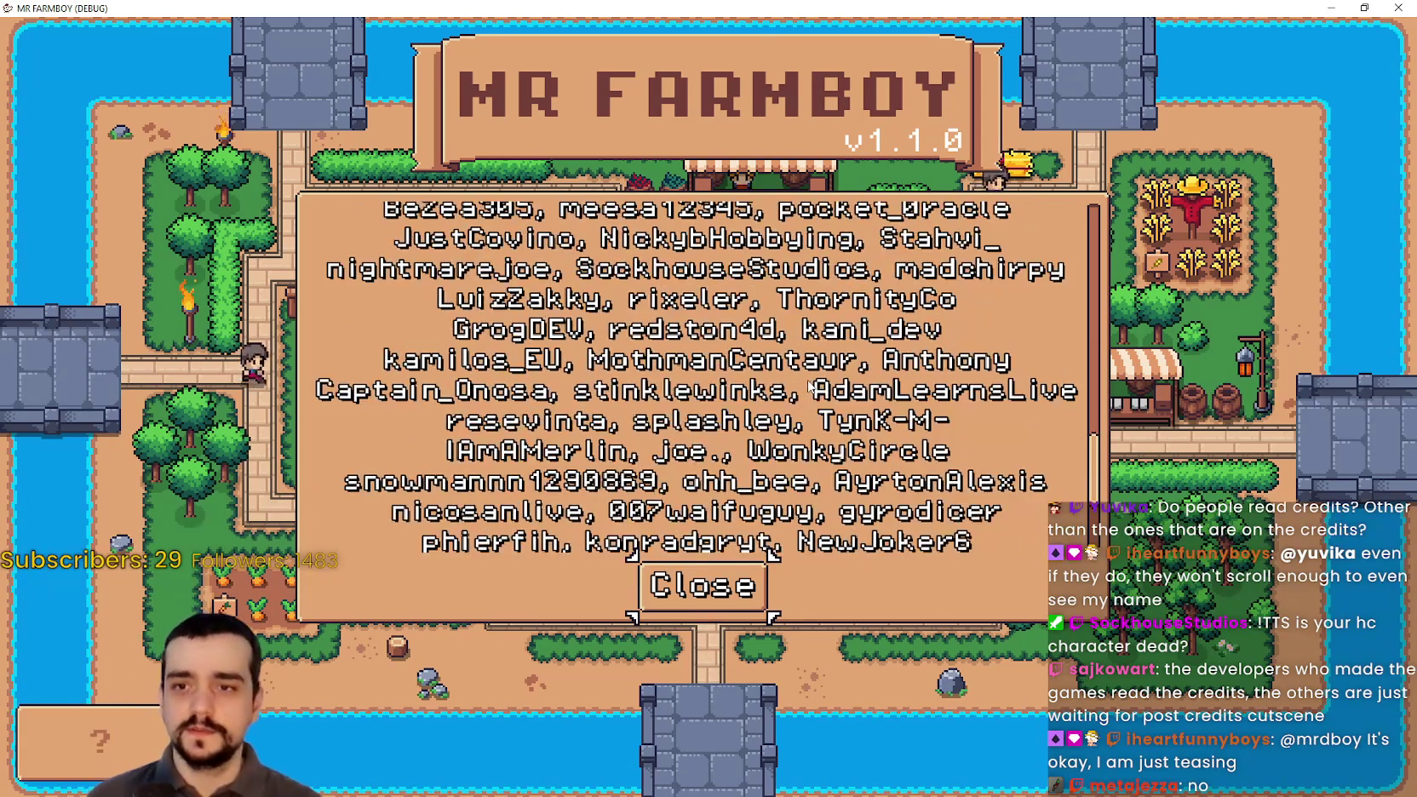